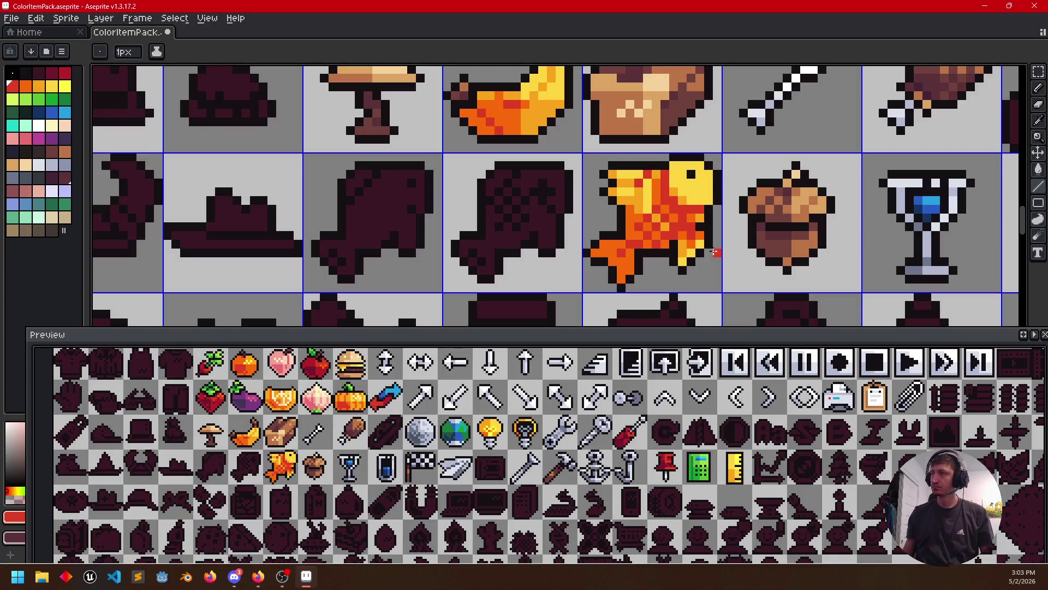
# Sample the orange and yellow shades of the finished fish to compare its colours
pyautogui.press('i')
pyautogui.click(688, 190)
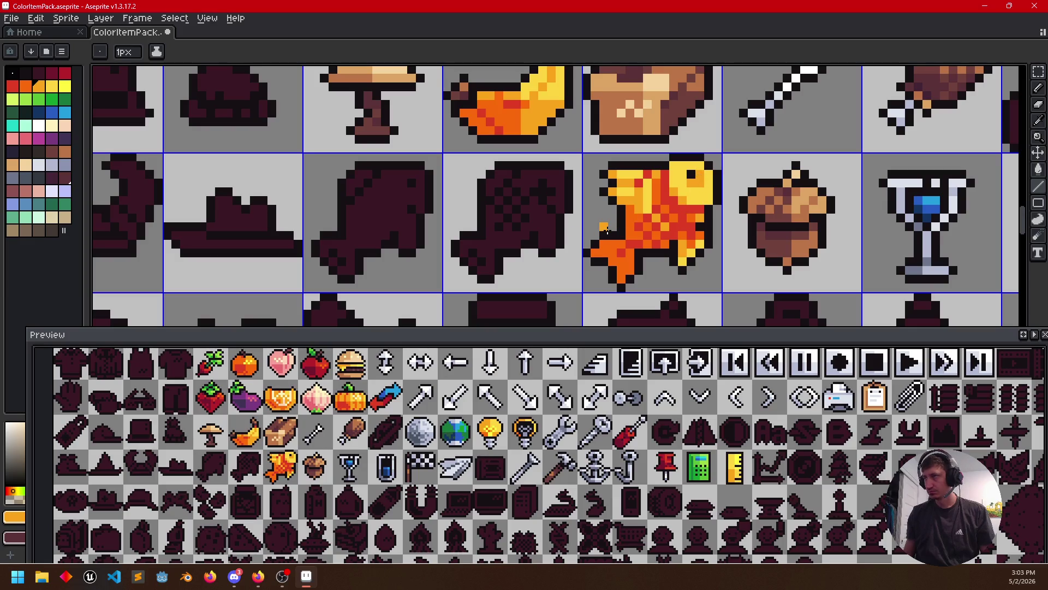
pyautogui.keyDown('alt'); pyautogui.click(692, 187); pyautogui.keyUp('alt')
pyautogui.keyDown('alt'); pyautogui.click(680, 175); pyautogui.keyUp('alt')
pyautogui.keyDown('alt'); pyautogui.click(699, 185); pyautogui.keyUp('alt')
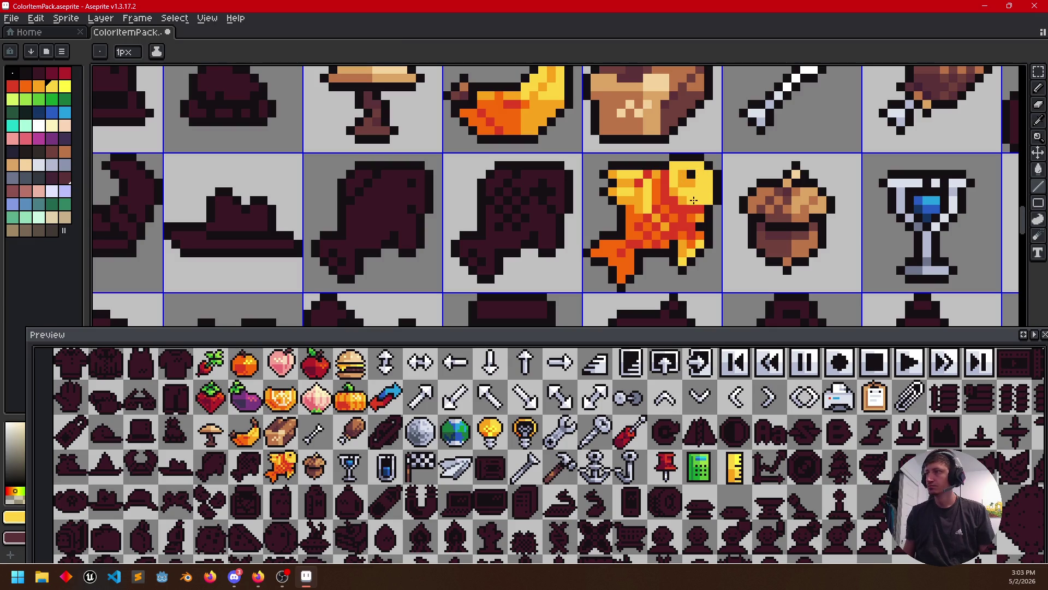
pyautogui.keyDown('alt'); pyautogui.click(663, 190); pyautogui.keyUp('alt')
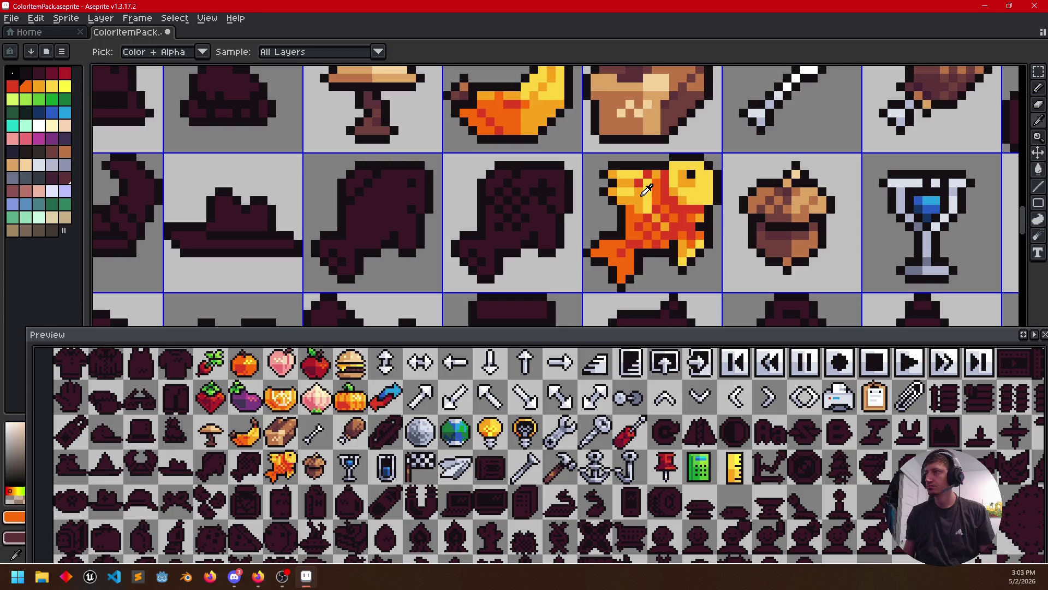
pyautogui.keyDown('alt'); pyautogui.click(691, 174); pyautogui.keyUp('alt')
pyautogui.keyDown('alt'); pyautogui.click(661, 190); pyautogui.keyUp('alt')
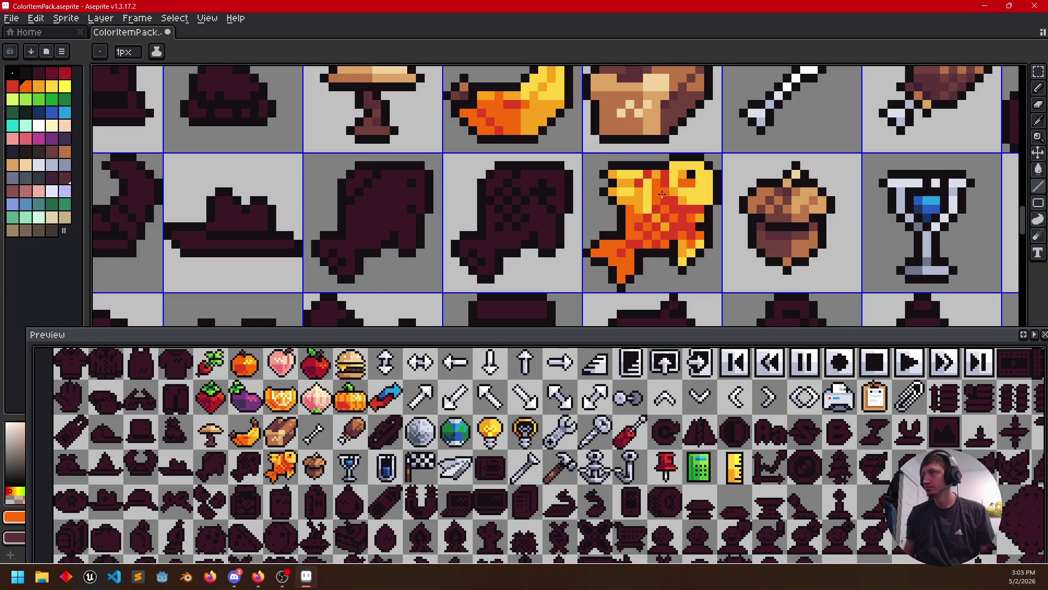
pyautogui.keyDown('alt'); pyautogui.click(686, 177); pyautogui.keyUp('alt')
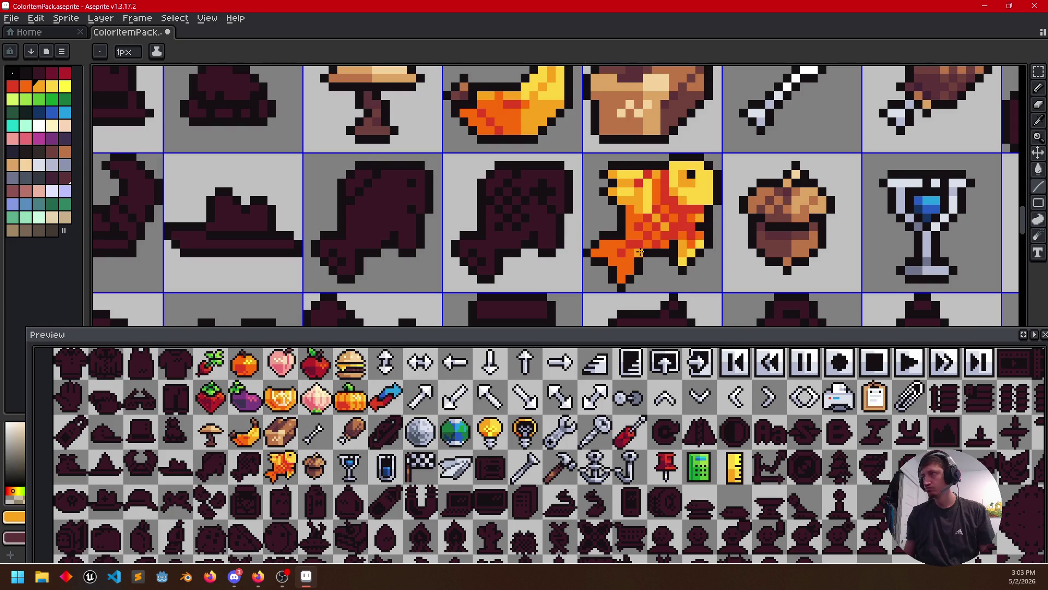
pyautogui.scroll(-1, 631, 253)
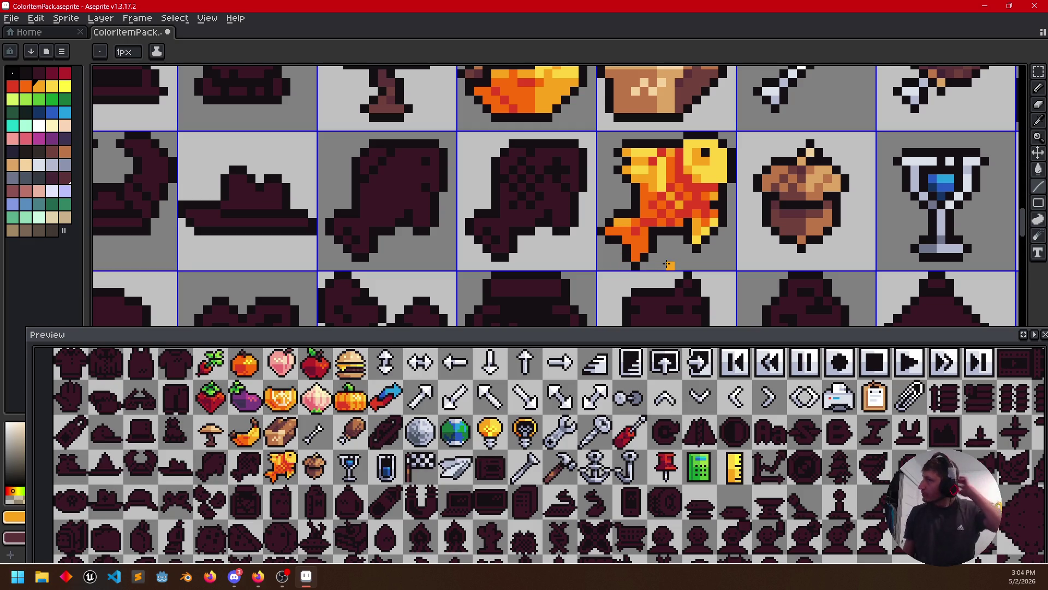
pyautogui.moveTo(670, 265)
pyautogui.mouseDown()
pyautogui.moveTo(687, 248)
pyautogui.moveTo(744, 260)
pyautogui.mouseUp()
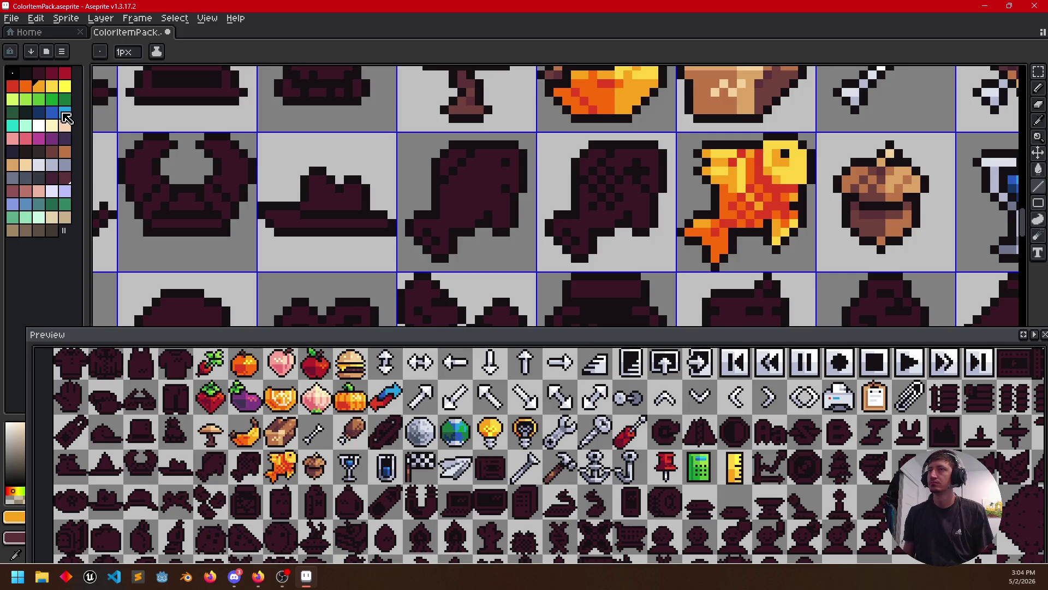
# Fill the dark fish silhouette, including its leftover dark patch, with palette blue
pyautogui.click(52, 113)
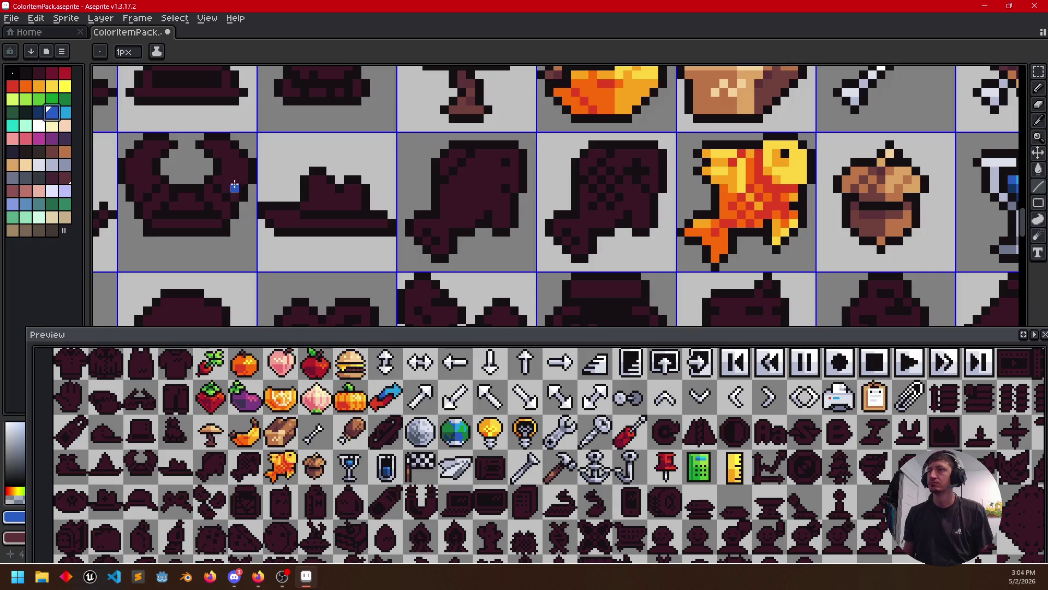
pyautogui.press('g')
pyautogui.click(470, 197)
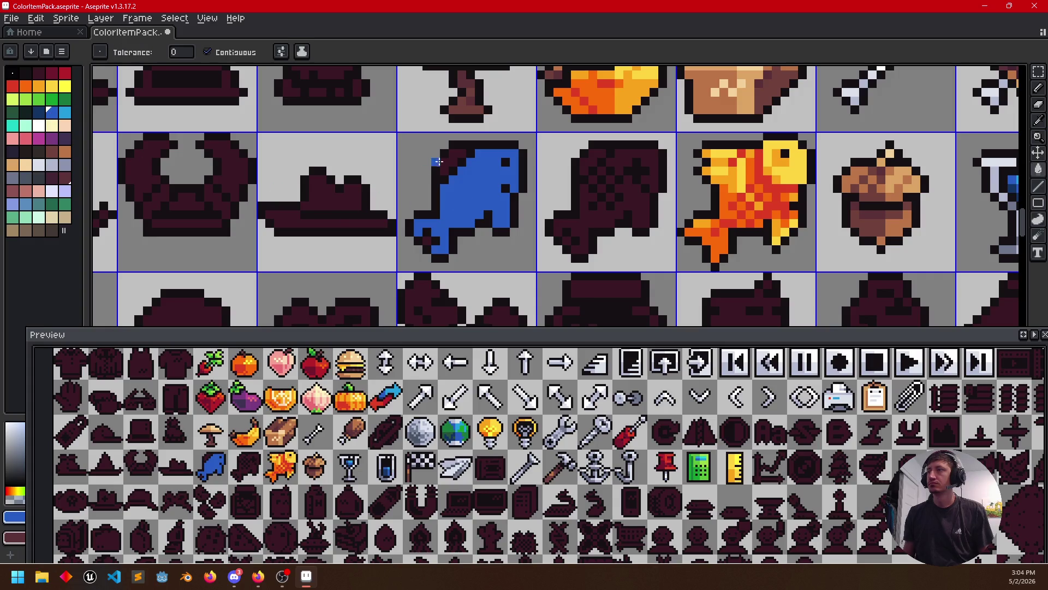
pyautogui.click(446, 157)
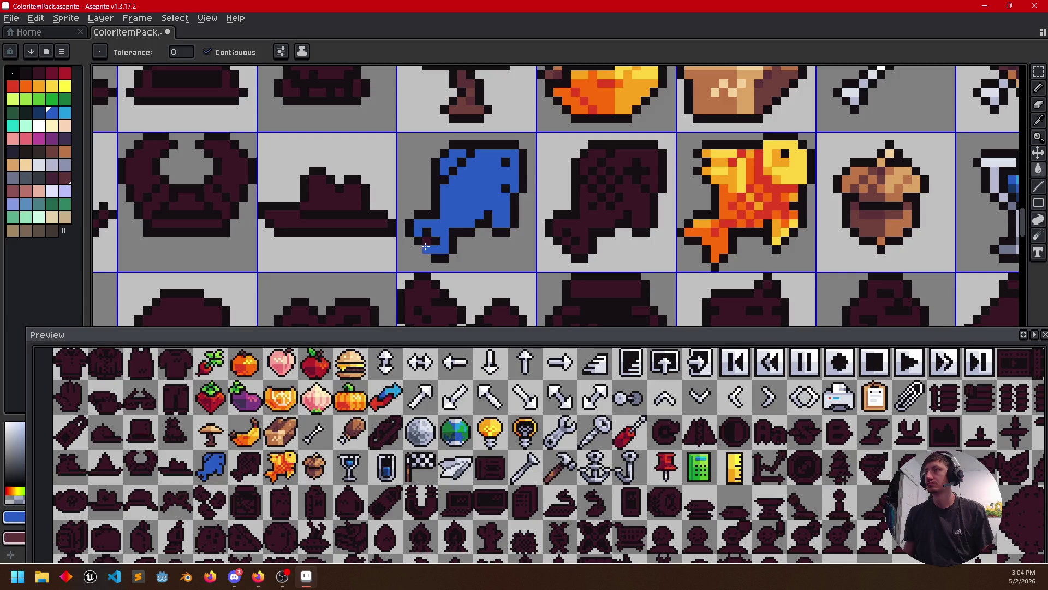
# Pencil a light-blue shading band down the fish's upper body
pyautogui.click(65, 112)
pyautogui.press('b')
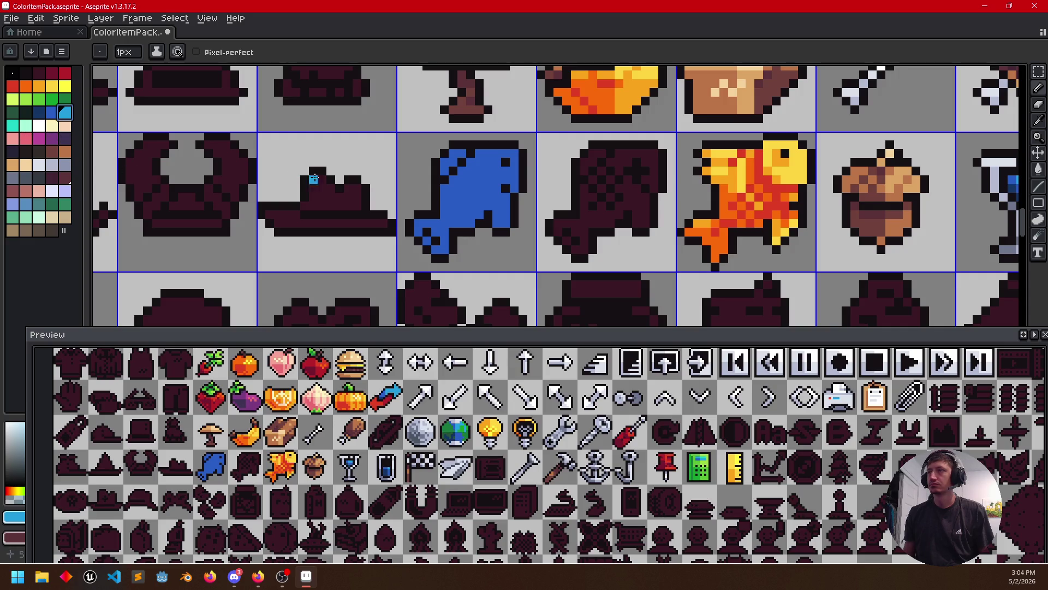
pyautogui.moveTo(471, 163); pyautogui.dragTo(470, 184)
pyautogui.click(445, 194)
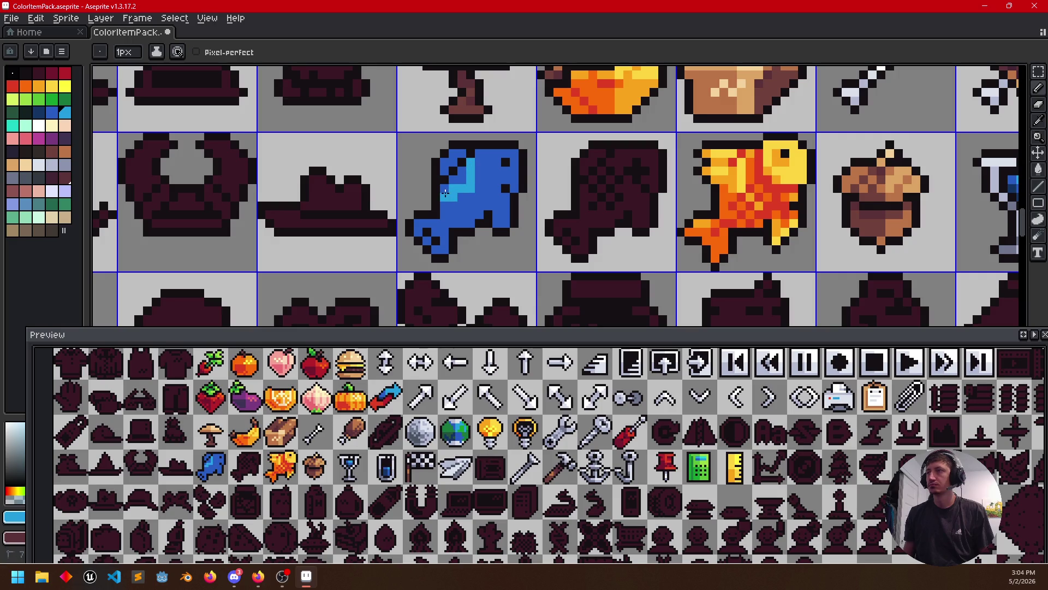
pyautogui.moveTo(481, 203); pyautogui.dragTo(479, 212)
pyautogui.press('g')
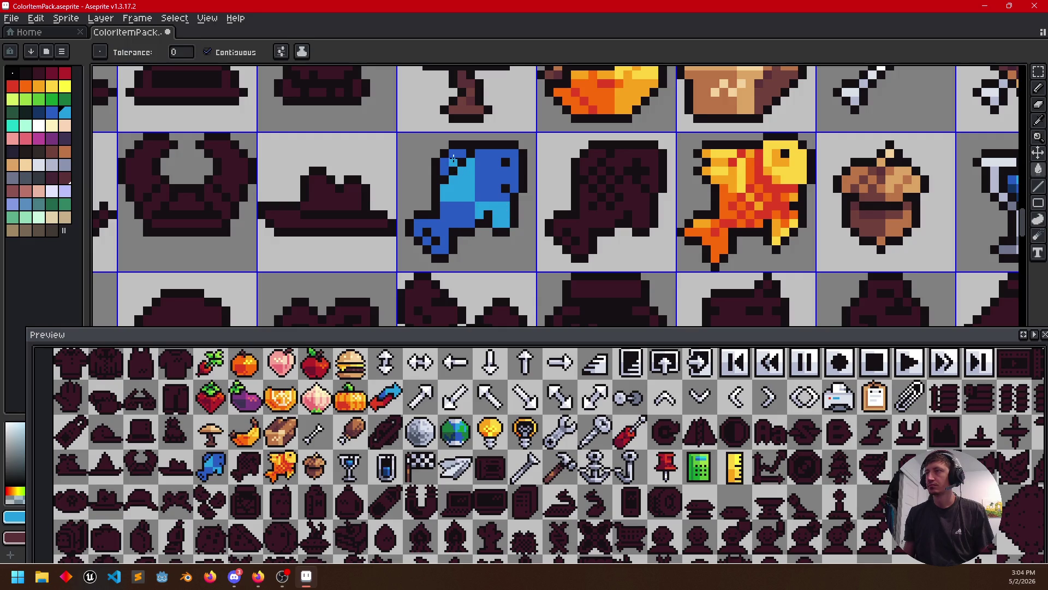
pyautogui.hscroll(-1, 426, 230)
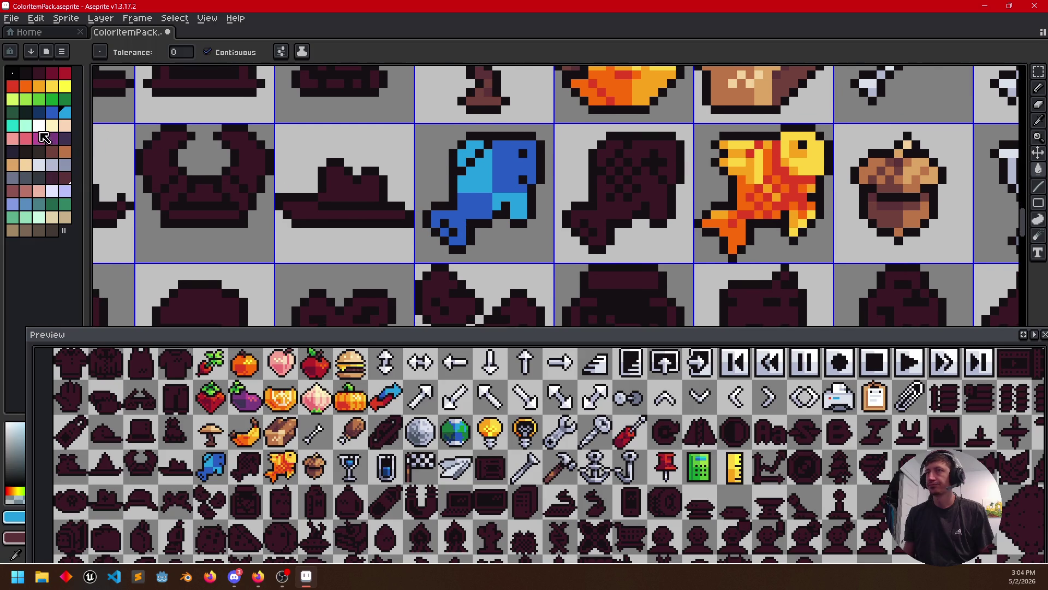
# Fill the fish's upper-right area teal and recolour a pixel column cyan
pyautogui.click(13, 124)
pyautogui.click(507, 169)
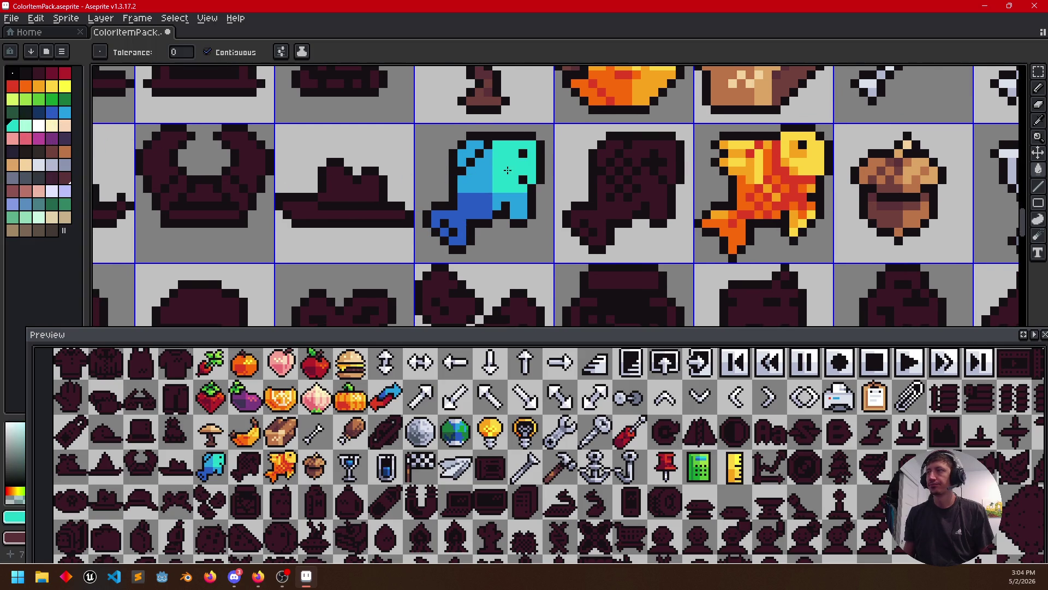
pyautogui.hscroll(-1, 386, 235)
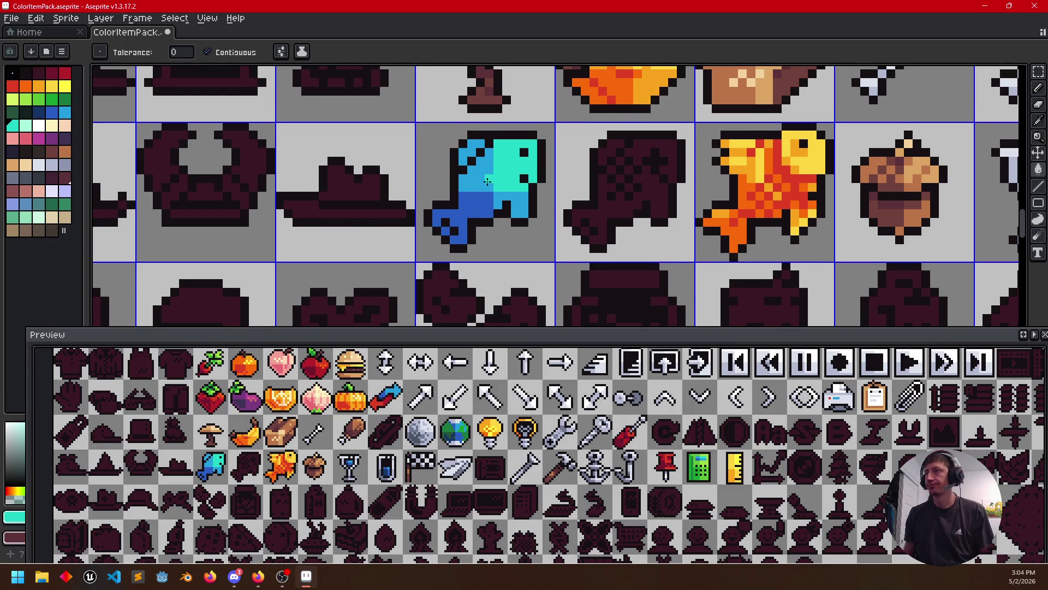
pyautogui.press('b')
pyautogui.moveTo(484, 156); pyautogui.dragTo(488, 181)
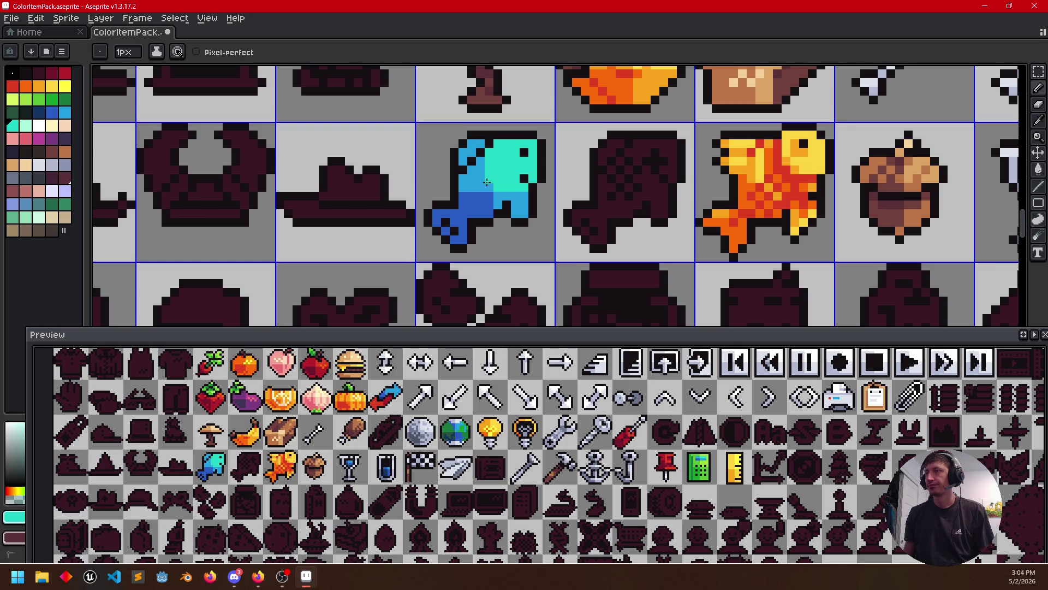
pyautogui.keyDown('alt'); pyautogui.click(494, 201); pyautogui.keyUp('alt')
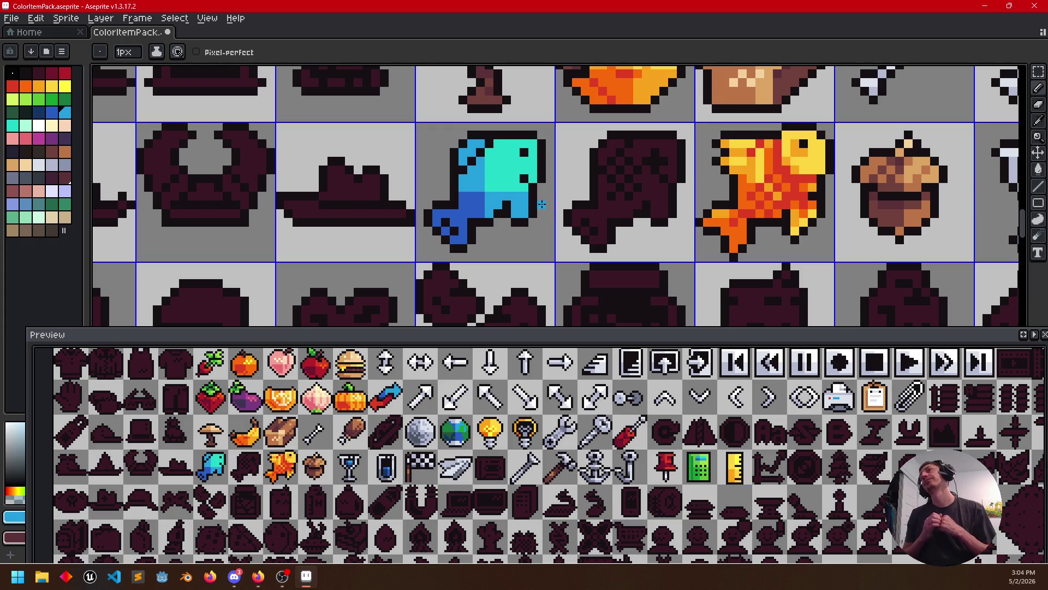
pyautogui.keyDown('alt'); pyautogui.click(475, 201); pyautogui.keyUp('alt')
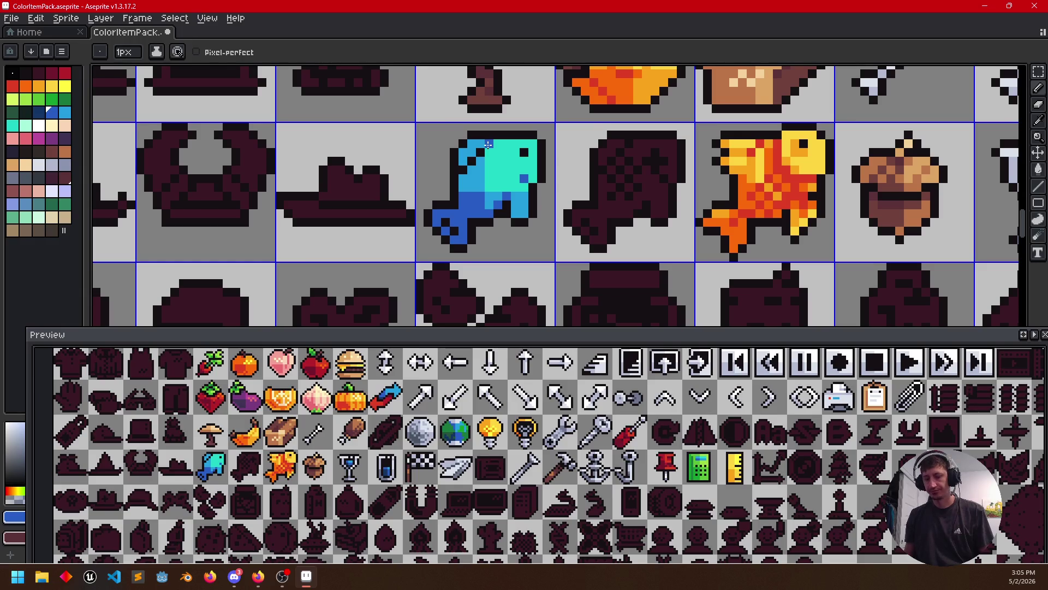
# Sample the fish's cyan and medium blue and recolour the tail-notch outline medium blue
pyautogui.press('l')
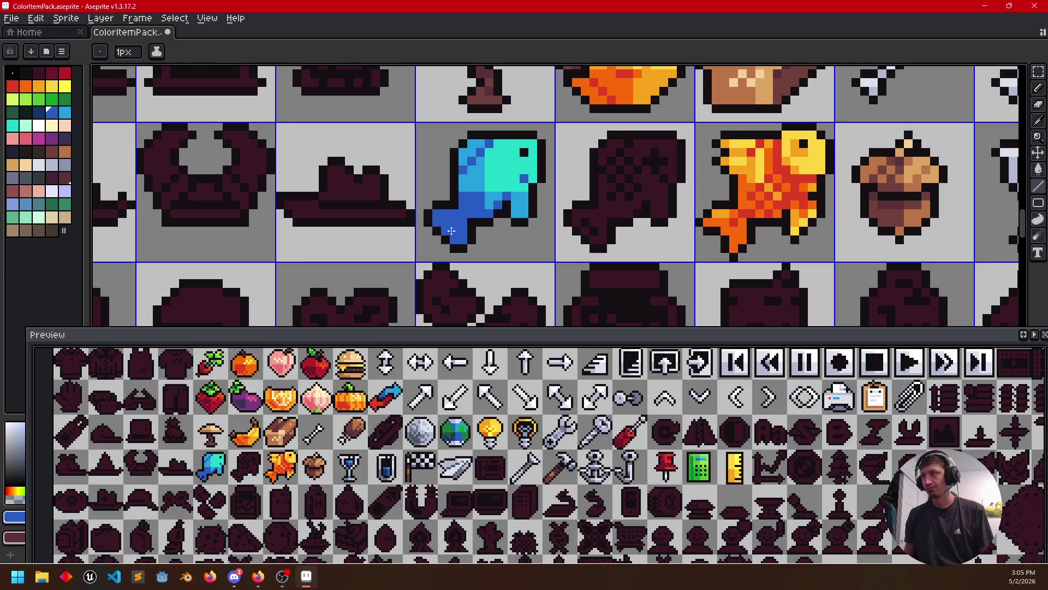
pyautogui.click(38, 111)
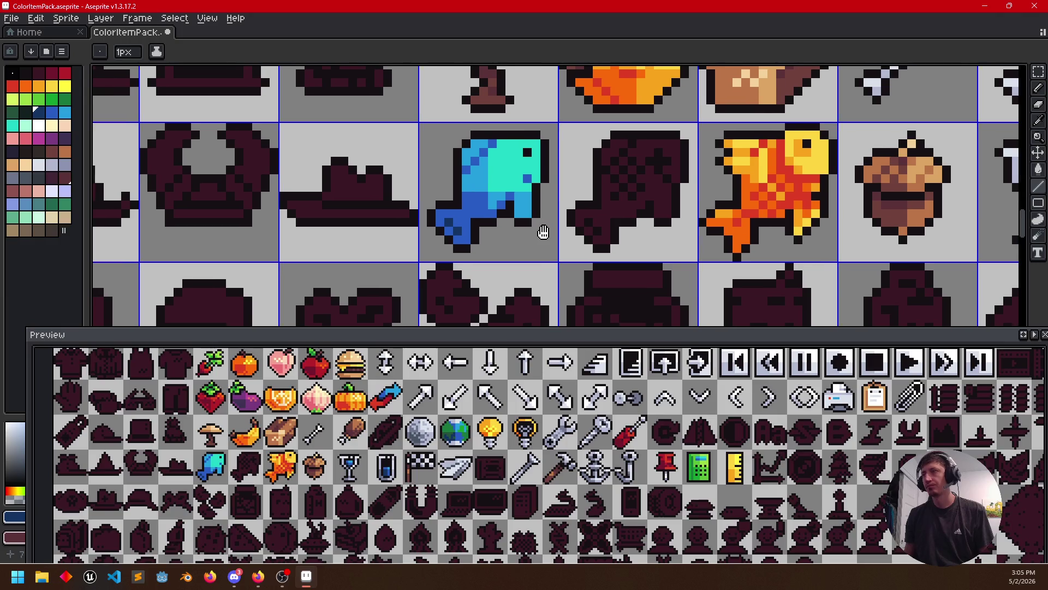
pyautogui.scroll(1, 543, 238)
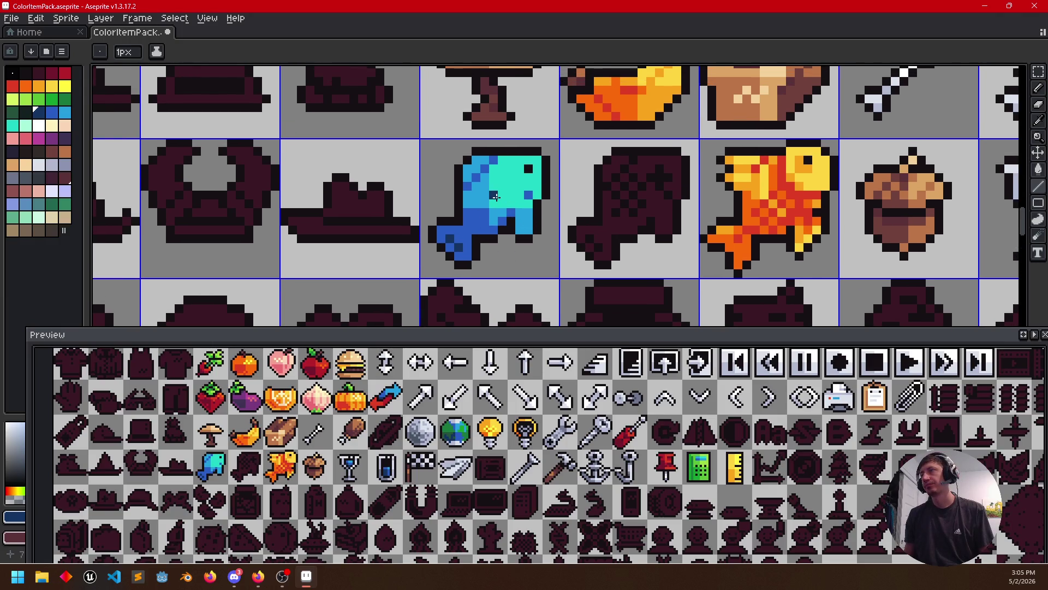
pyautogui.keyDown('alt'); pyautogui.click(495, 195); pyautogui.keyUp('alt')
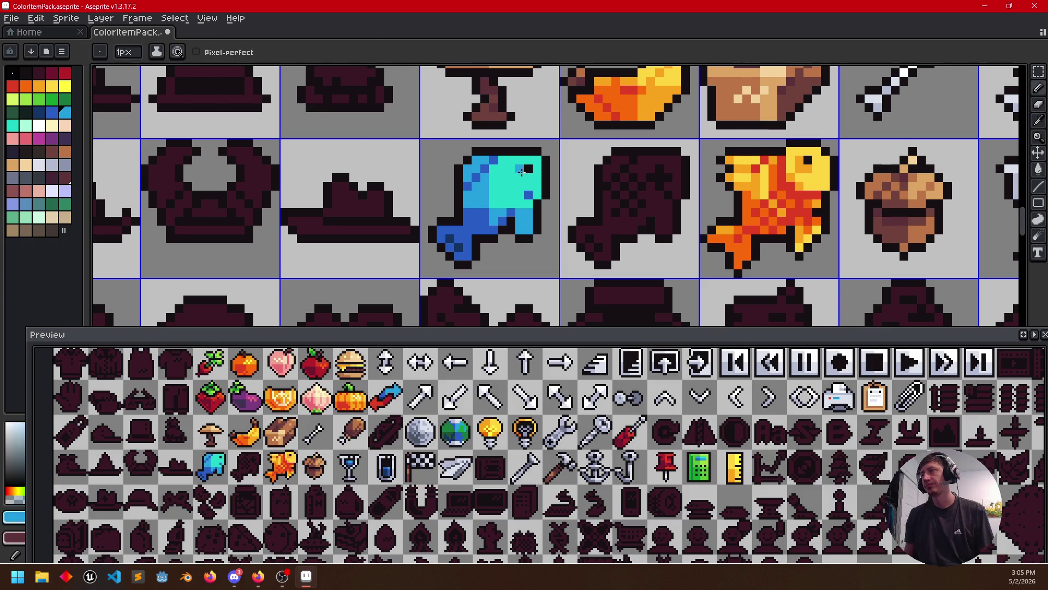
pyautogui.moveTo(620, 237); pyautogui.dragTo(612, 228)
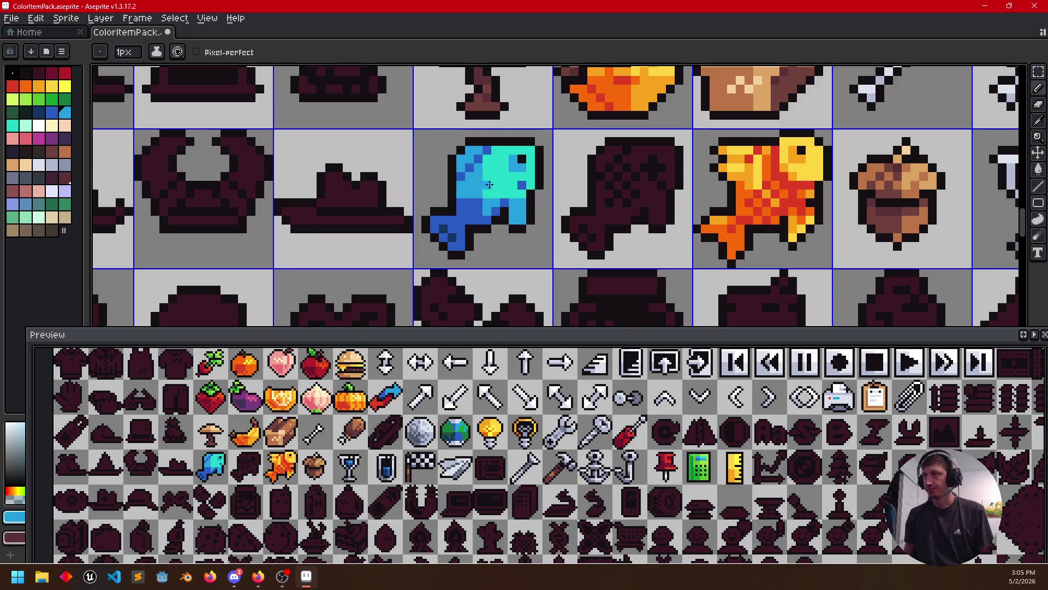
pyautogui.keyDown('alt'); pyautogui.click(504, 168); pyautogui.keyUp('alt')
pyautogui.keyDown('alt'); pyautogui.click(471, 178); pyautogui.keyUp('alt')
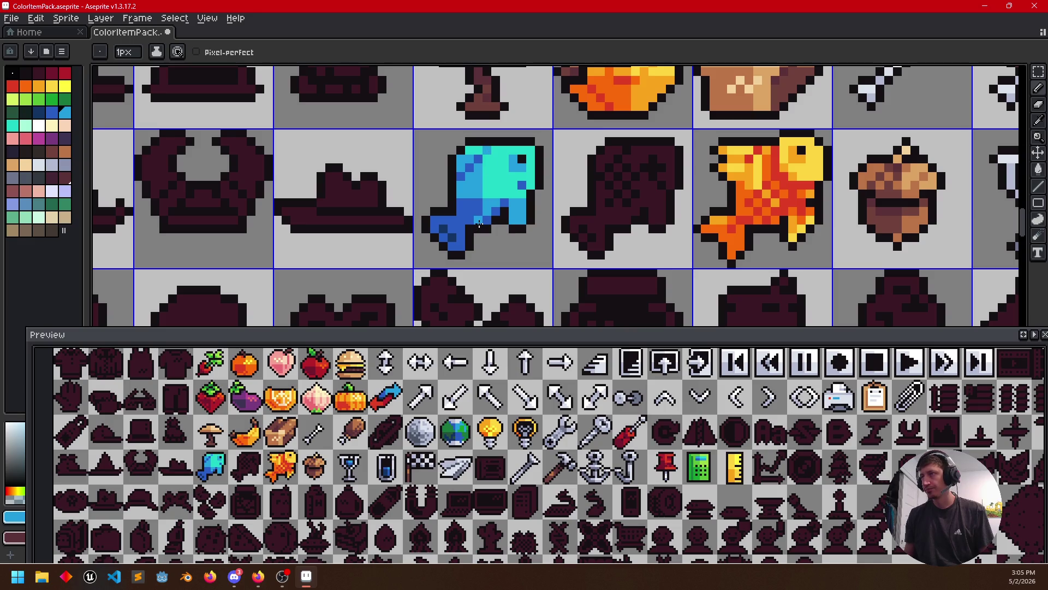
pyautogui.click(481, 224)
# Sample the fish's cyan, blue and darker blue shades for further shading
pyautogui.keyDown('alt'); pyautogui.click(519, 187); pyautogui.keyUp('alt')
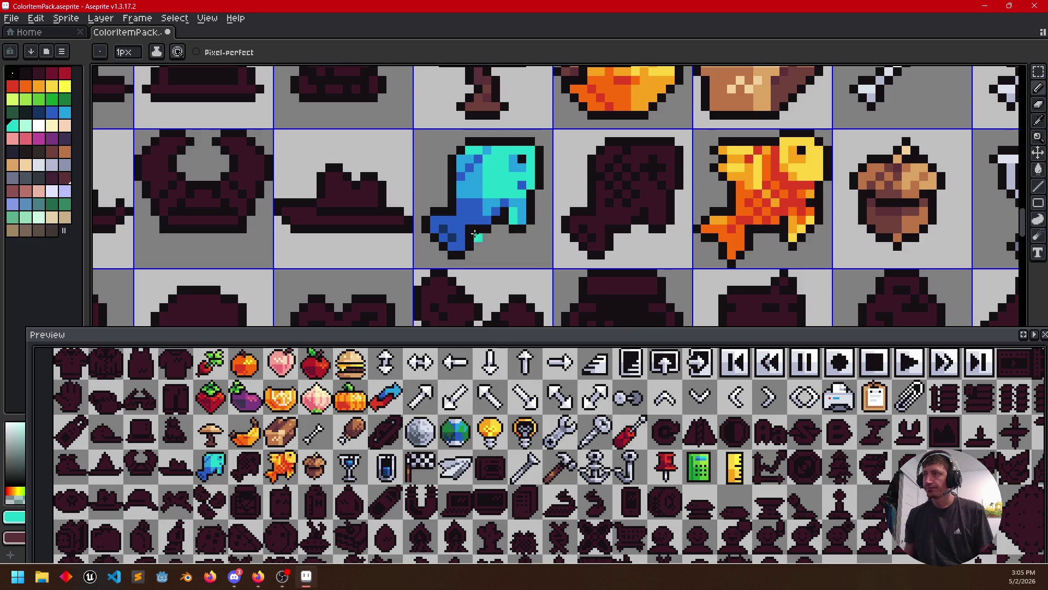
pyautogui.keyDown('alt'); pyautogui.click(500, 211); pyautogui.keyUp('alt')
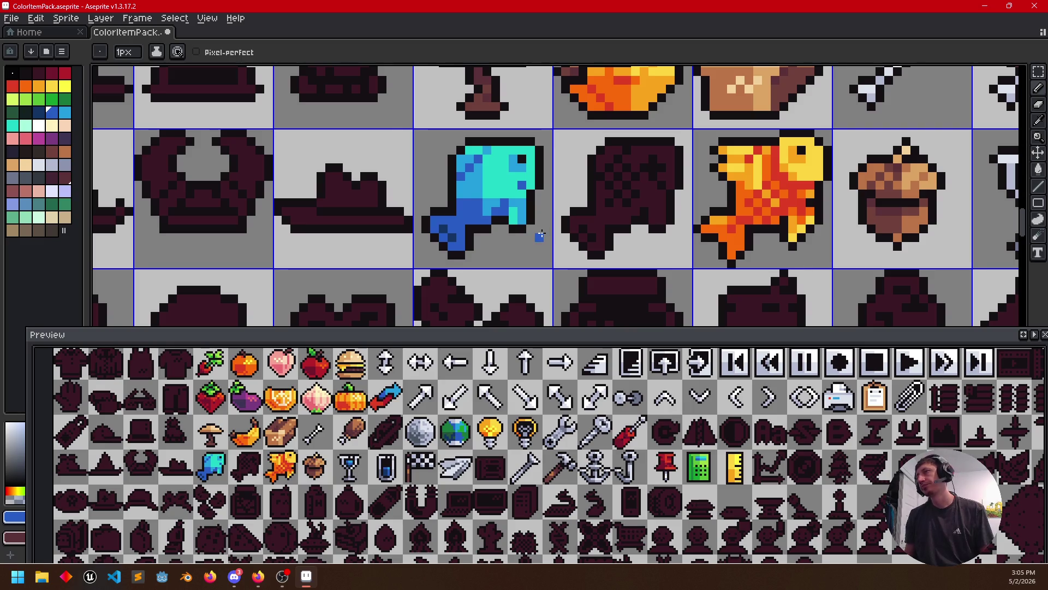
pyautogui.keyDown('alt'); pyautogui.click(495, 227); pyautogui.keyUp('alt')
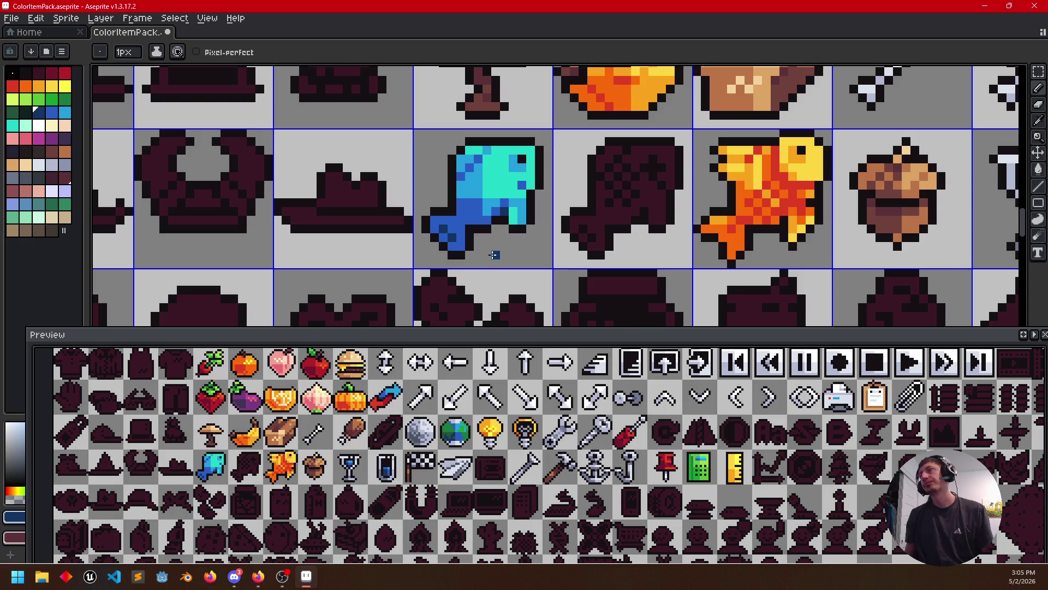
pyautogui.moveTo(307, 421); pyautogui.dragTo(313, 421)
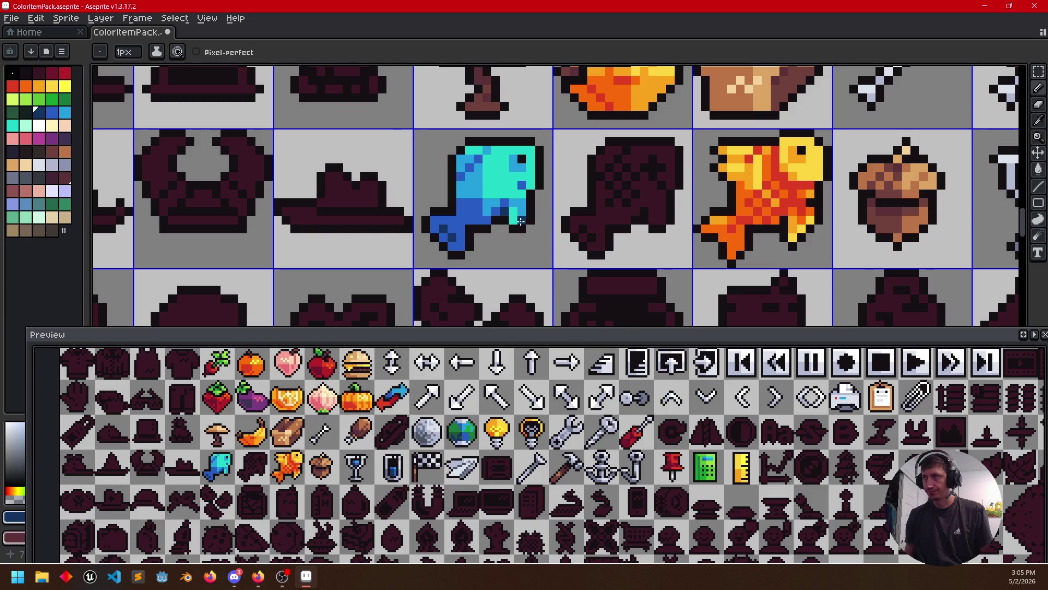
pyautogui.keyDown('alt'); pyautogui.click(495, 210); pyautogui.keyUp('alt')
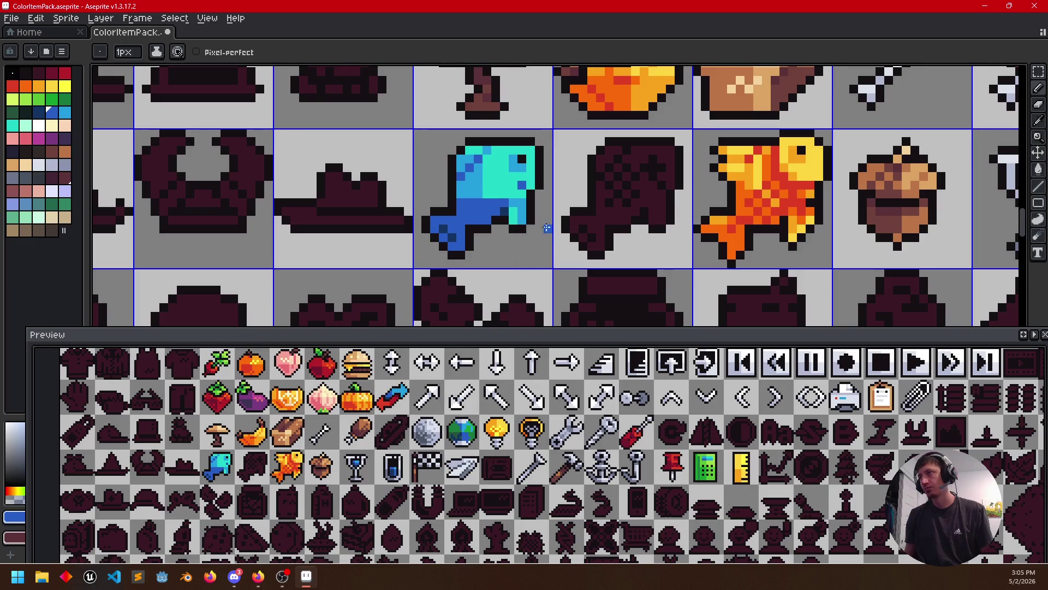
pyautogui.keyDown('alt'); pyautogui.click(480, 193); pyautogui.keyUp('alt')
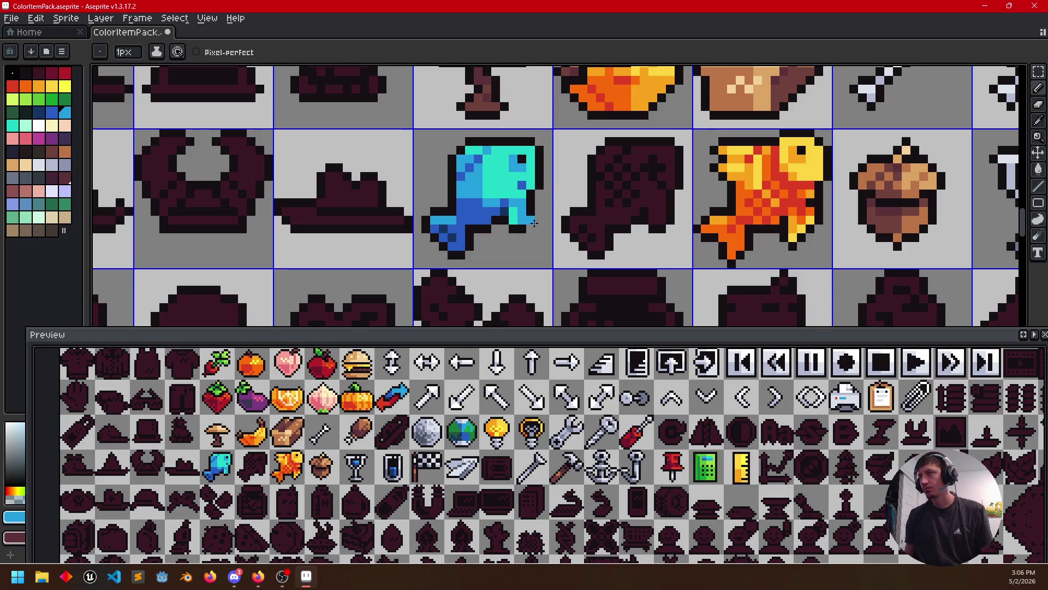
pyautogui.moveTo(534, 248); pyautogui.dragTo(525, 252)
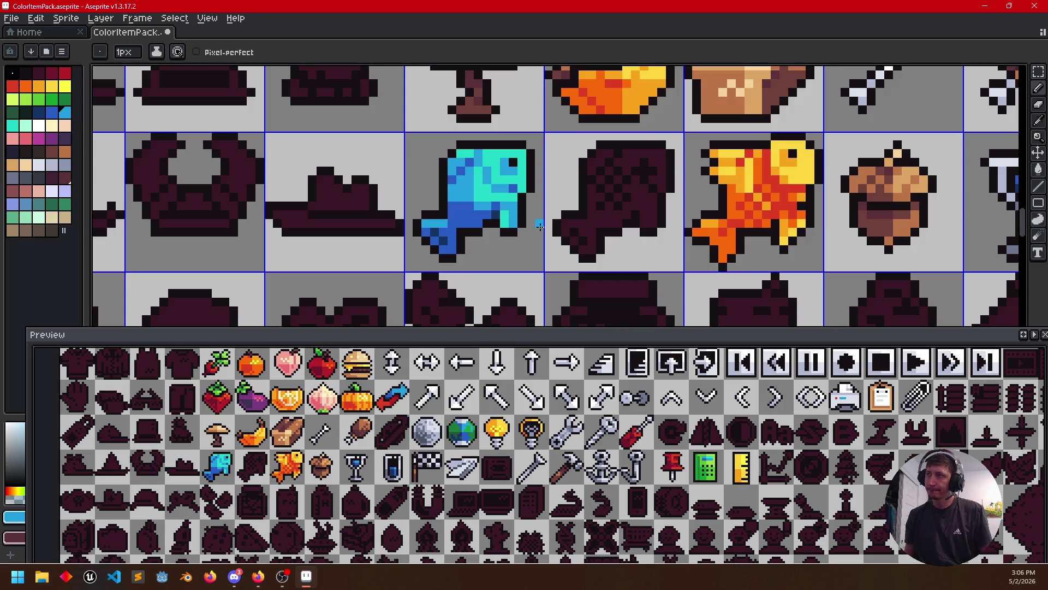
pyautogui.keyDown('alt'); pyautogui.click(514, 185); pyautogui.keyUp('alt')
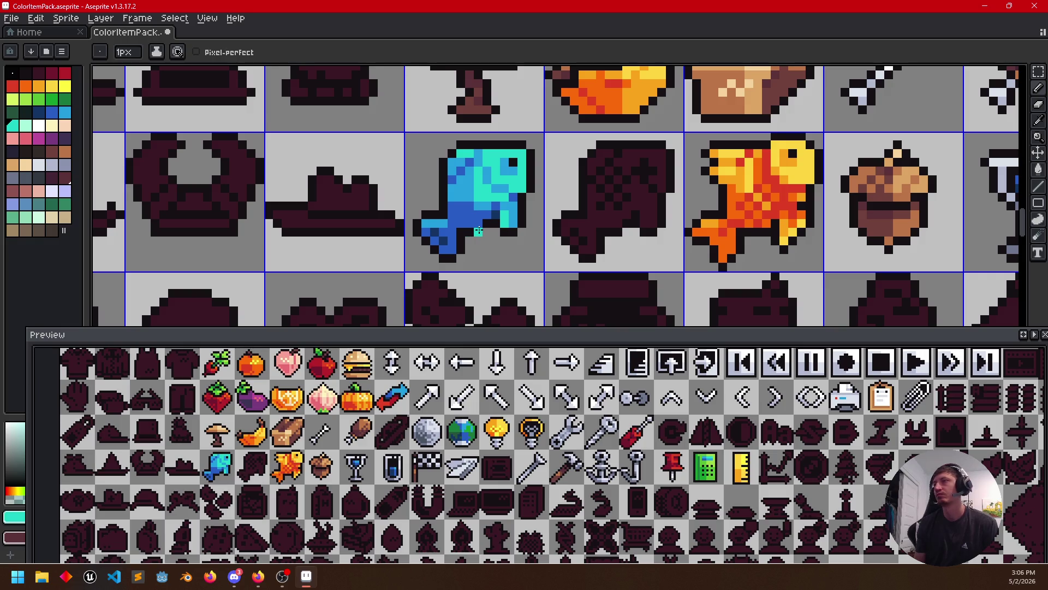
# Paint darker blue shading pixels across the cyan fish body and its lower right
pyautogui.keyDown('alt'); pyautogui.click(489, 173); pyautogui.keyUp('alt')
pyautogui.moveTo(481, 177); pyautogui.dragTo(483, 185)
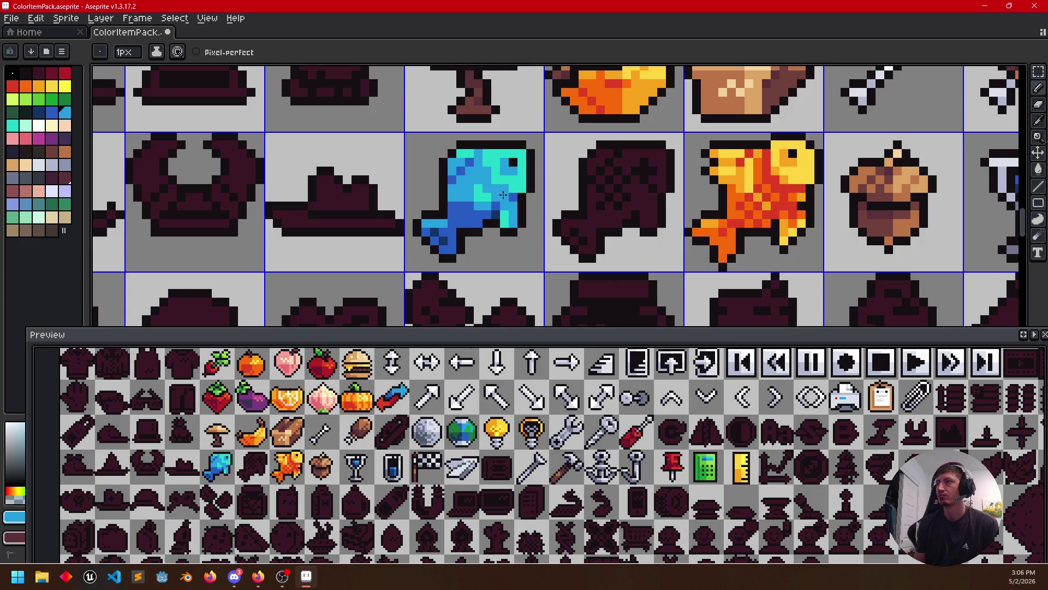
pyautogui.keyDown('alt'); pyautogui.click(507, 184); pyautogui.keyUp('alt')
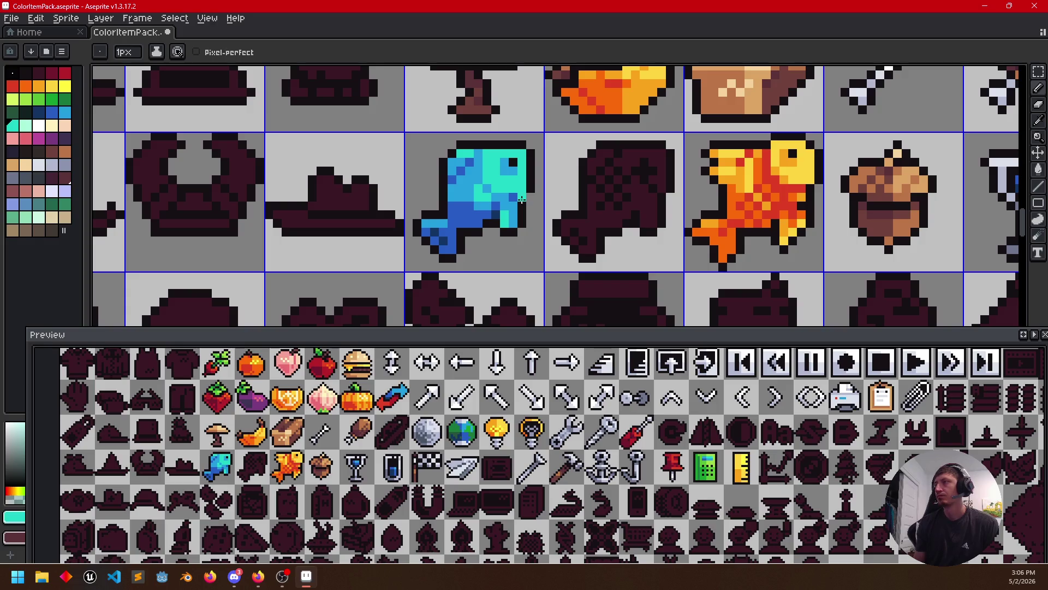
pyautogui.press('alt')
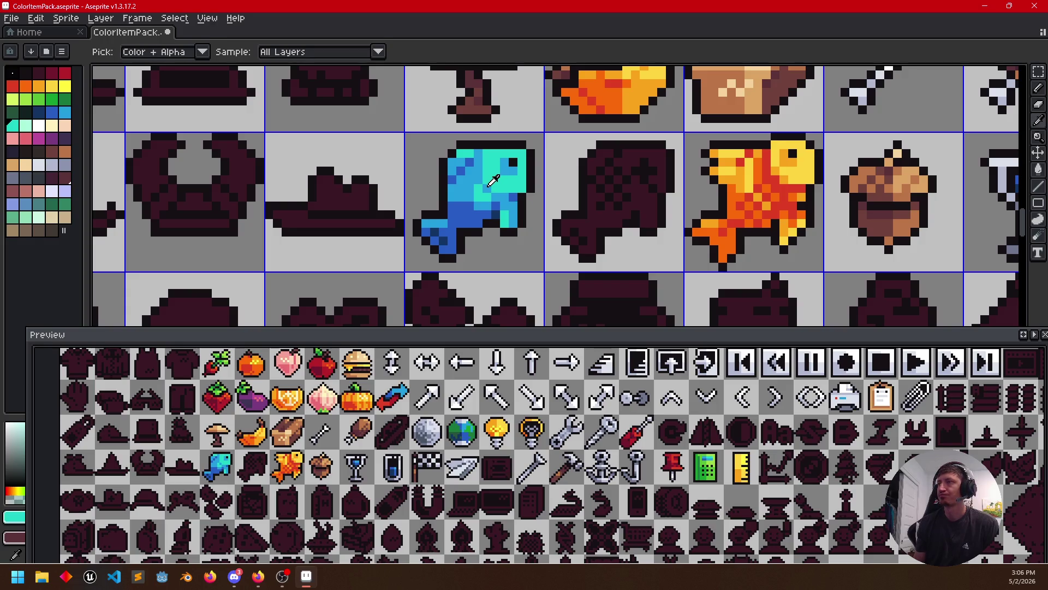
pyautogui.keyDown('alt'); pyautogui.click(489, 180); pyautogui.keyUp('alt')
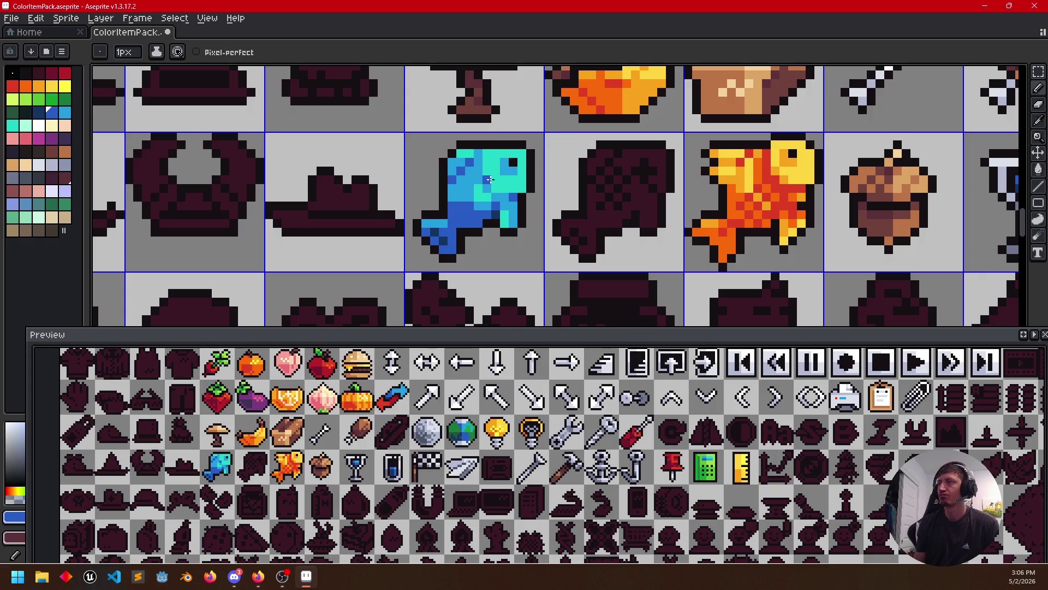
pyautogui.moveTo(521, 223); pyautogui.dragTo(504, 219)
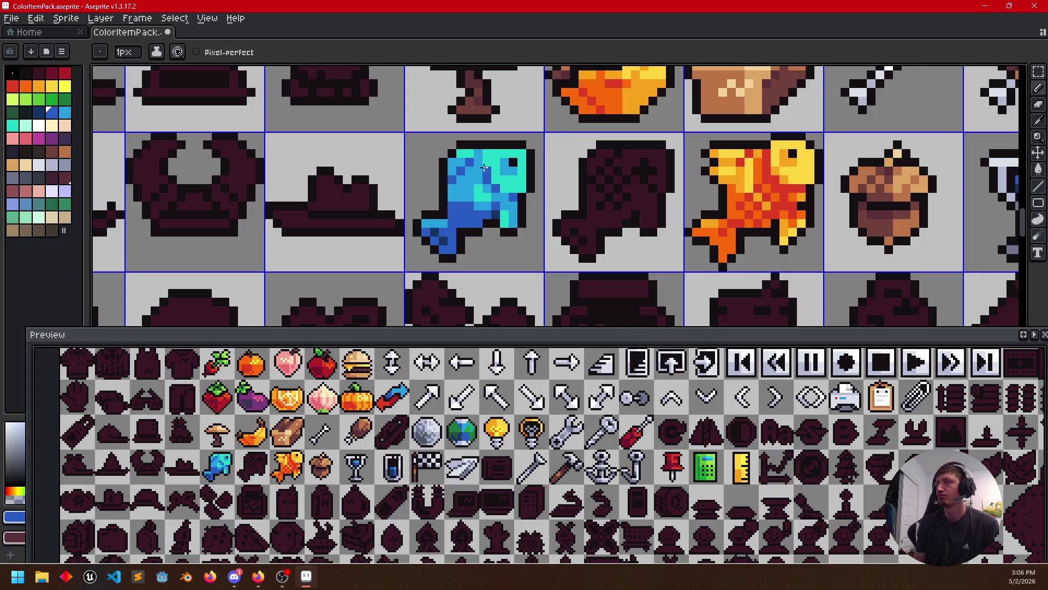
pyautogui.moveTo(489, 177); pyautogui.dragTo(512, 192)
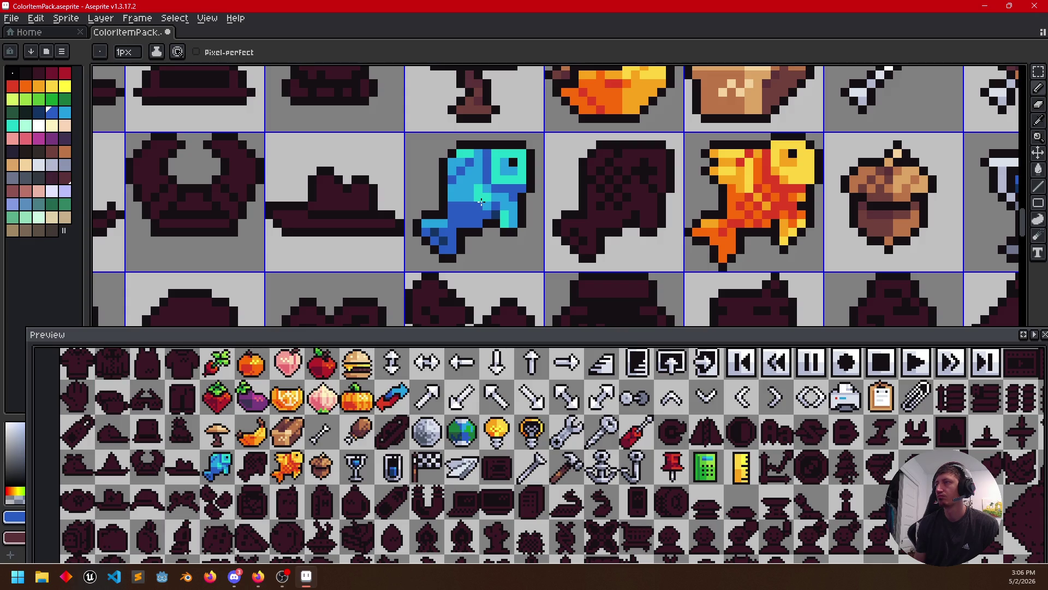
# Re-sample the fish's cyan and blue and pan the sheet toward the next silhouette
pyautogui.keyDown('alt'); pyautogui.click(512, 175); pyautogui.keyUp('alt')
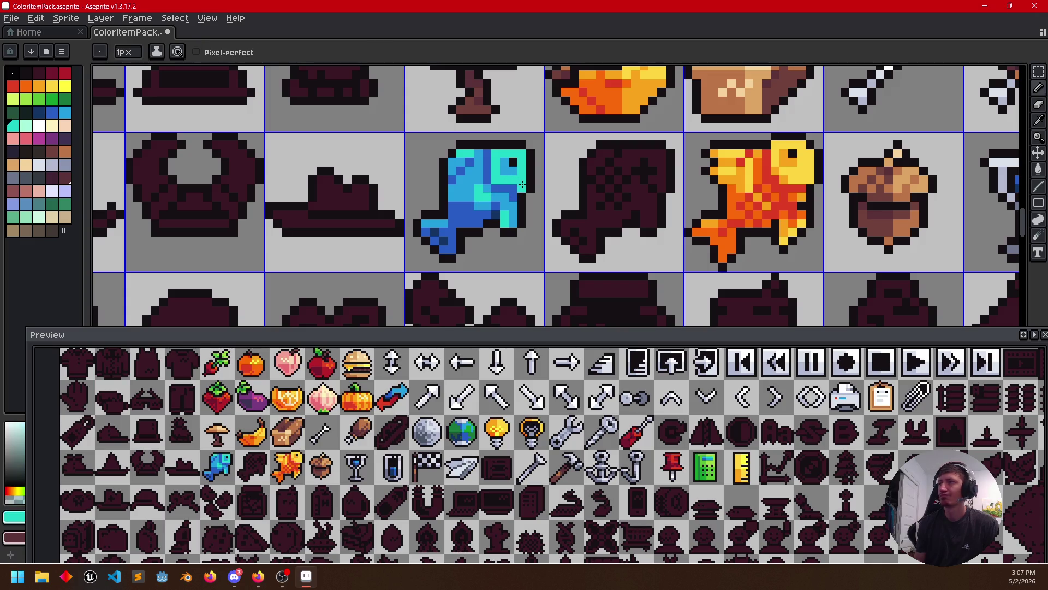
pyautogui.keyDown('alt'); pyautogui.click(507, 195); pyautogui.keyUp('alt')
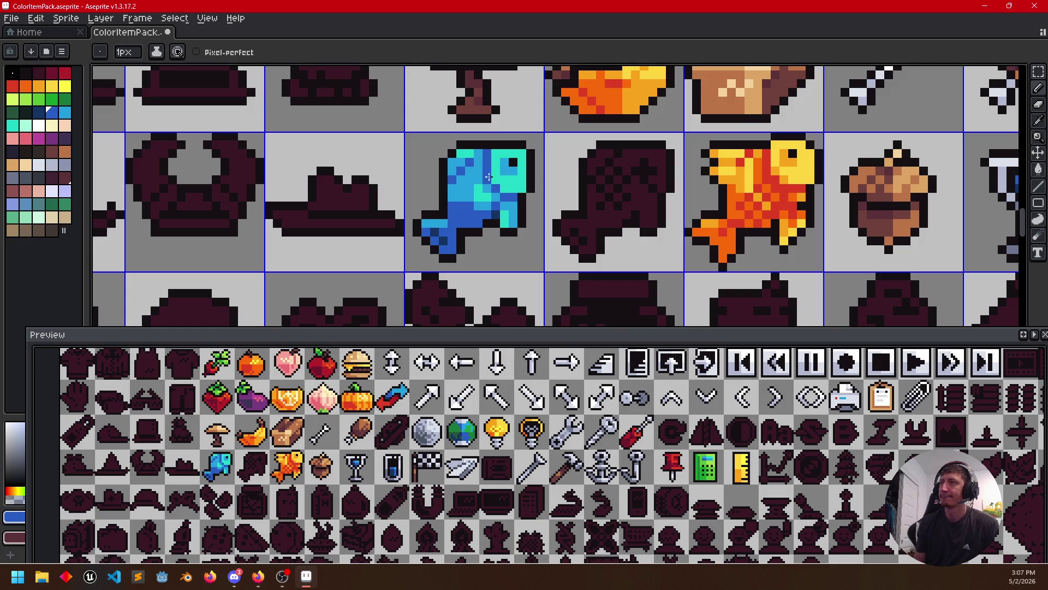
pyautogui.press('alt')
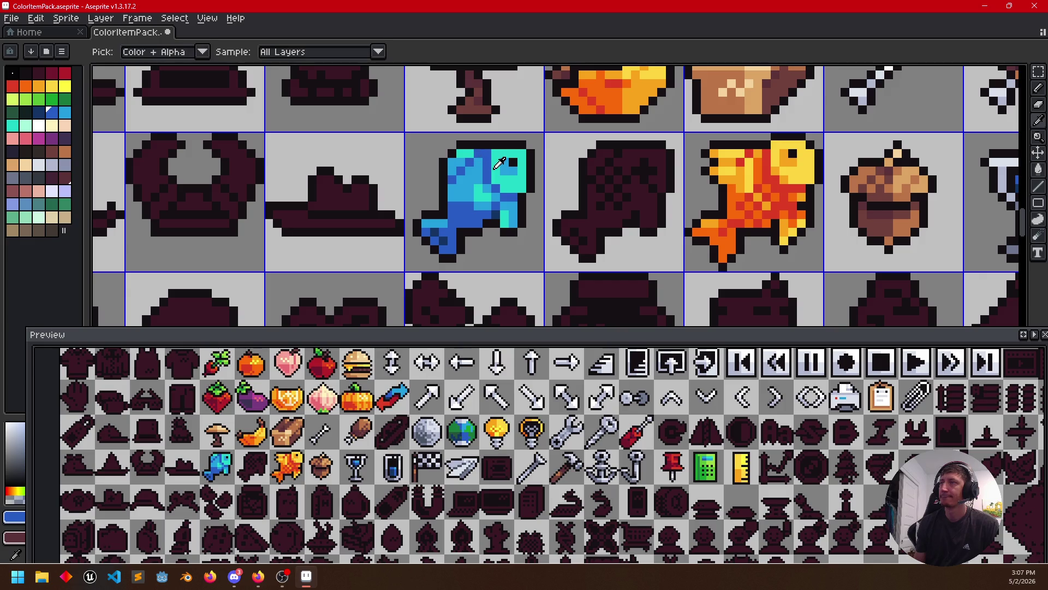
pyautogui.keyDown('alt'); pyautogui.click(497, 164); pyautogui.keyUp('alt')
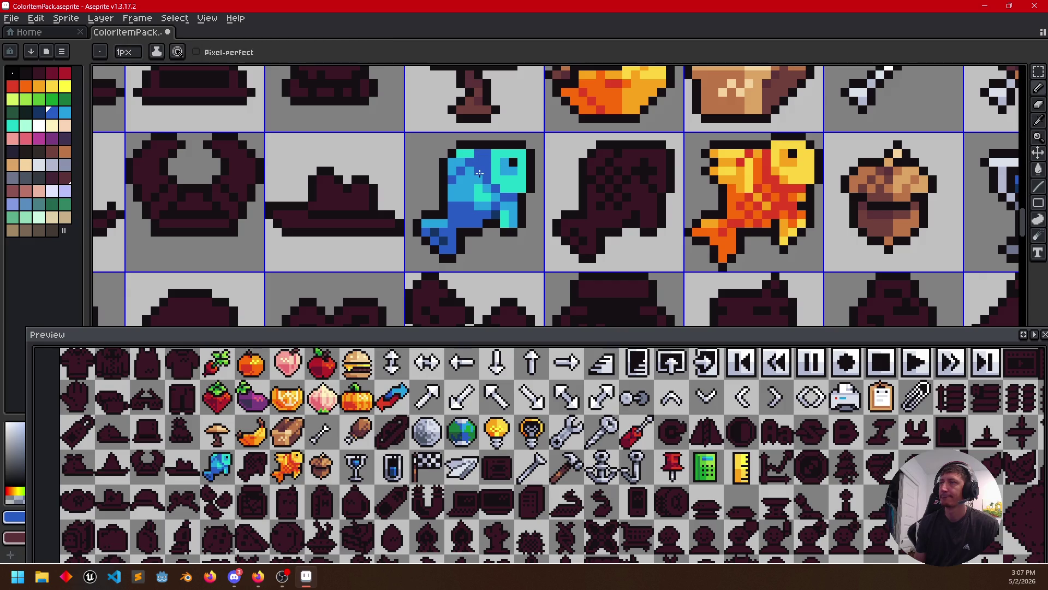
pyautogui.keyDown('alt'); pyautogui.click(489, 166); pyautogui.keyUp('alt')
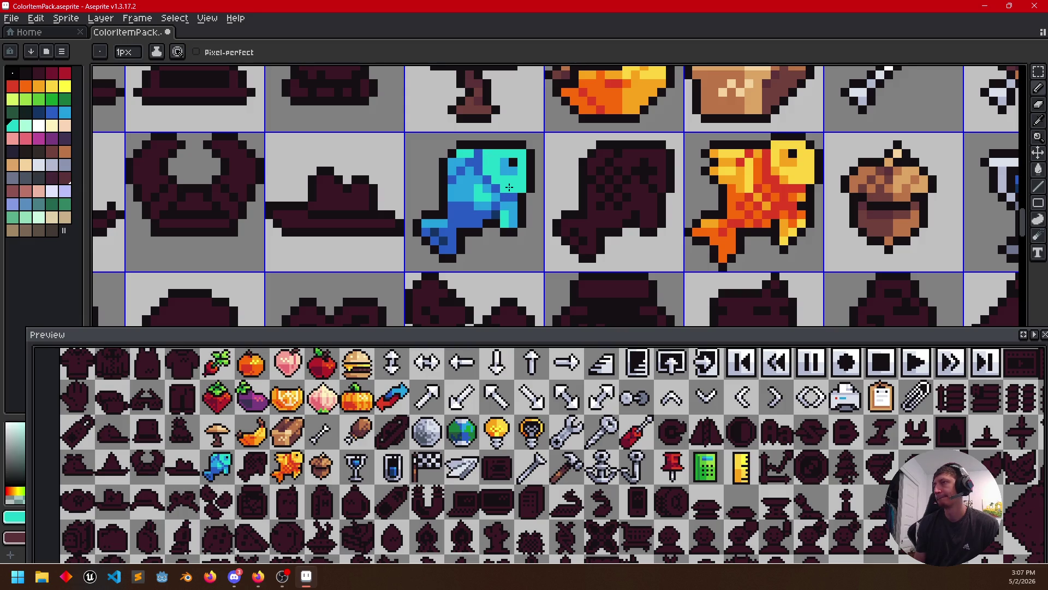
pyautogui.moveTo(509, 187)
pyautogui.mouseDown()
pyautogui.moveTo(598, 211)
pyautogui.moveTo(585, 208)
pyautogui.mouseUp()
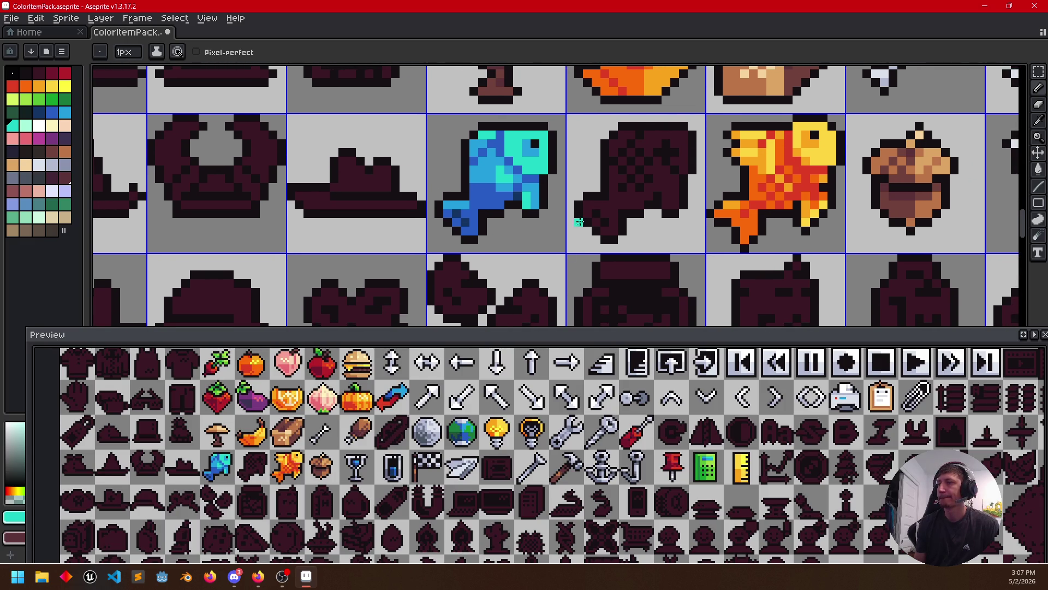
pyautogui.moveTo(527, 223); pyautogui.dragTo(528, 221)
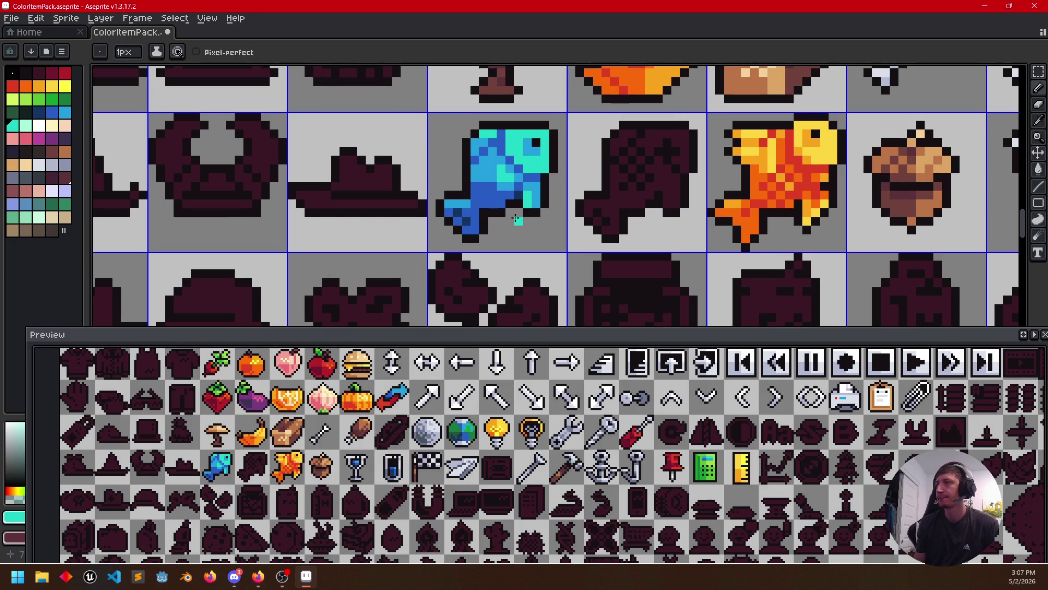
pyautogui.moveTo(575, 249)
pyautogui.mouseDown()
pyautogui.moveTo(545, 250)
pyautogui.moveTo(531, 265)
pyautogui.mouseUp()
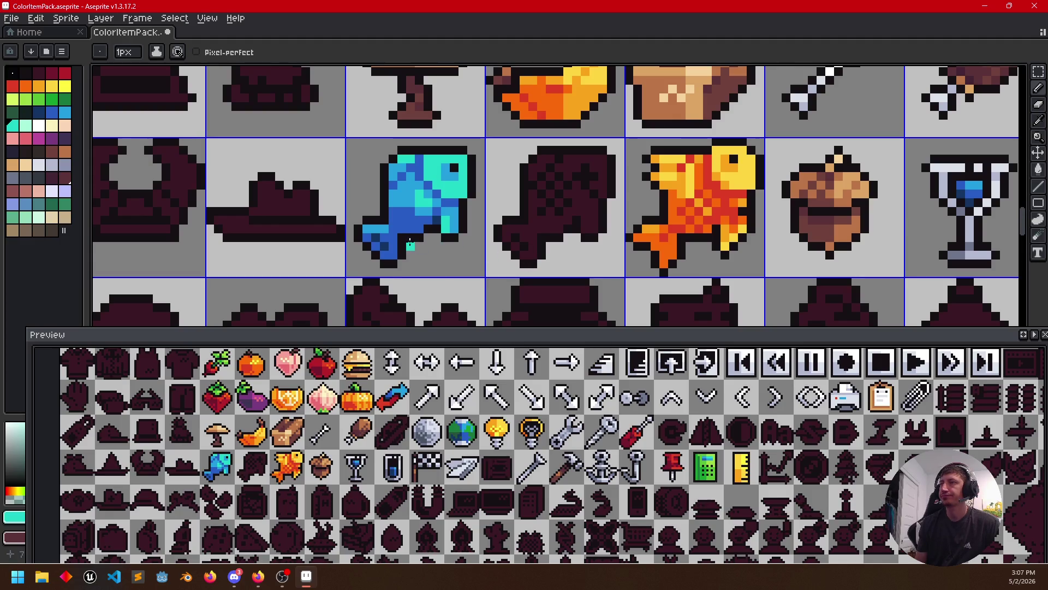
pyautogui.press('i')
# Bucket-fill every dark region of the second fish silhouette with the first fish's blue
pyautogui.click(413, 215)
pyautogui.press('g')
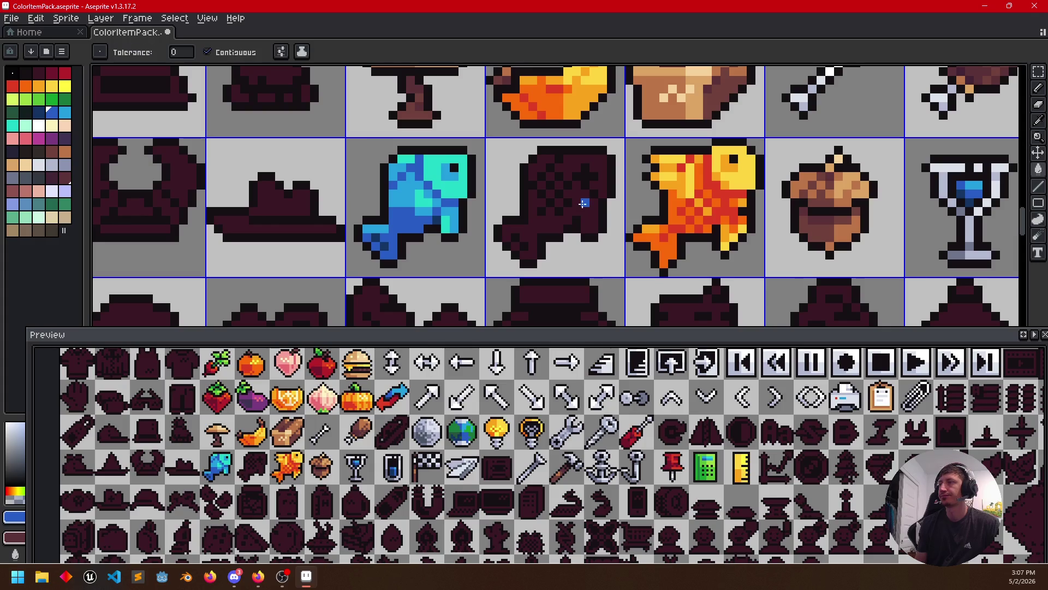
pyautogui.click(577, 209)
pyautogui.click(595, 187)
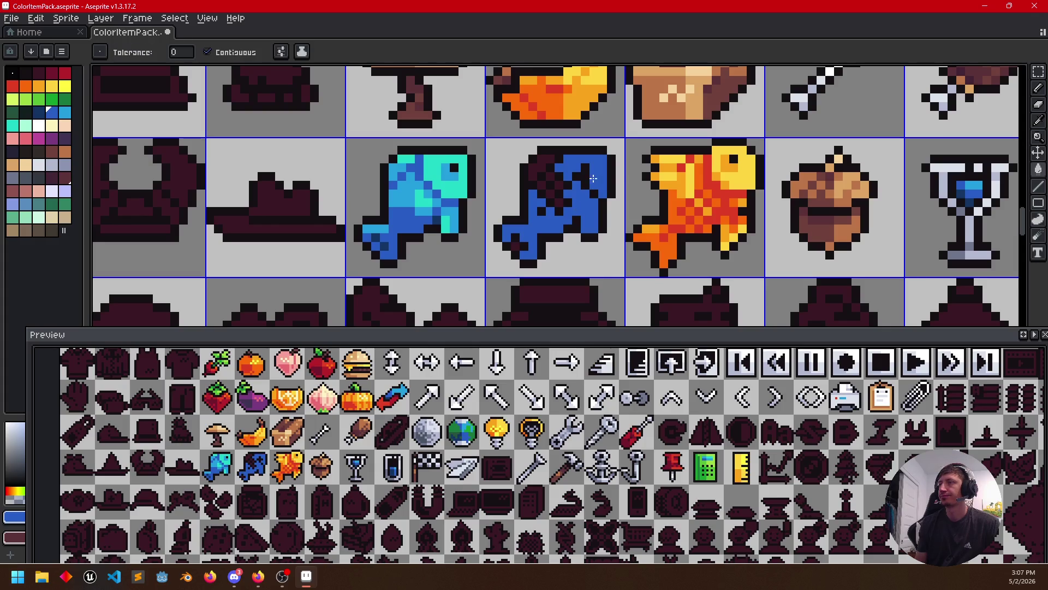
pyautogui.click(542, 163)
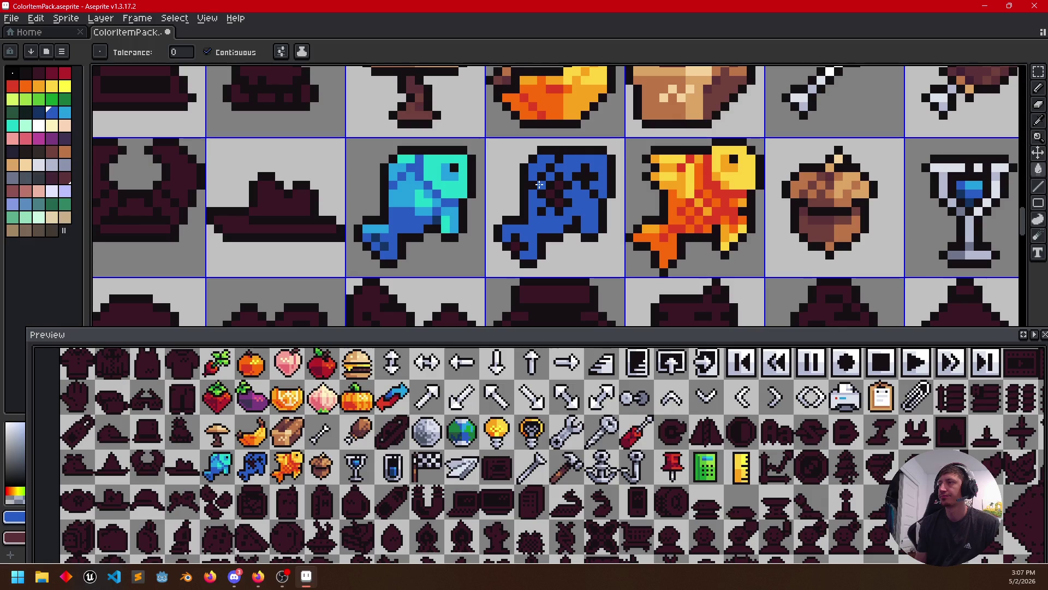
pyautogui.click(547, 191)
pyautogui.click(509, 248)
# Repaint the black checker pattern on the fish's back in dark blue
pyautogui.keyDown('alt'); pyautogui.click(390, 248); pyautogui.keyUp('alt')
pyautogui.press('b')
pyautogui.press('shift')
pyautogui.click(547, 186)
pyautogui.moveTo(565, 190); pyautogui.dragTo(541, 210)
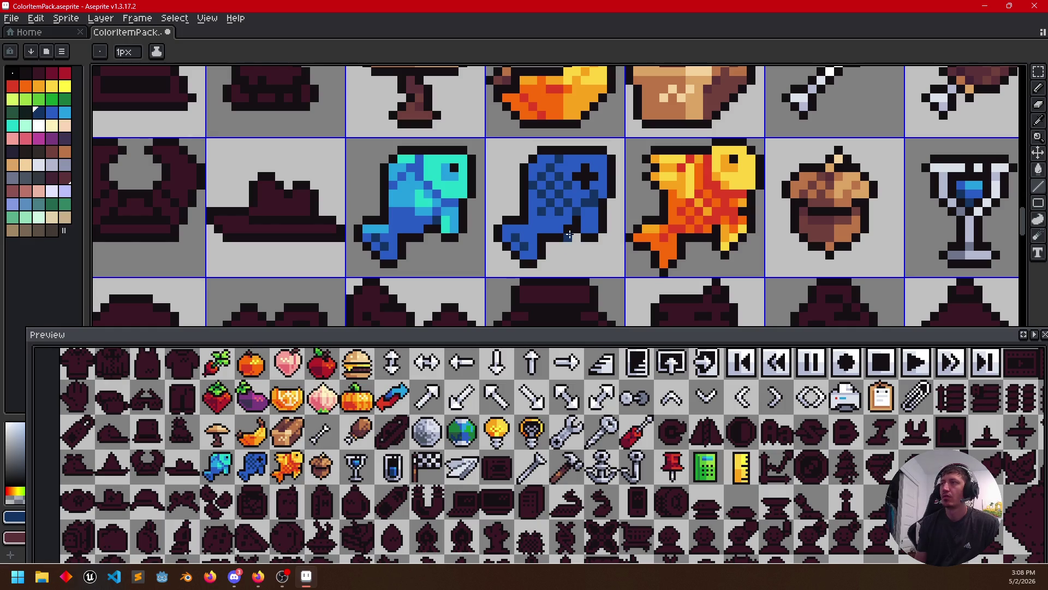
pyautogui.keyDown('alt'); pyautogui.click(606, 176); pyautogui.keyUp('alt')
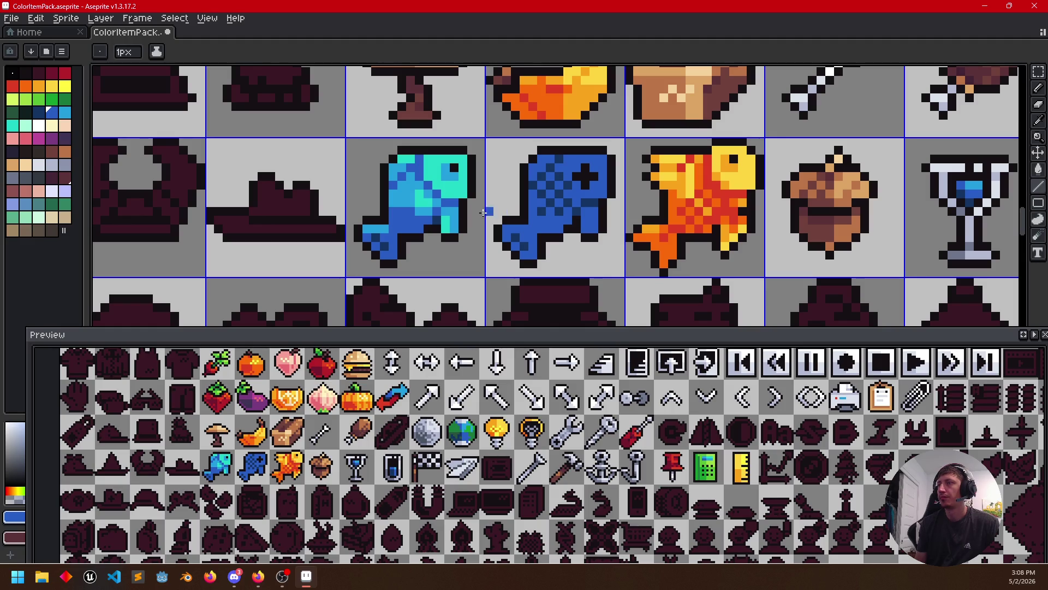
# Pan the sheet slightly, then bring Sublime Text's Journal.txt notes to the front
pyautogui.keyDown('alt'); pyautogui.click(405, 196); pyautogui.keyUp('alt')
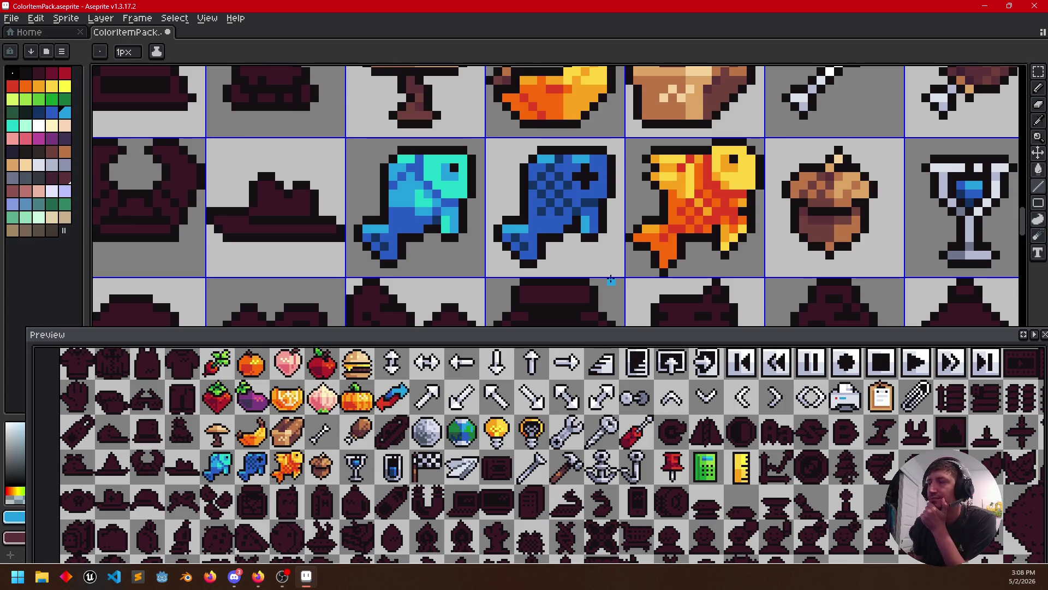
pyautogui.moveTo(620, 270); pyautogui.dragTo(631, 262)
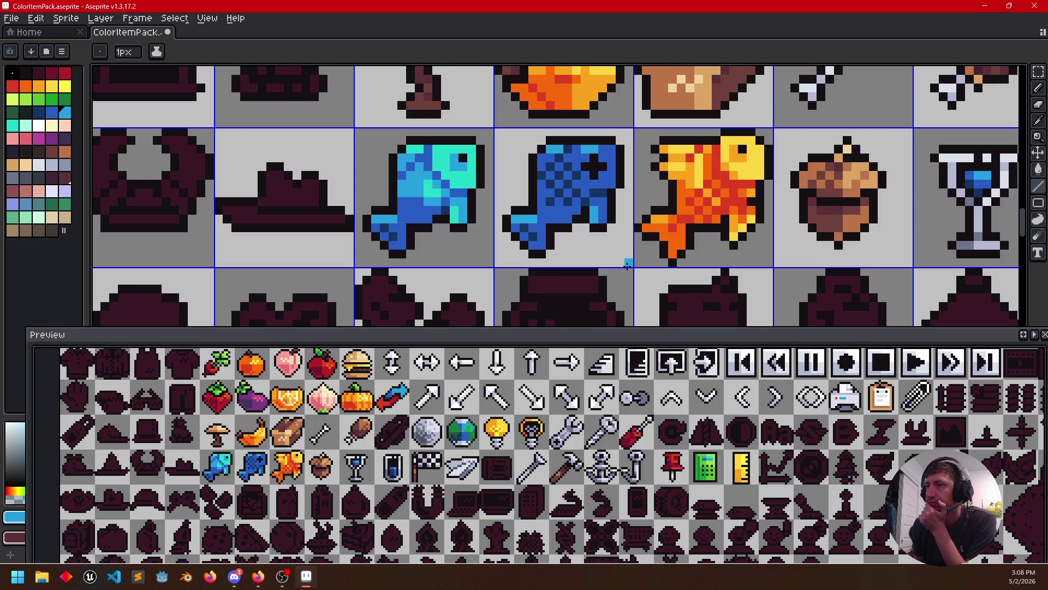
pyautogui.moveTo(628, 264); pyautogui.dragTo(637, 264)
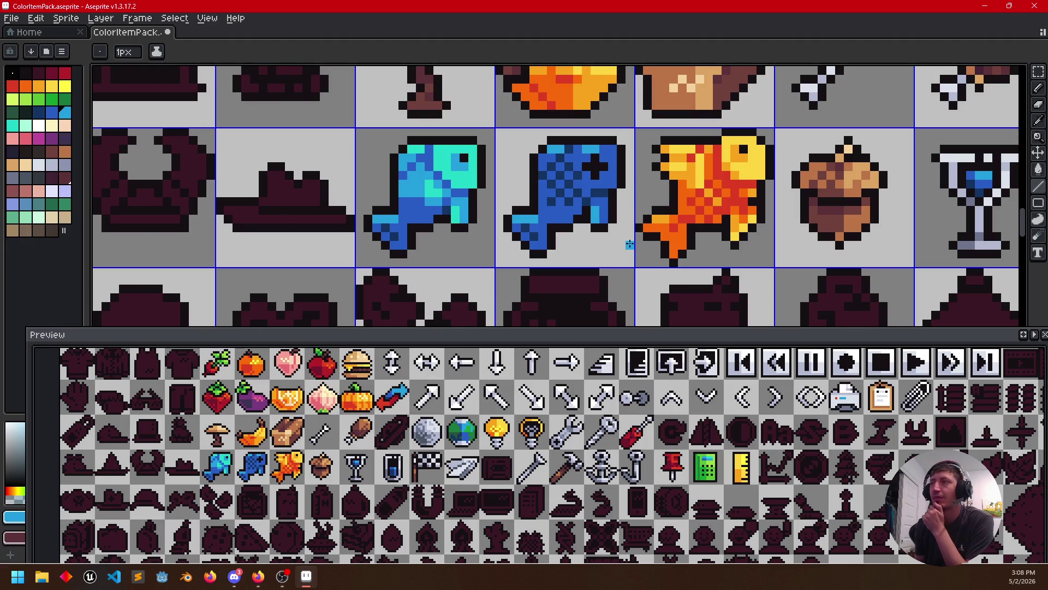
pyautogui.moveTo(670, 233); pyautogui.dragTo(682, 219)
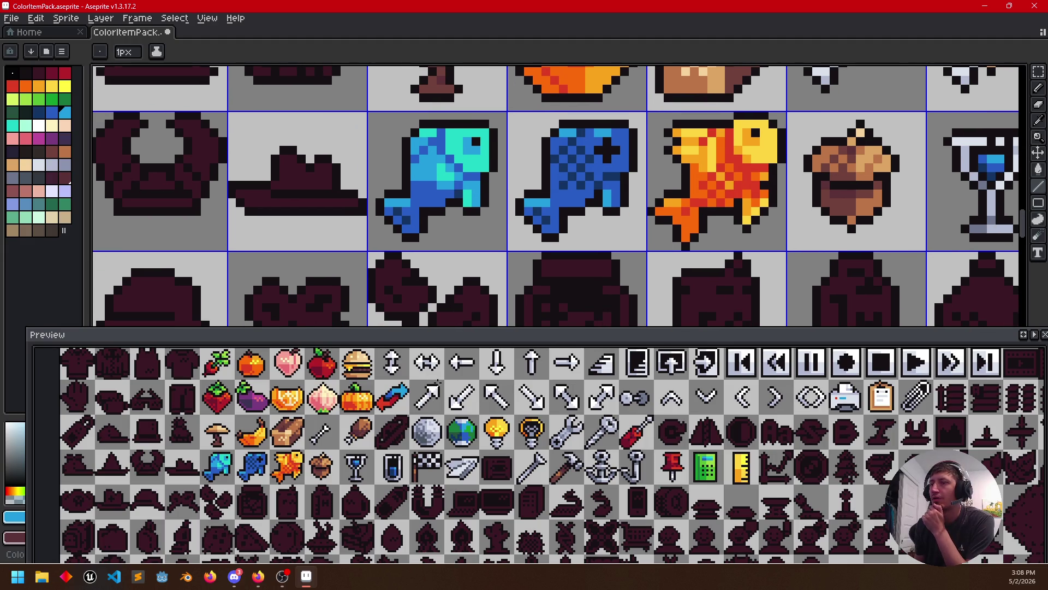
pyautogui.click(138, 575)
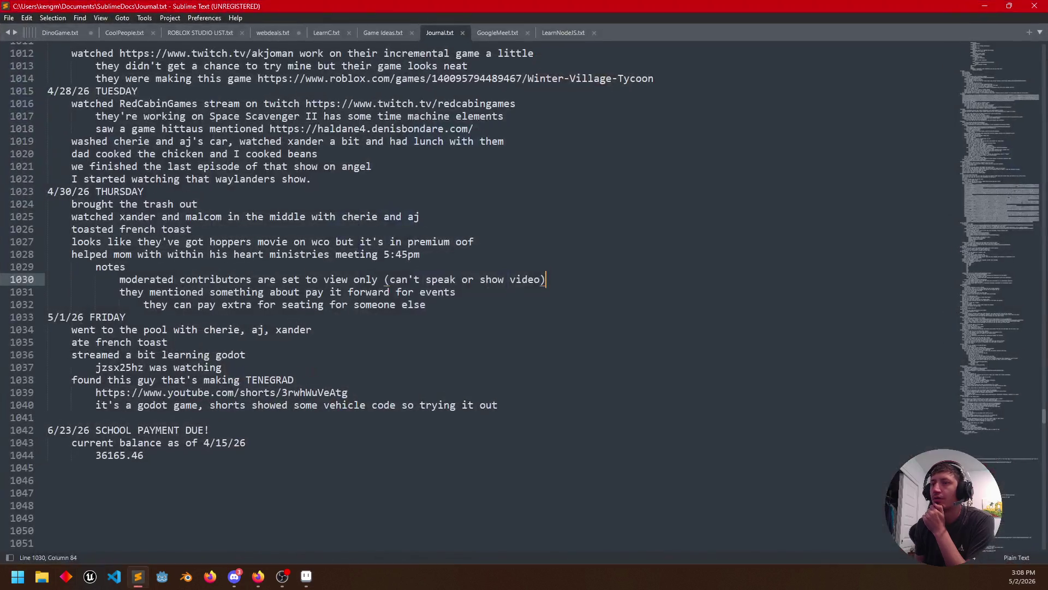
# Dismiss Sublime Text's update notice and minimize the journal back to Aseprite
pyautogui.click(654, 226)
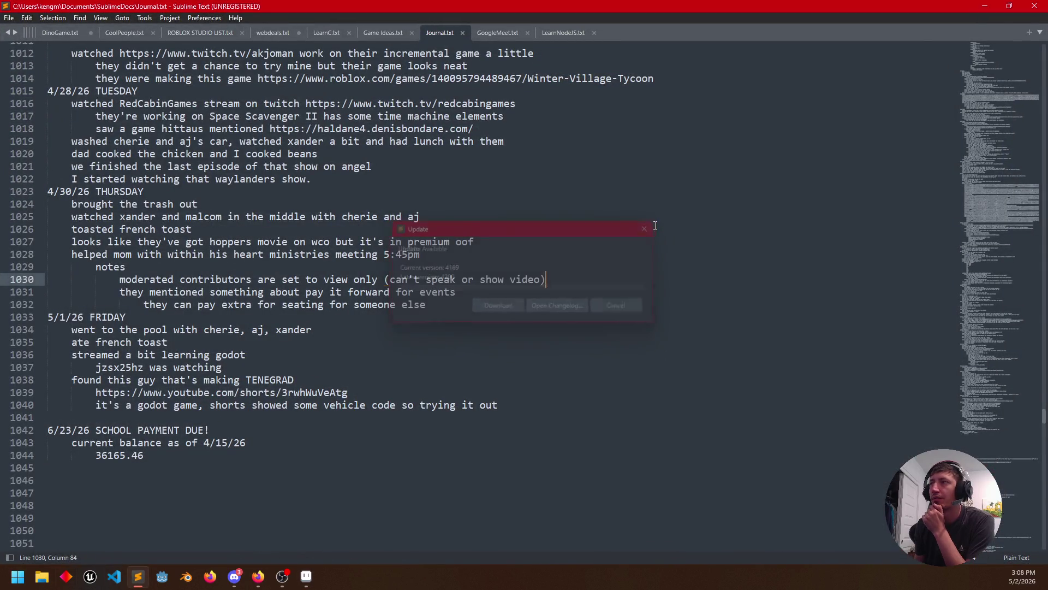
pyautogui.click(138, 576)
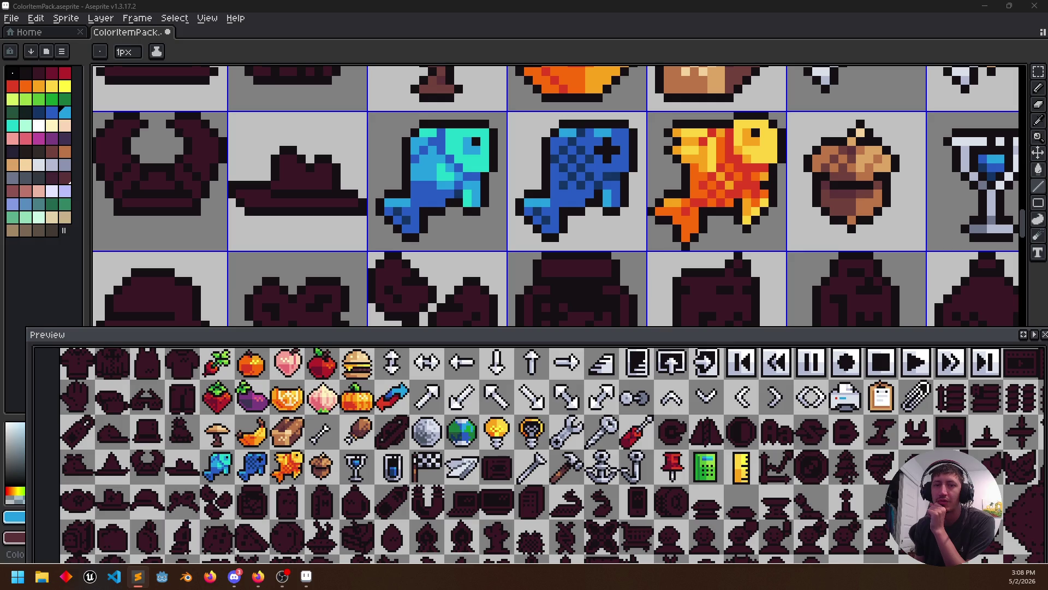
pyautogui.scroll(3, 557, 196)
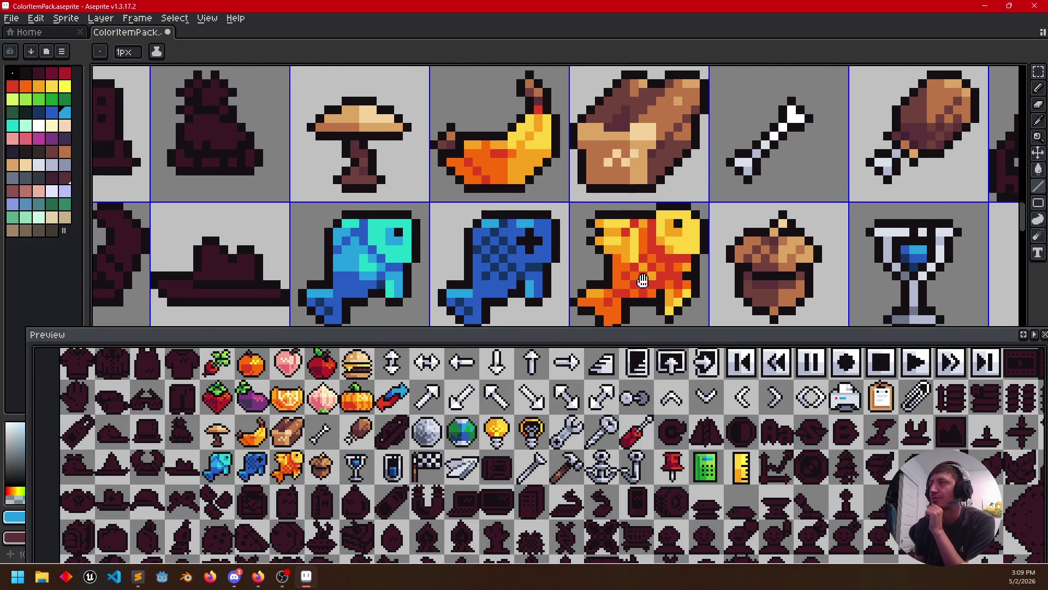
pyautogui.scroll(-4, 558, 196)
pyautogui.scroll(-1, 575, 446)
pyautogui.scroll(-2, 575, 447)
pyautogui.scroll(1, 575, 447)
pyautogui.moveTo(575, 434)
pyautogui.mouseDown()
pyautogui.moveTo(529, 516)
pyautogui.moveTo(566, 427)
pyautogui.mouseUp()
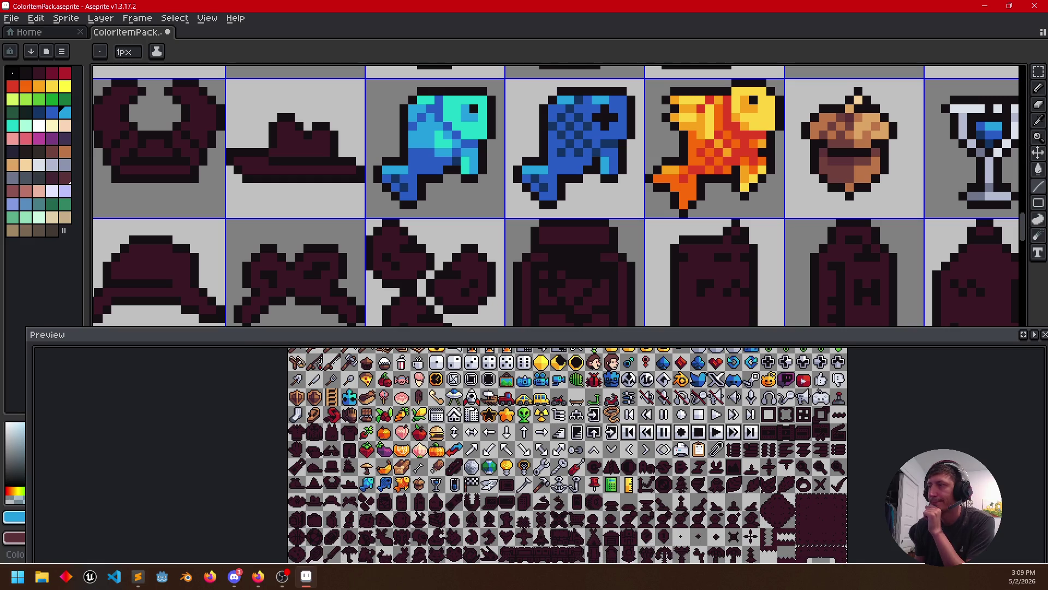
pyautogui.moveTo(495, 473); pyautogui.dragTo(502, 467)
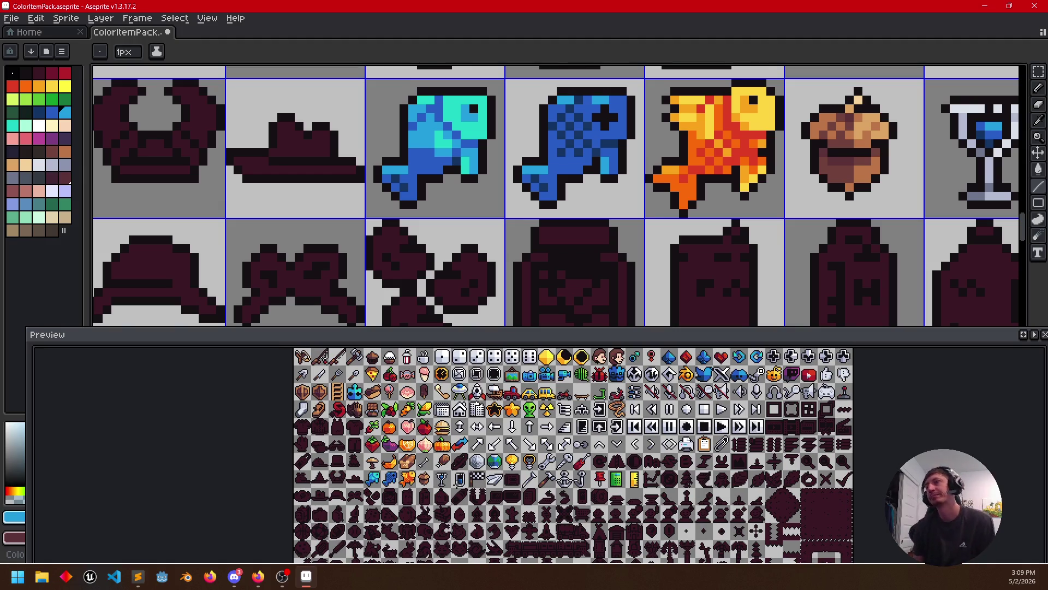
pyautogui.scroll(2, 458, 485)
pyautogui.scroll(-1, 458, 485)
pyautogui.moveTo(312, 533); pyautogui.dragTo(453, 508)
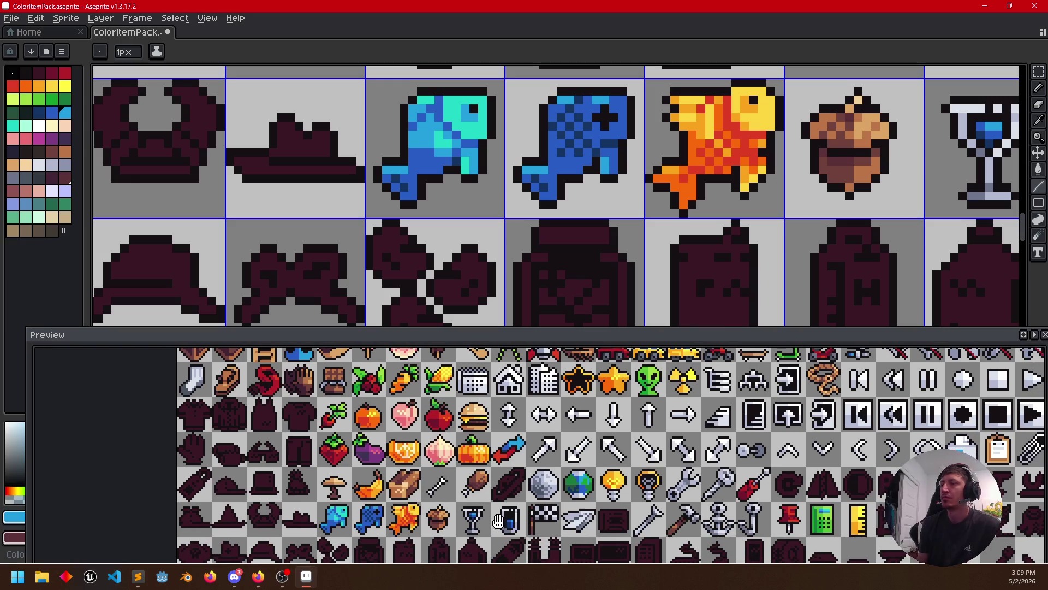
pyautogui.moveTo(623, 198); pyautogui.dragTo(722, 171)
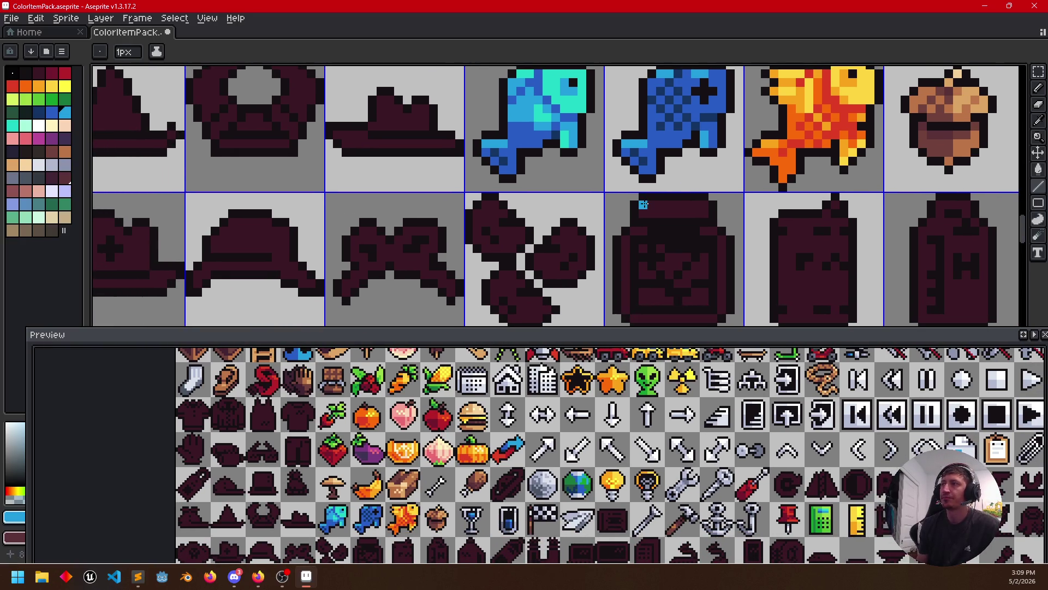
pyautogui.moveTo(611, 169); pyautogui.dragTo(629, 158)
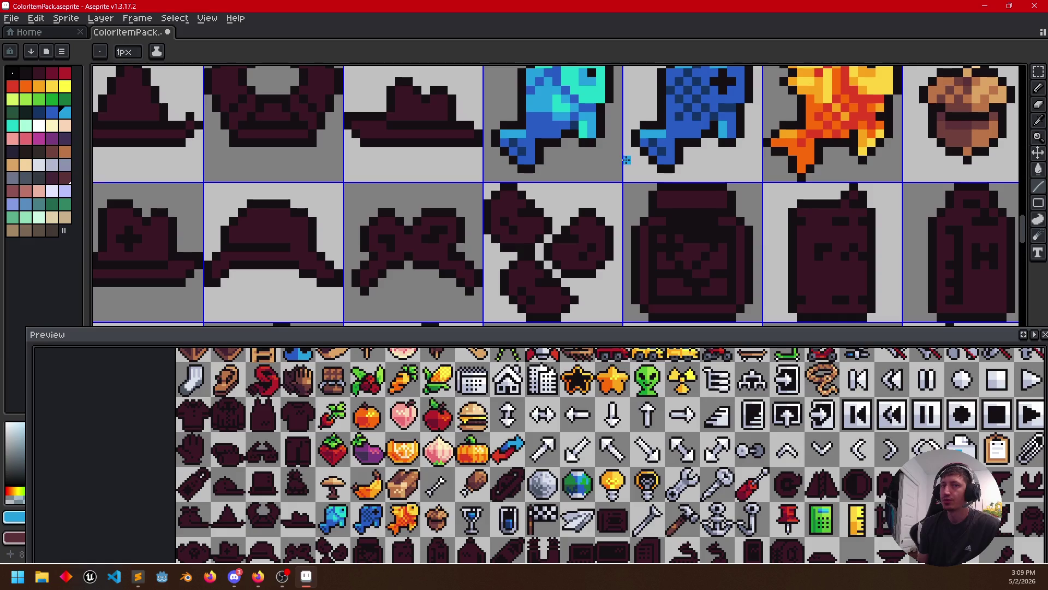
pyautogui.hotkey('alt', 'Tab')
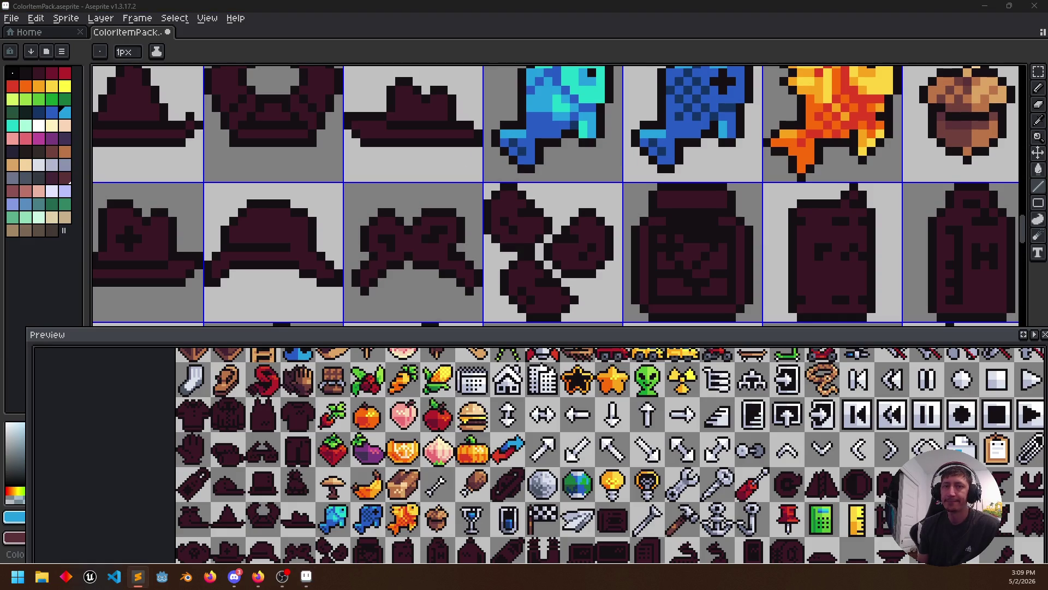
pyautogui.moveTo(548, 169); pyautogui.dragTo(561, 155)
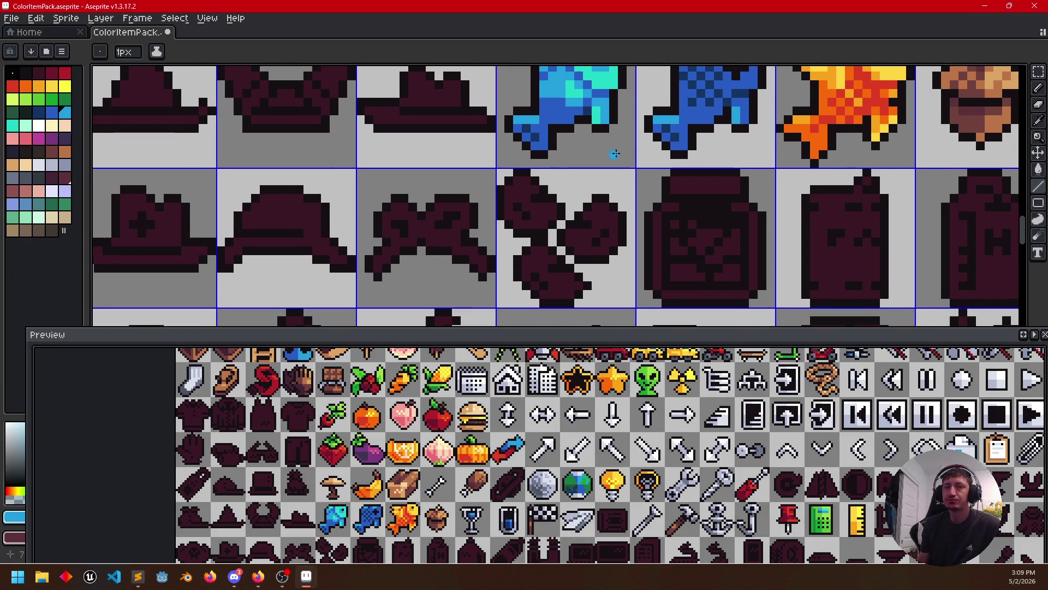
pyautogui.scroll(2, 604, 159)
pyautogui.scroll(3, 480, 171)
pyautogui.click(892, 103)
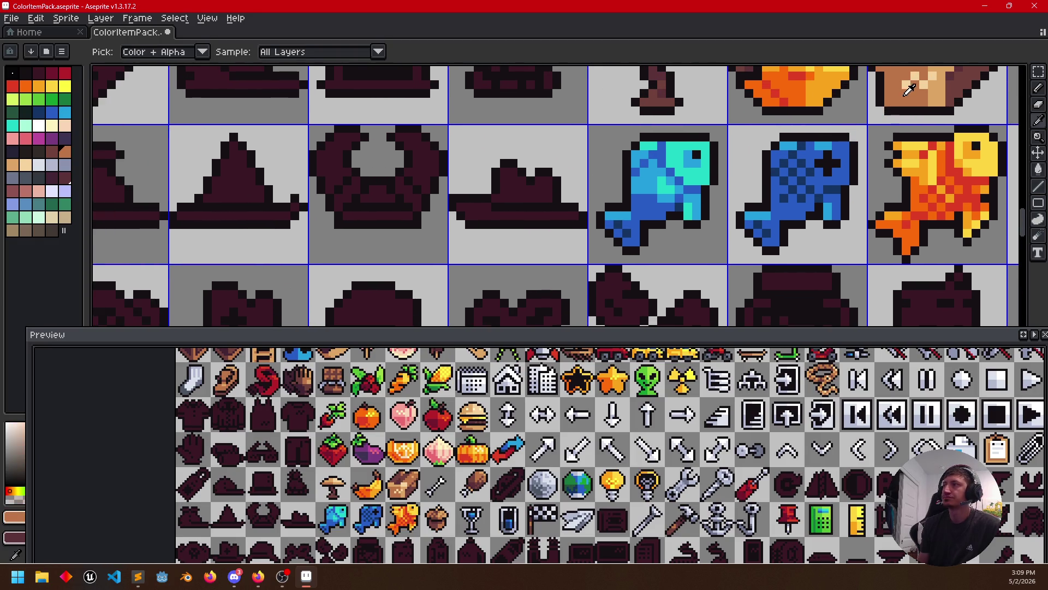
# Fill the wide-brimmed hat tan and redraw its dark maroon brim outline
pyautogui.press('g')
pyautogui.click(508, 209)
pyautogui.keyDown('alt'); pyautogui.click(959, 76); pyautogui.keyUp('alt')
pyautogui.press('b')
pyautogui.moveTo(508, 214); pyautogui.dragTo(476, 215)
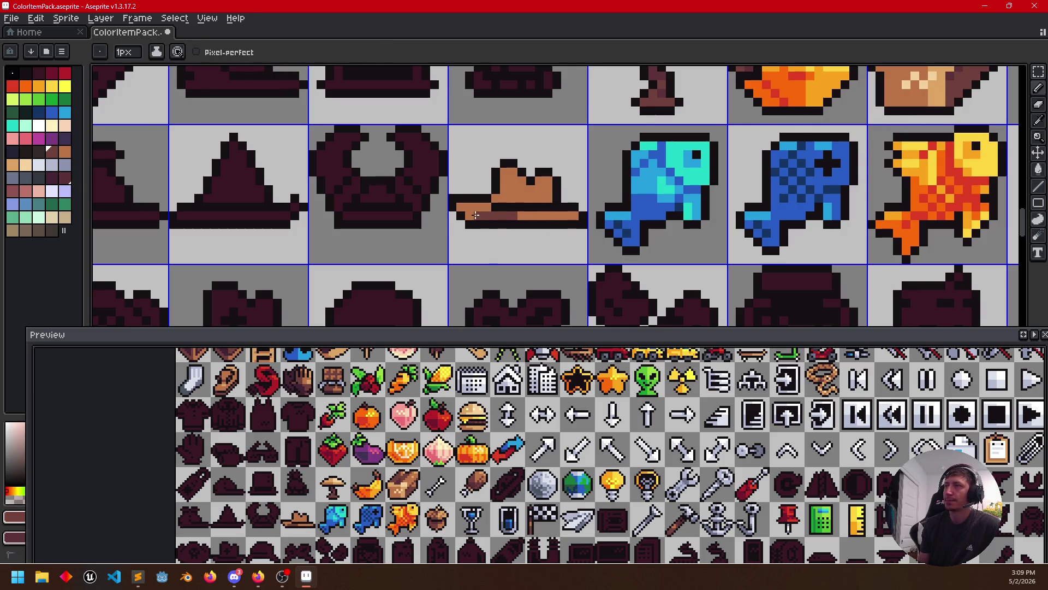
pyautogui.scroll(1, 807, 117)
# Draw a lighter tan line along the hat brim, undoing a darker brown stroke
pyautogui.press('alt')
pyautogui.keyDown('alt'); pyautogui.click(960, 94); pyautogui.keyUp('alt')
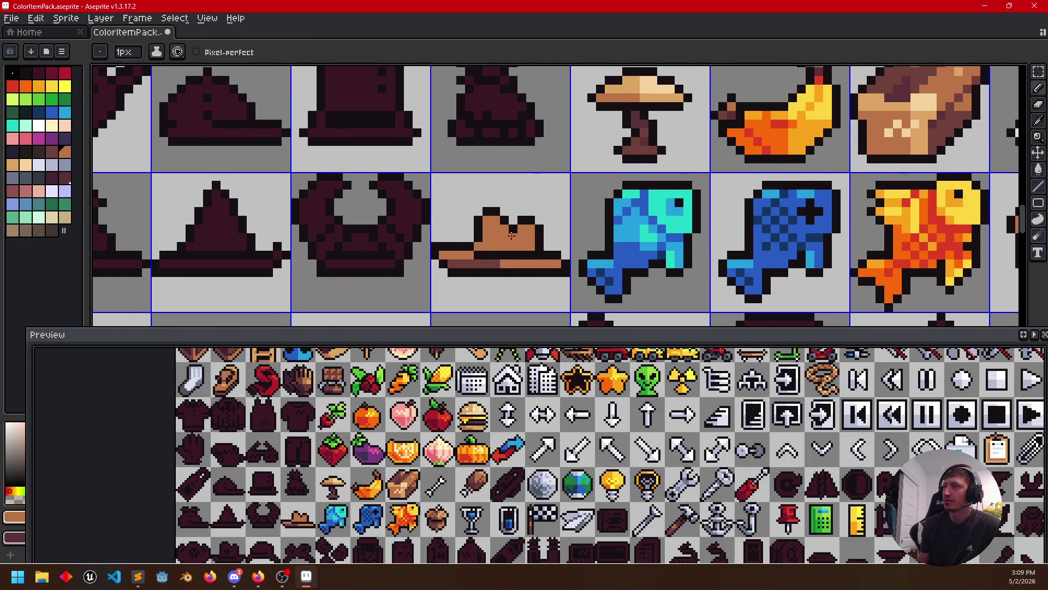
pyautogui.press('alt')
pyautogui.keyDown('alt'); pyautogui.click(657, 93); pyautogui.keyUp('alt')
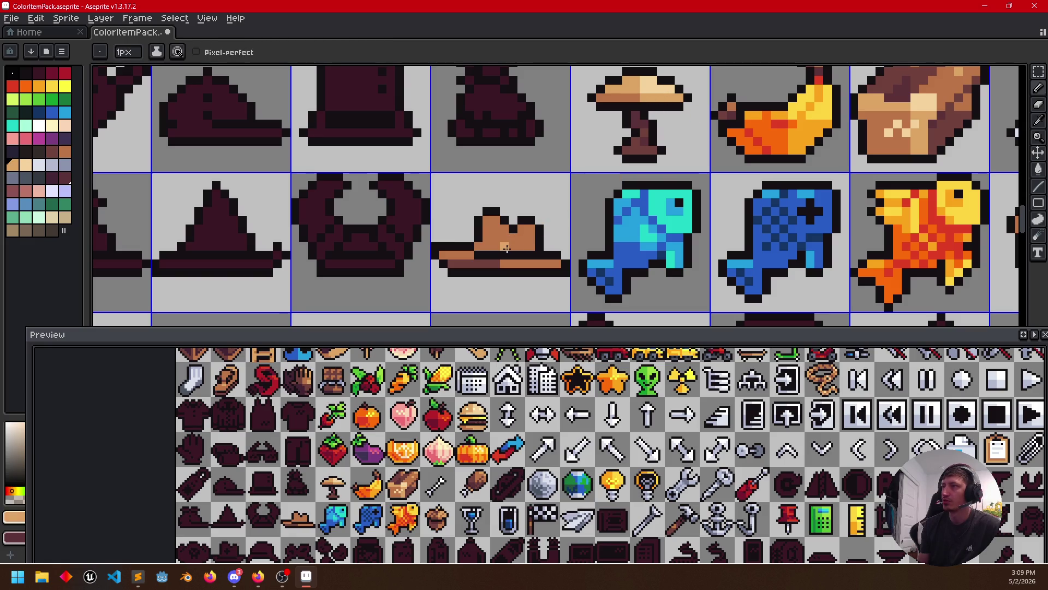
pyautogui.moveTo(502, 264); pyautogui.dragTo(558, 265)
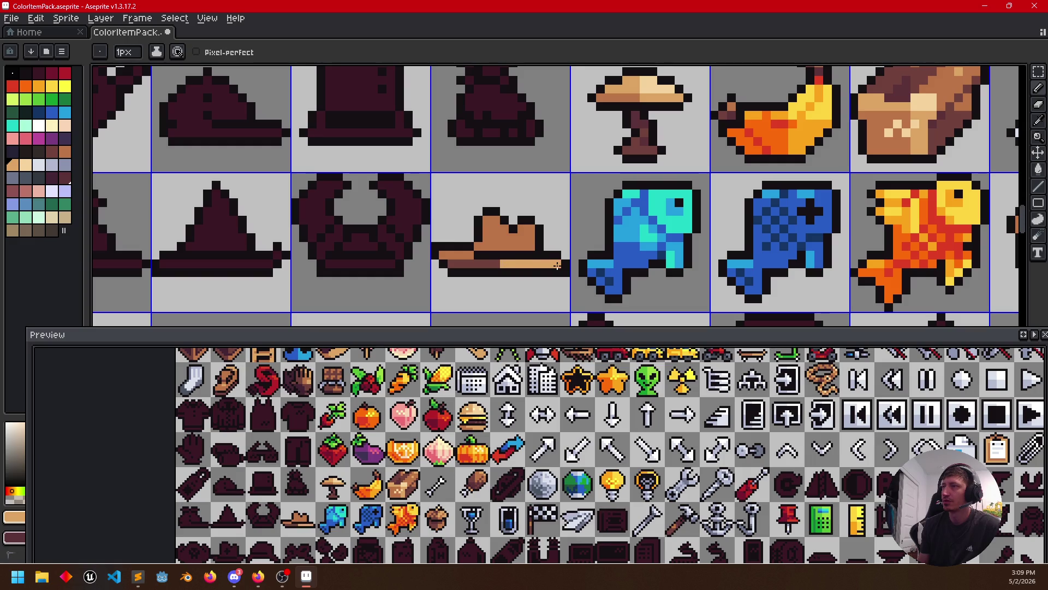
pyautogui.keyDown('alt'); pyautogui.click(504, 239); pyautogui.keyUp('alt')
pyautogui.hotkey('ctrl', 'z')
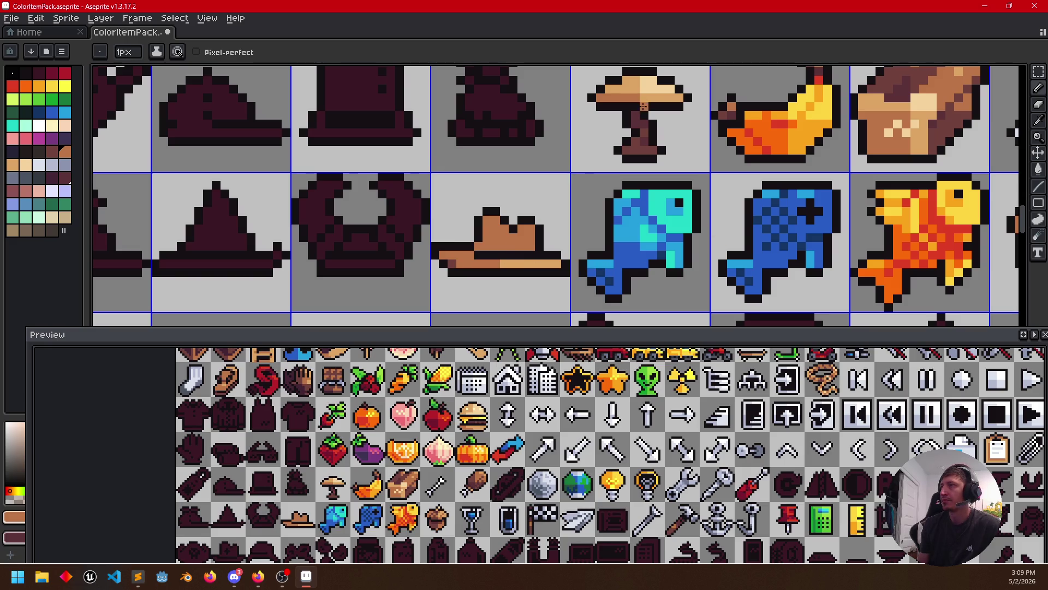
# Paint light tan highlights across the hat crown and tone parts back with brown
pyautogui.keyDown('alt'); pyautogui.click(648, 82); pyautogui.keyUp('alt')
pyautogui.moveTo(505, 230); pyautogui.dragTo(524, 240)
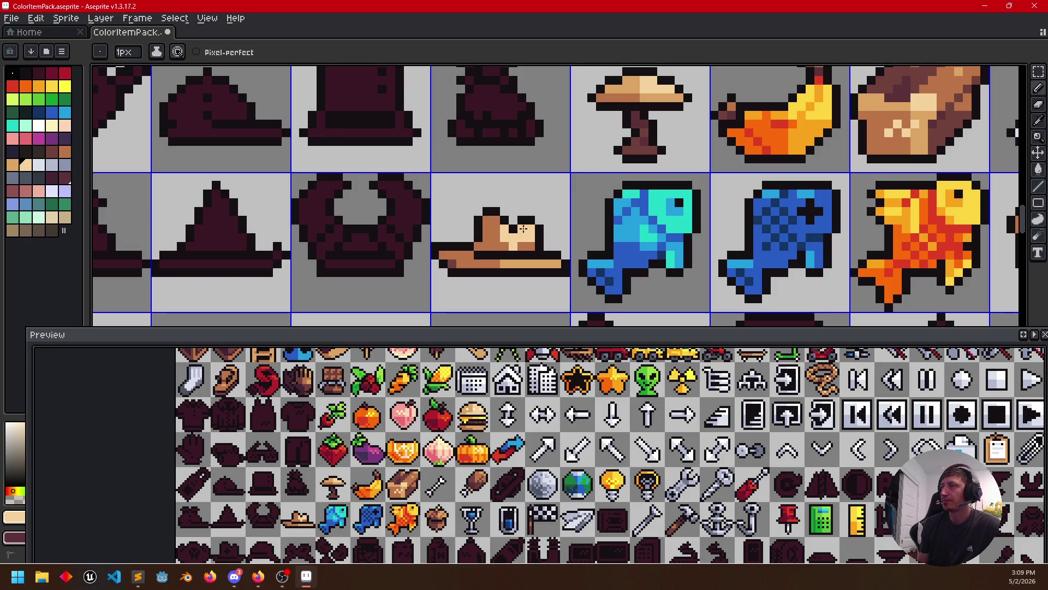
pyautogui.keyDown('alt'); pyautogui.click(481, 257); pyautogui.keyUp('alt')
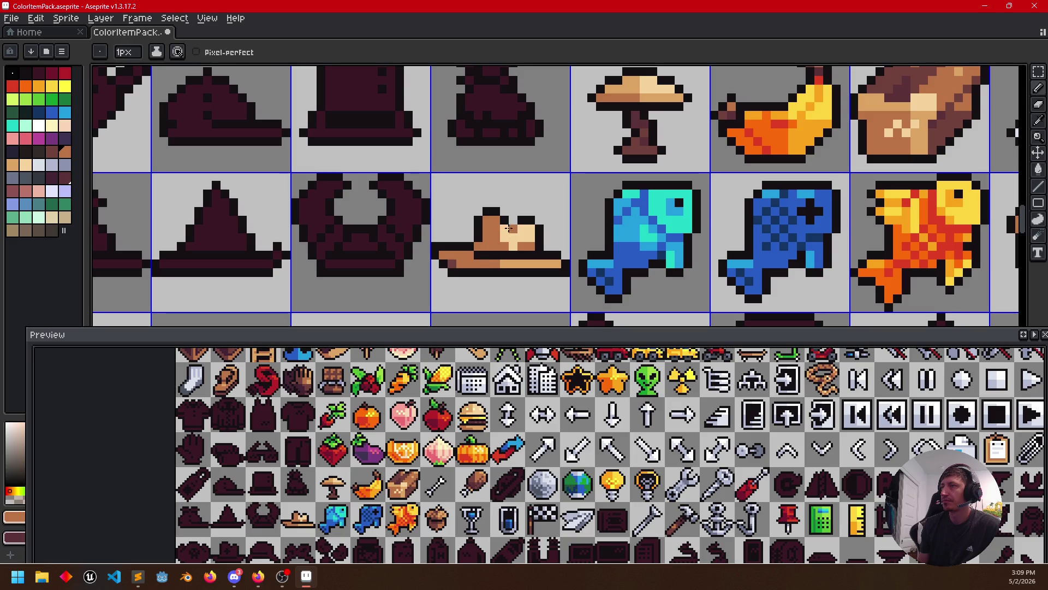
pyautogui.moveTo(511, 231); pyautogui.dragTo(520, 236)
pyautogui.moveTo(502, 232); pyautogui.dragTo(511, 241)
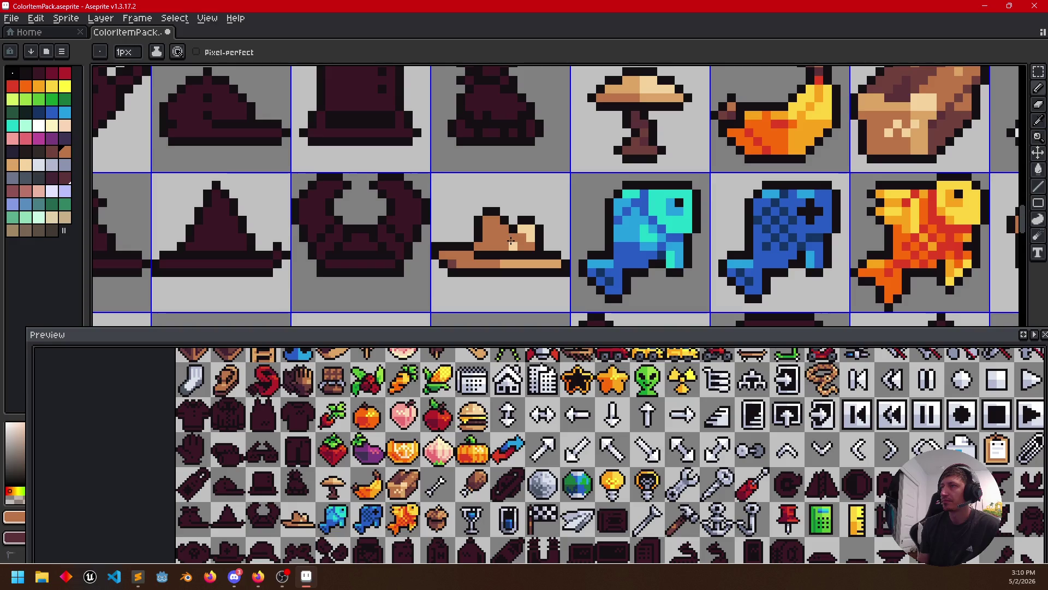
# Sample hat tans and browns, undoing a stray tan pixel placed on the fish
pyautogui.press('alt')
pyautogui.keyDown('alt'); pyautogui.click(518, 261); pyautogui.keyUp('alt')
pyautogui.press('g')
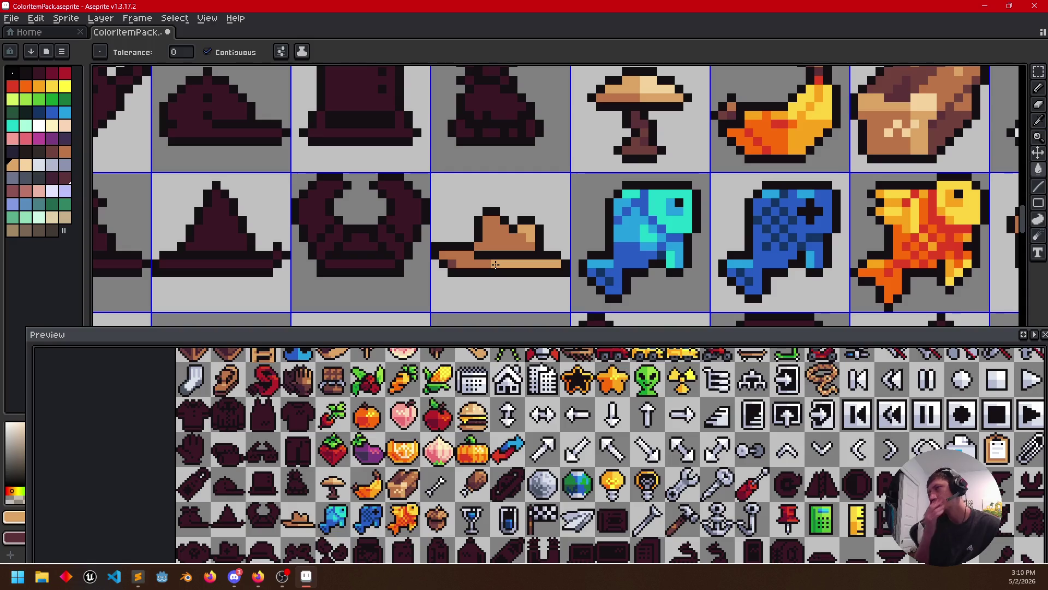
pyautogui.press('alt')
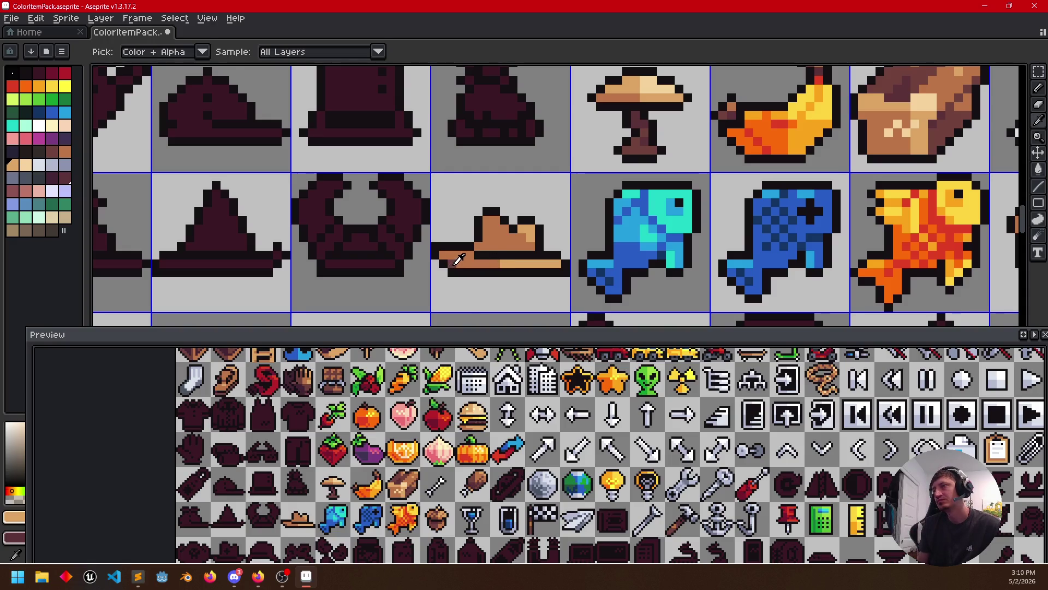
pyautogui.keyDown('alt'); pyautogui.click(459, 259); pyautogui.keyUp('alt')
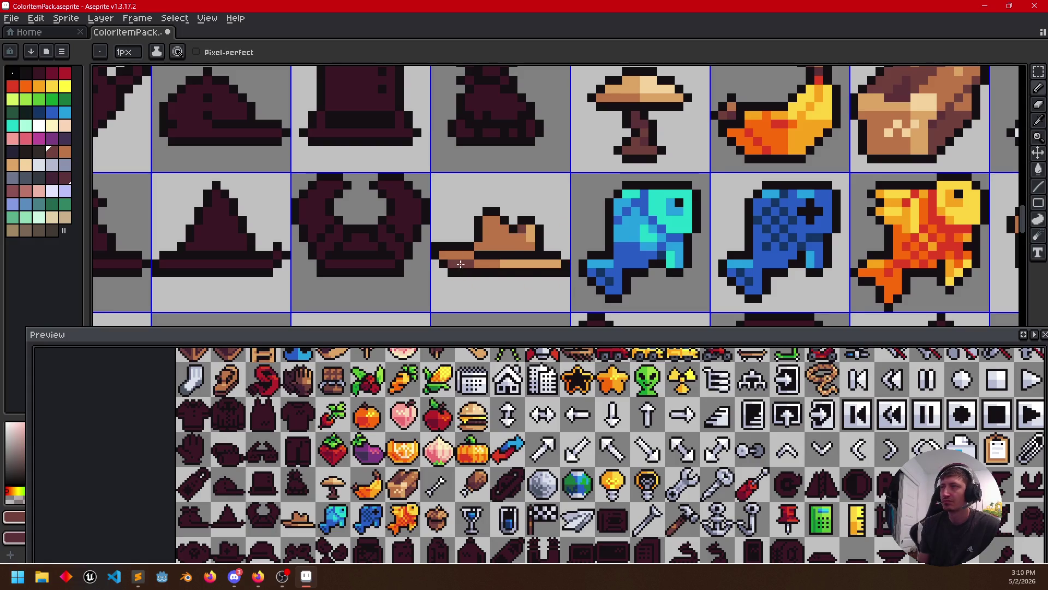
pyautogui.hscroll(-2, 522, 315)
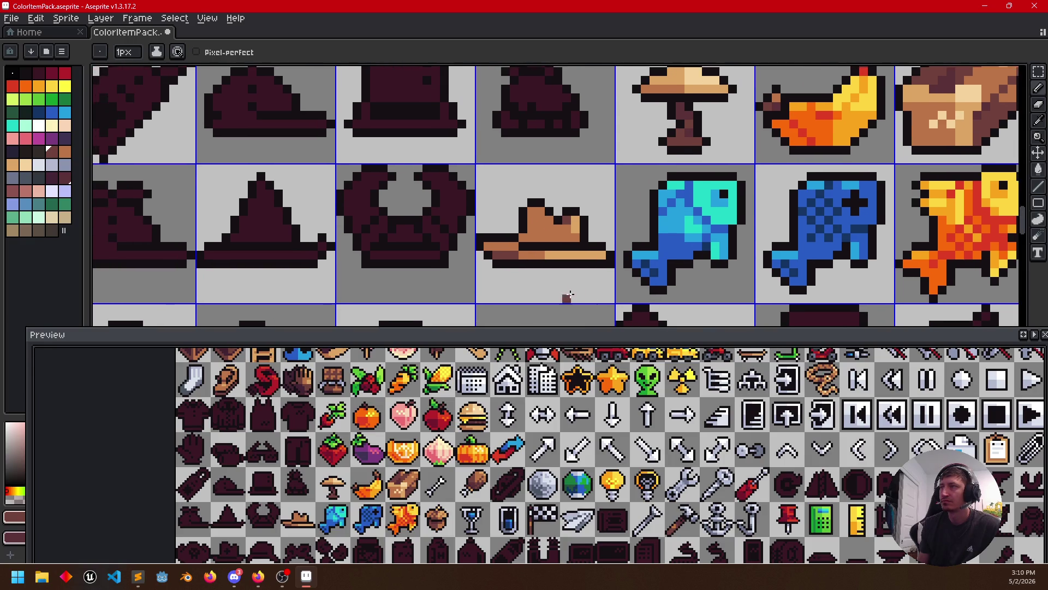
pyautogui.keyDown('alt'); pyautogui.click(579, 217); pyautogui.keyUp('alt')
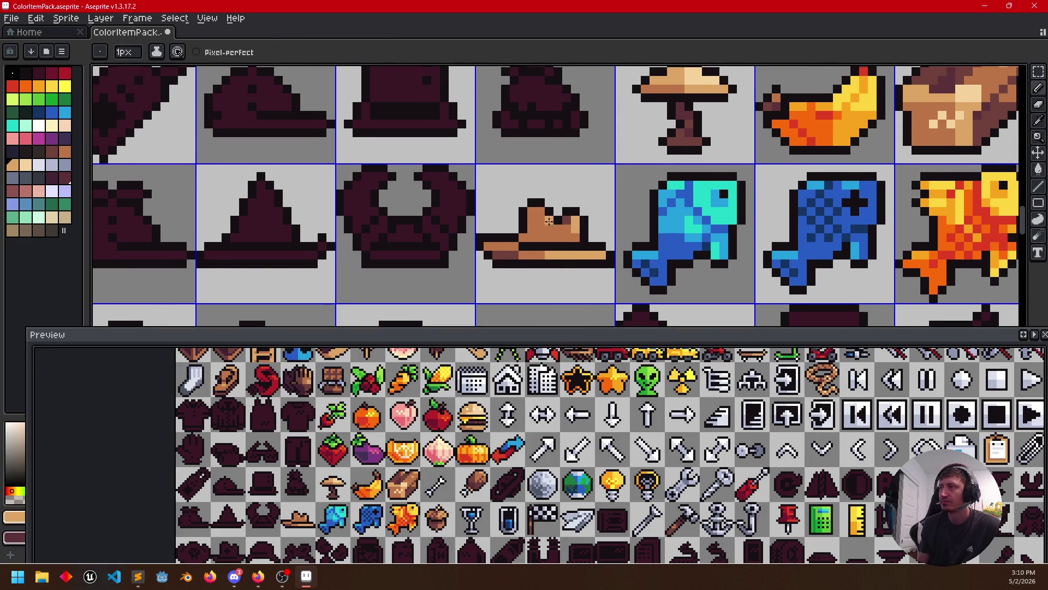
pyautogui.click(636, 273)
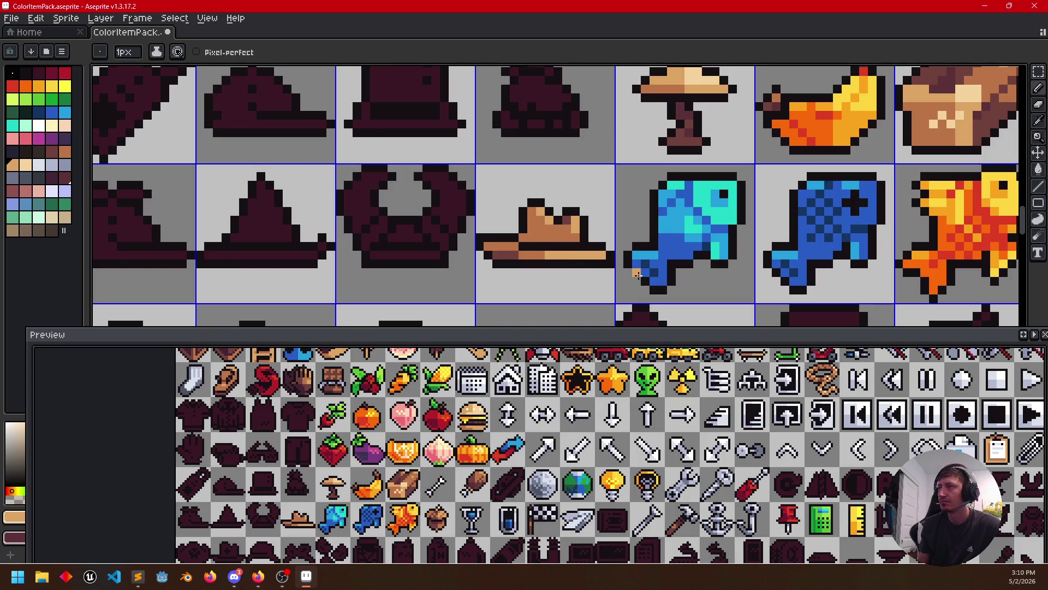
pyautogui.hotkey('ctrl', 'z')
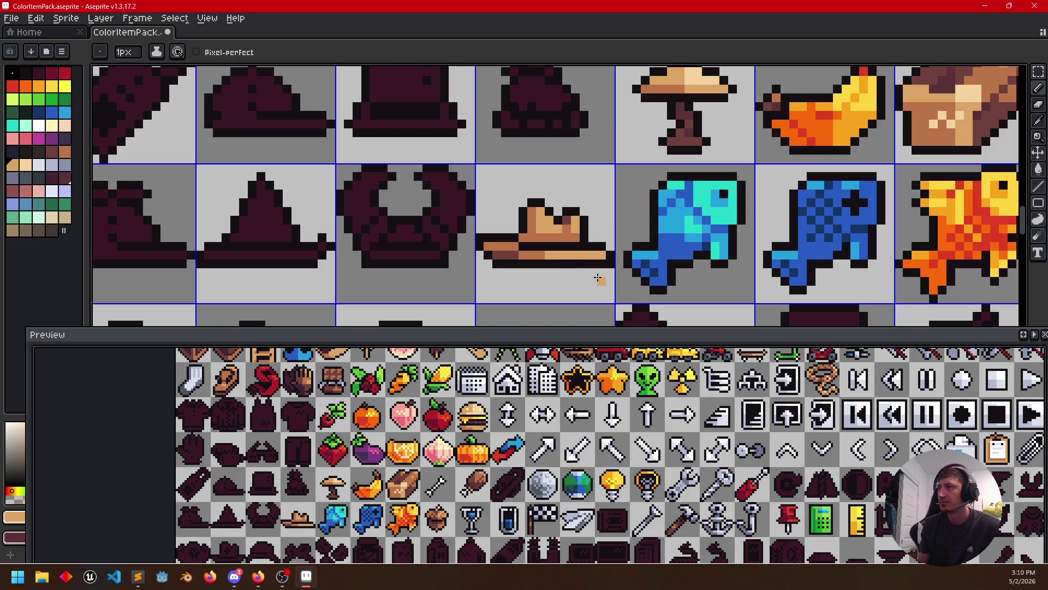
pyautogui.keyDown('alt'); pyautogui.click(559, 235); pyautogui.keyUp('alt')
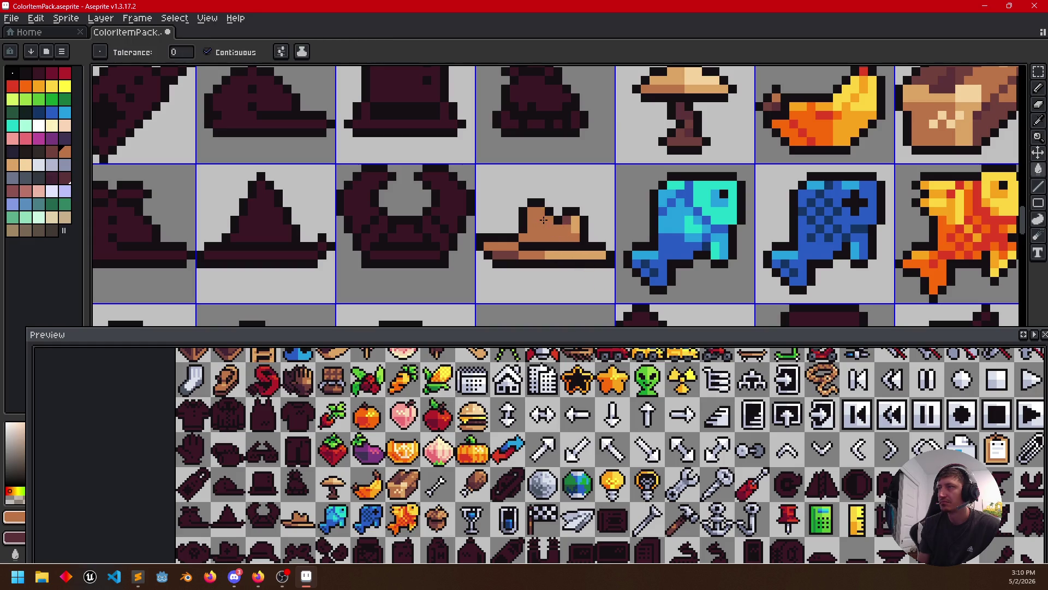
pyautogui.scroll(-2, 593, 294)
pyautogui.moveTo(593, 293); pyautogui.dragTo(594, 284)
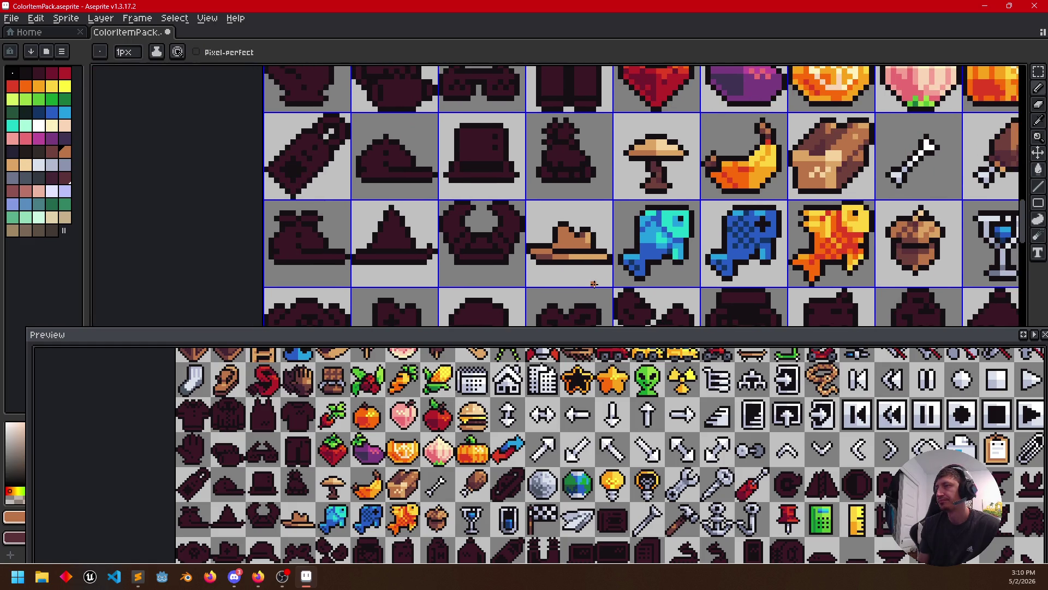
pyautogui.scroll(1, 512, 265)
# Fill the pants silhouette with blue sampled from the fish
pyautogui.moveTo(512, 266); pyautogui.dragTo(524, 269)
pyautogui.moveTo(660, 168)
pyautogui.mouseDown()
pyautogui.moveTo(646, 238)
pyautogui.moveTo(608, 222)
pyautogui.mouseUp()
pyautogui.press('i')
pyautogui.click(672, 301)
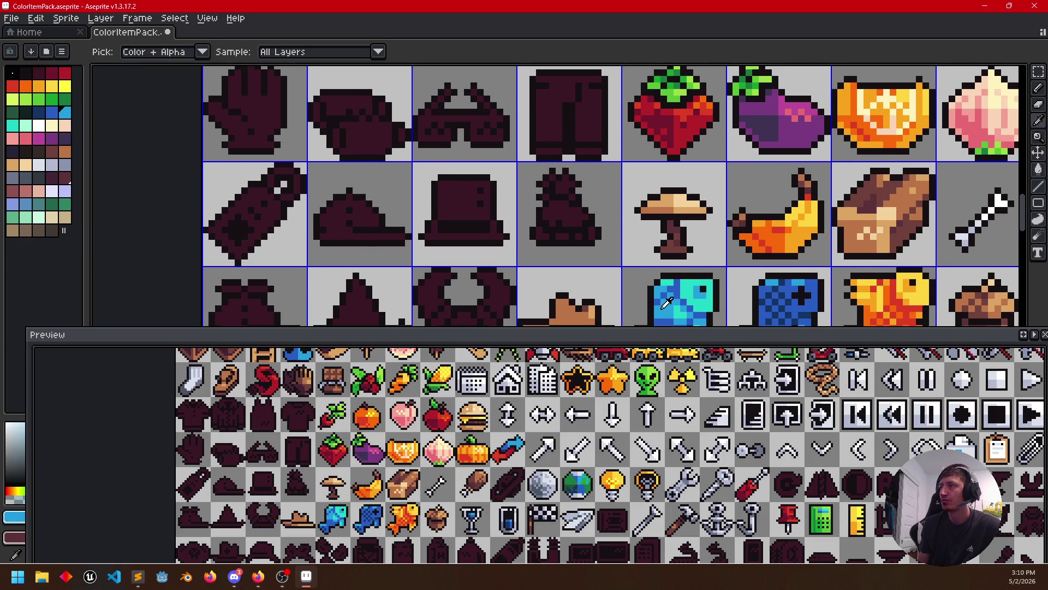
pyautogui.press('g')
pyautogui.click(548, 136)
# Fill both bottom cuffs of the pants with the fish's darker blue
pyautogui.press('i')
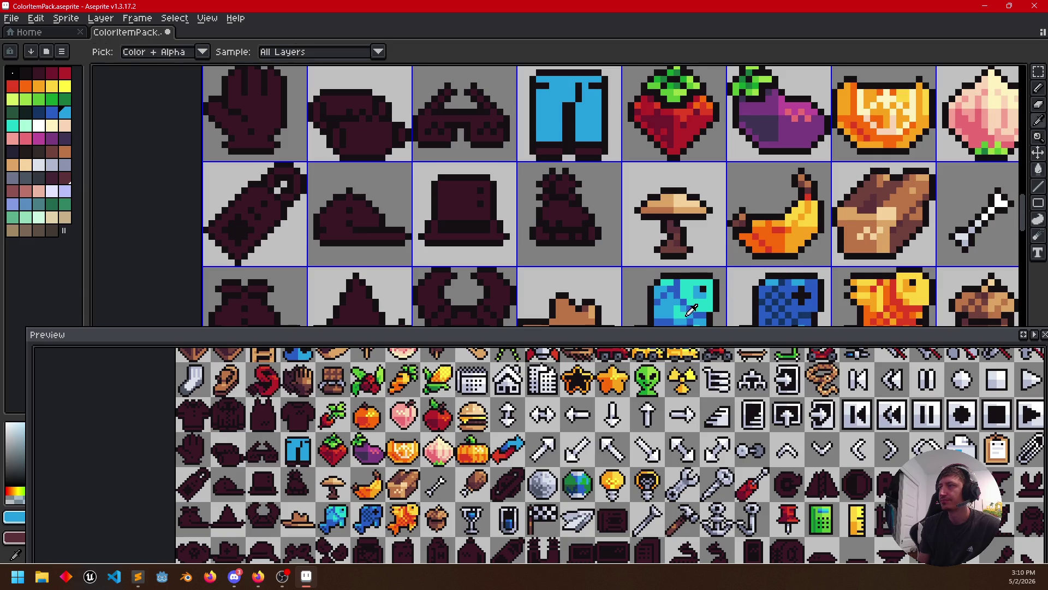
pyautogui.click(684, 293)
pyautogui.press('g')
pyautogui.click(549, 149)
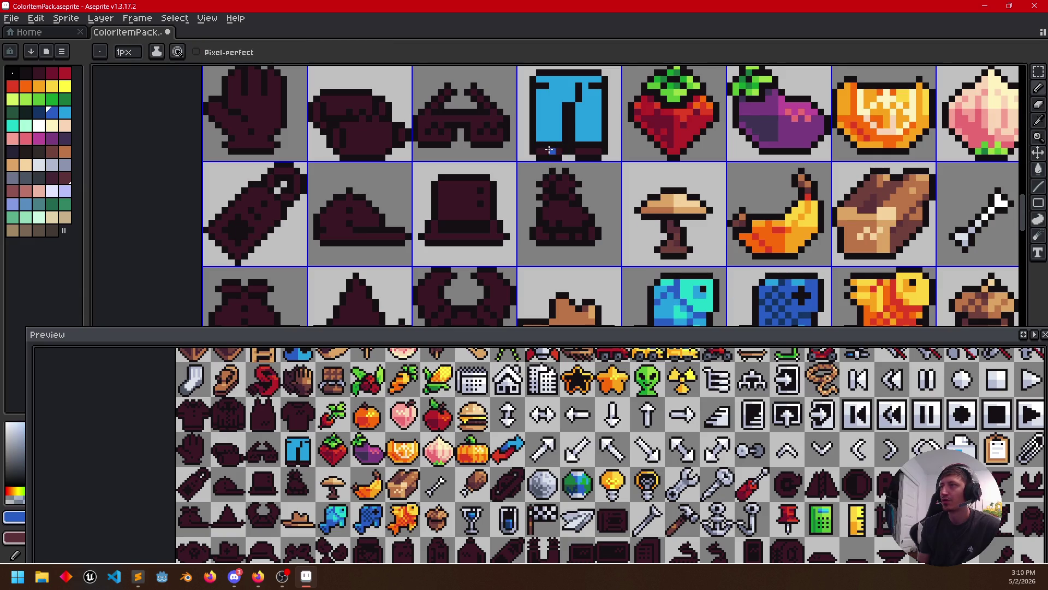
pyautogui.click(582, 150)
pyautogui.press('i')
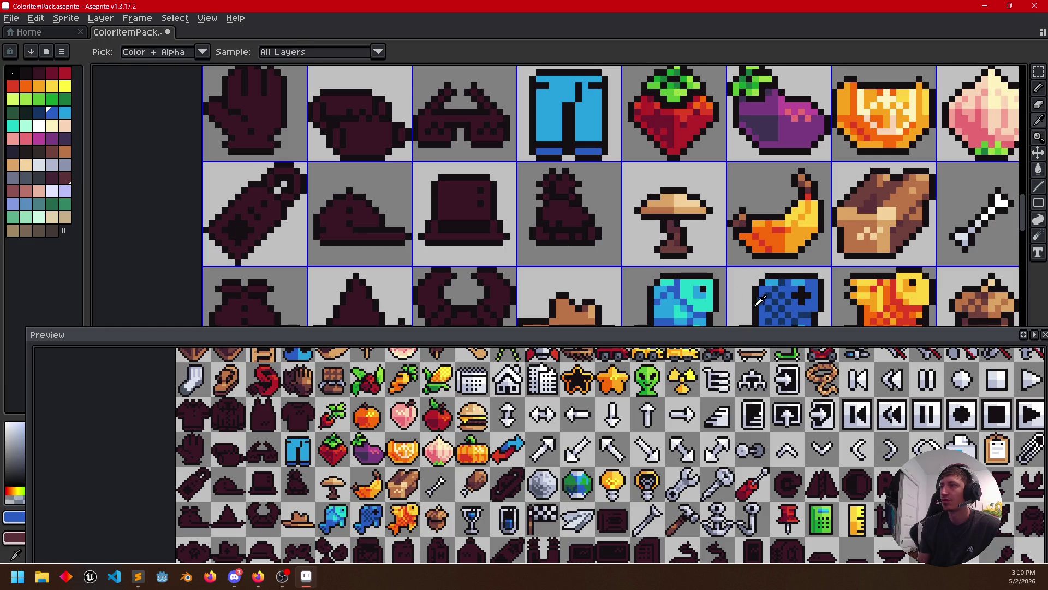
pyautogui.press('g')
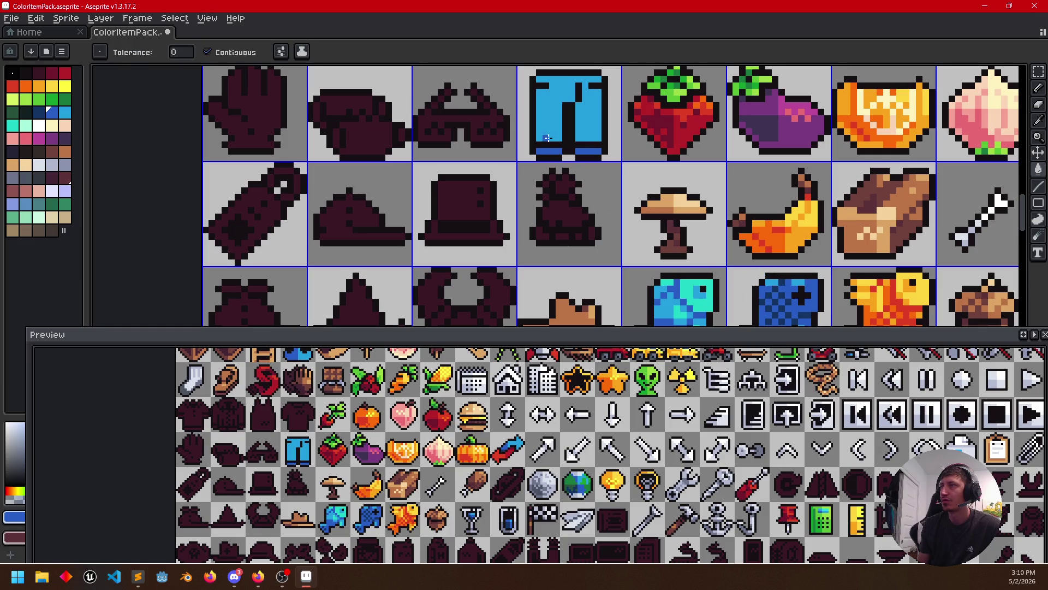
pyautogui.press('i')
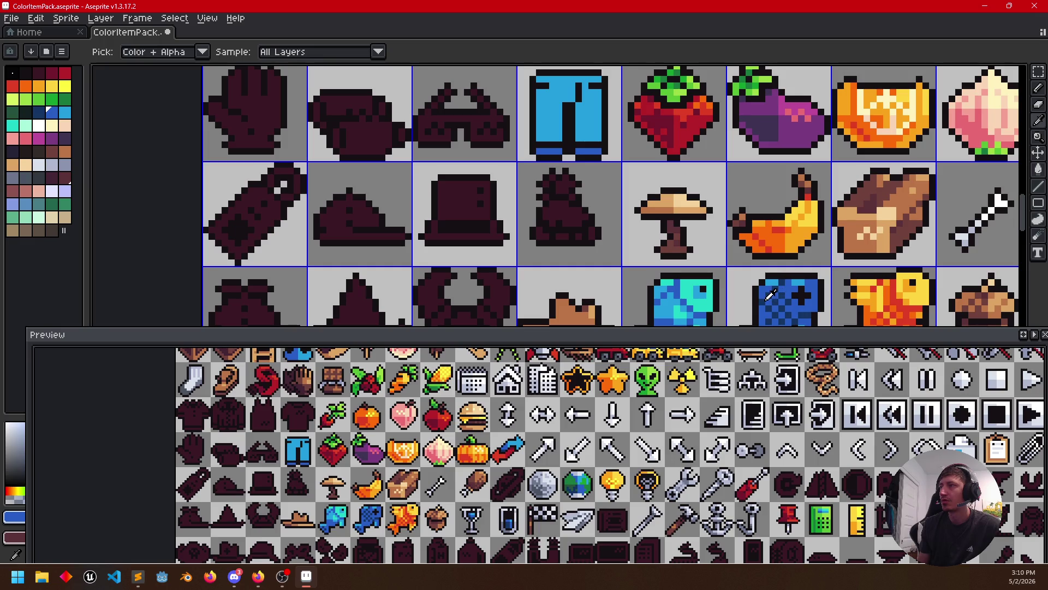
# Pencil a blue row along the pants' top edge and zoom out over the sheet
pyautogui.press('b')
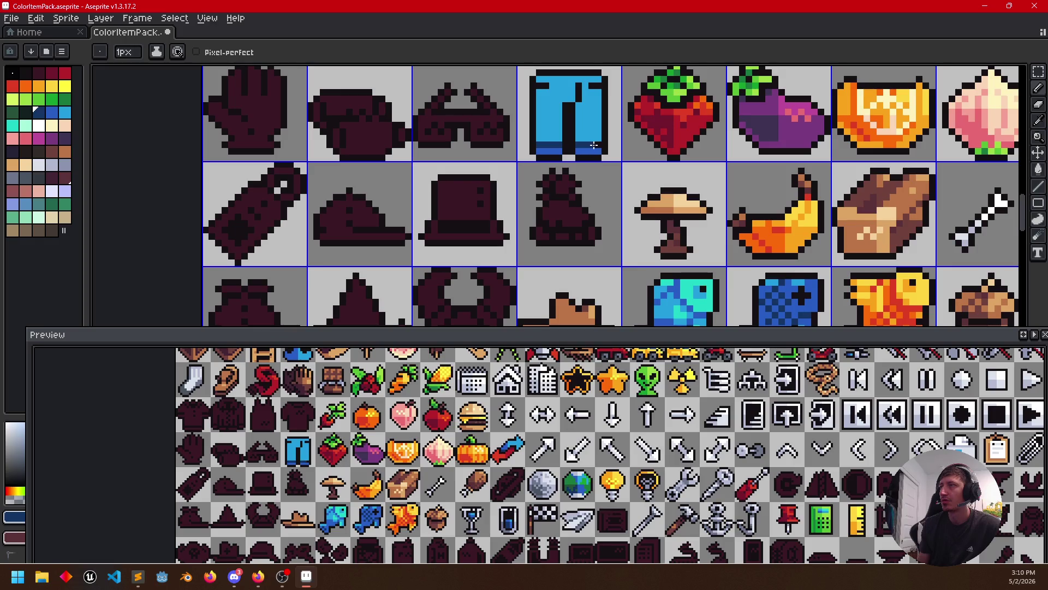
pyautogui.scroll(1, 598, 231)
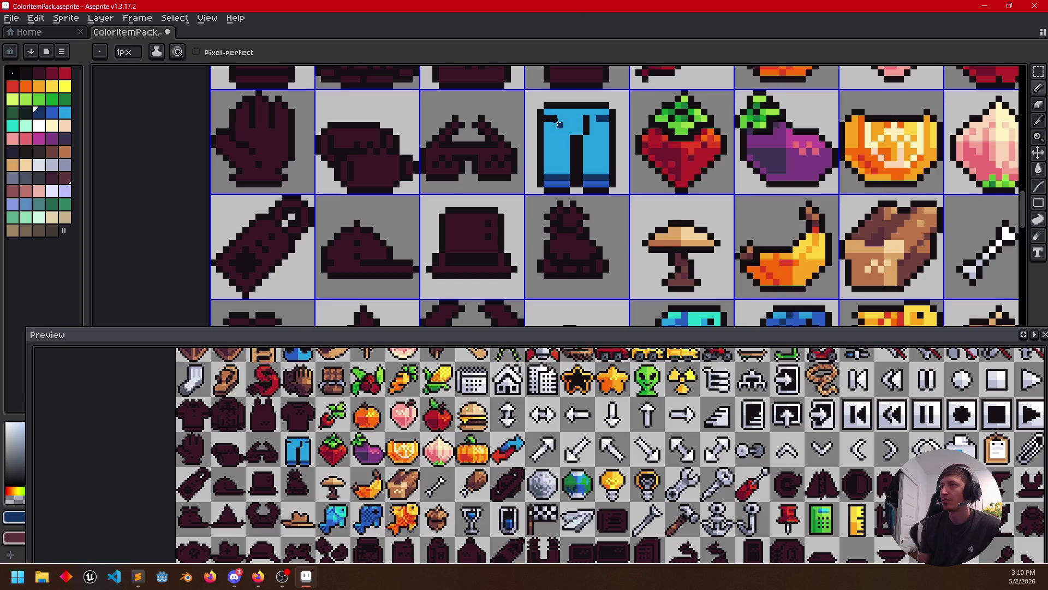
pyautogui.keyDown('alt'); pyautogui.click(561, 181); pyautogui.keyUp('alt')
pyautogui.moveTo(547, 109); pyautogui.dragTo(603, 111)
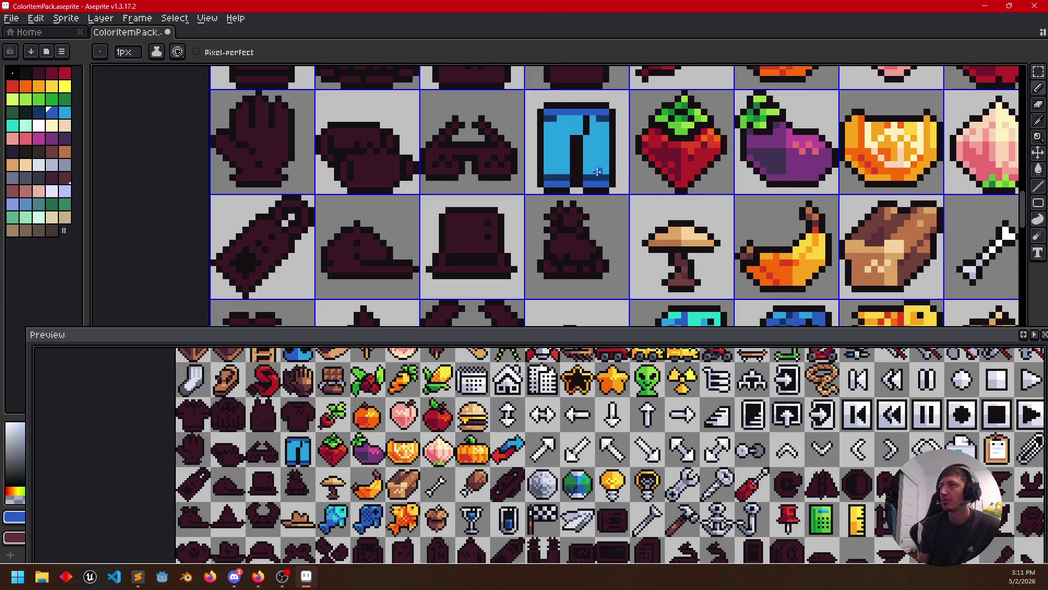
pyautogui.moveTo(651, 201); pyautogui.dragTo(670, 208)
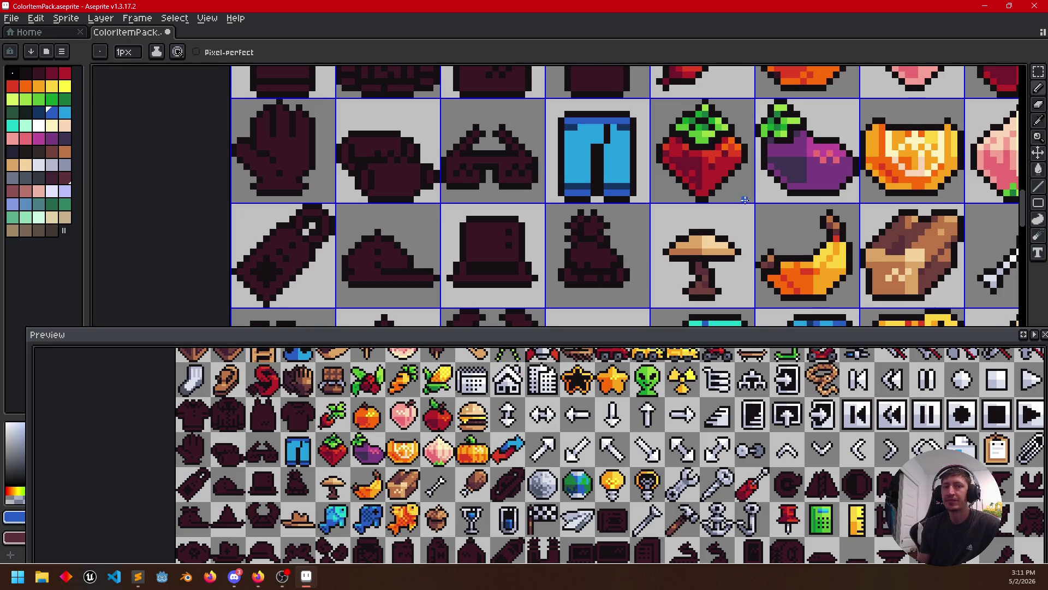
pyautogui.moveTo(738, 200); pyautogui.dragTo(672, 206)
pyautogui.scroll(-1, 579, 238)
pyautogui.scroll(-1, 580, 237)
# Zoom out and pan across the whole sprite sheet and the Preview panel
pyautogui.moveTo(579, 238)
pyautogui.mouseDown()
pyautogui.moveTo(646, 215)
pyautogui.moveTo(592, 251)
pyautogui.moveTo(578, 293)
pyautogui.moveTo(617, 211)
pyautogui.moveTo(646, 193)
pyautogui.mouseUp()
pyautogui.scroll(-1, 646, 215)
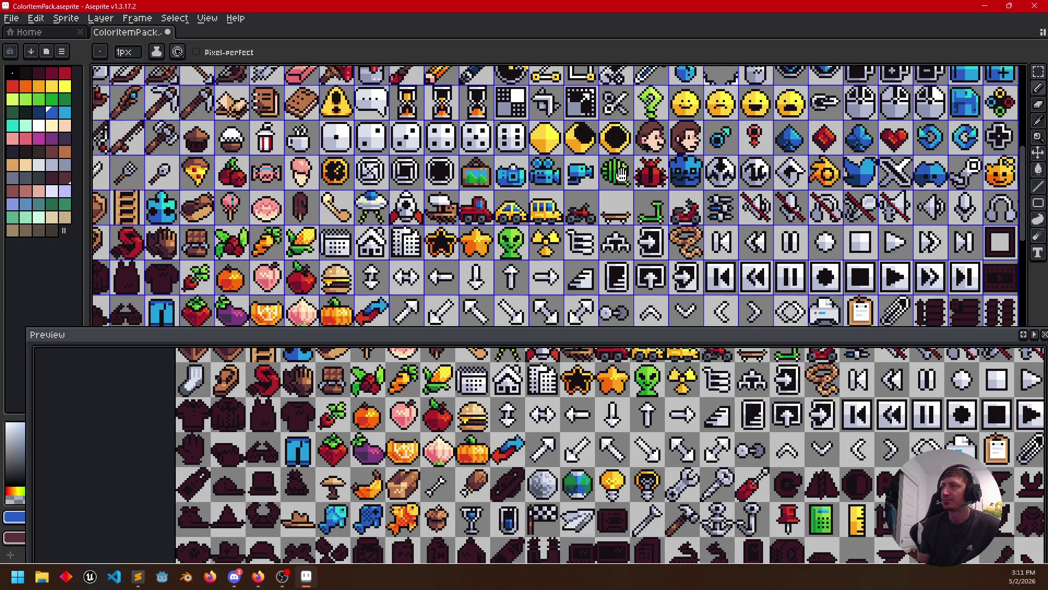
pyautogui.moveTo(550, 280); pyautogui.dragTo(622, 191)
pyautogui.scroll(-5, 623, 191)
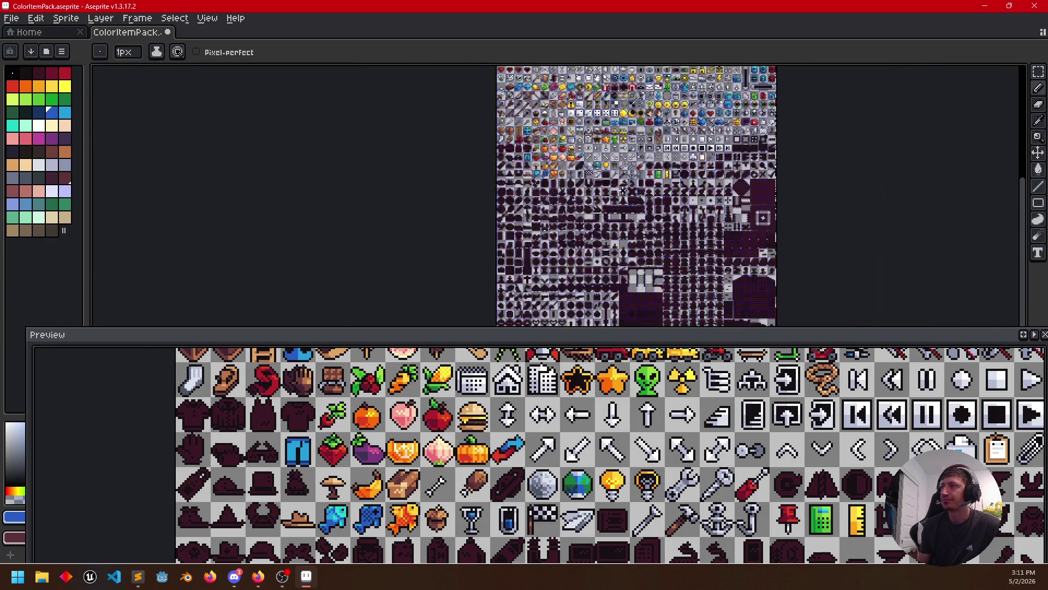
pyautogui.scroll(2, 611, 233)
pyautogui.scroll(1, 610, 234)
pyautogui.scroll(1, 615, 164)
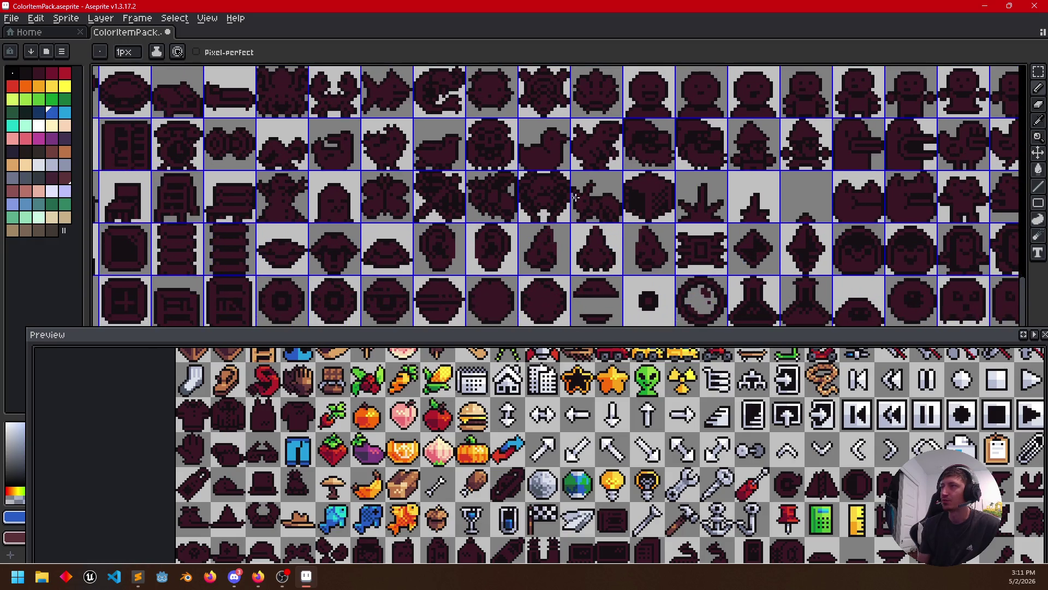
pyautogui.moveTo(616, 121)
pyautogui.mouseDown()
pyautogui.moveTo(653, 134)
pyautogui.moveTo(556, 236)
pyautogui.mouseUp()
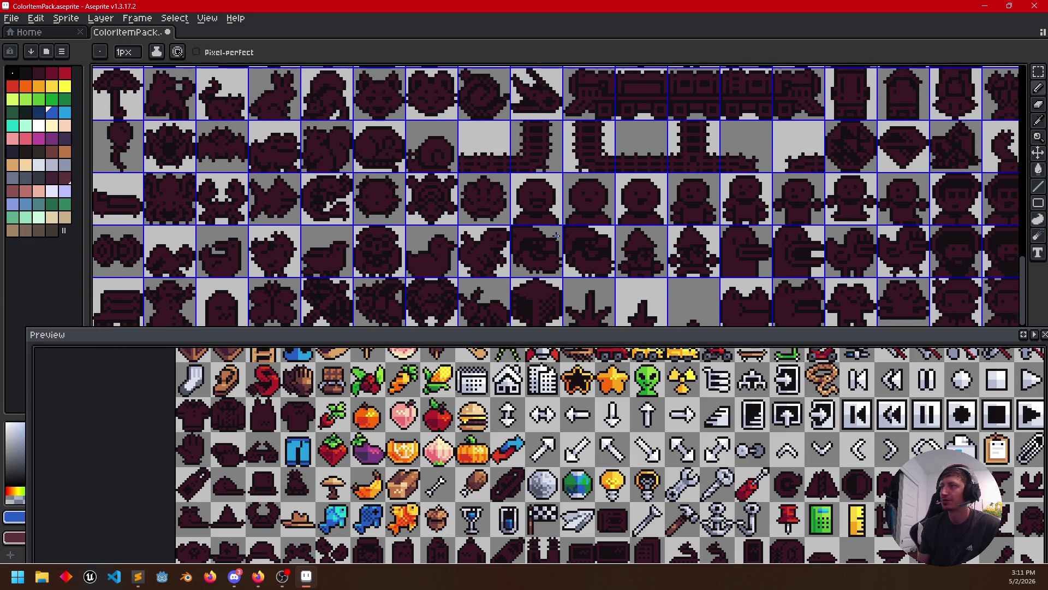
pyautogui.scroll(2, 556, 236)
pyautogui.scroll(2, 554, 232)
pyautogui.scroll(2, 548, 227)
pyautogui.scroll(2, 545, 222)
pyautogui.moveTo(545, 222); pyautogui.dragTo(483, 279)
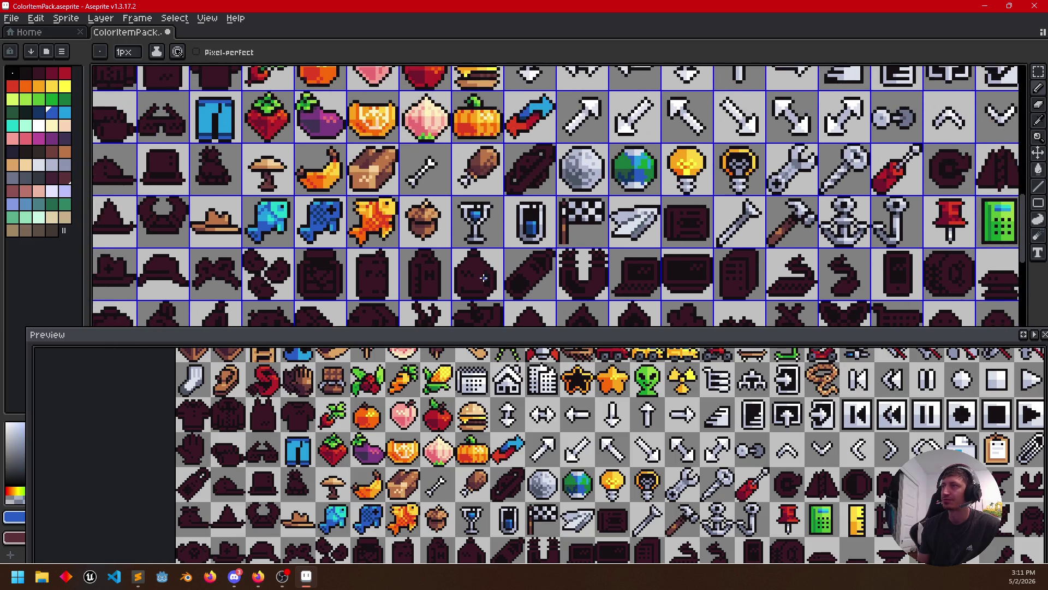
pyautogui.moveTo(561, 134); pyautogui.dragTo(617, 182)
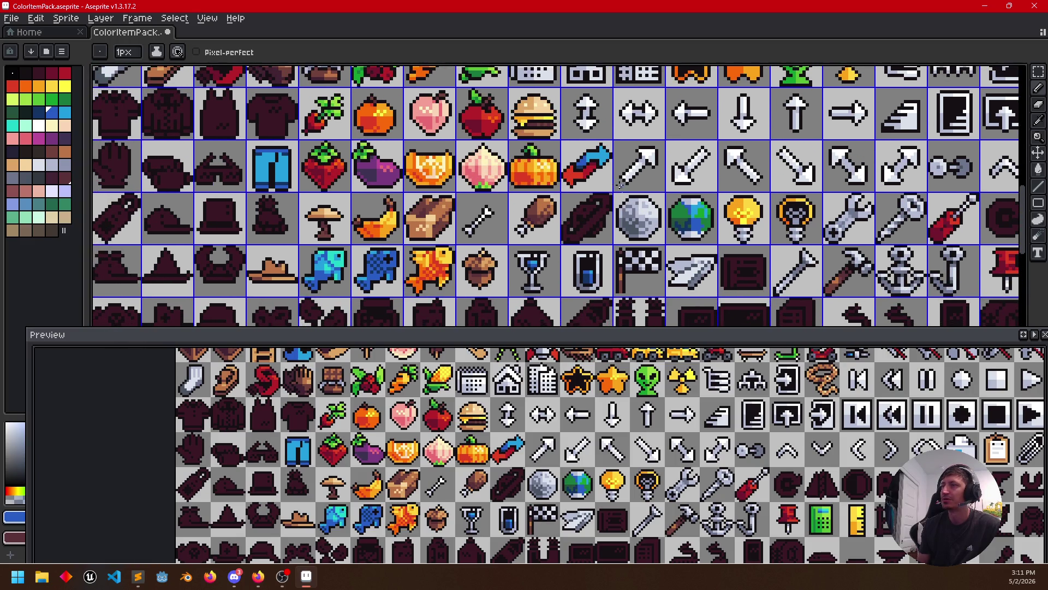
pyautogui.moveTo(885, 410); pyautogui.dragTo(518, 528)
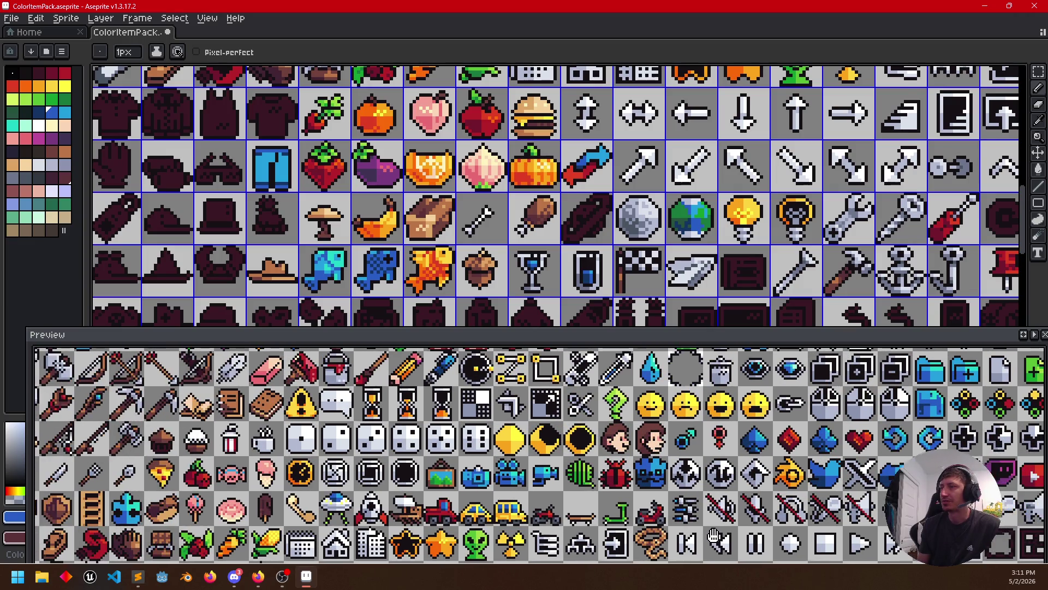
pyautogui.moveTo(518, 528)
pyautogui.mouseDown()
pyautogui.moveTo(848, 518)
pyautogui.moveTo(506, 407)
pyautogui.mouseUp()
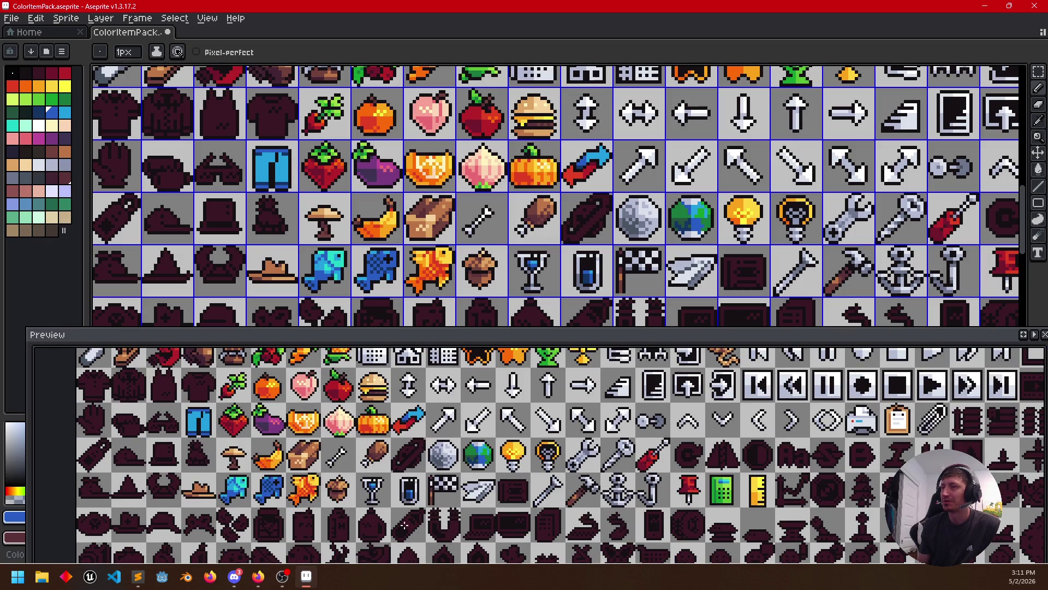
# Bring the browser with the itch.io pixel art pack page to the front
pyautogui.click(258, 576)
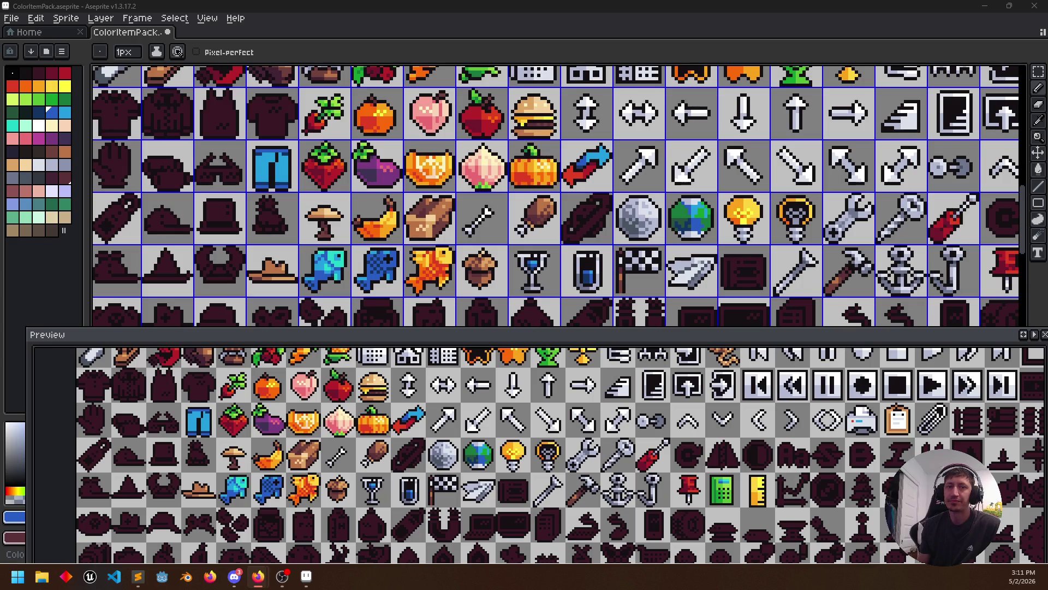
pyautogui.click(258, 576)
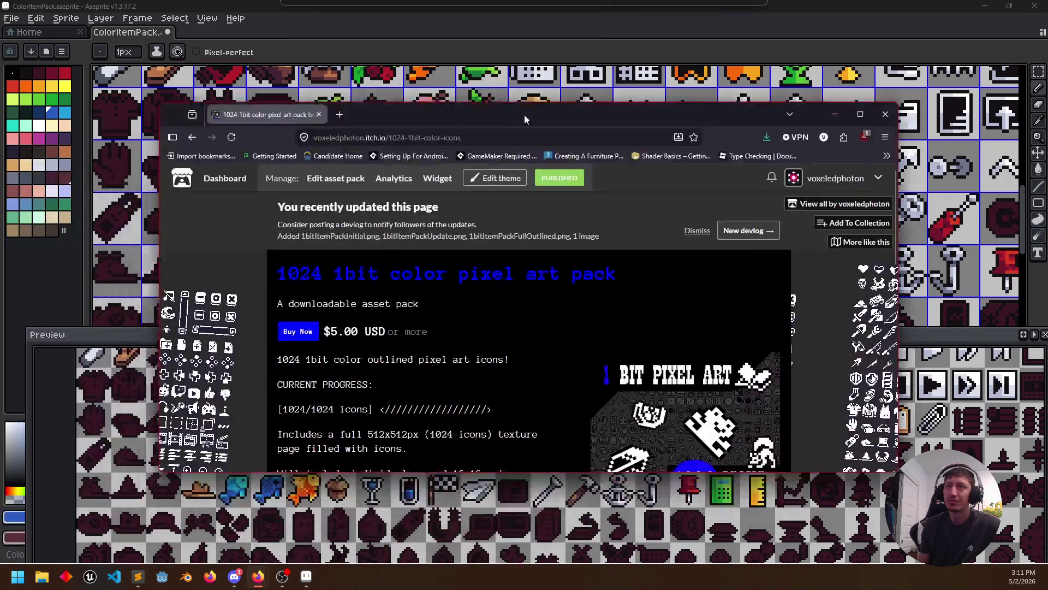
pyautogui.scroll(-3, 249, 263)
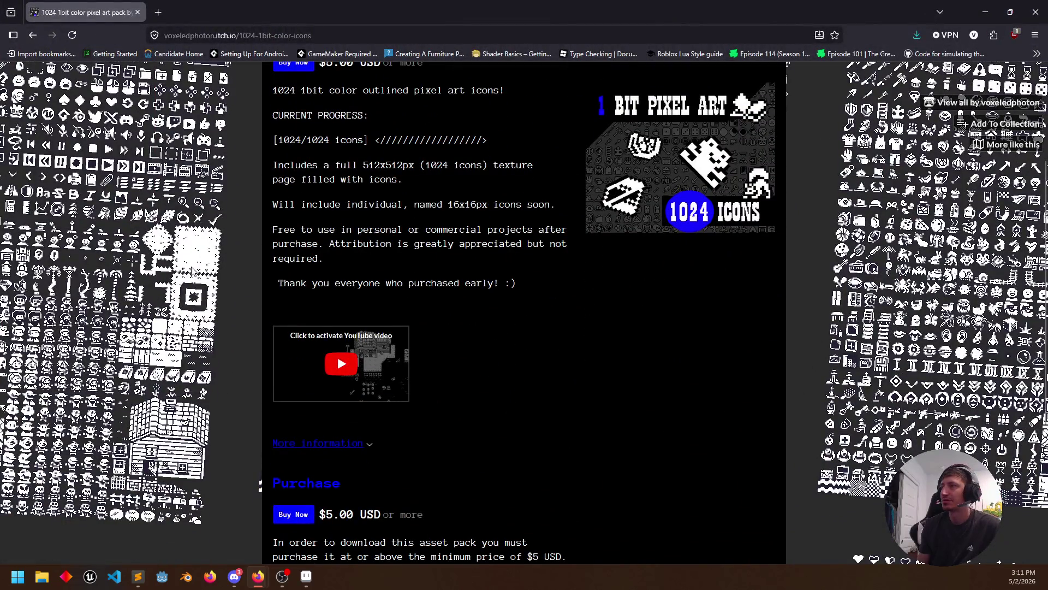
pyautogui.scroll(3, 177, 295)
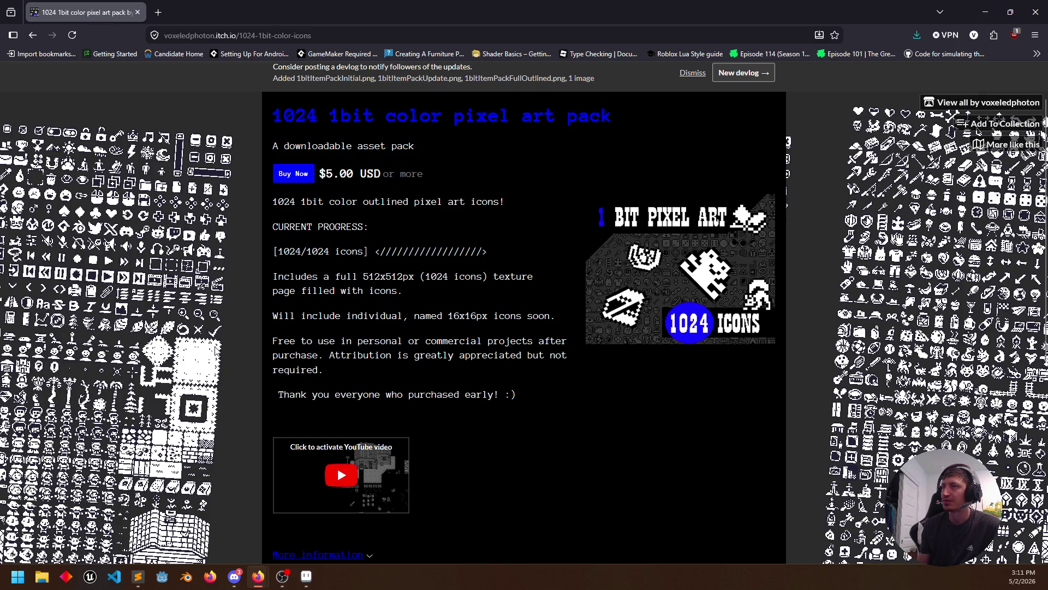
pyautogui.scroll(-5, 935, 352)
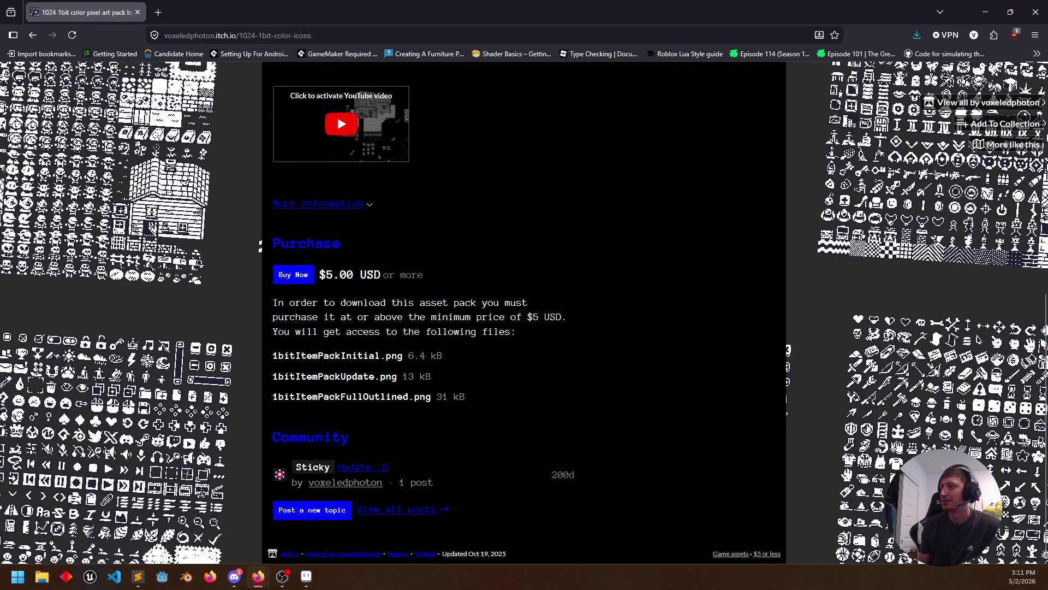
pyautogui.scroll(5, 524, 312)
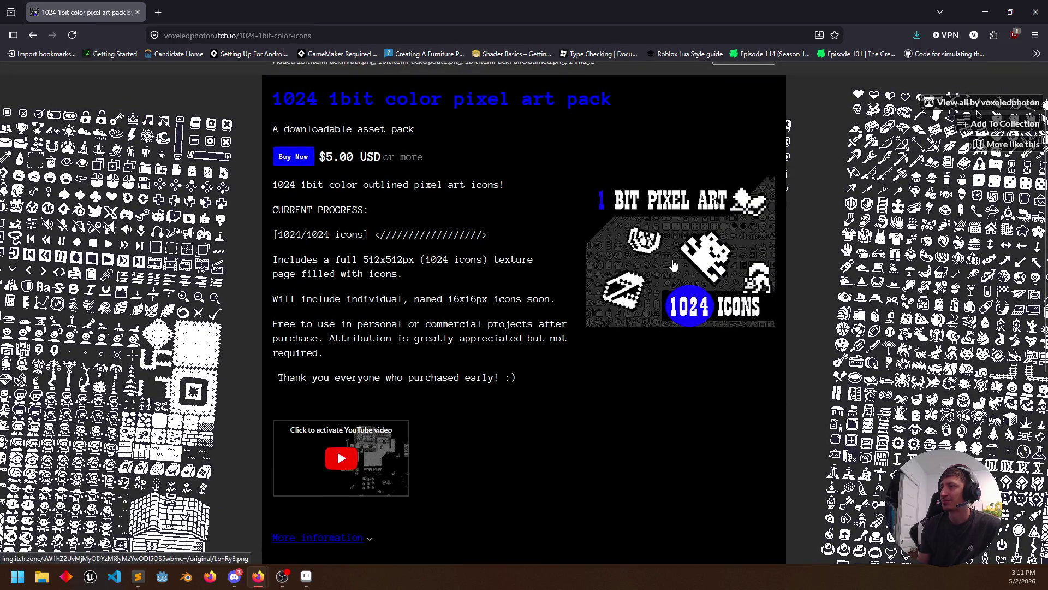
# Play the embedded YouTube video, open it on YouTube in a new tab, return to itch.io
pyautogui.click(341, 465)
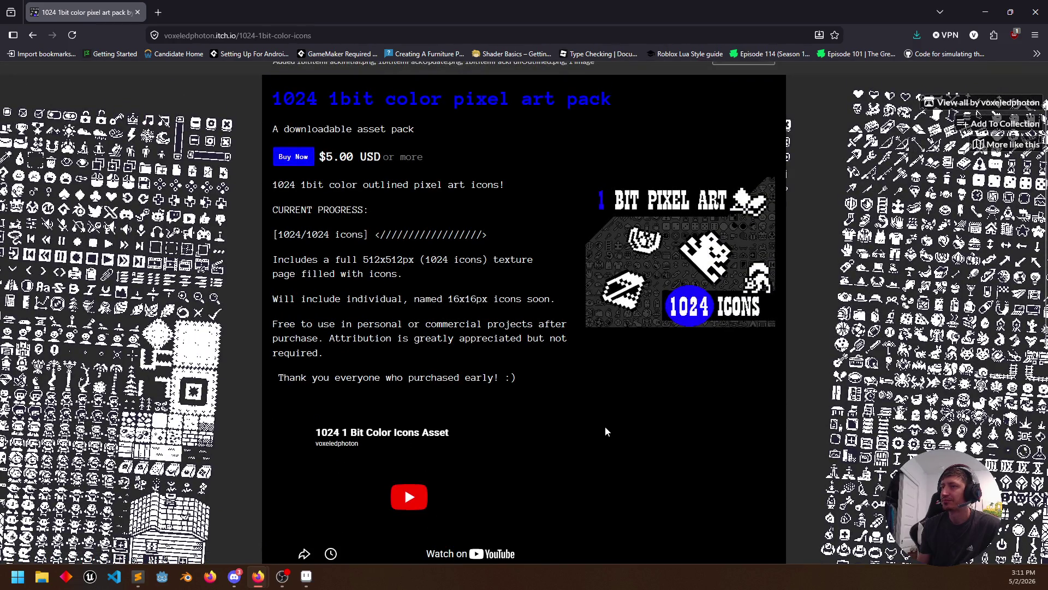
pyautogui.scroll(-2, 606, 426)
pyautogui.click(390, 339)
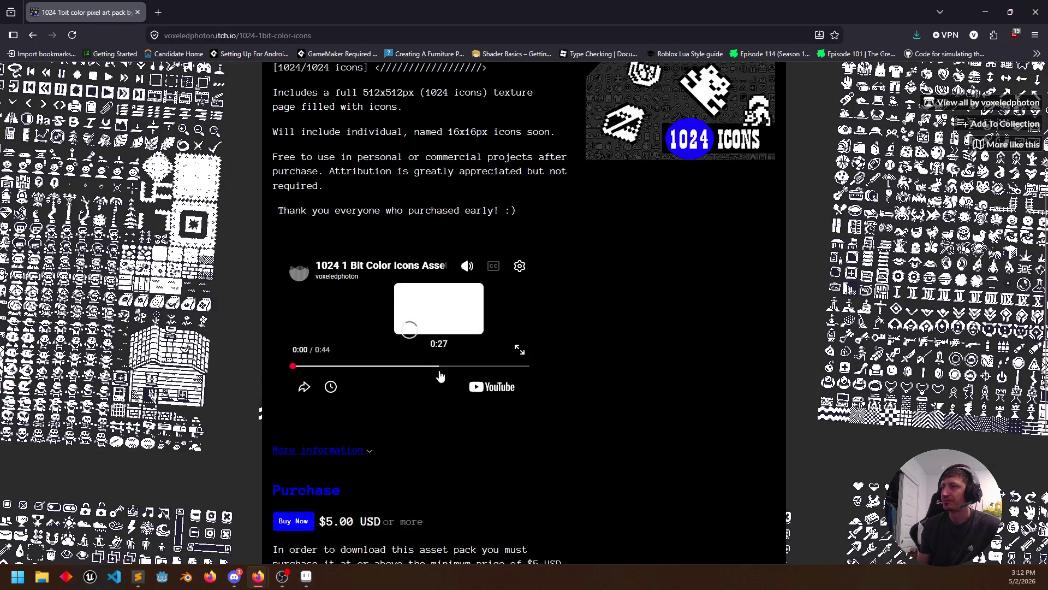
pyautogui.click(494, 387)
pyautogui.click(90, 11)
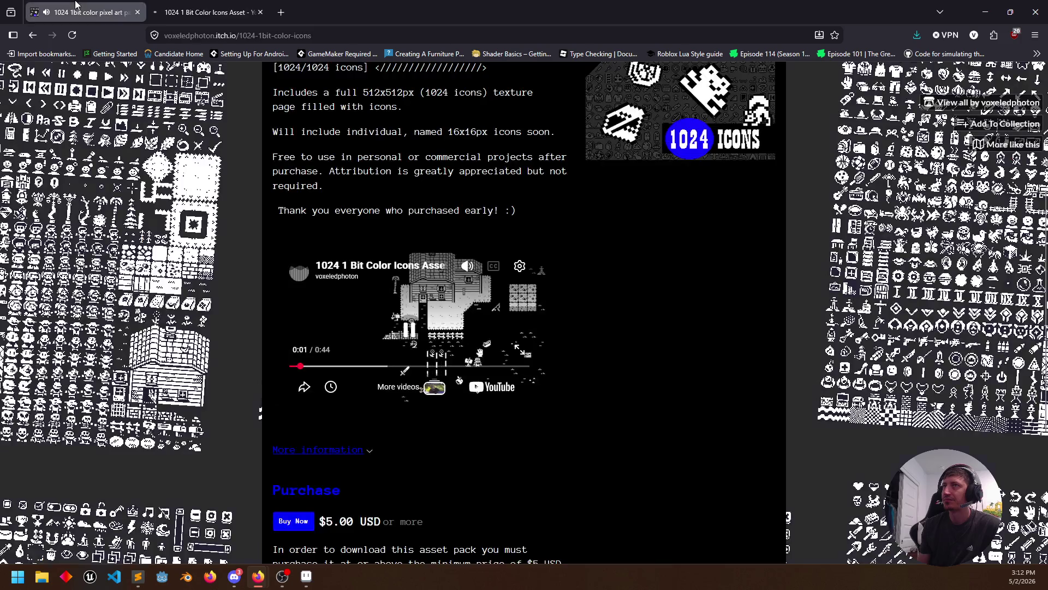
# Play the muted YouTube 1 Bit Color Icons video briefly, then pause it
pyautogui.click(222, 7)
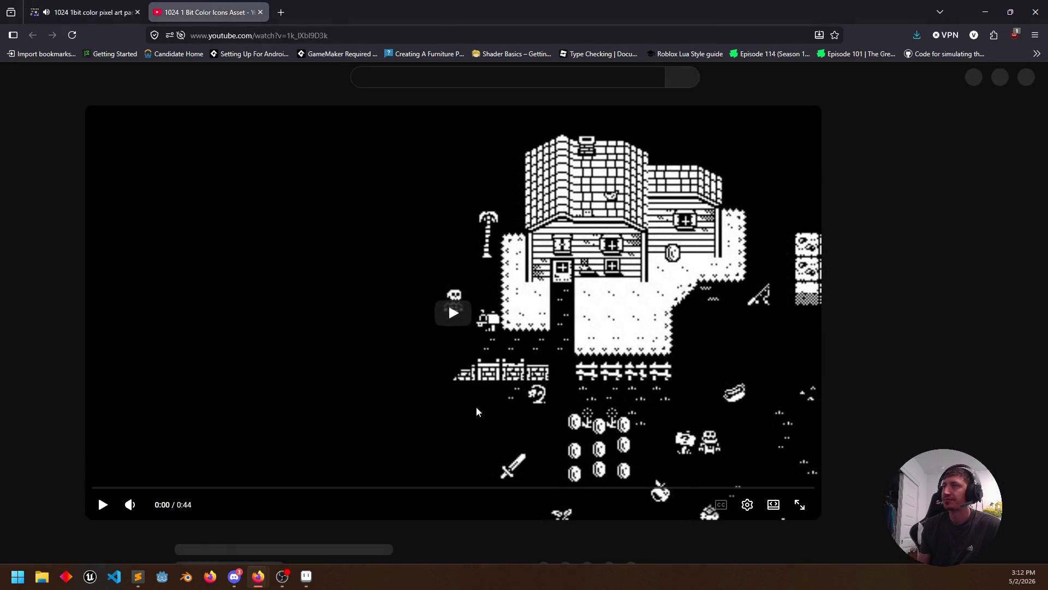
pyautogui.click(89, 499)
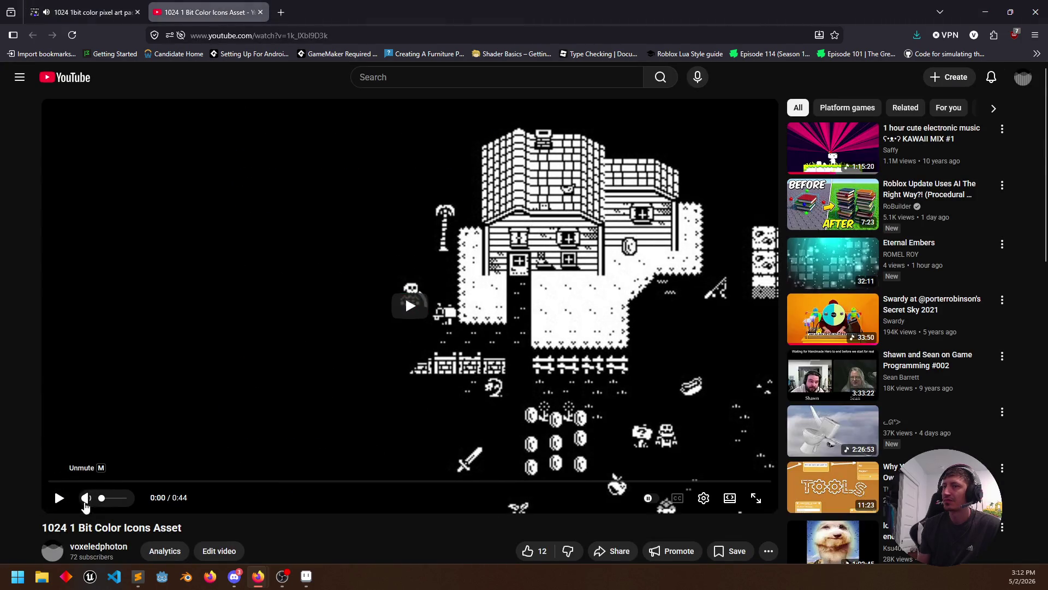
pyautogui.click(587, 335)
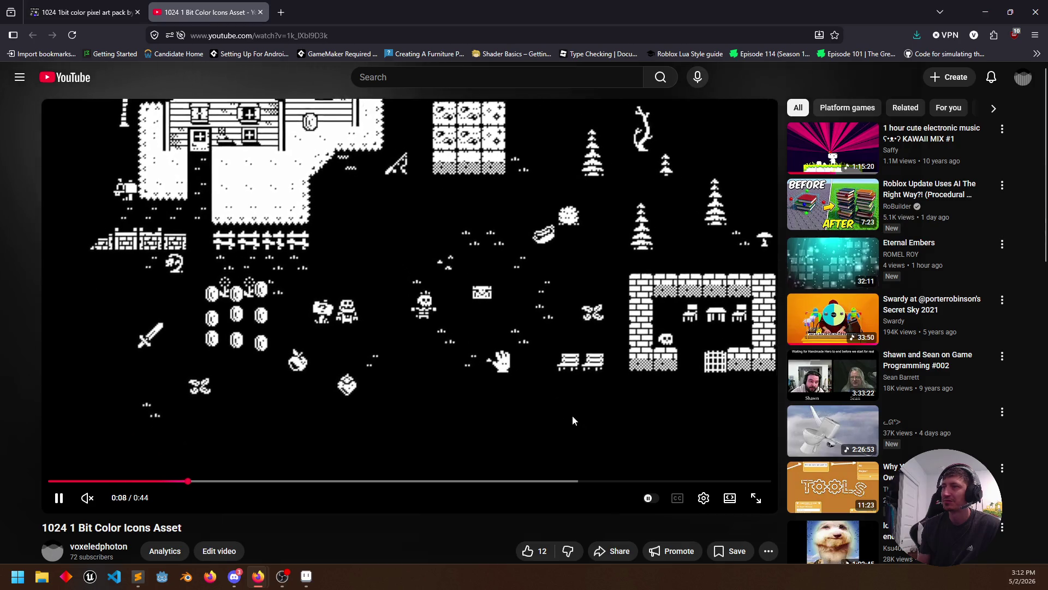
pyautogui.click(472, 443)
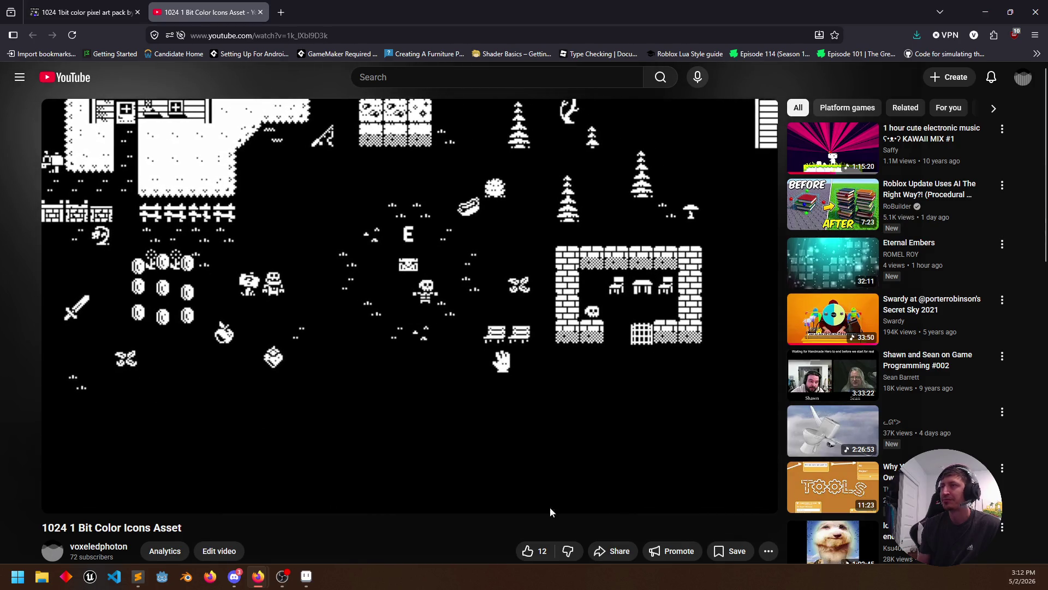
# Minimize Firefox for a glance at the sprite sheet, then return to the itch.io pack page
pyautogui.click(985, 11)
pyautogui.moveTo(540, 214); pyautogui.dragTo(529, 207)
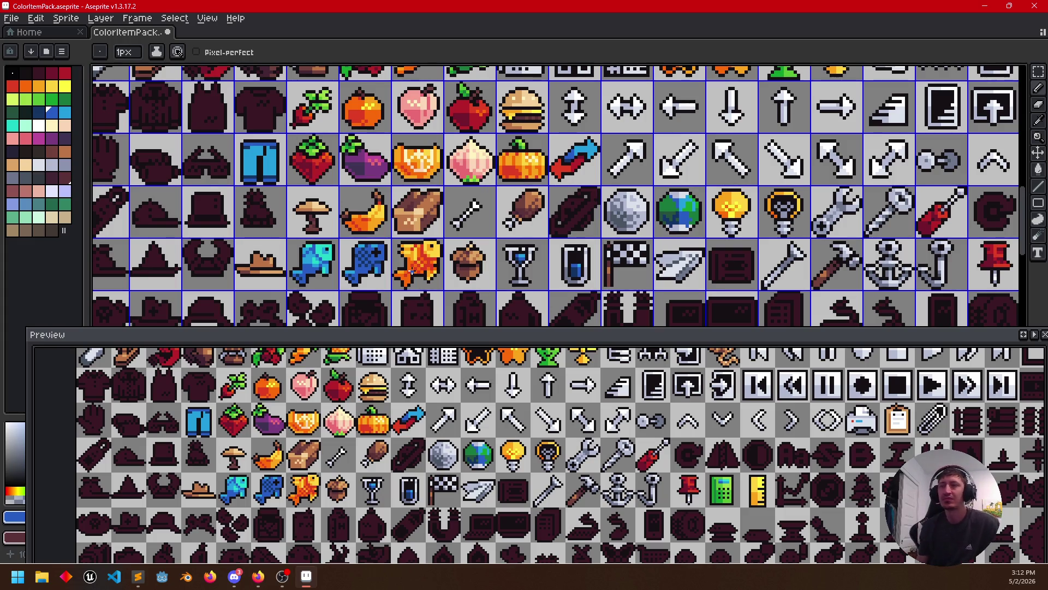
pyautogui.moveTo(259, 577)
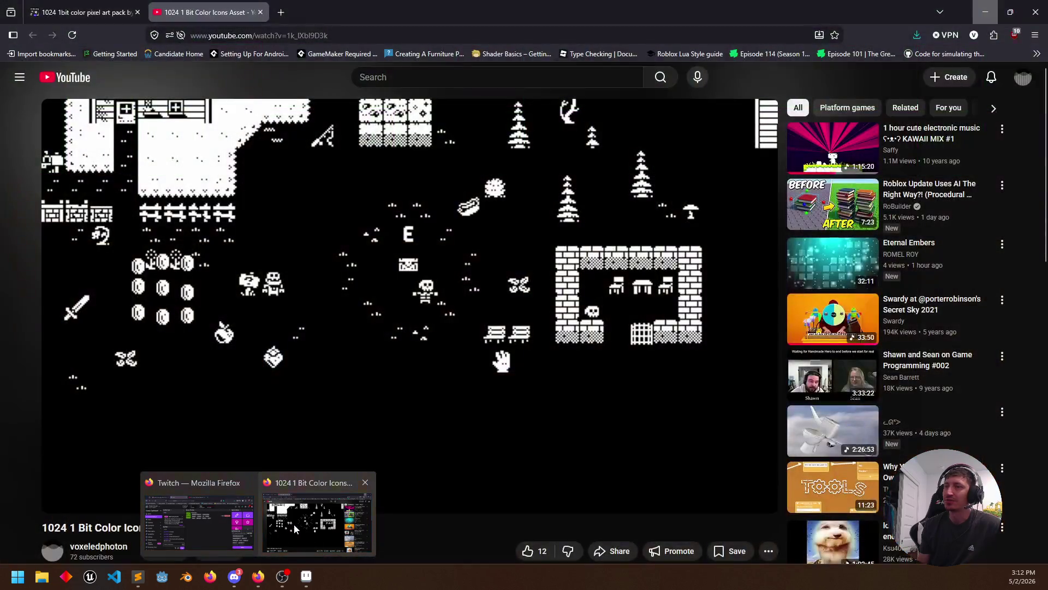
pyautogui.click(320, 516)
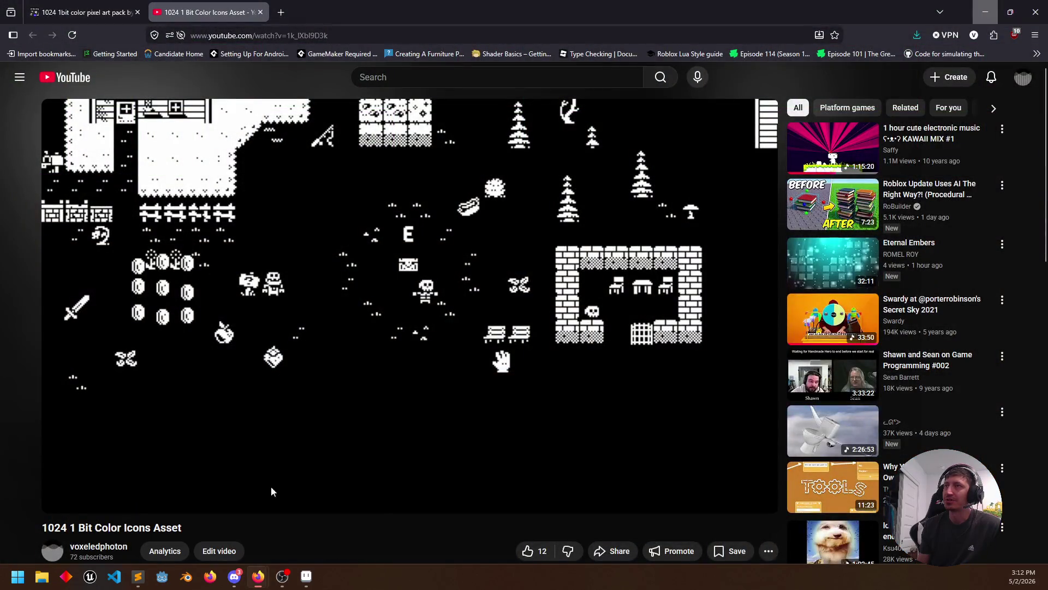
pyautogui.click(86, 12)
pyautogui.scroll(-1, 598, 441)
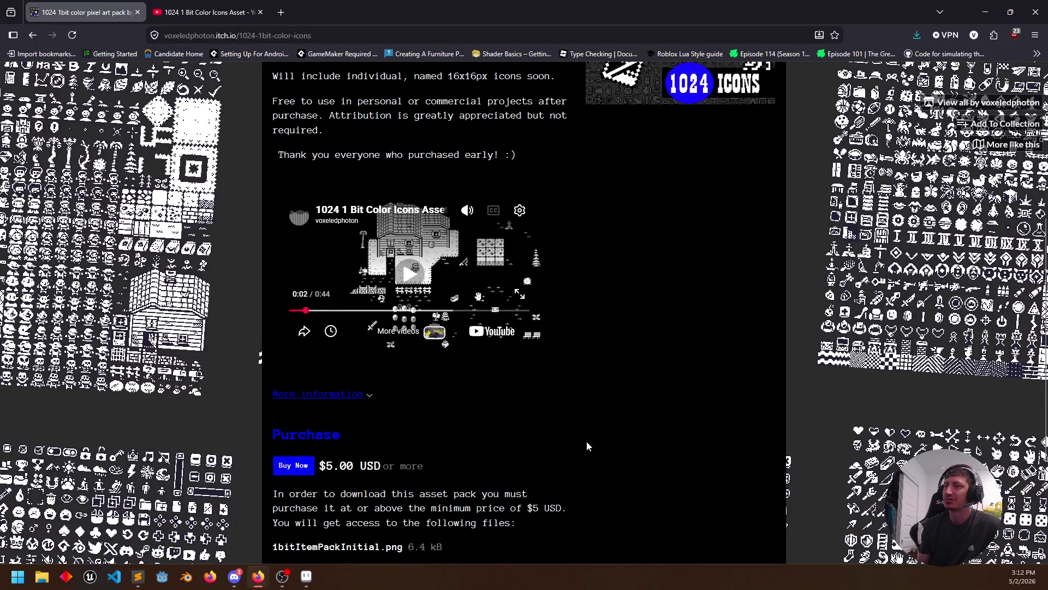
pyautogui.scroll(-3, 586, 441)
# Look over the itch.io page's price and details, then bring Aseprite back to the front
pyautogui.moveTo(336, 304); pyautogui.dragTo(354, 301)
pyautogui.click(162, 388)
pyautogui.scroll(-1, 162, 387)
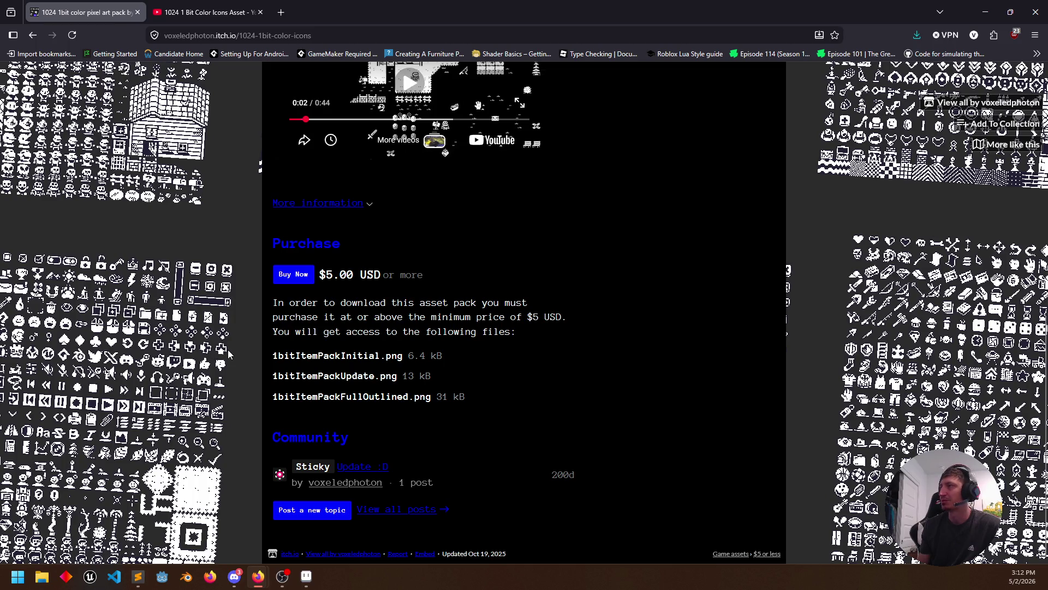
pyautogui.scroll(1, 177, 407)
pyautogui.scroll(5, 155, 344)
pyautogui.scroll(3, 524, 311)
pyautogui.scroll(-4, 525, 311)
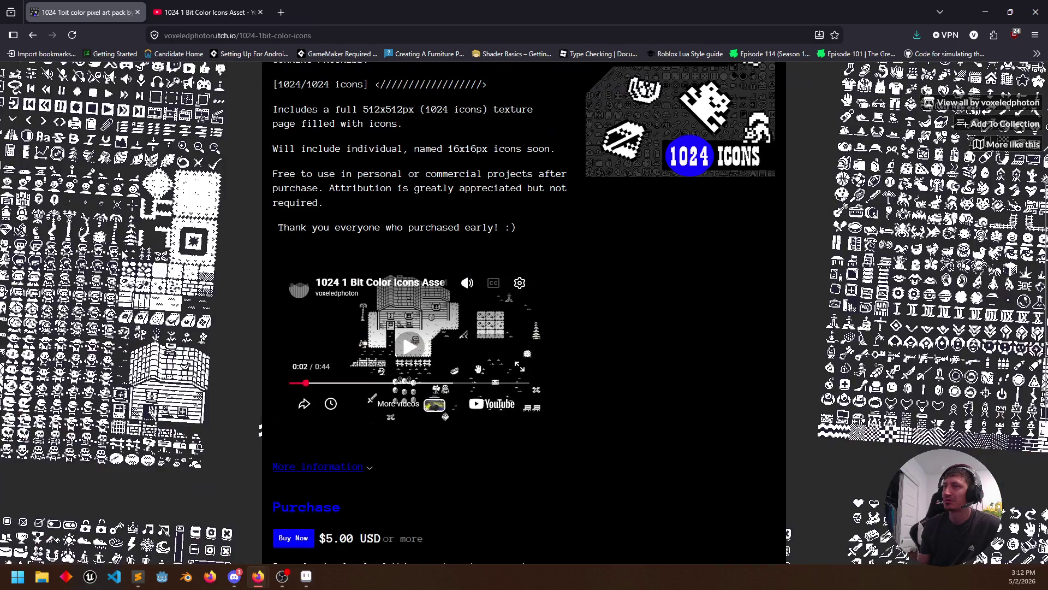
pyautogui.scroll(-3, 734, 438)
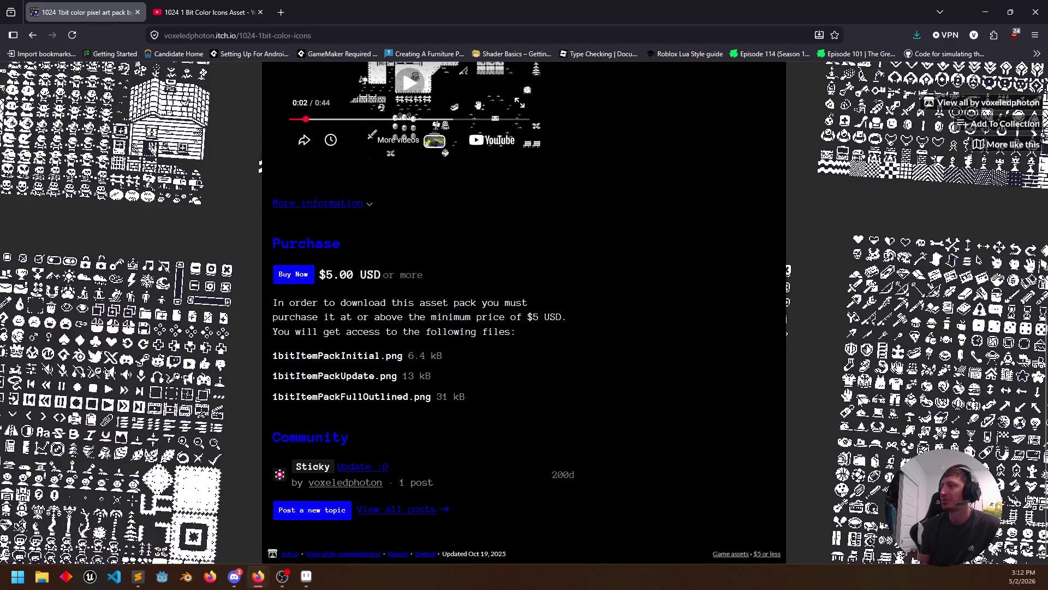
pyautogui.scroll(3, 525, 311)
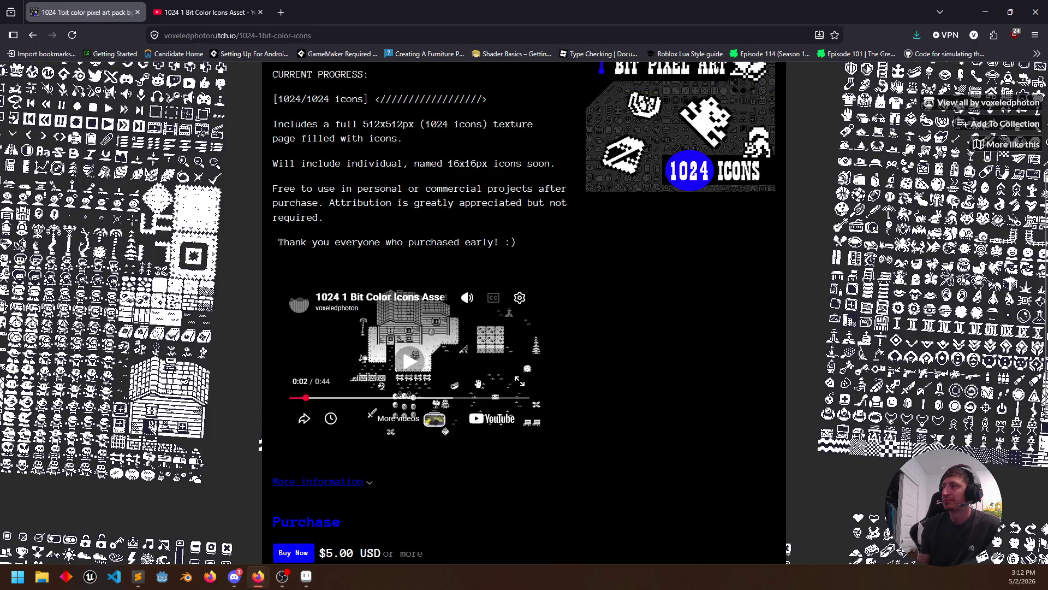
pyautogui.scroll(3, 260, 443)
pyautogui.scroll(-3, 895, 431)
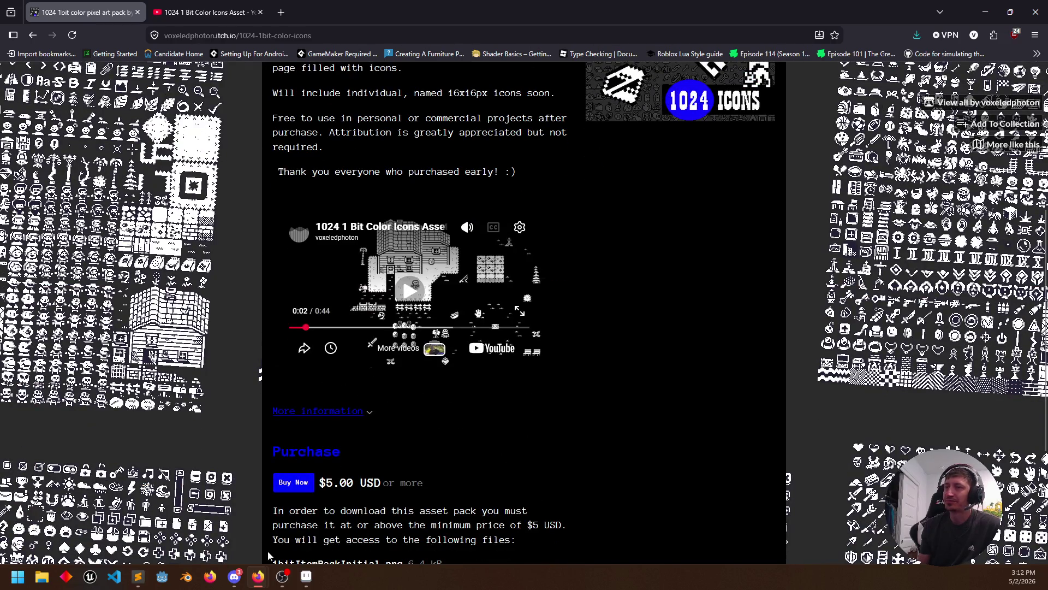
pyautogui.click(306, 578)
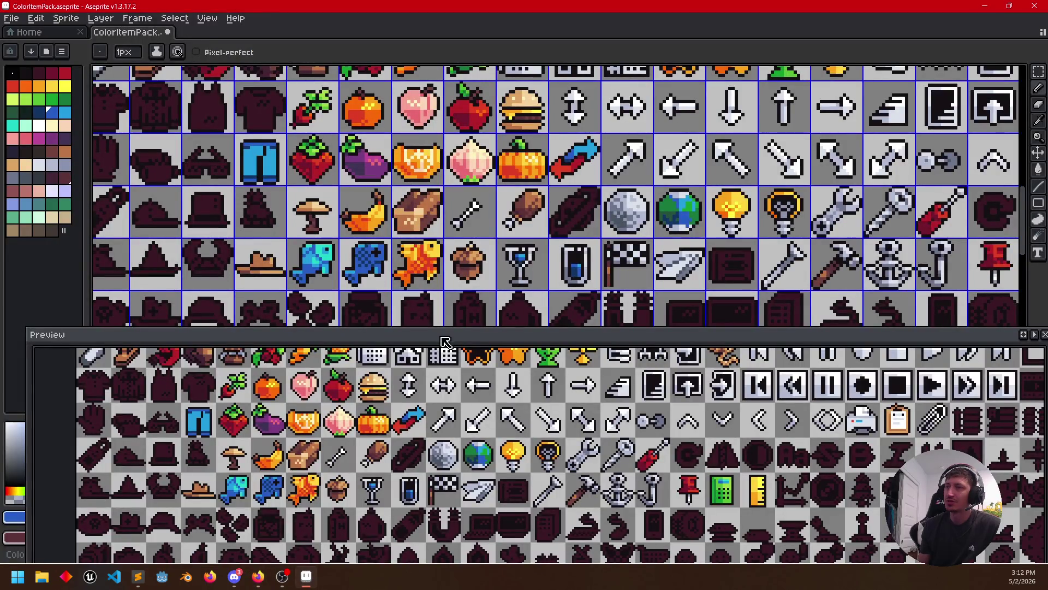
# Nudge the Preview panel lower, then bring the browser's itch.io page back up
pyautogui.moveTo(405, 344); pyautogui.dragTo(403, 375)
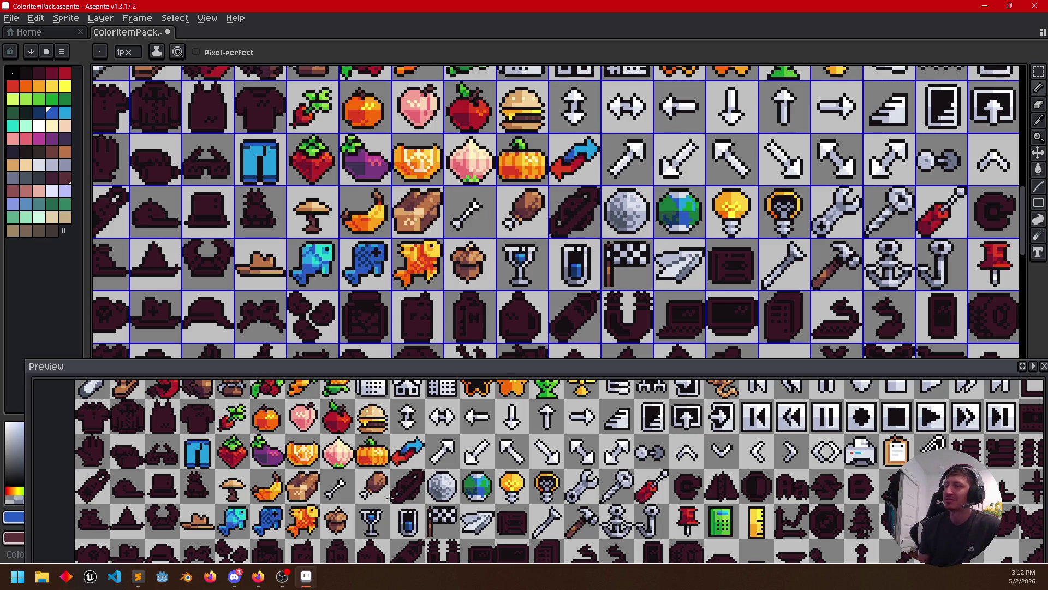
pyautogui.moveTo(258, 576)
pyautogui.click(319, 520)
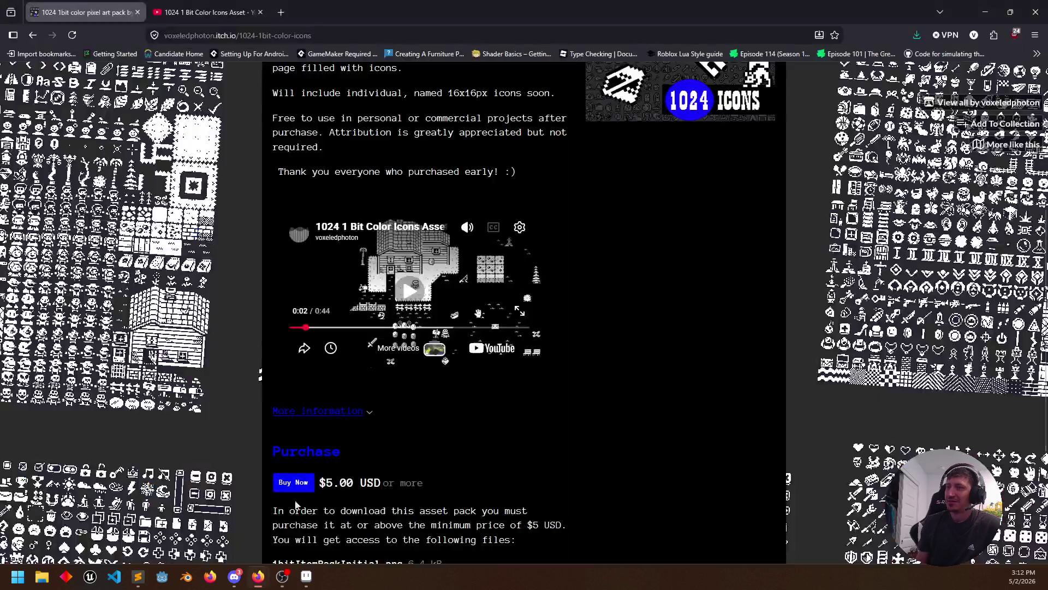
pyautogui.scroll(4, 318, 202)
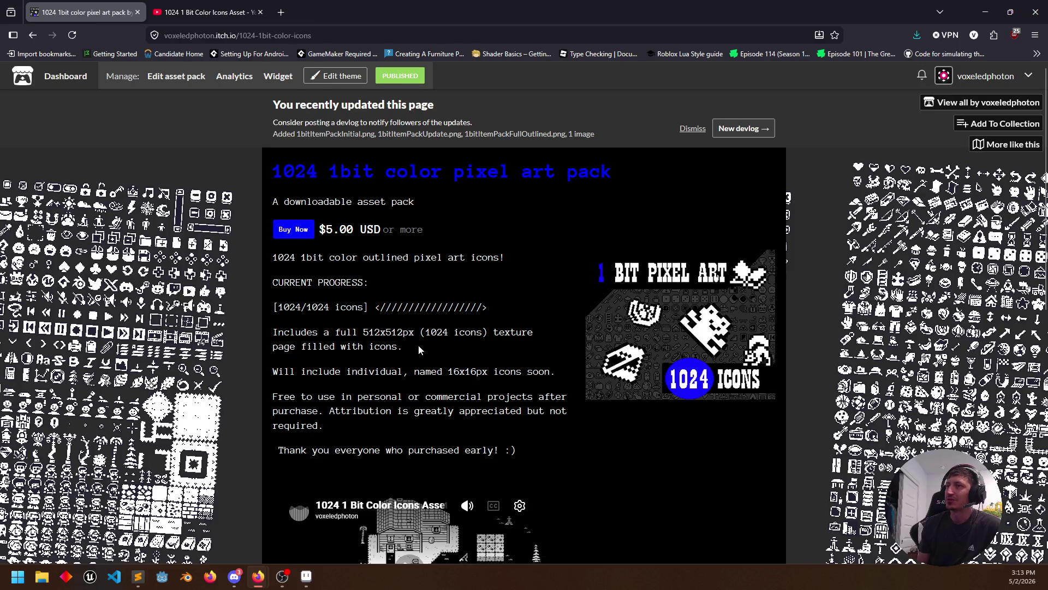
pyautogui.scroll(-3, 423, 347)
pyautogui.scroll(-3, 537, 329)
pyautogui.scroll(-1, 367, 376)
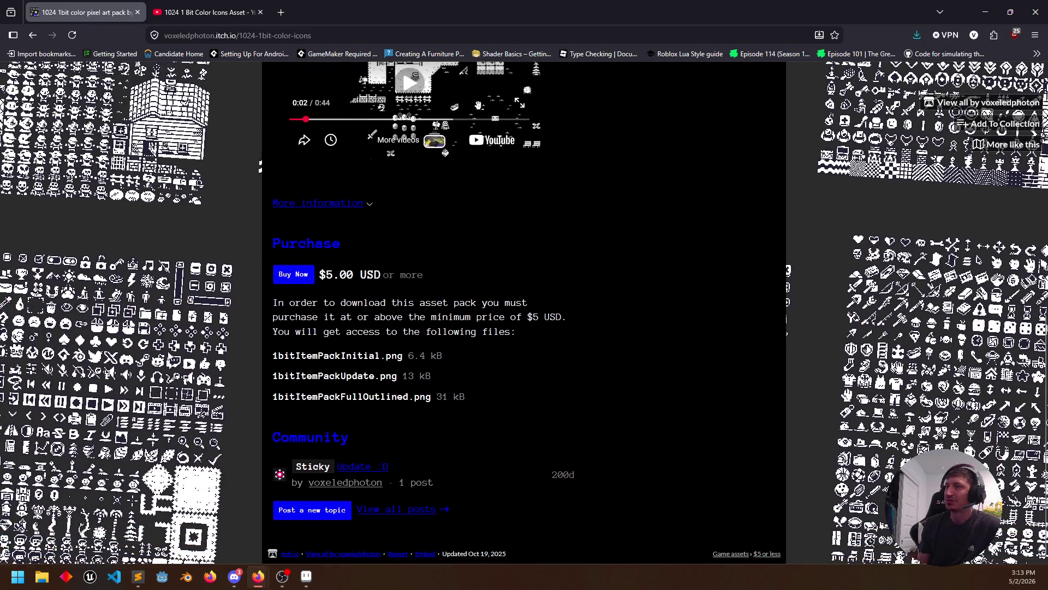
pyautogui.scroll(3, 175, 370)
pyautogui.scroll(1, 168, 337)
pyautogui.scroll(1, 161, 303)
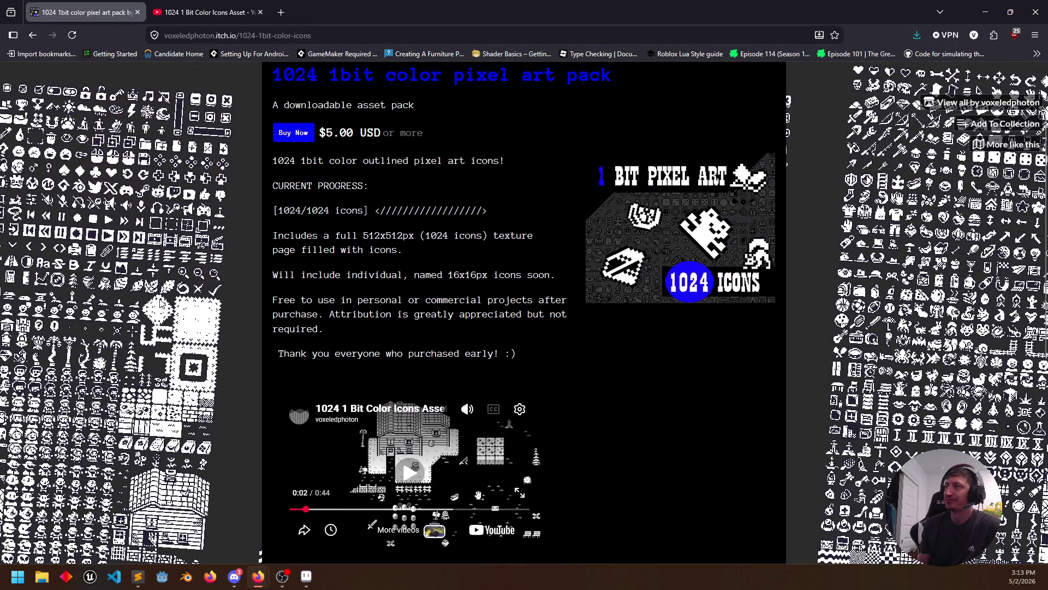
pyautogui.scroll(1, 161, 303)
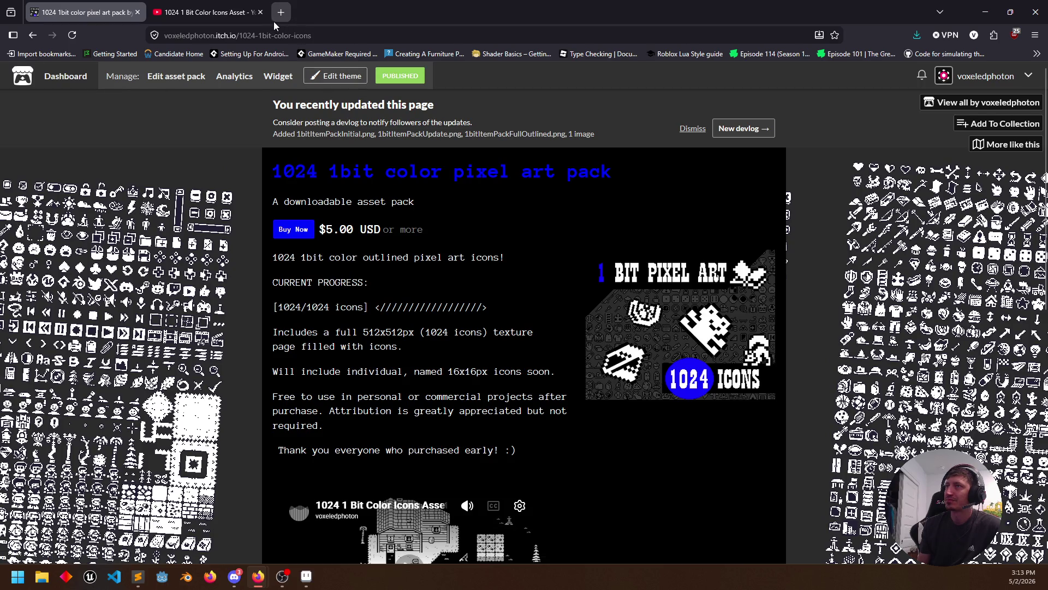
pyautogui.click(234, 79)
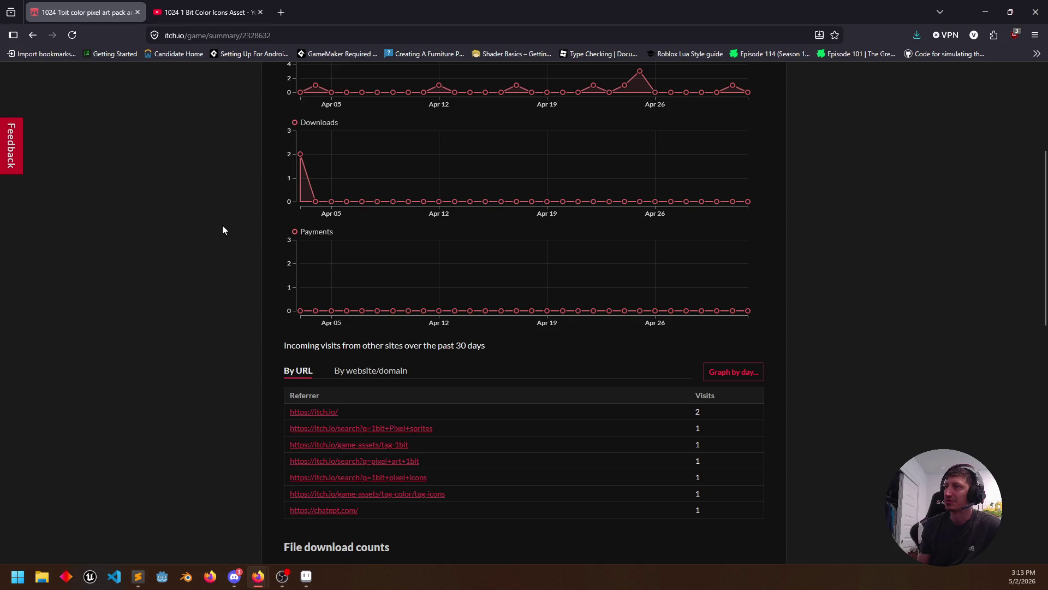
pyautogui.scroll(2, 222, 230)
pyautogui.scroll(-4, 222, 229)
pyautogui.scroll(-4, 222, 229)
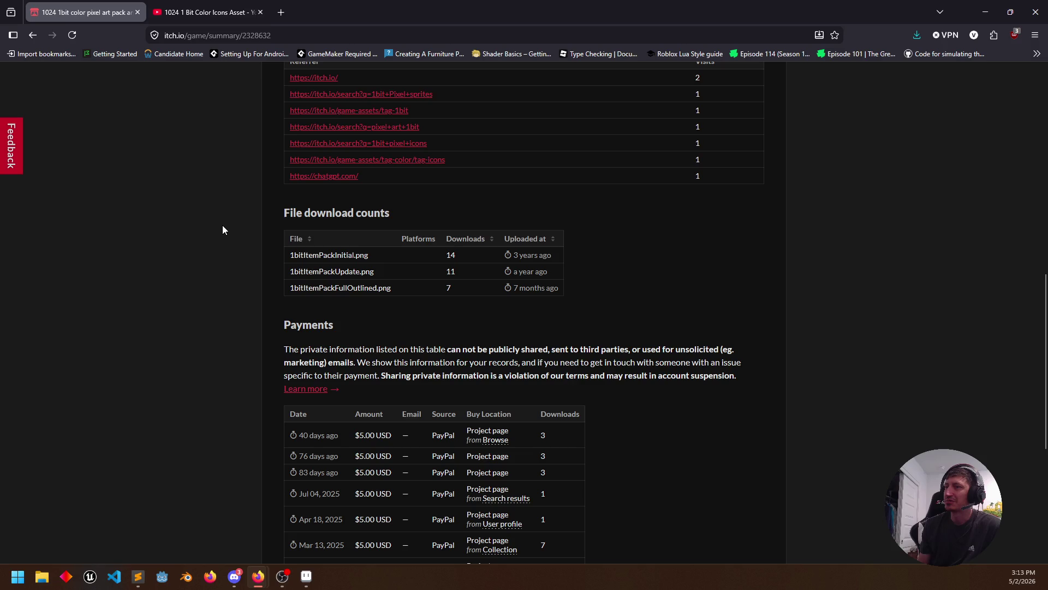
pyautogui.scroll(5, 223, 229)
pyautogui.scroll(3, 263, 232)
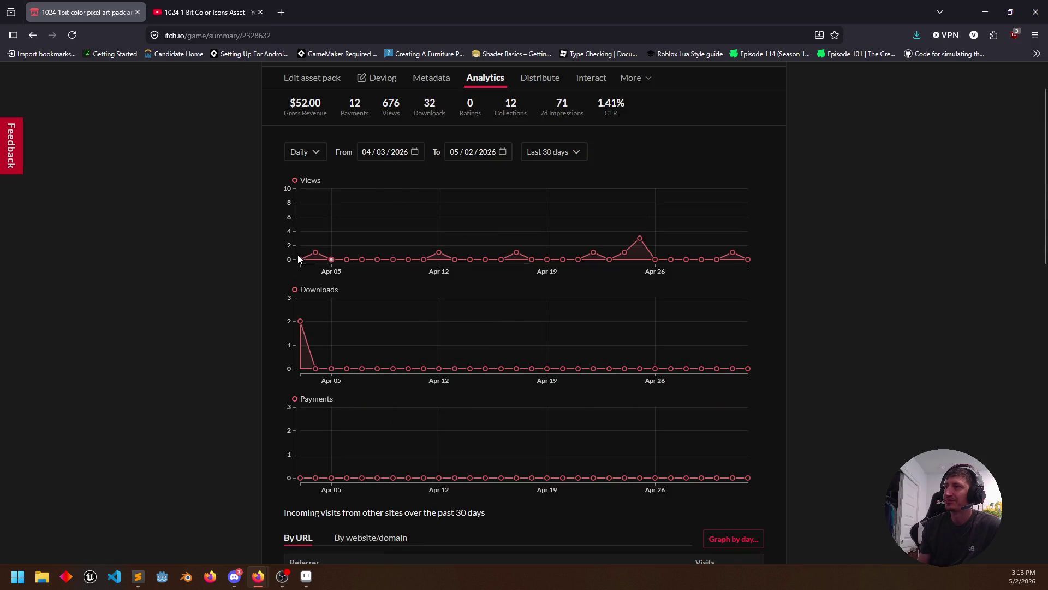
pyautogui.scroll(1, 163, 254)
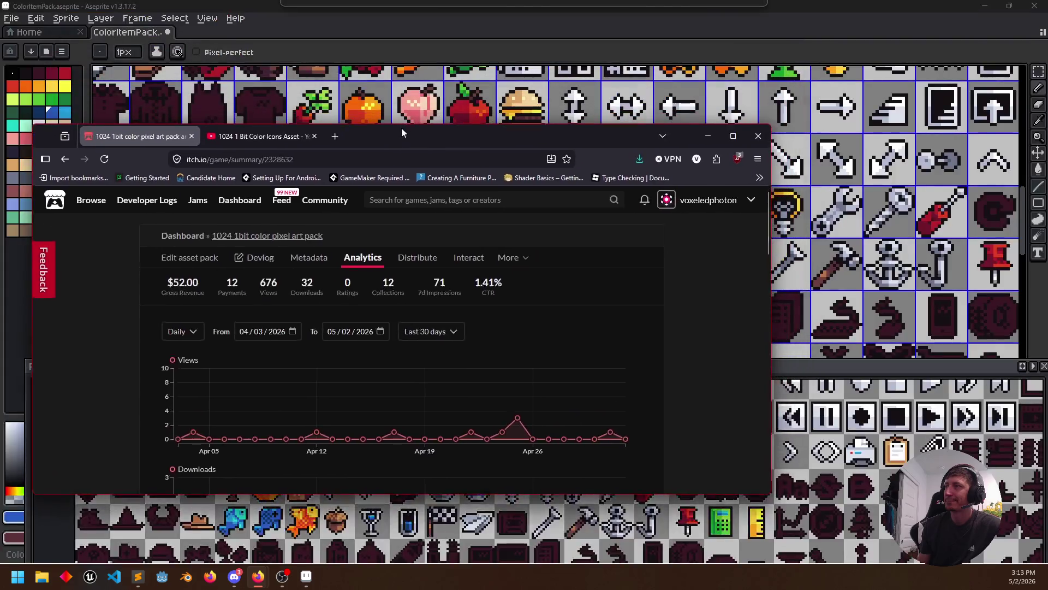
# Drag the browser out of maximized size so Aseprite shows beside it
pyautogui.moveTo(429, 5); pyautogui.dragTo(263, 229)
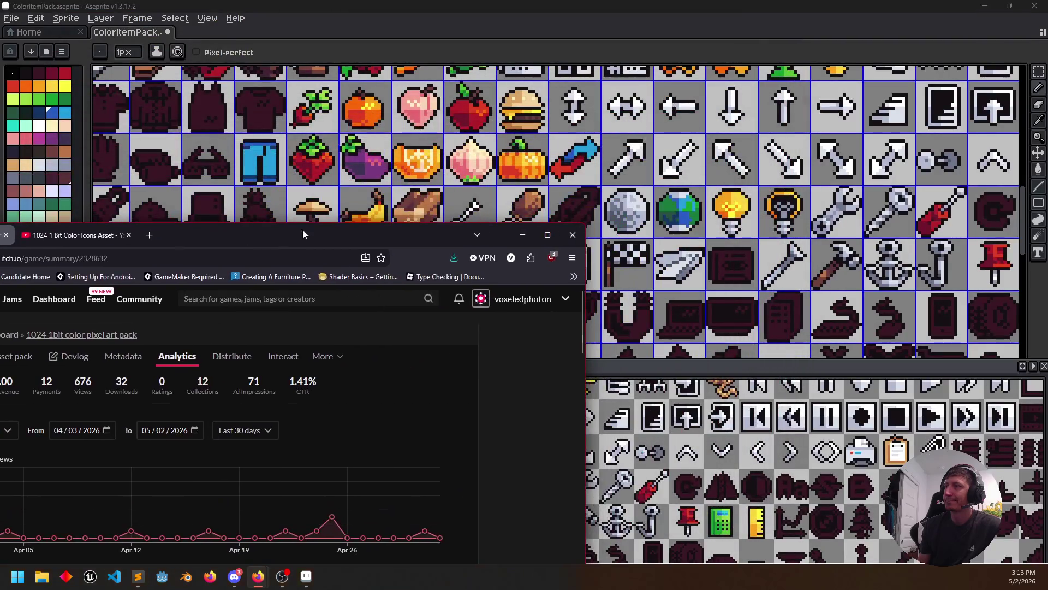
# Bring Aseprite forward and pan the sheet to centre the shirt and pants silhouettes
pyautogui.click(161, 331)
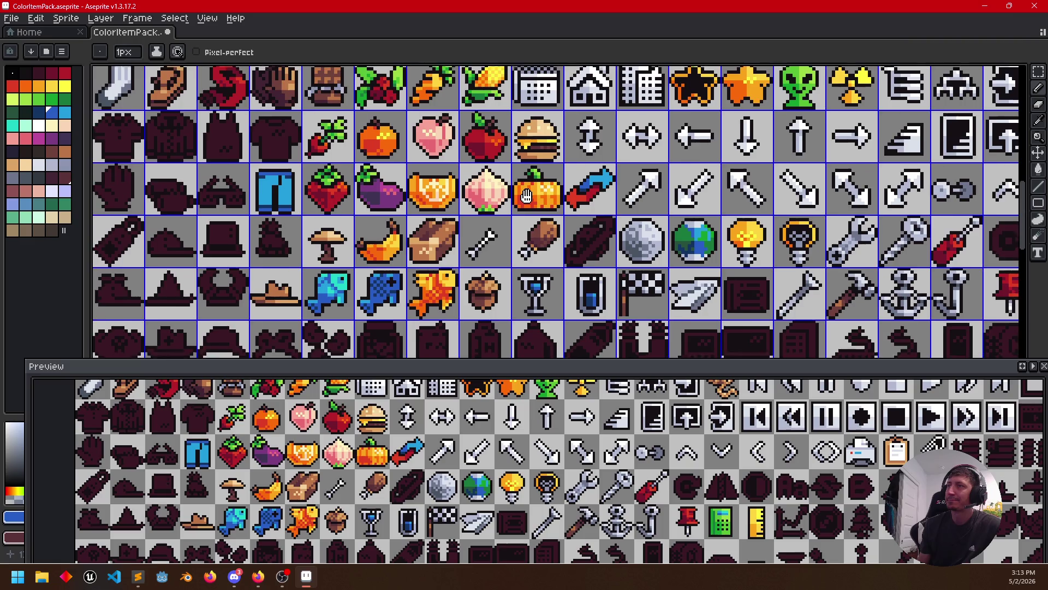
pyautogui.moveTo(518, 69); pyautogui.dragTo(596, 103)
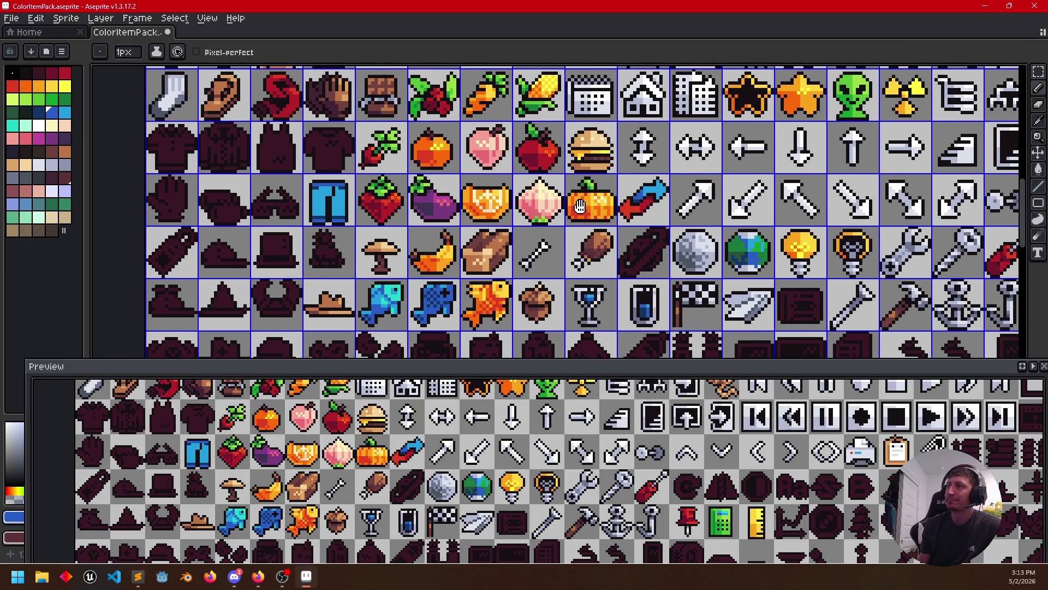
pyautogui.moveTo(397, 153); pyautogui.dragTo(449, 189)
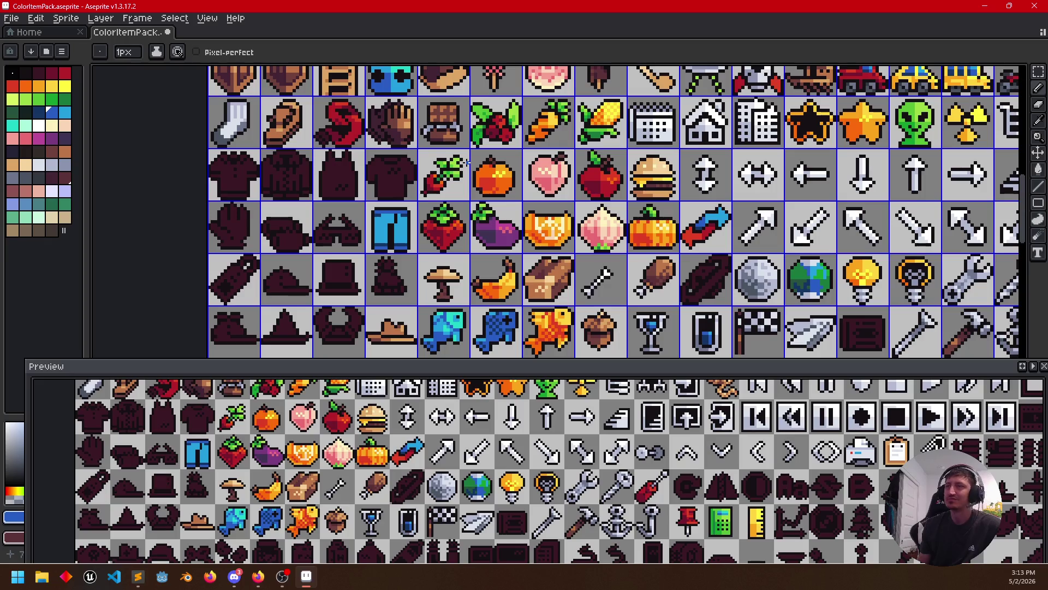
pyautogui.moveTo(522, 183)
pyautogui.mouseDown()
pyautogui.moveTo(547, 213)
pyautogui.moveTo(543, 233)
pyautogui.mouseUp()
pyautogui.scroll(2, 545, 218)
# Sample the carrot-leaf green and bucket-fill the dark T-shirt with it
pyautogui.press('i')
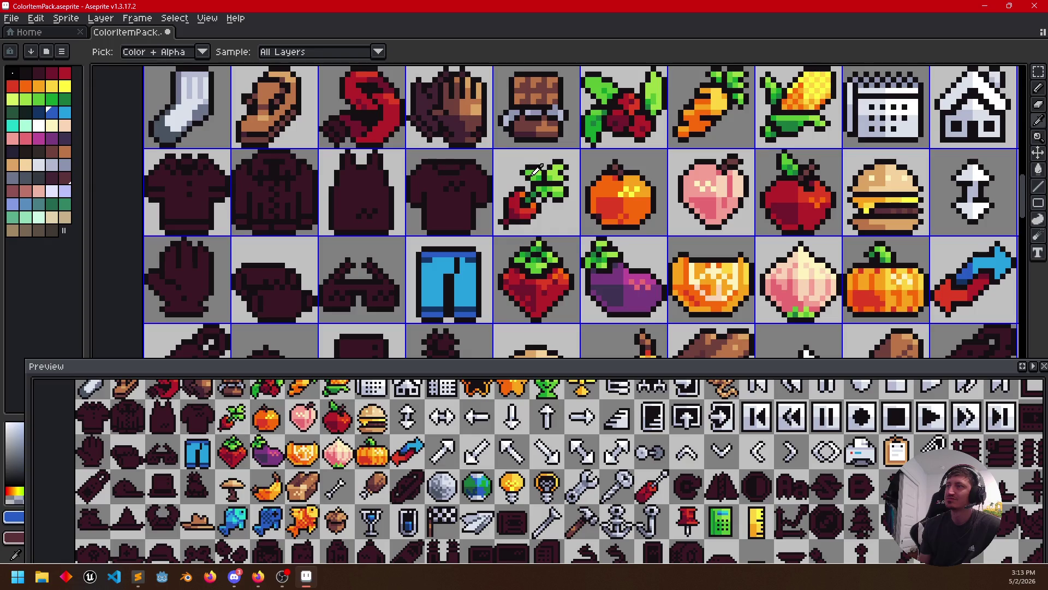
pyautogui.click(536, 170)
pyautogui.press('g')
pyautogui.click(434, 205)
pyautogui.scroll(1, 467, 236)
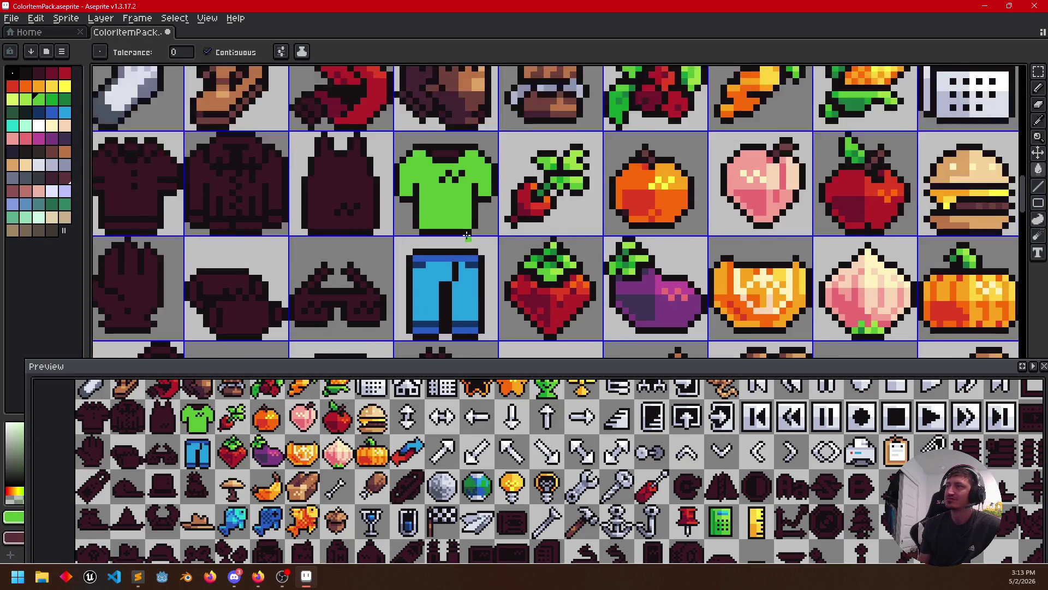
pyautogui.scroll(1, 467, 236)
# Pencil darker green pixel rows along the shirt's top and bottom edges
pyautogui.press('i')
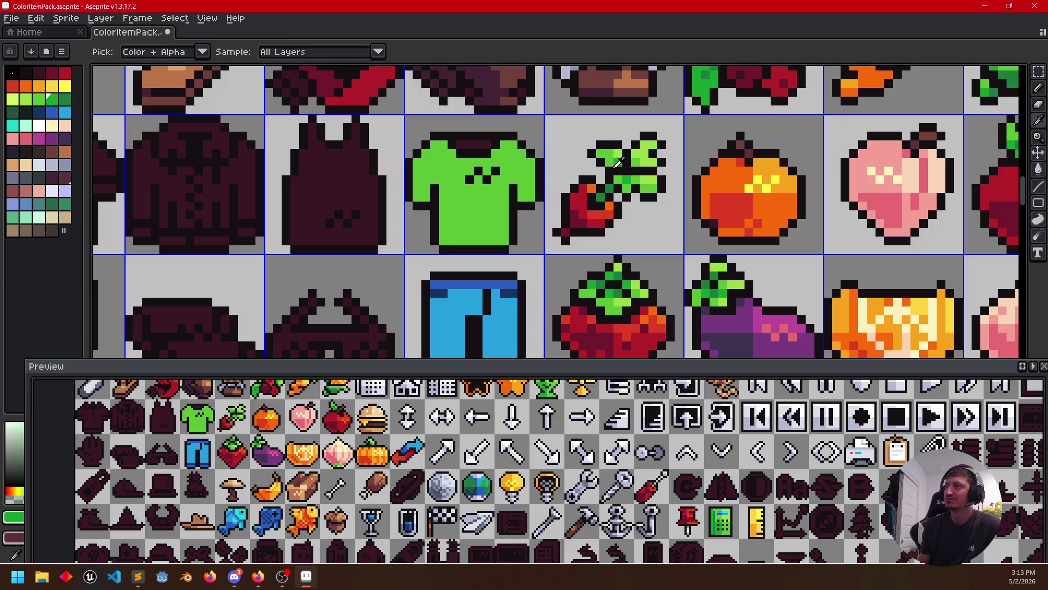
pyautogui.press('g')
pyautogui.press('i')
pyautogui.press('b')
pyautogui.moveTo(456, 147); pyautogui.dragTo(490, 150)
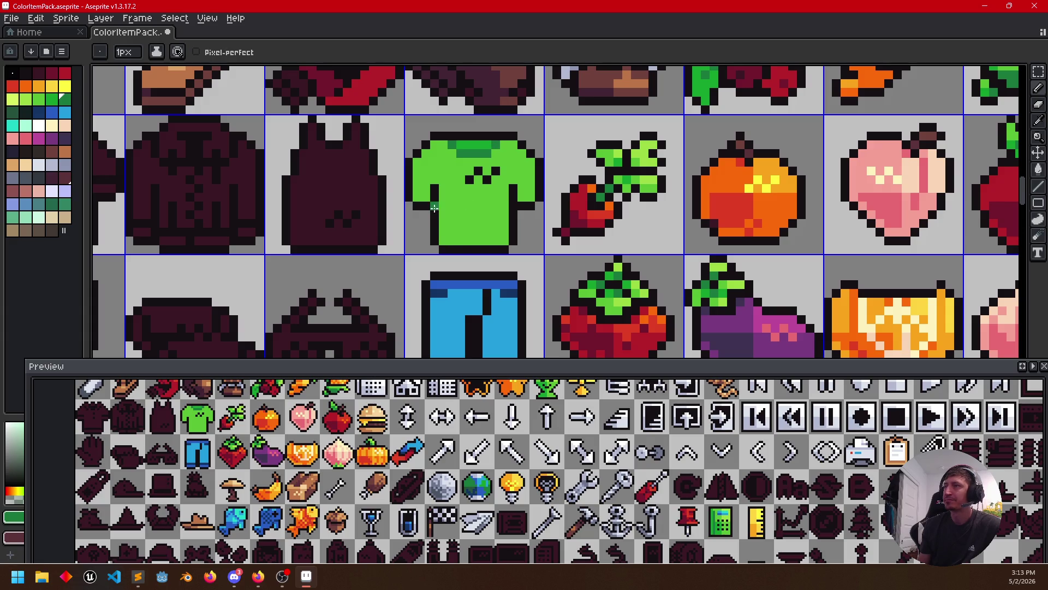
pyautogui.keyDown('alt'); pyautogui.click(459, 163); pyautogui.keyUp('alt')
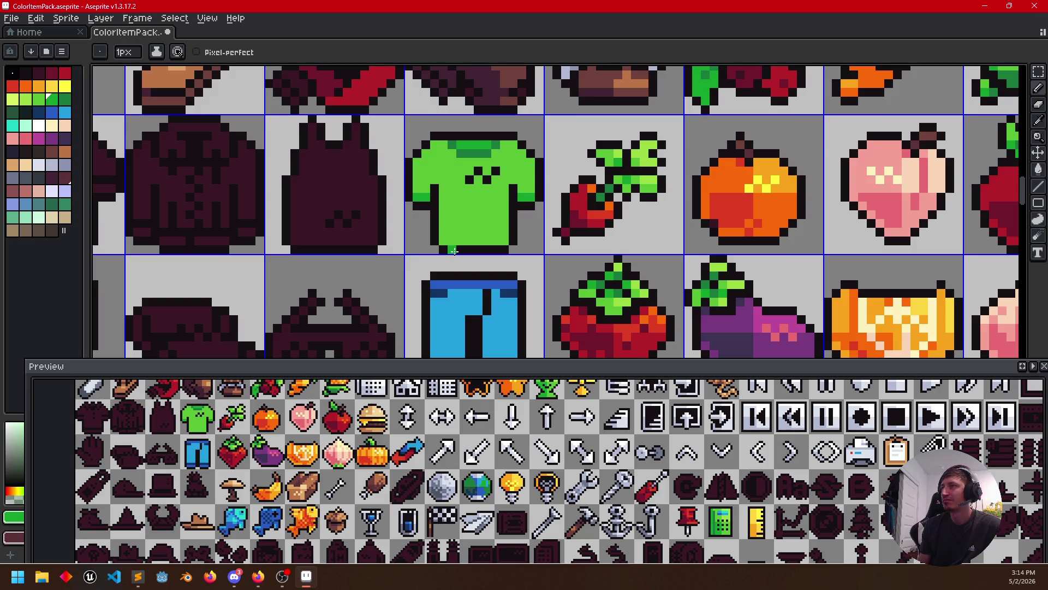
pyautogui.moveTo(450, 241); pyautogui.dragTo(488, 242)
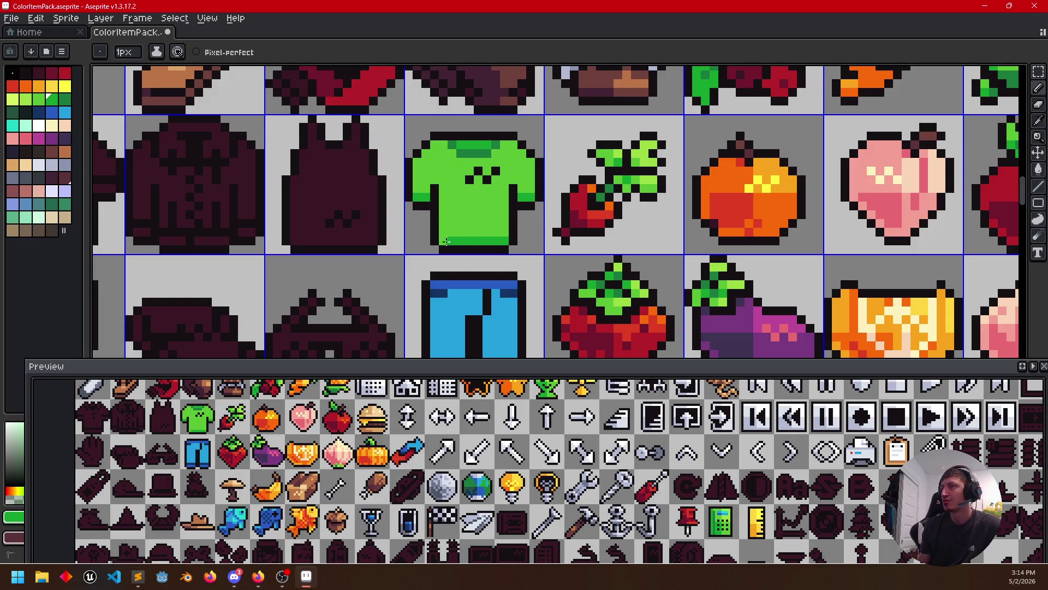
pyautogui.scroll(-2, 524, 279)
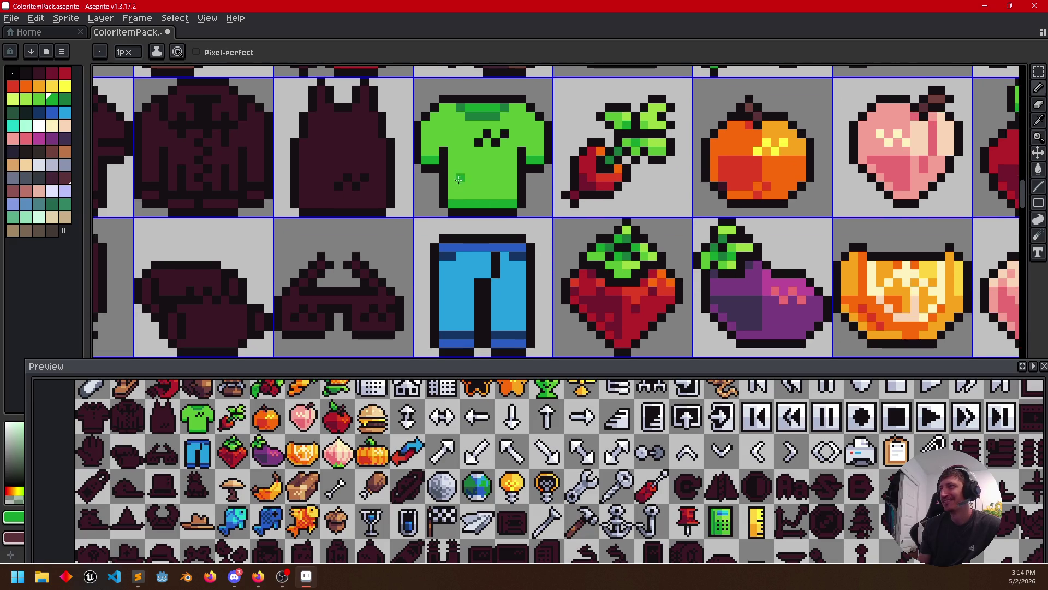
# Draw dark green lines across the shirt body and fill its lower band dark green
pyautogui.press('i')
pyautogui.click(485, 116)
pyautogui.press('b')
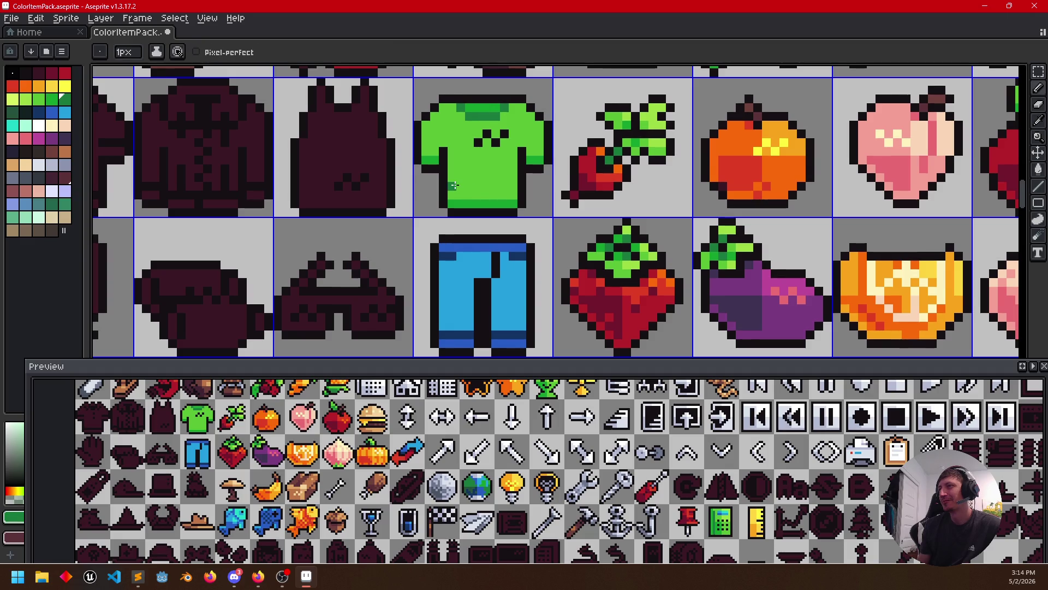
pyautogui.press('alt')
pyautogui.moveTo(452, 189); pyautogui.dragTo(513, 187)
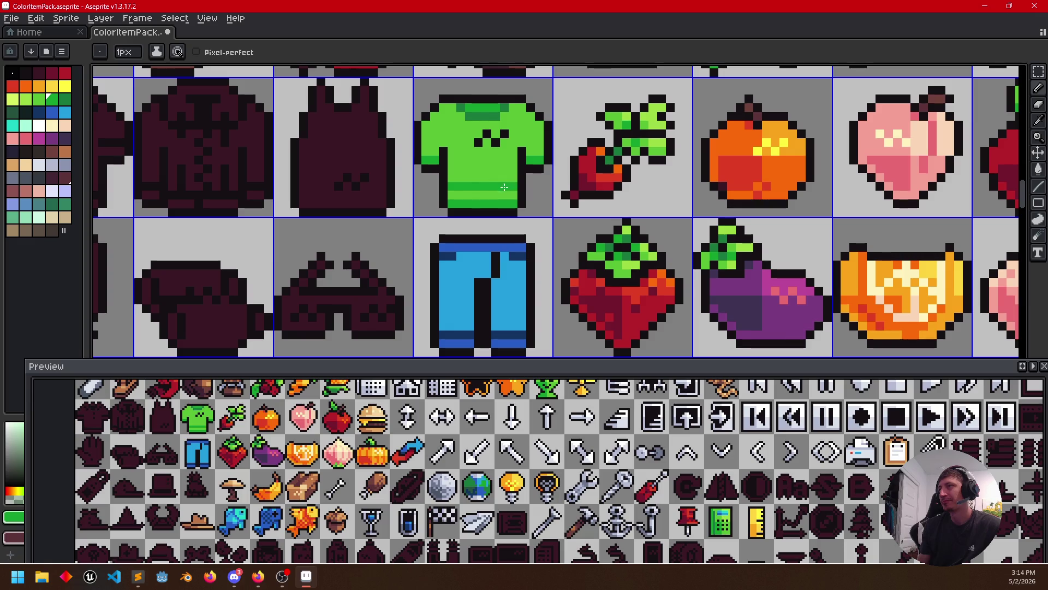
pyautogui.press('g')
pyautogui.click(487, 194)
pyautogui.press('alt')
pyautogui.press('b')
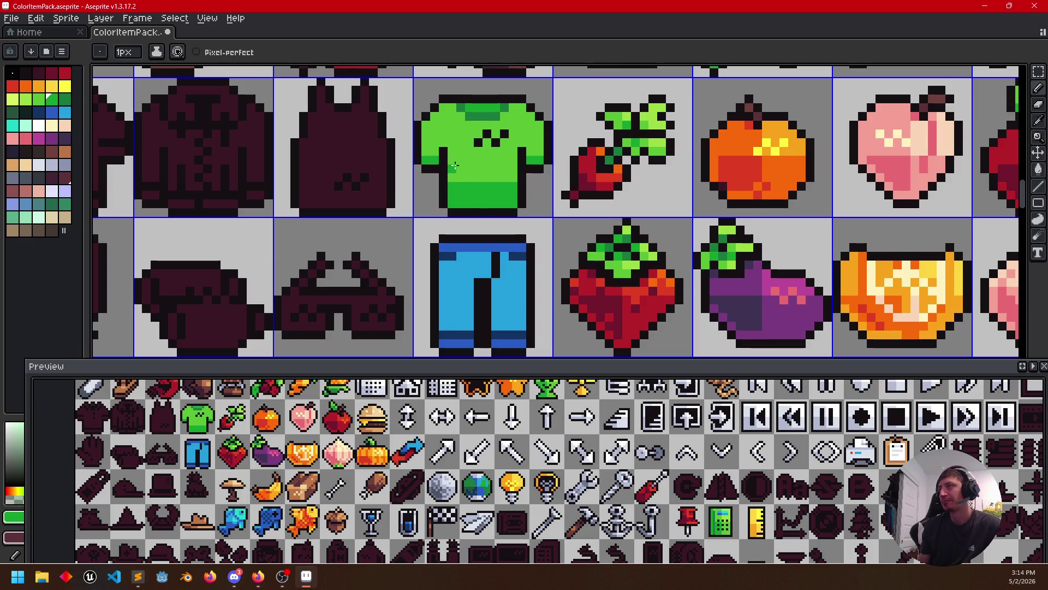
pyautogui.moveTo(452, 158); pyautogui.dragTo(518, 159)
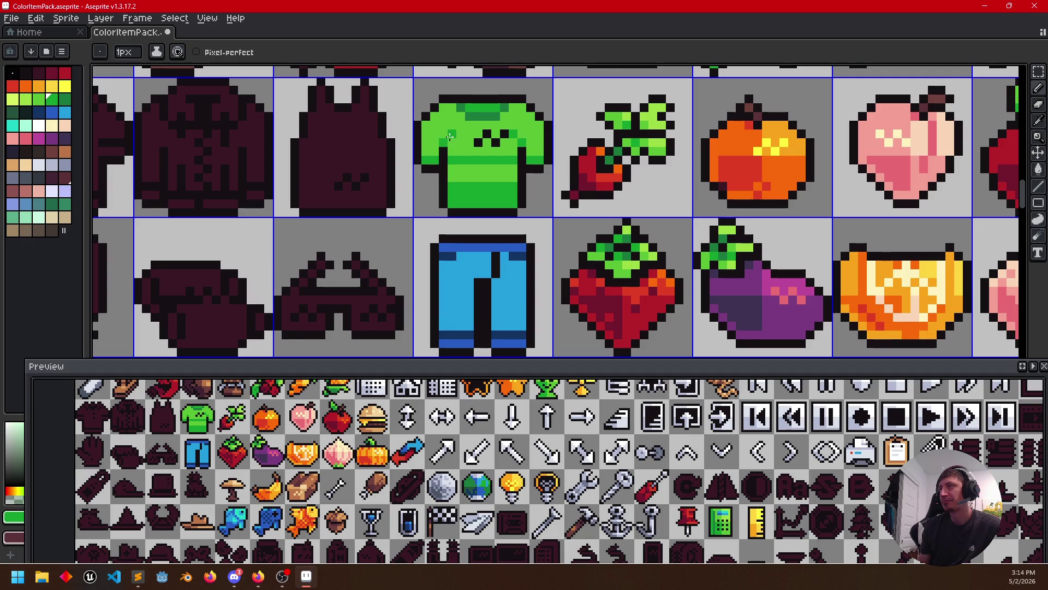
# Try darker and lighter green fills on the shirt's upper area, undoing a flat fill
pyautogui.press('g')
pyautogui.click(458, 148)
pyautogui.click(462, 145)
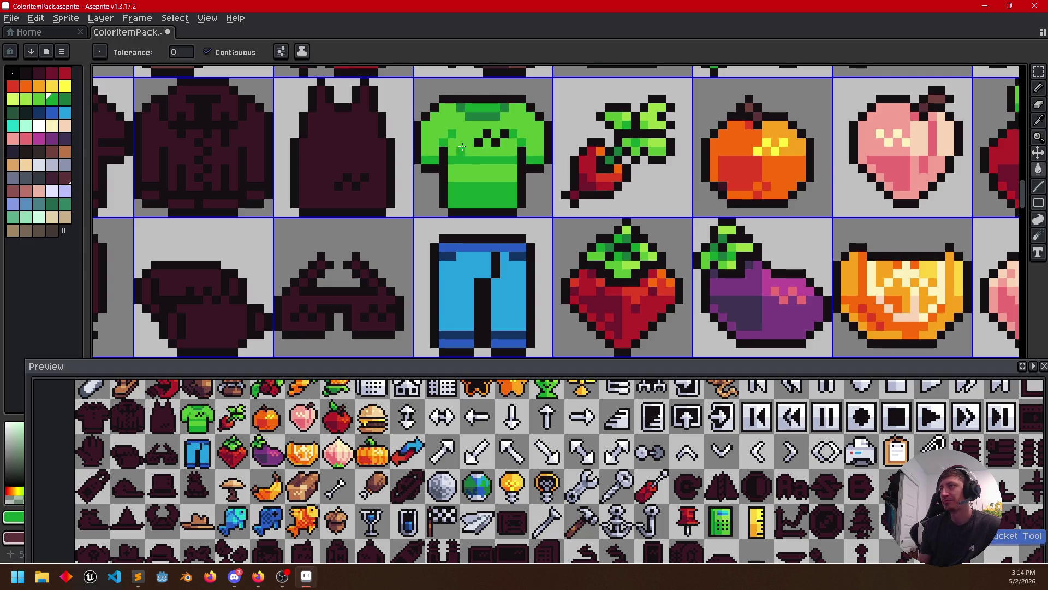
pyautogui.press('b')
pyautogui.moveTo(459, 136); pyautogui.dragTo(484, 135)
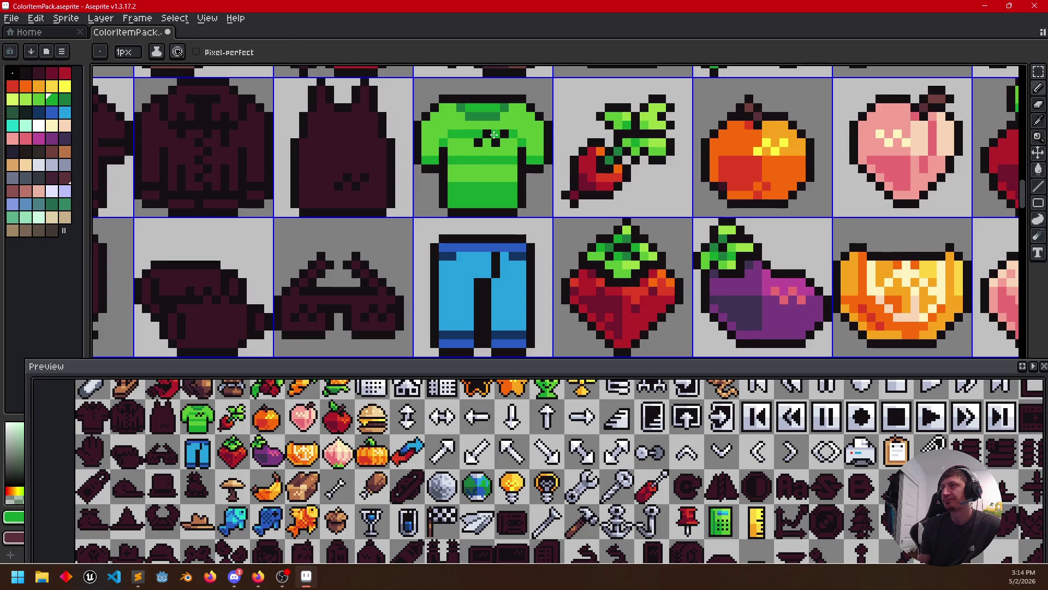
pyautogui.press('g')
pyautogui.click(484, 146)
pyautogui.moveTo(544, 204); pyautogui.dragTo(569, 221)
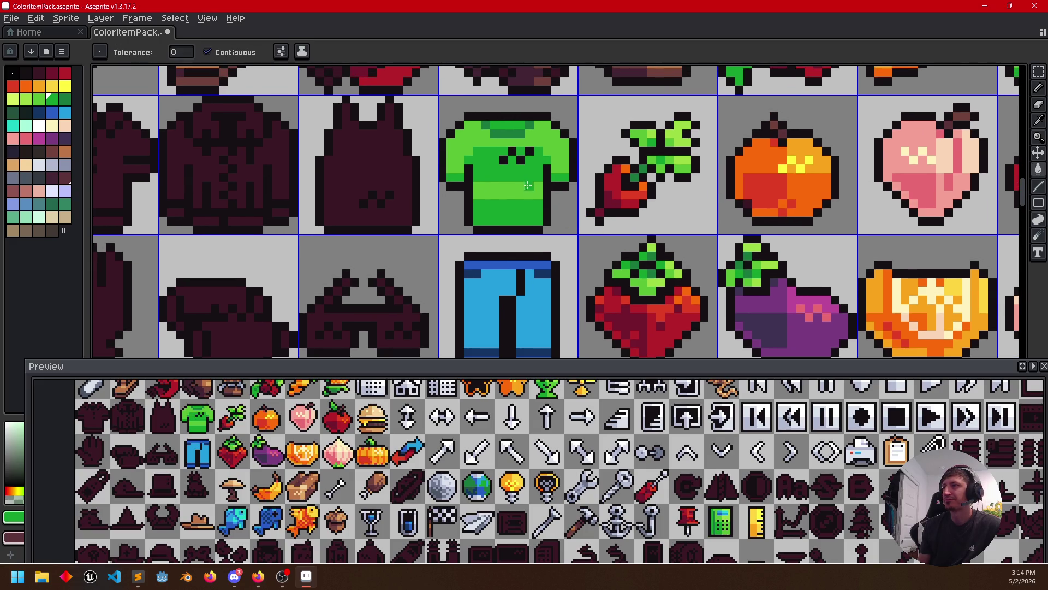
pyautogui.press('i')
pyautogui.press('g')
pyautogui.click(471, 138)
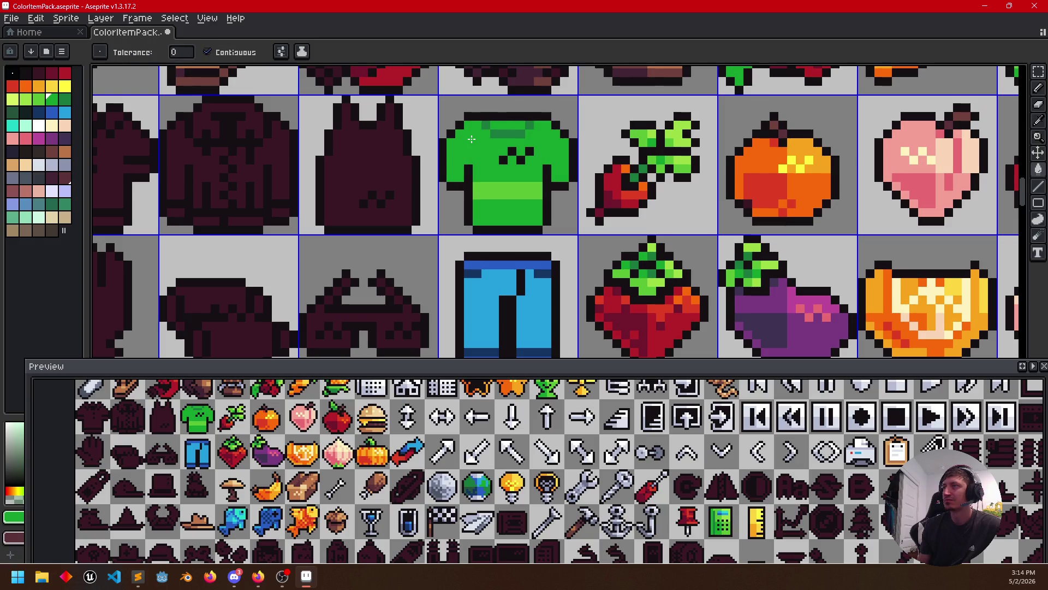
pyautogui.hotkey('ctrl', 'z')
pyautogui.press('b')
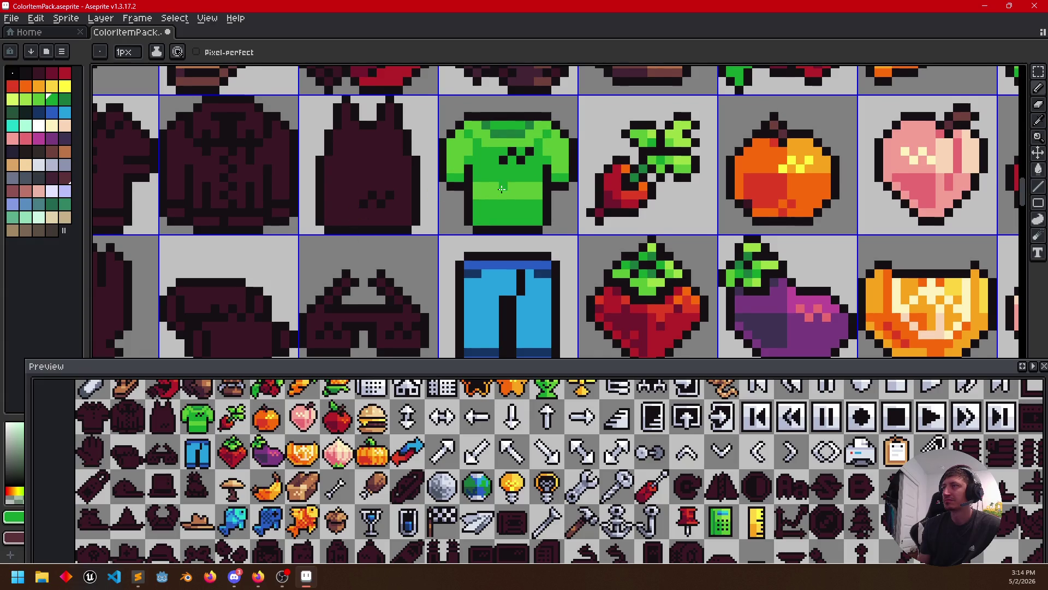
pyautogui.hscroll(-1, 510, 197)
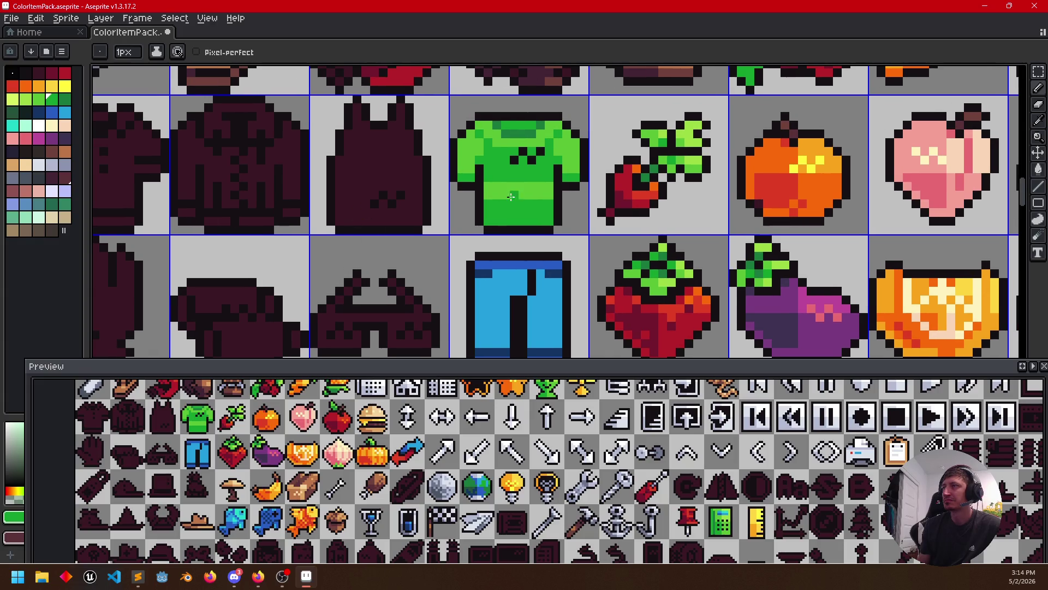
# Sample shirt greens and paint lighter green rows across the shirt's middle and bottom
pyautogui.keyDown('alt'); pyautogui.click(483, 149); pyautogui.keyUp('alt')
pyautogui.press('g')
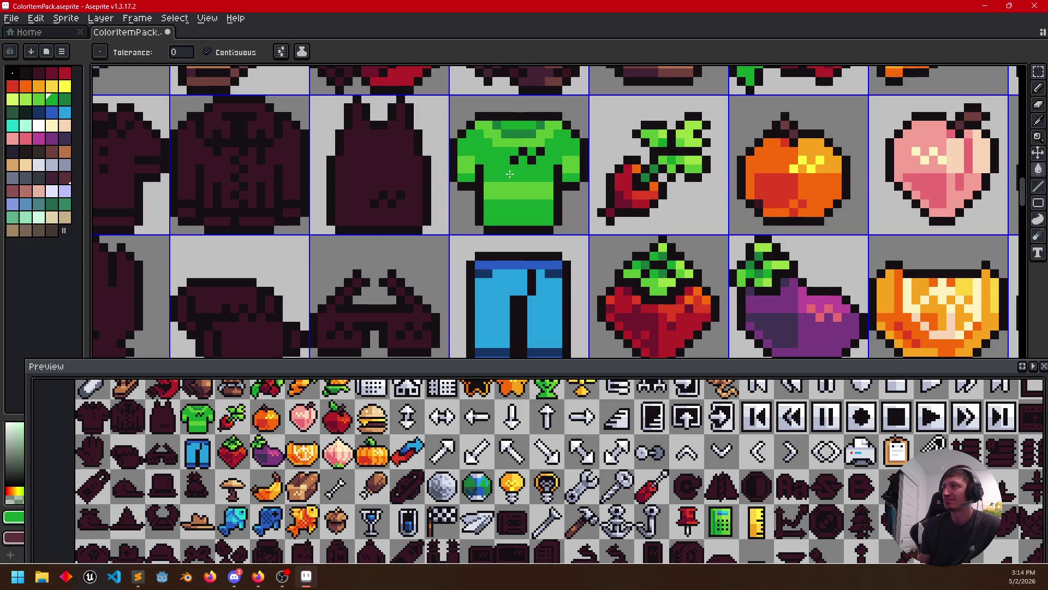
pyautogui.scroll(-1, 520, 147)
pyautogui.scroll(1, 520, 147)
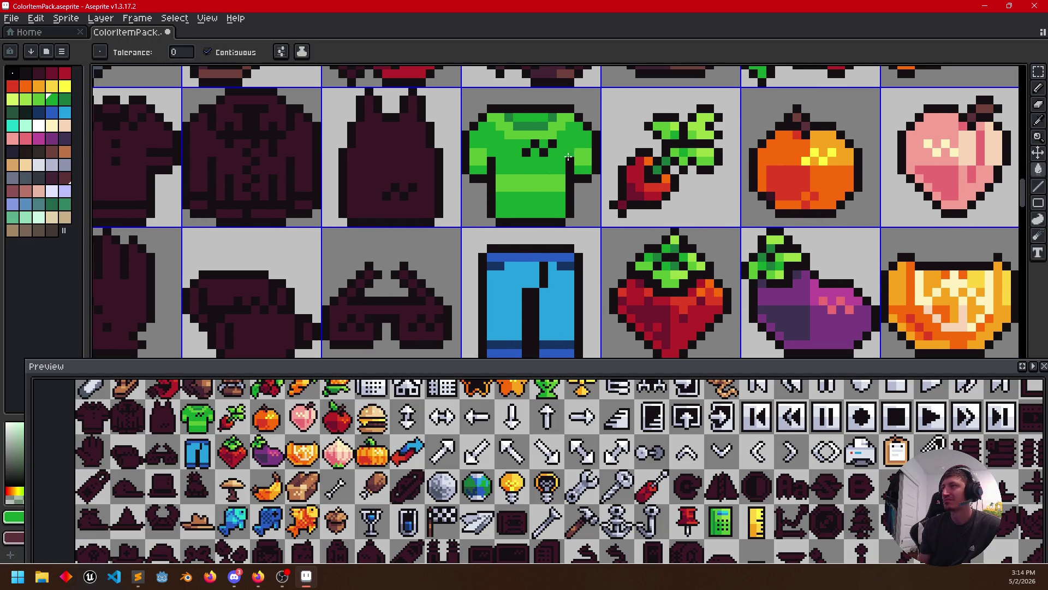
pyautogui.keyDown('alt'); pyautogui.click(579, 140); pyautogui.keyUp('alt')
pyautogui.keyDown('alt'); pyautogui.click(581, 138); pyautogui.keyUp('alt')
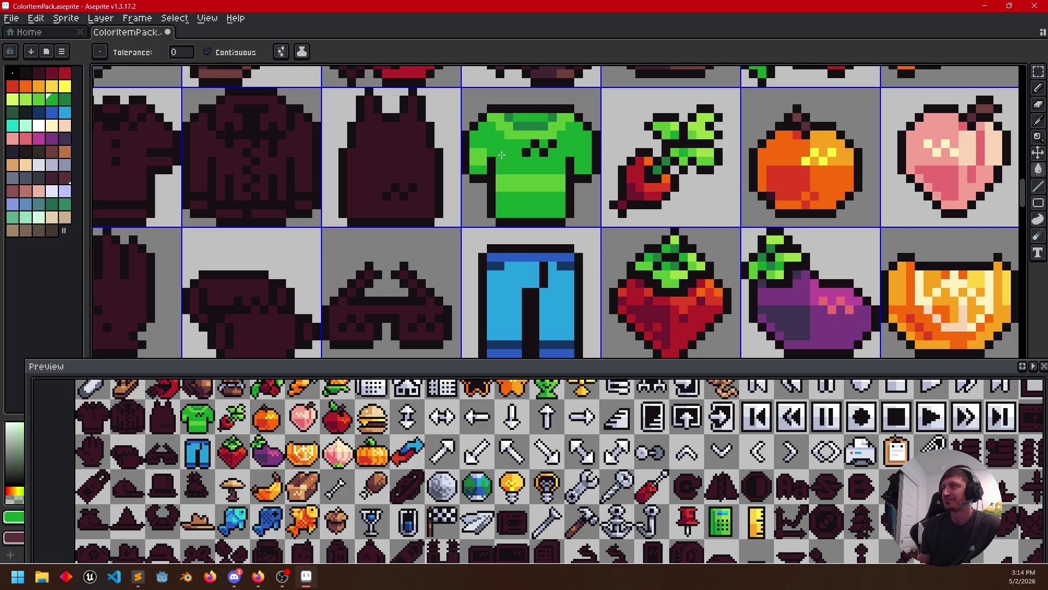
pyautogui.press('b')
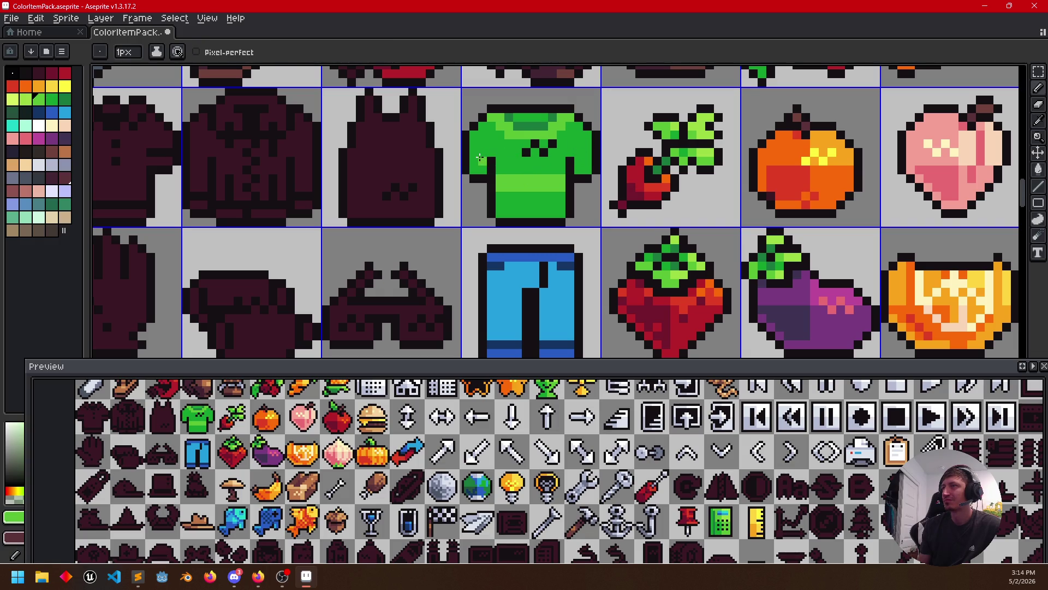
pyautogui.keyDown('alt'); pyautogui.click(509, 166); pyautogui.keyUp('alt')
pyautogui.moveTo(508, 166); pyautogui.dragTo(554, 167)
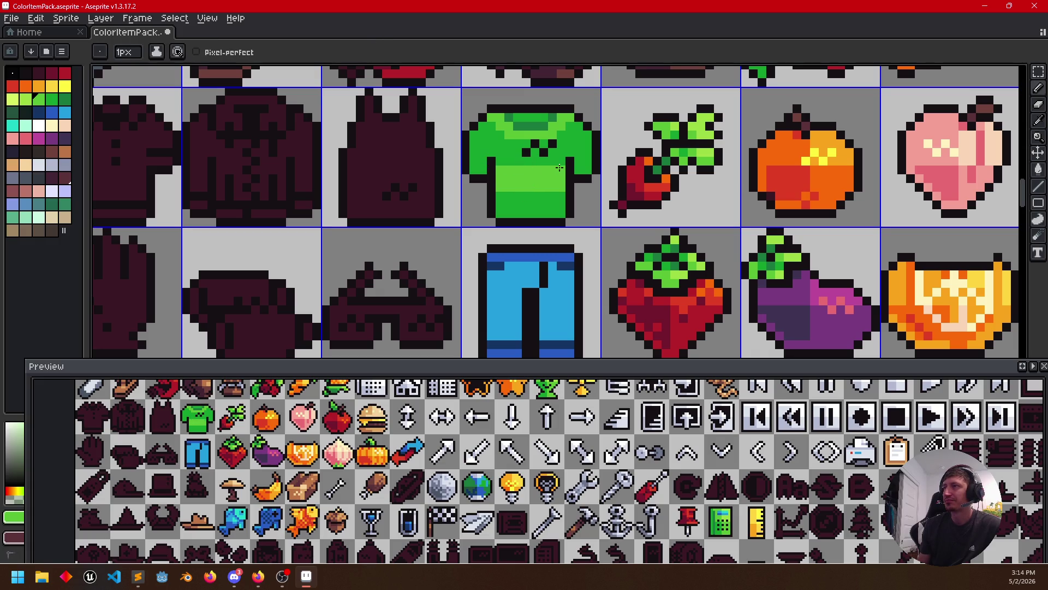
pyautogui.press('alt')
pyautogui.moveTo(496, 215); pyautogui.dragTo(539, 215)
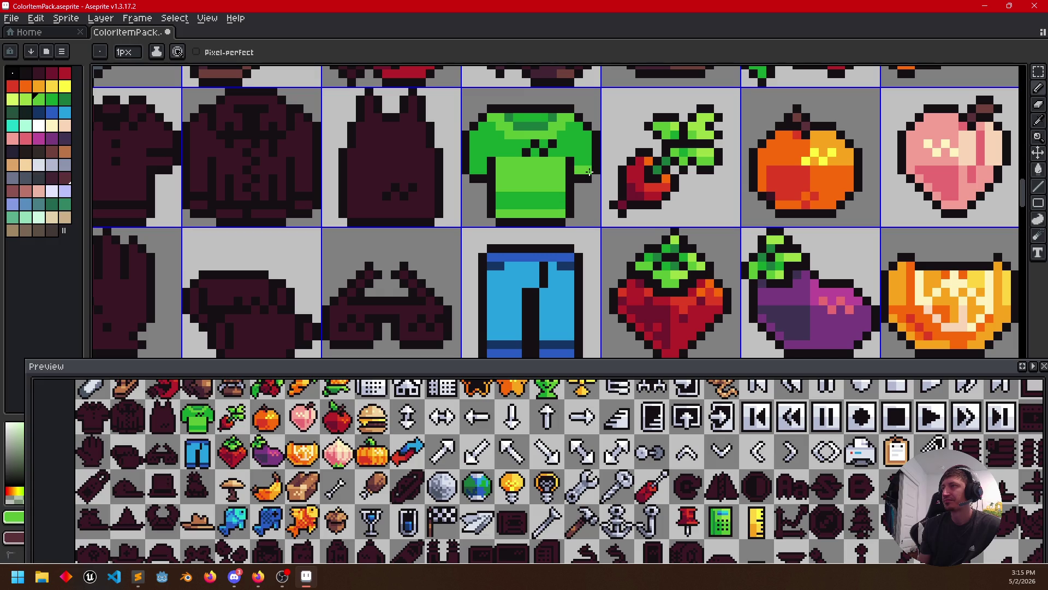
pyautogui.hscroll(-1, 607, 205)
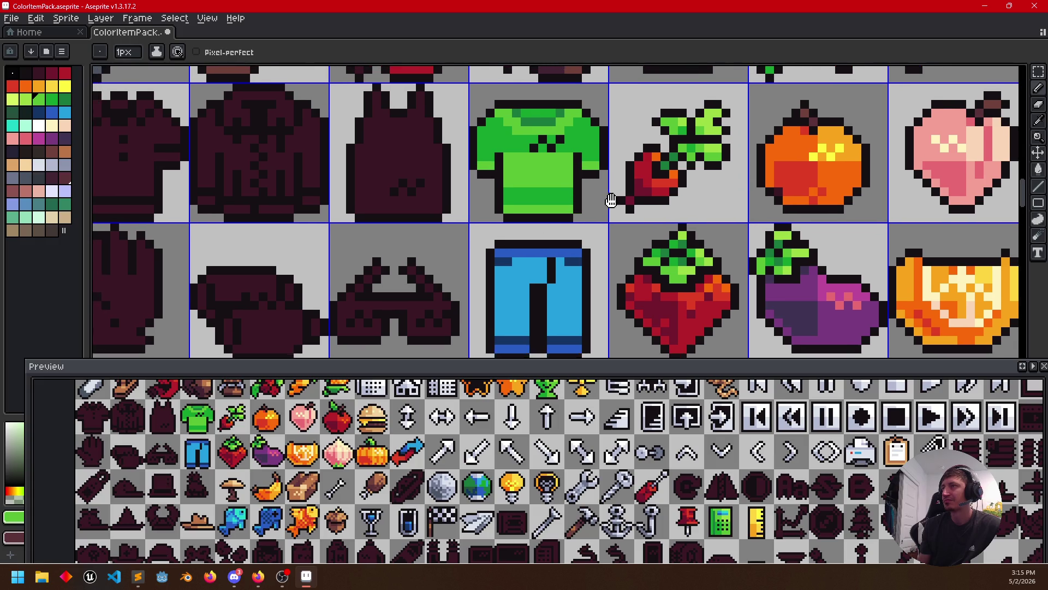
# Pick darker greens and paint bands across the shirt's shoulders and lower body
pyautogui.press('alt')
pyautogui.keyDown('alt'); pyautogui.click(551, 120); pyautogui.keyUp('alt')
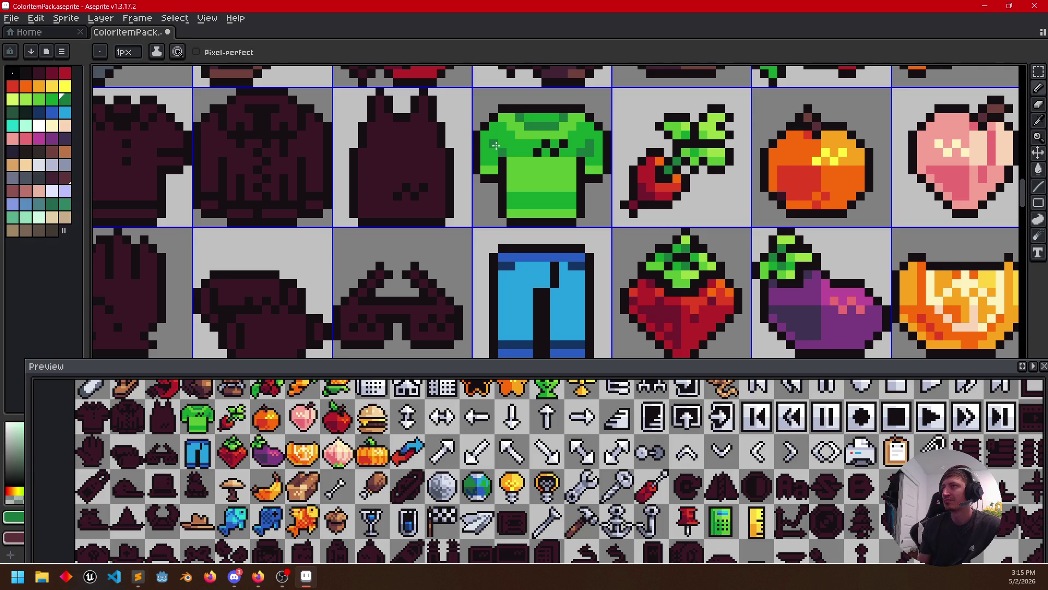
pyautogui.keyDown('alt'); pyautogui.click(516, 164); pyautogui.keyUp('alt')
pyautogui.keyDown('alt'); pyautogui.click(497, 143); pyautogui.keyUp('alt')
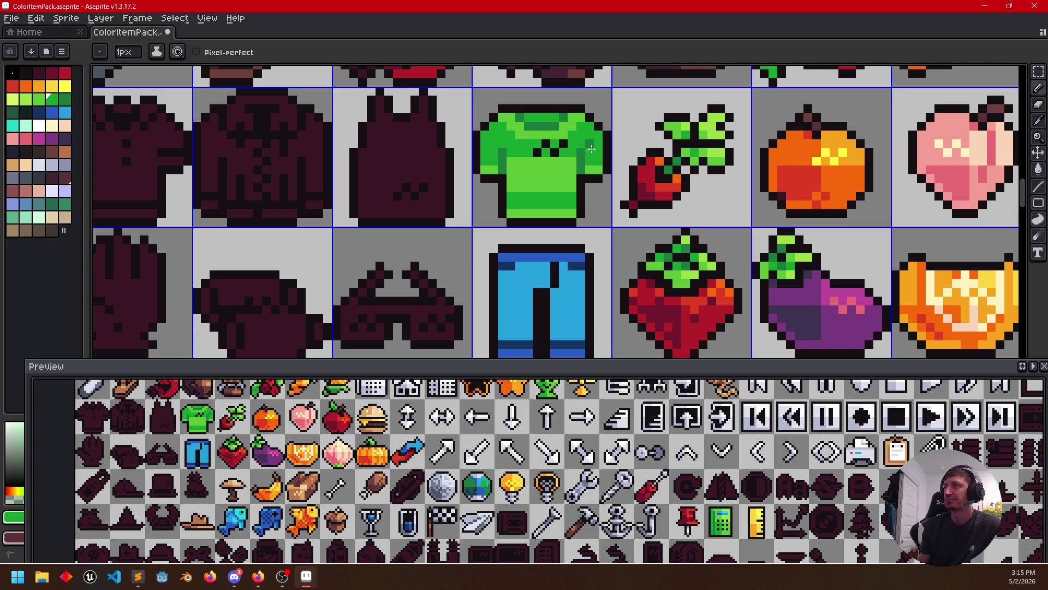
pyautogui.moveTo(460, 204); pyautogui.dragTo(508, 203)
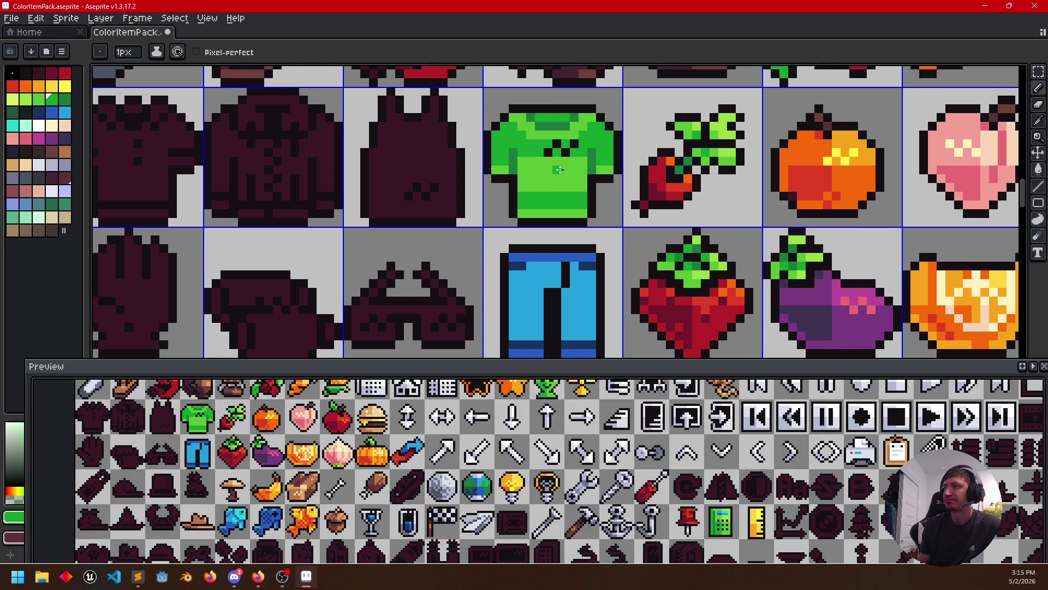
pyautogui.moveTo(627, 205); pyautogui.dragTo(644, 219)
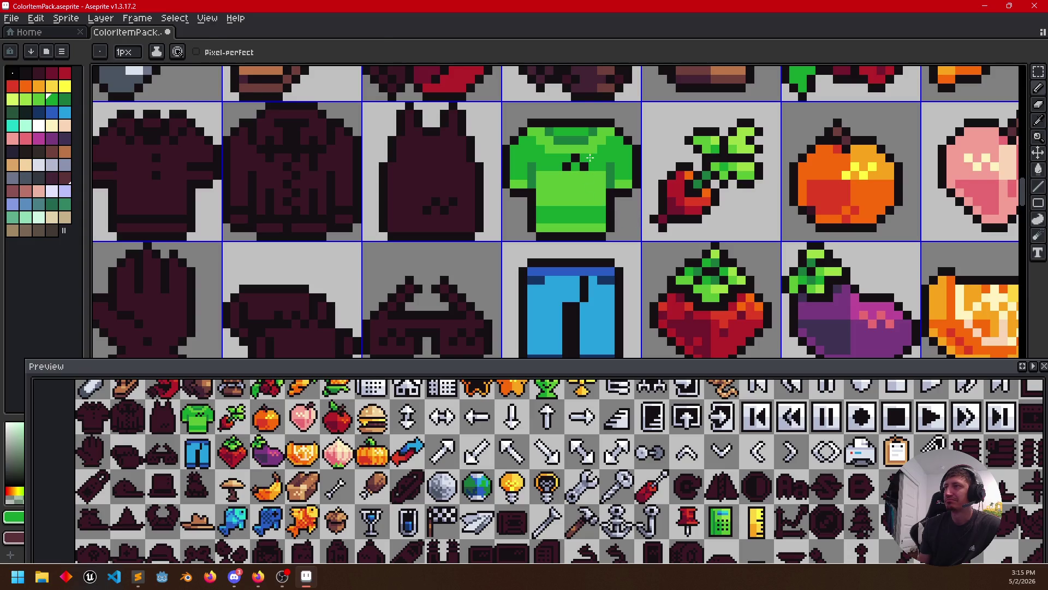
pyautogui.keyDown('alt'); pyautogui.click(604, 144); pyautogui.keyUp('alt')
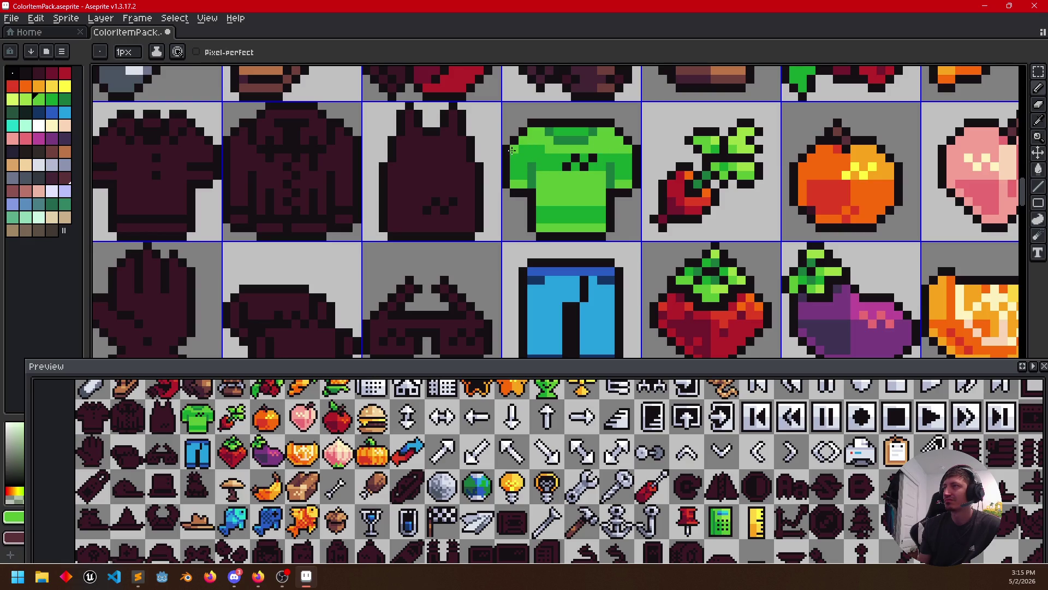
pyautogui.keyDown('alt'); pyautogui.click(526, 156); pyautogui.keyUp('alt')
pyautogui.moveTo(515, 152); pyautogui.dragTo(619, 151)
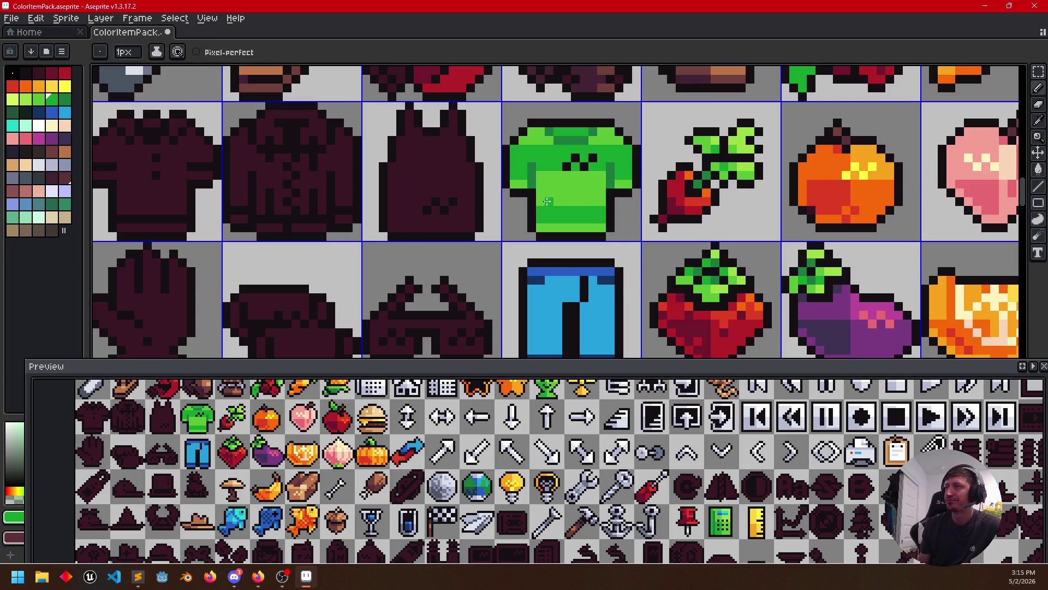
pyautogui.moveTo(549, 201); pyautogui.dragTo(592, 201)
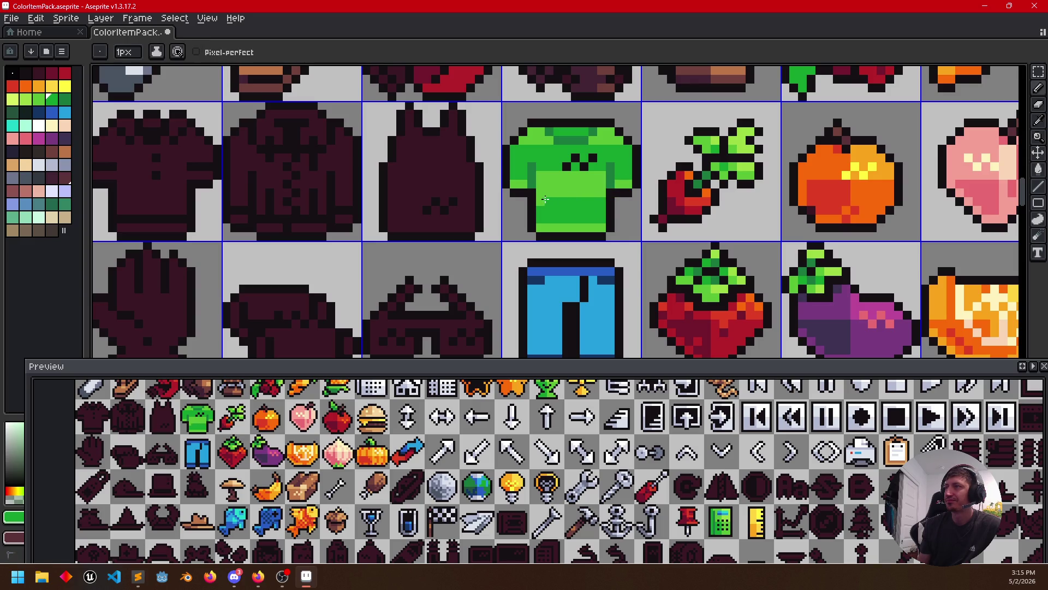
pyautogui.scroll(-2, 647, 212)
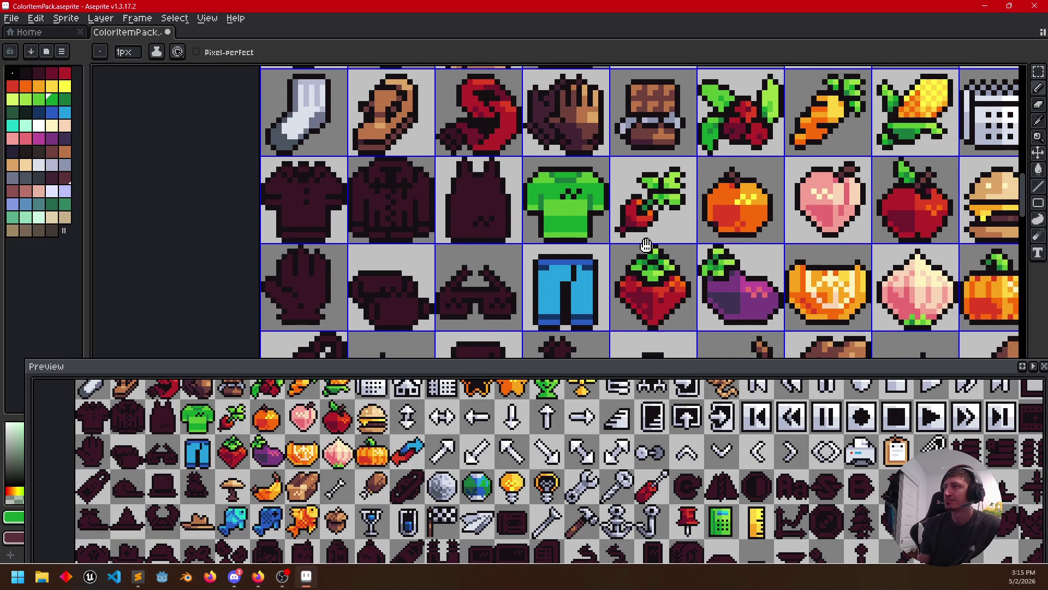
pyautogui.scroll(1, 602, 209)
pyautogui.scroll(1, 602, 209)
pyautogui.scroll(1, 603, 209)
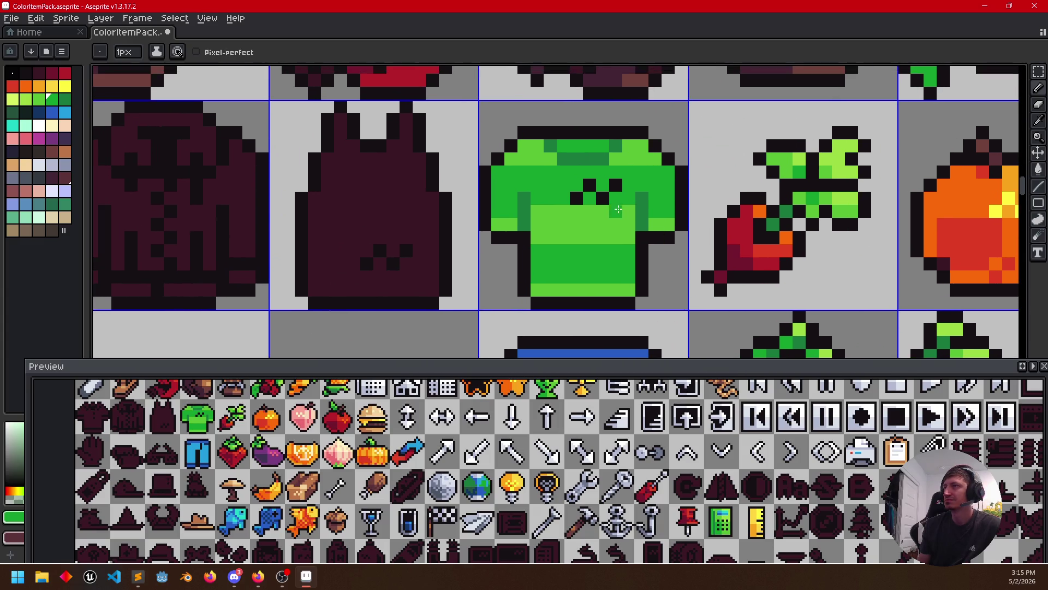
# Add light-green highlight pixels to the shirt chest, then move to the blue pants
pyautogui.press('alt')
pyautogui.click(604, 198)
pyautogui.click(590, 185)
pyautogui.scroll(-2, 612, 184)
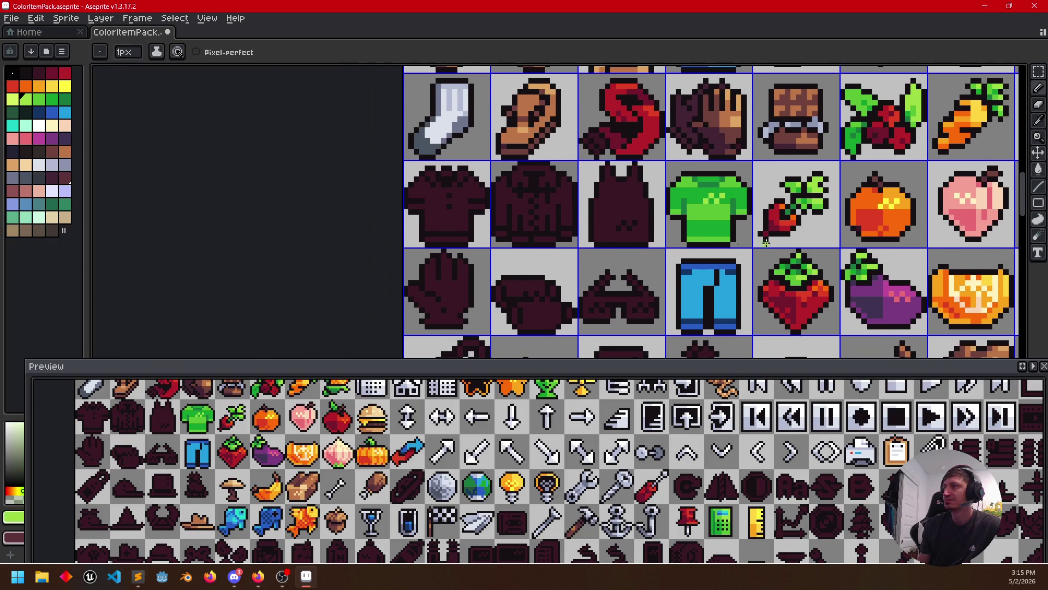
pyautogui.scroll(1, 606, 217)
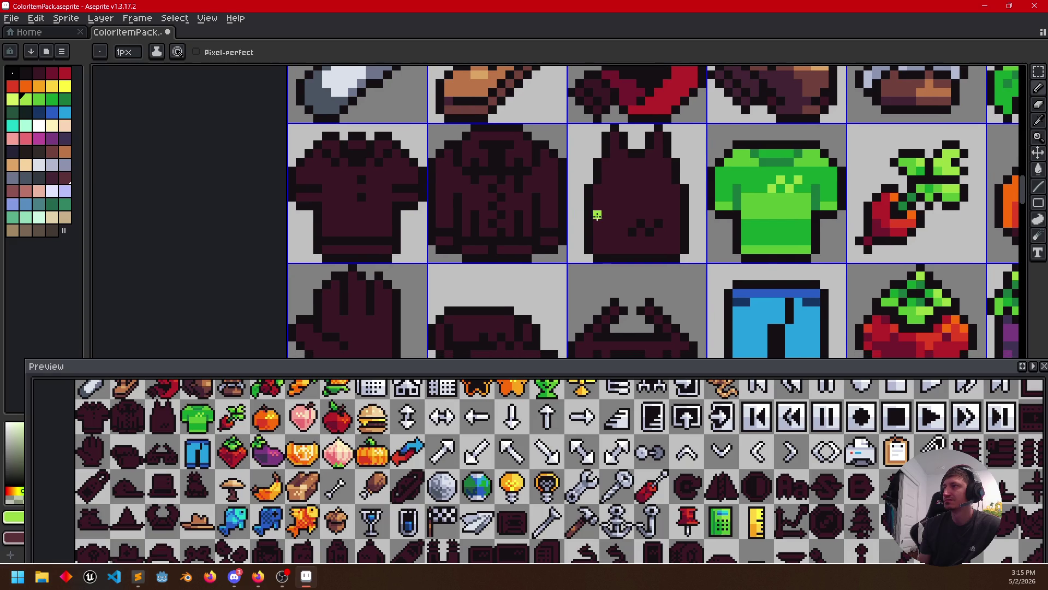
pyautogui.scroll(-2, 604, 216)
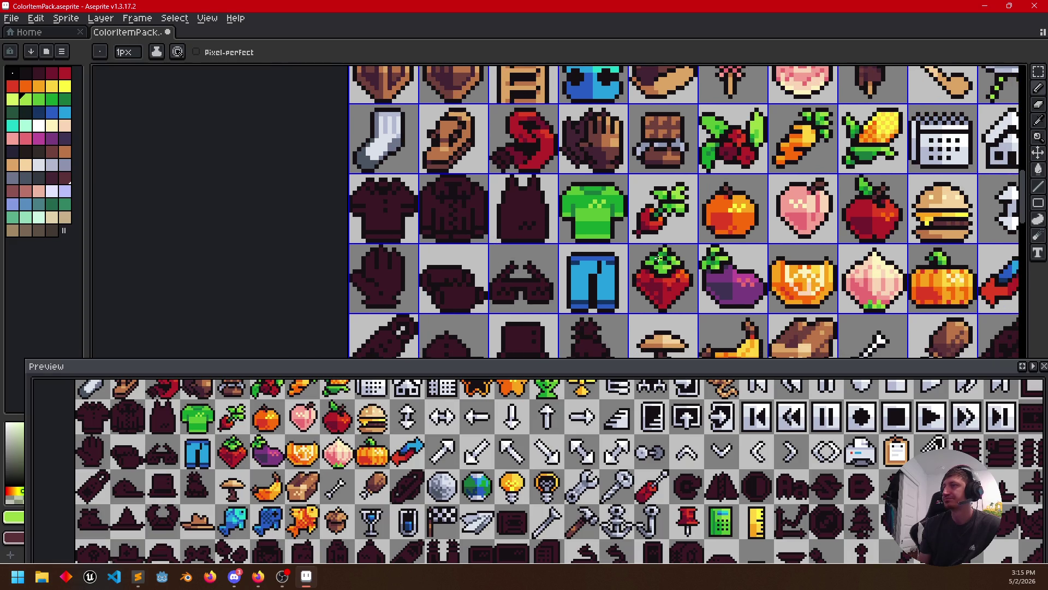
pyautogui.scroll(1, 659, 258)
pyautogui.scroll(1, 606, 221)
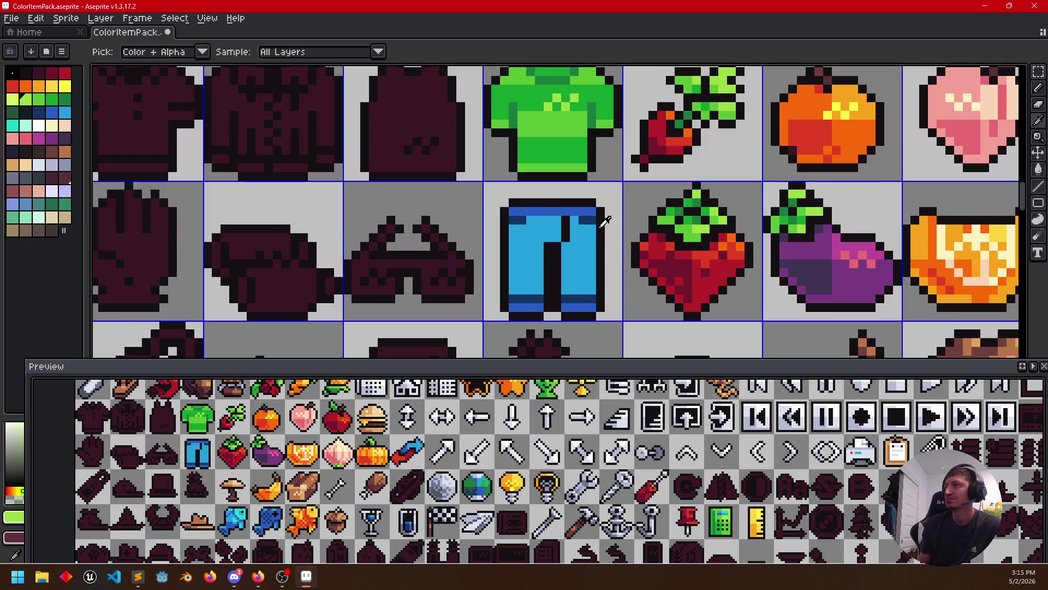
pyautogui.keyDown('alt'); pyautogui.click(594, 215); pyautogui.keyUp('alt')
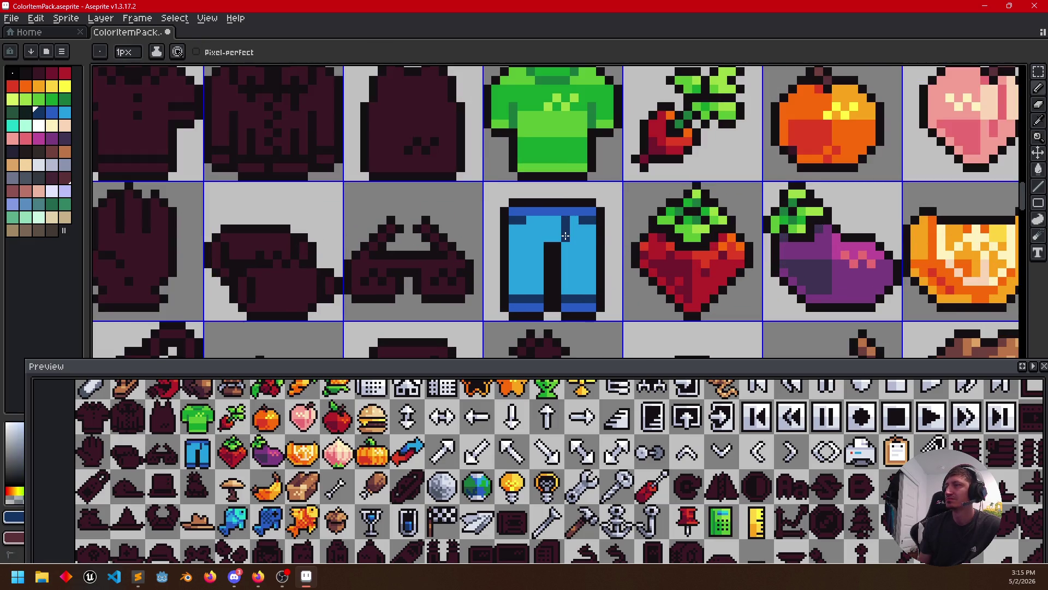
pyautogui.scroll(-1, 643, 273)
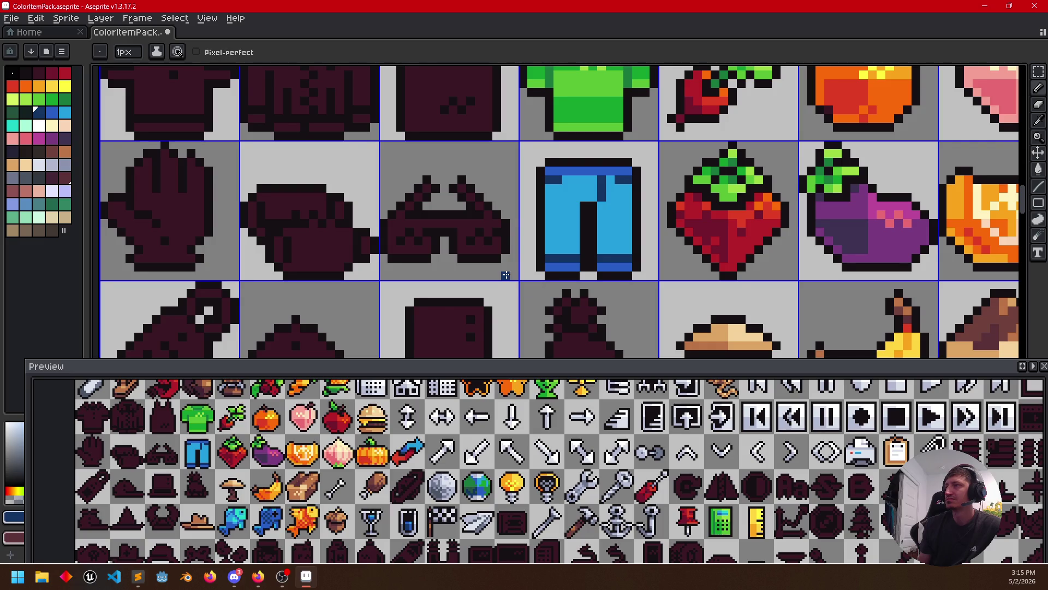
pyautogui.moveTo(505, 276); pyautogui.dragTo(560, 284)
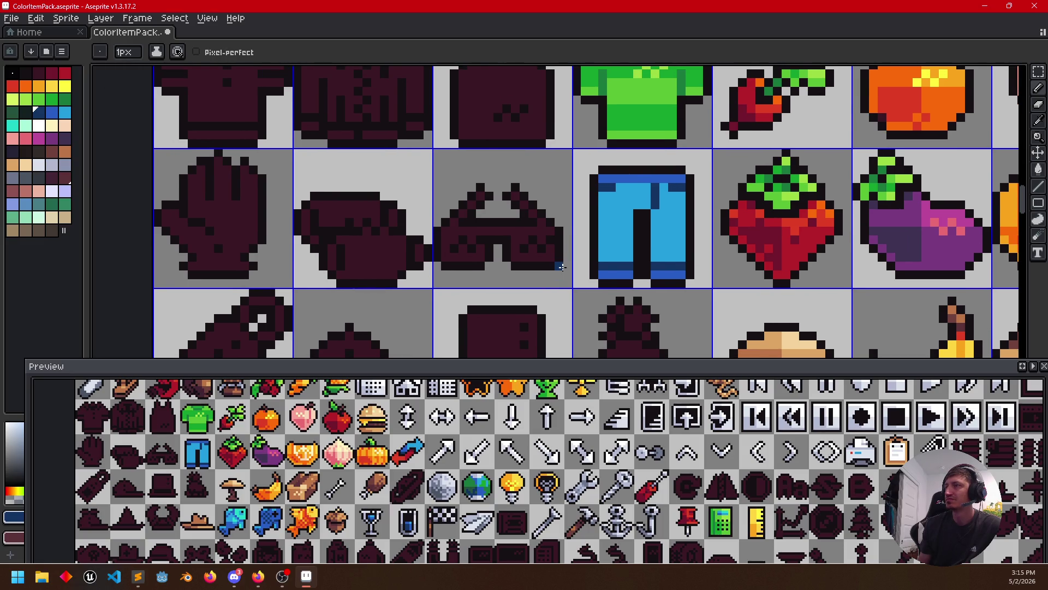
# Choose blue shades and paint darker blue shading on the pants' upper part
pyautogui.keyDown('alt'); pyautogui.click(638, 186); pyautogui.keyUp('alt')
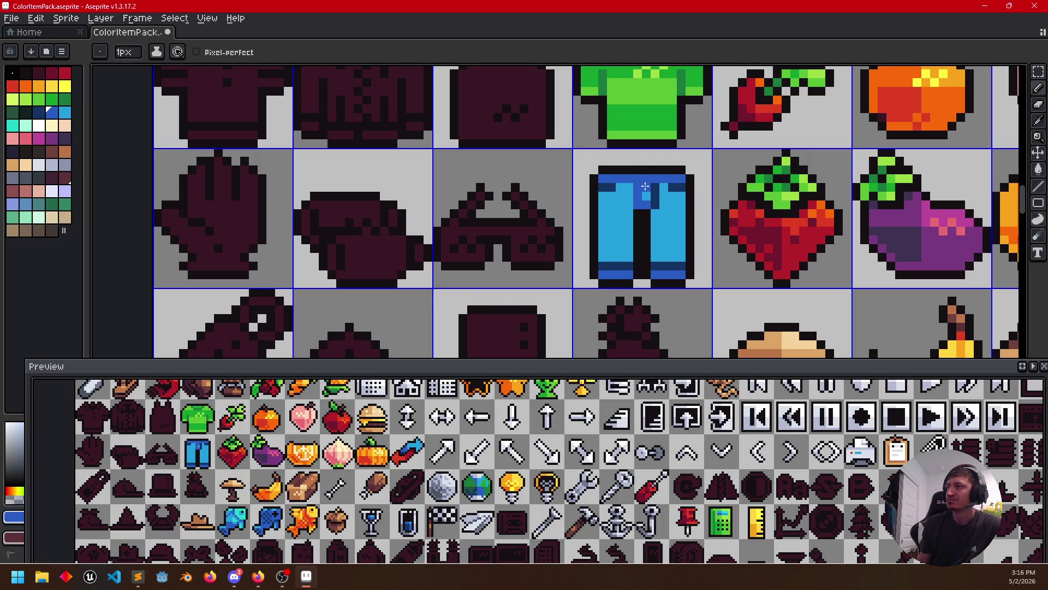
pyautogui.keyDown('alt'); pyautogui.click(647, 187); pyautogui.keyUp('alt')
pyautogui.hscroll(-3, 715, 232)
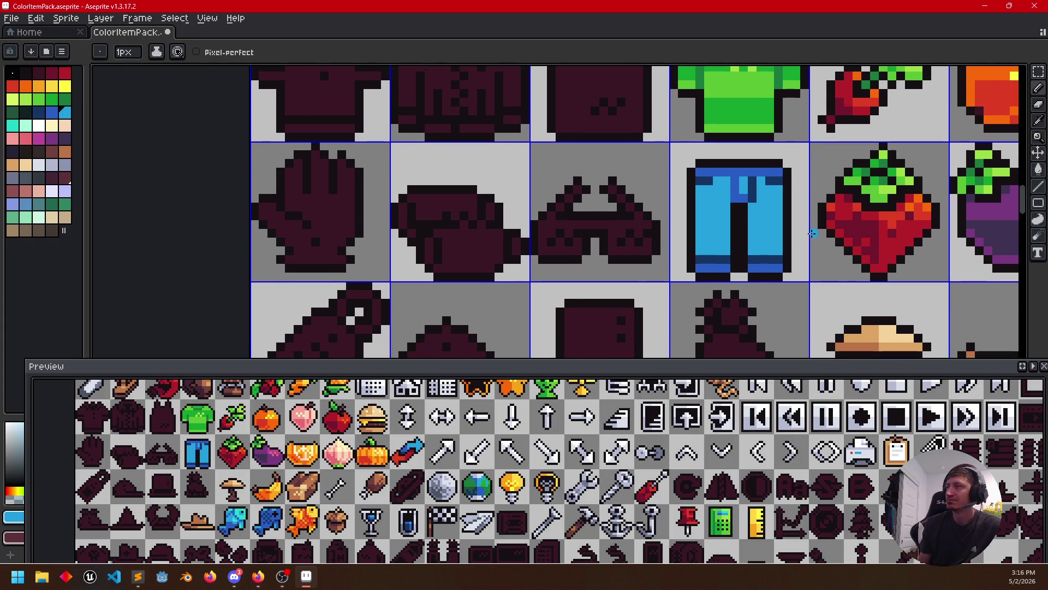
pyautogui.keyDown('alt'); pyautogui.click(697, 205); pyautogui.keyUp('alt')
pyautogui.moveTo(701, 189); pyautogui.dragTo(705, 188)
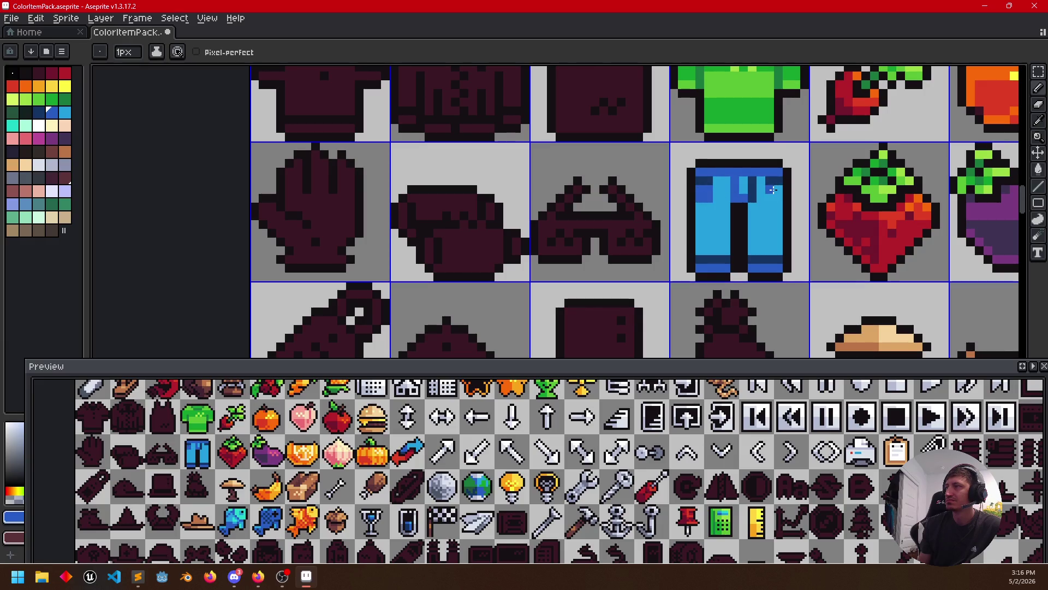
pyautogui.hscroll(-2, 657, 260)
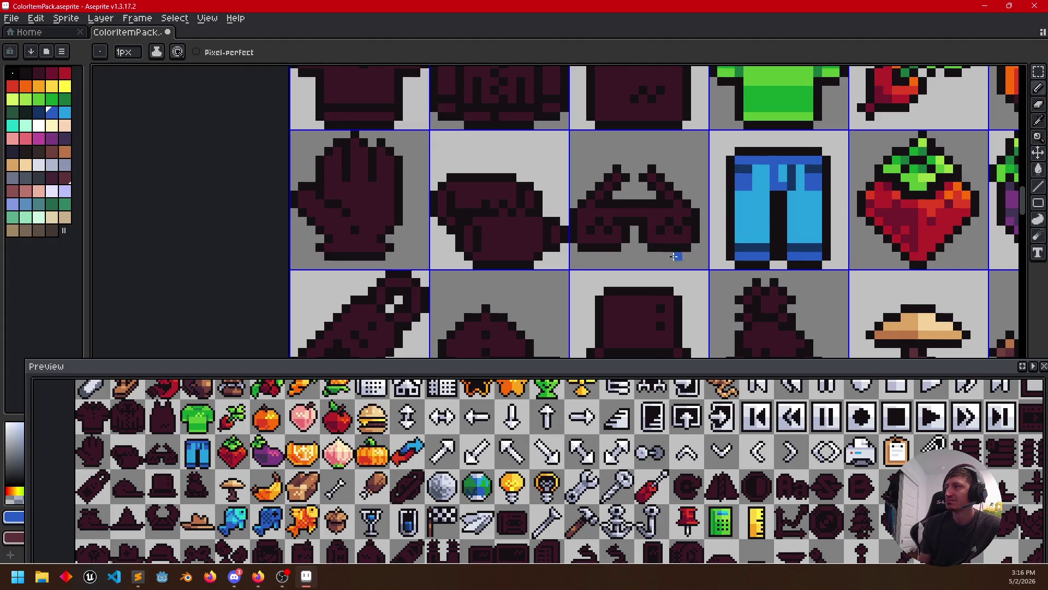
pyautogui.hscroll(-1, 623, 246)
pyautogui.keyDown('alt'); pyautogui.click(745, 205); pyautogui.keyUp('alt')
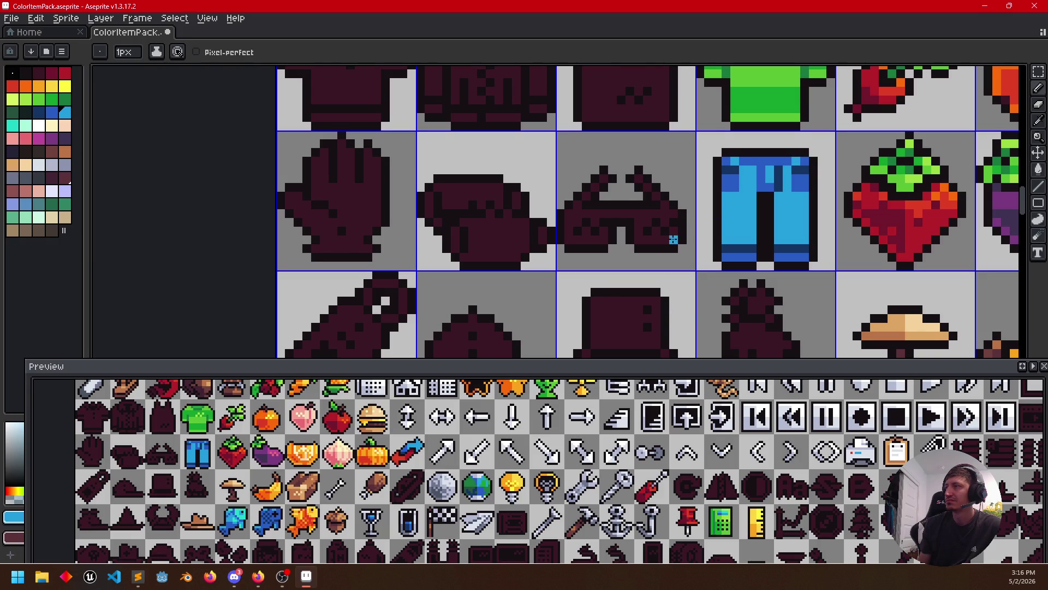
pyautogui.hscroll(-2, 673, 239)
pyautogui.hscroll(2, 590, 228)
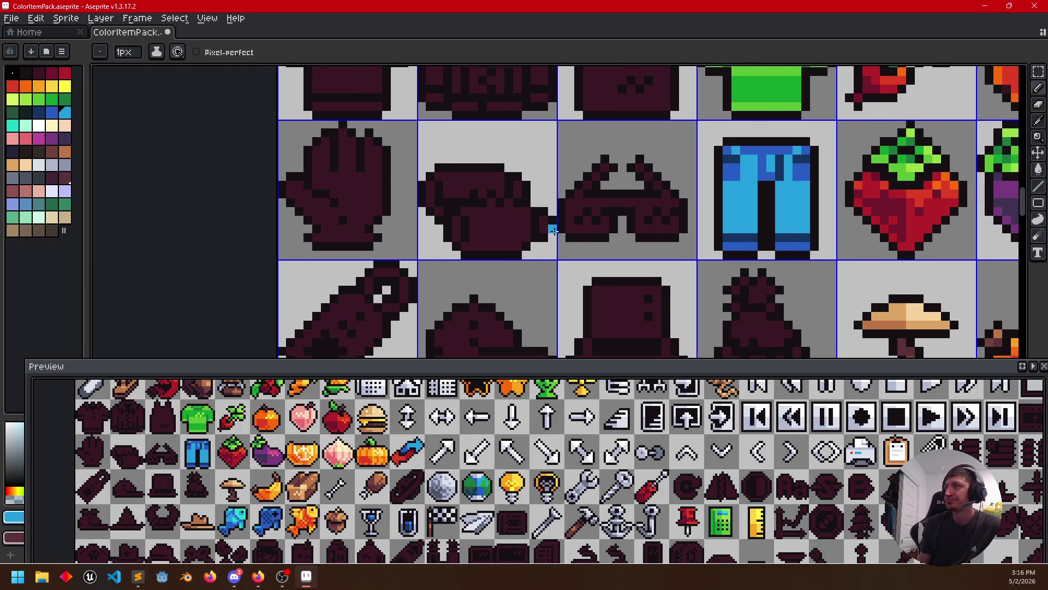
pyautogui.moveTo(580, 219); pyautogui.dragTo(563, 216)
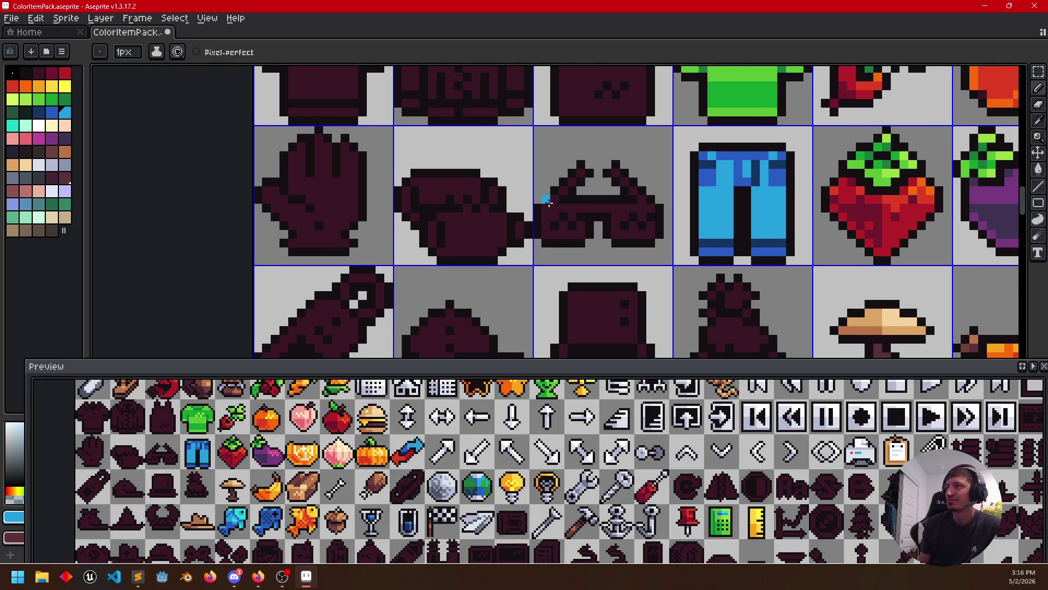
pyautogui.moveTo(508, 217)
pyautogui.mouseDown()
pyautogui.moveTo(651, 269)
pyautogui.moveTo(490, 282)
pyautogui.mouseUp()
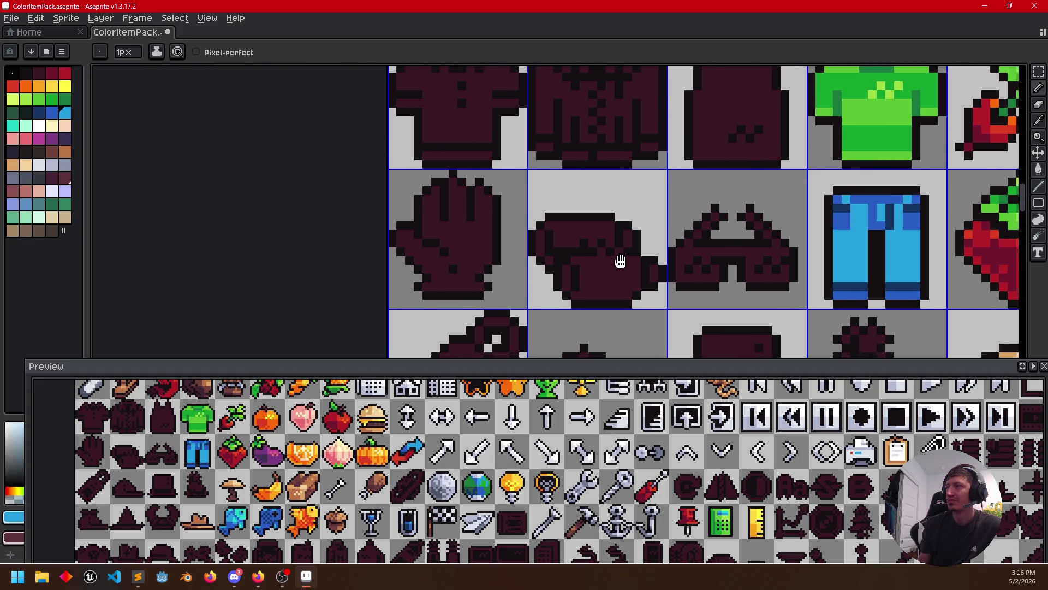
pyautogui.scroll(-2, 516, 249)
pyautogui.scroll(1, 522, 188)
pyautogui.scroll(-2, 521, 187)
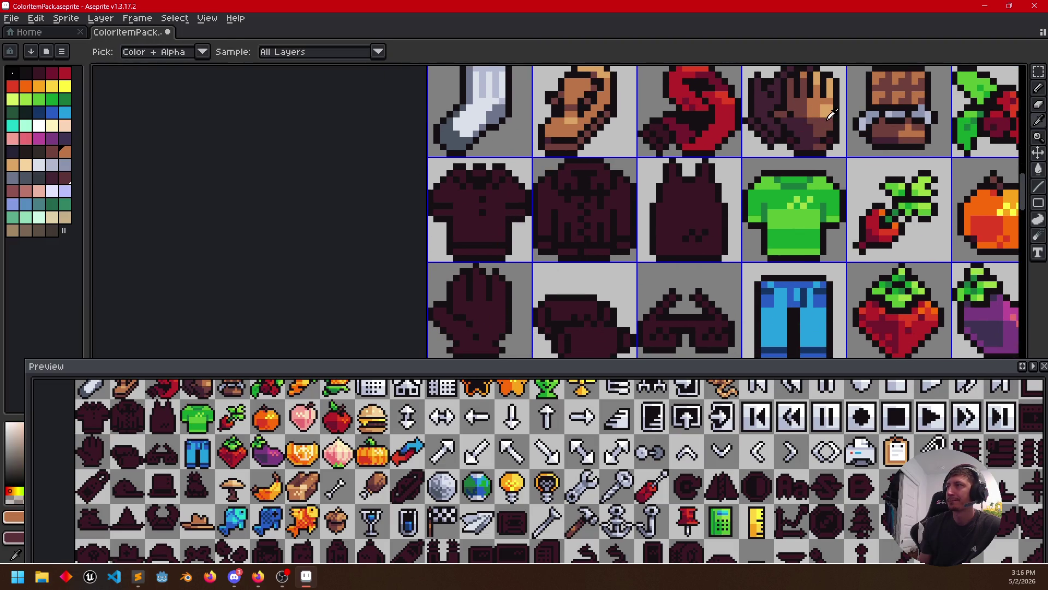
# Fill the glove silhouette brown and pencil orange highlights onto its fingers
pyautogui.keyDown('alt'); pyautogui.click(807, 105); pyautogui.keyUp('alt')
pyautogui.press('g')
pyautogui.click(495, 314)
pyautogui.press('b')
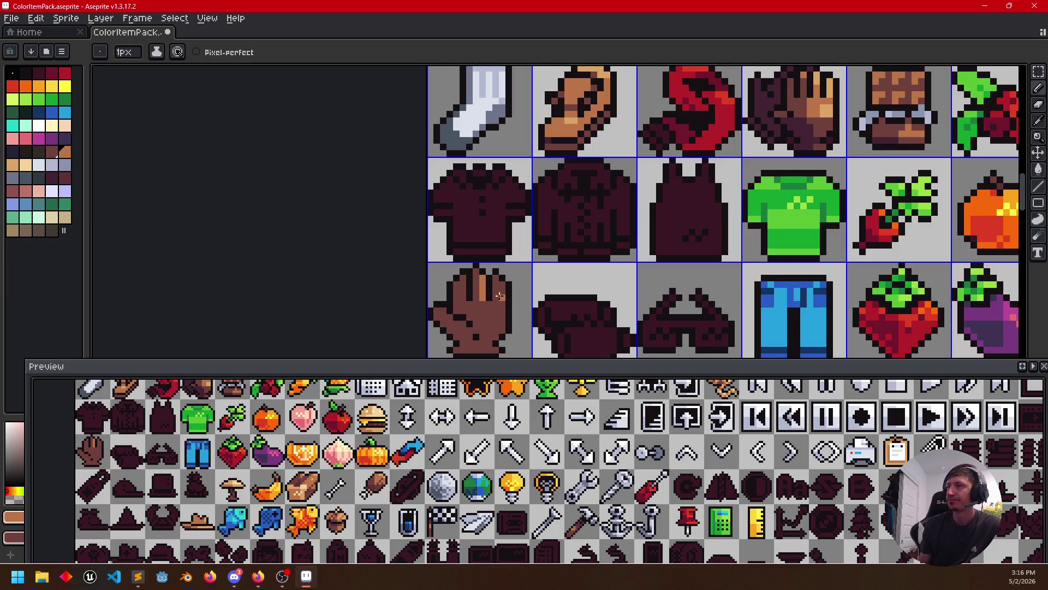
pyautogui.scroll(-2, 496, 312)
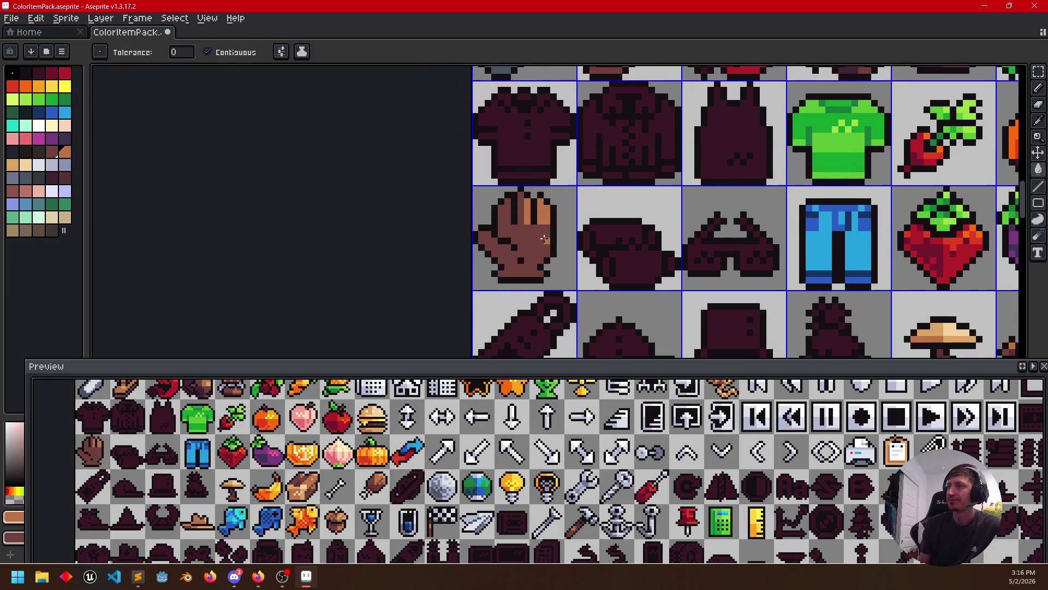
pyautogui.press('b')
pyautogui.scroll(3, 494, 254)
pyautogui.moveTo(481, 252); pyautogui.dragTo(455, 227)
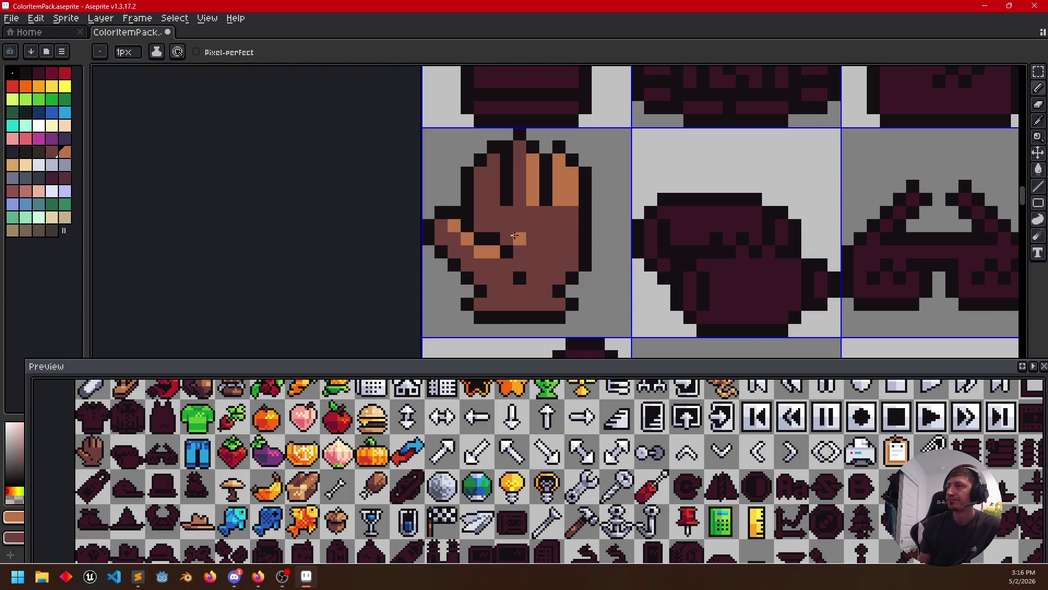
pyautogui.scroll(-2, 562, 237)
# Pick dark brown and draw shading lines and a shadow block across the glove palm
pyautogui.moveTo(626, 236); pyautogui.dragTo(581, 301)
pyautogui.press('i')
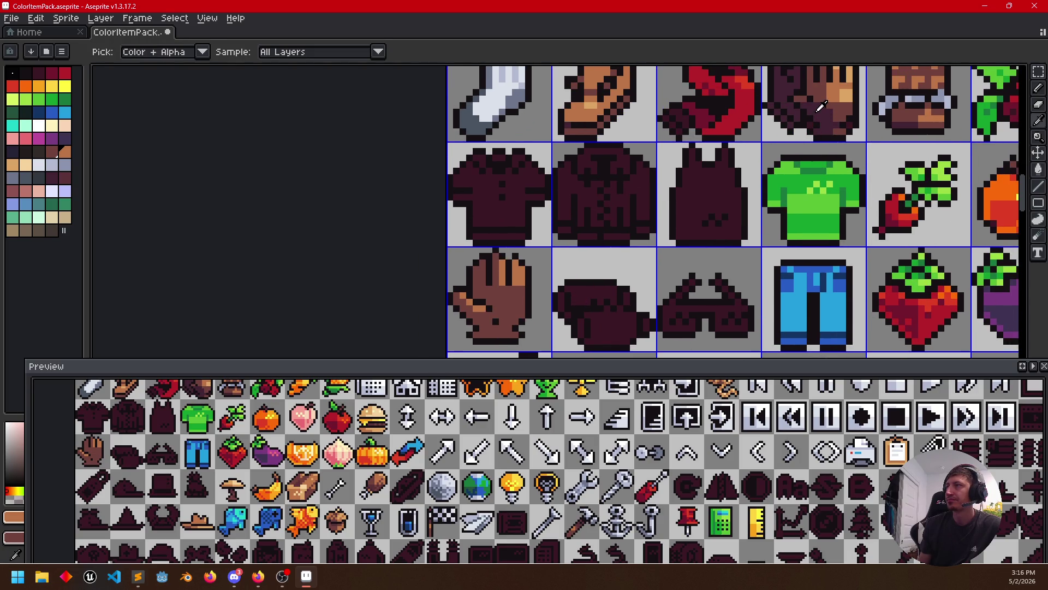
pyautogui.keyDown('alt'); pyautogui.click(824, 102); pyautogui.keyUp('alt')
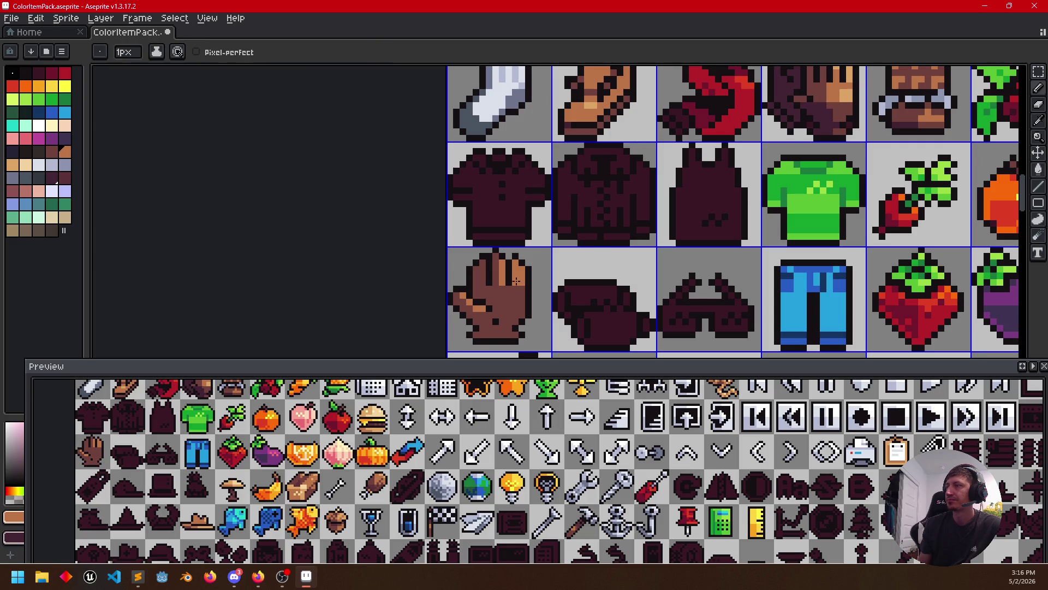
pyautogui.moveTo(508, 310); pyautogui.dragTo(526, 258)
pyautogui.keyDown('alt'); pyautogui.click(512, 266); pyautogui.keyUp('alt')
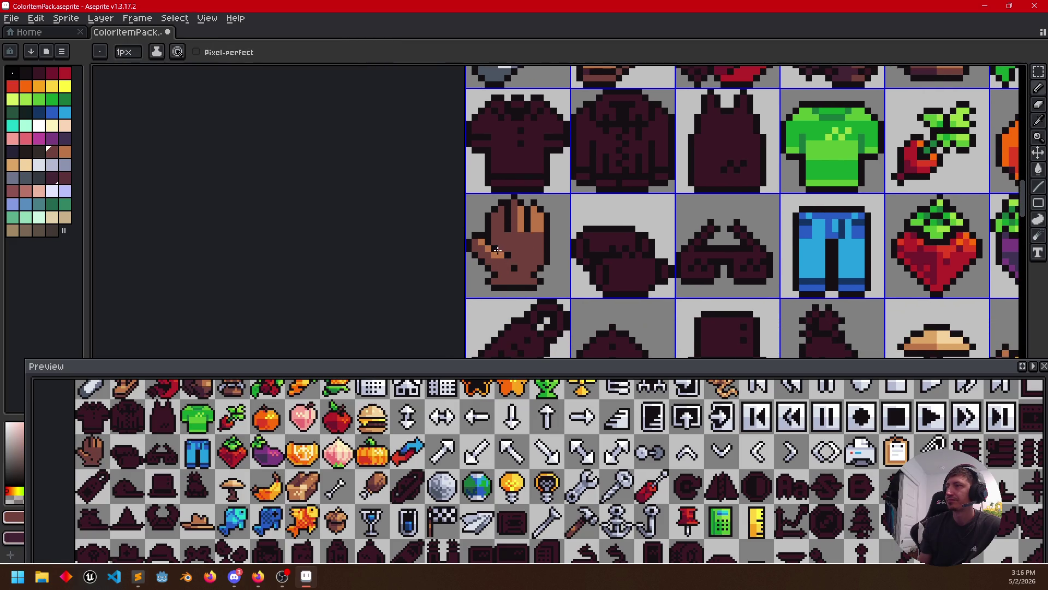
pyautogui.scroll(1, 500, 249)
pyautogui.moveTo(516, 218); pyautogui.dragTo(554, 215)
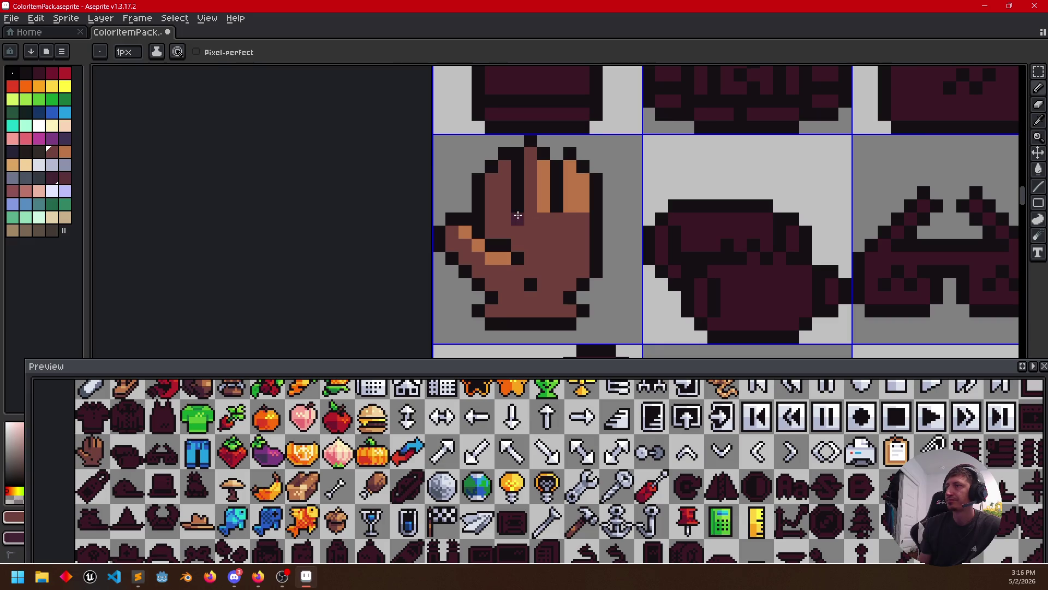
pyautogui.moveTo(537, 266); pyautogui.dragTo(543, 258)
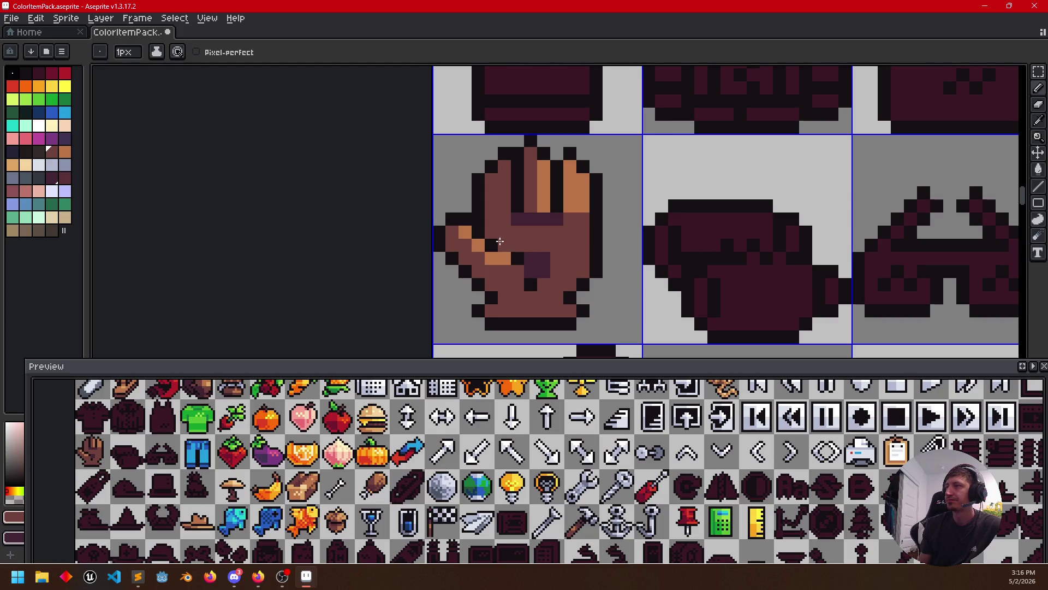
pyautogui.scroll(-1, 526, 295)
pyautogui.scroll(-1, 537, 295)
pyautogui.scroll(2, 537, 293)
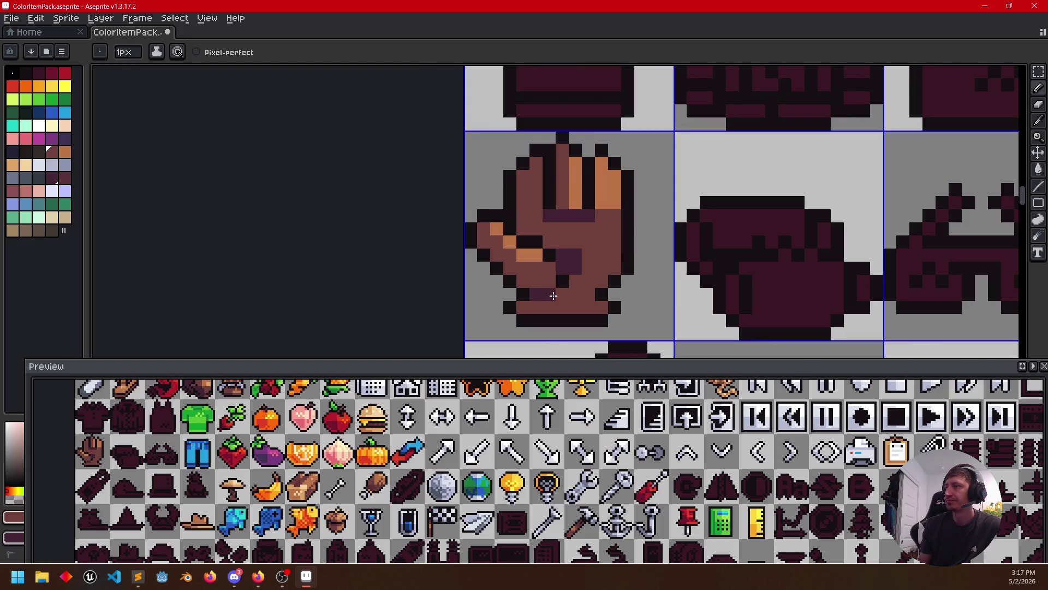
pyautogui.hscroll(1, 589, 294)
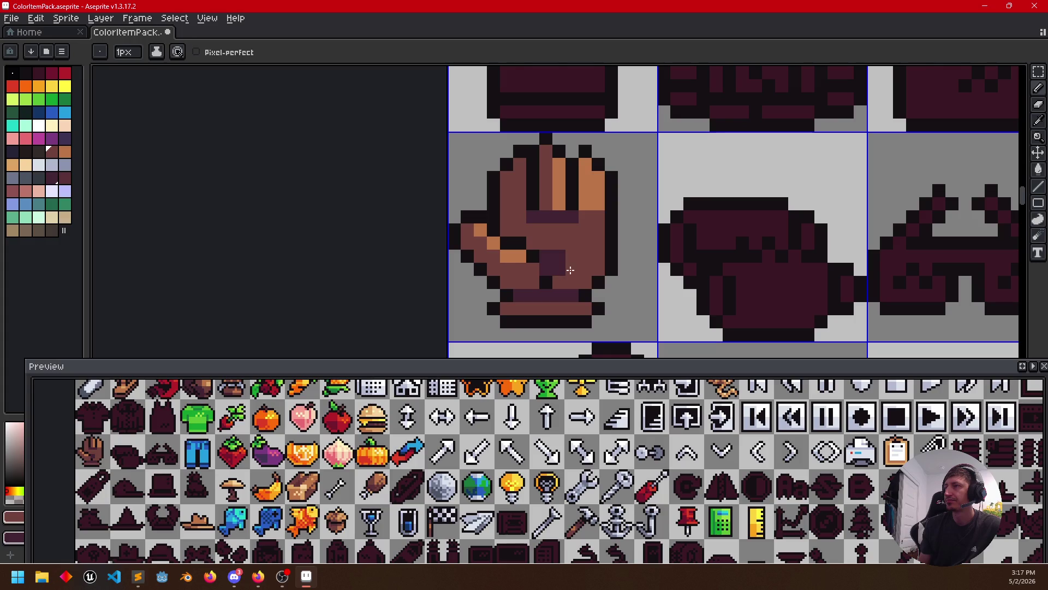
pyautogui.moveTo(502, 273); pyautogui.dragTo(505, 279)
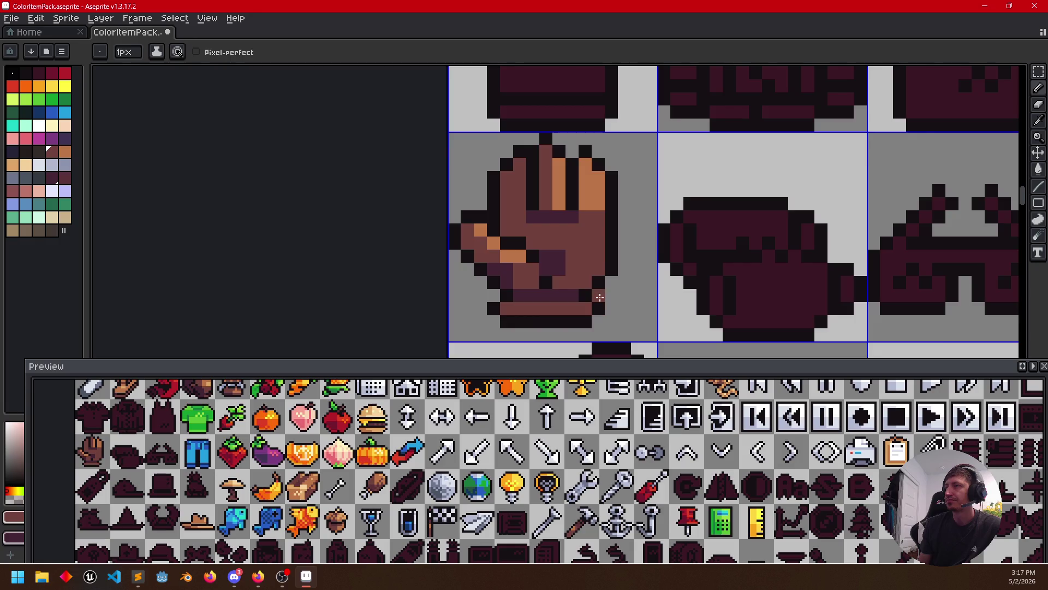
pyautogui.scroll(-3, 500, 270)
pyautogui.scroll(1, 526, 261)
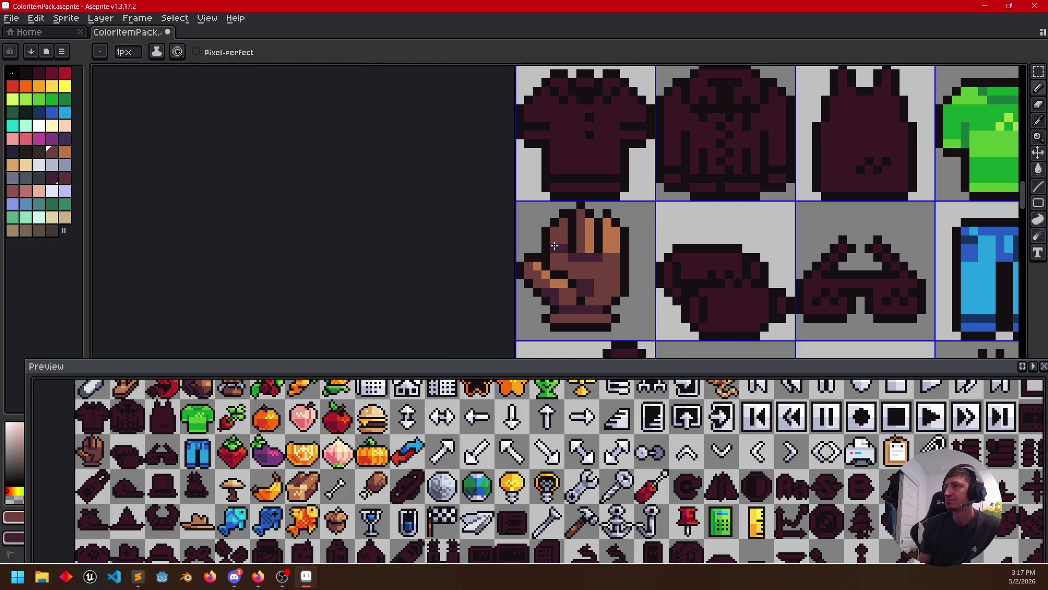
# Paint orange highlights on the glove top and dark lines separating its fingers
pyautogui.press('g')
pyautogui.moveTo(644, 301); pyautogui.dragTo(625, 281)
pyautogui.press('alt')
pyautogui.press('b')
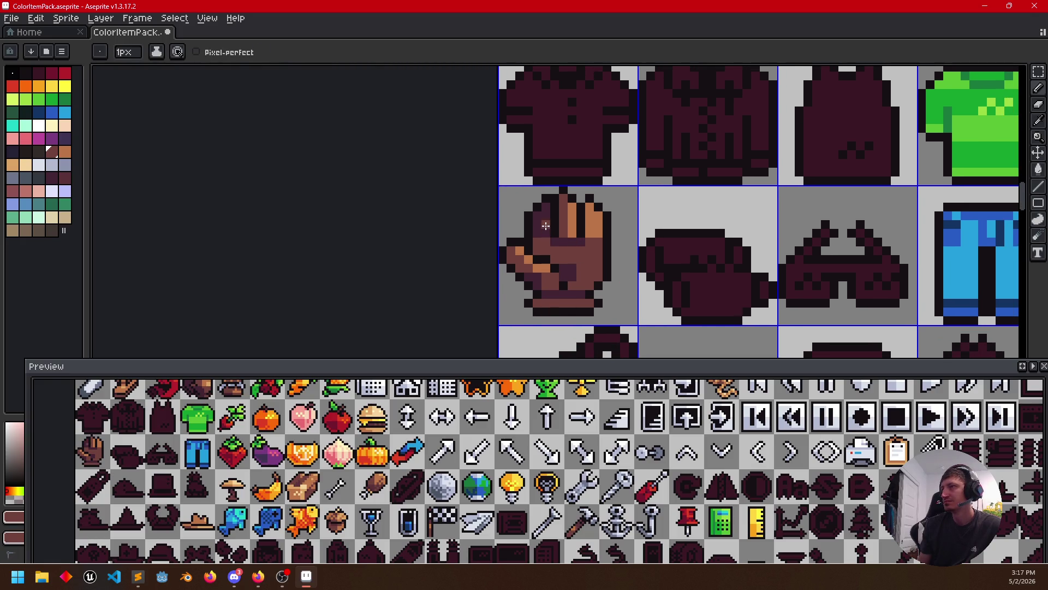
pyautogui.moveTo(662, 270)
pyautogui.mouseDown()
pyautogui.moveTo(657, 258)
pyautogui.moveTo(612, 292)
pyautogui.mouseUp()
pyautogui.press('alt')
pyautogui.keyDown('alt'); pyautogui.click(565, 228); pyautogui.keyUp('alt')
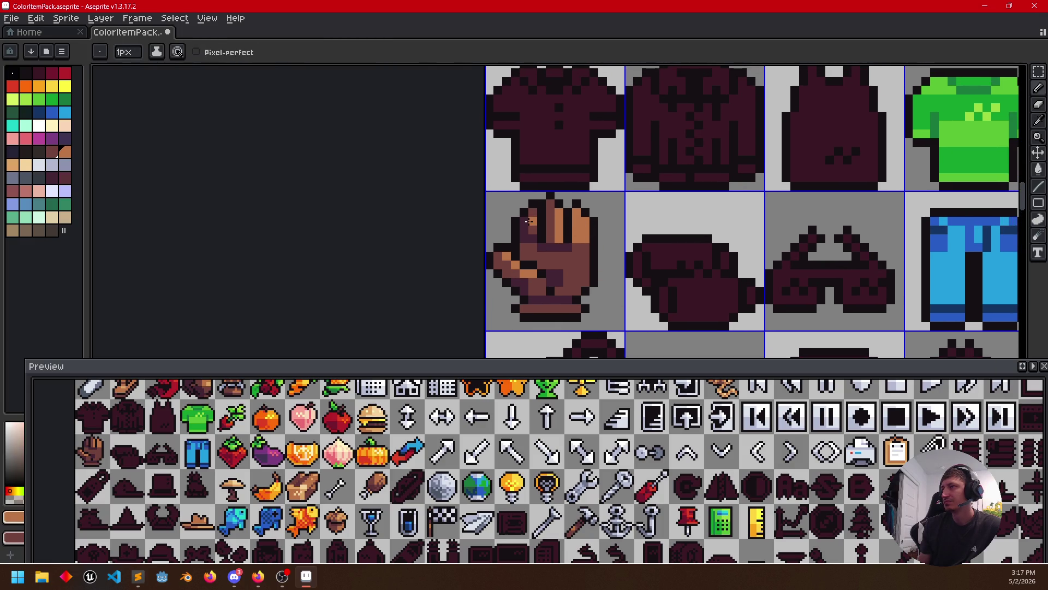
pyautogui.moveTo(532, 212); pyautogui.dragTo(551, 205)
pyautogui.keyDown('alt'); pyautogui.click(557, 223); pyautogui.keyUp('alt')
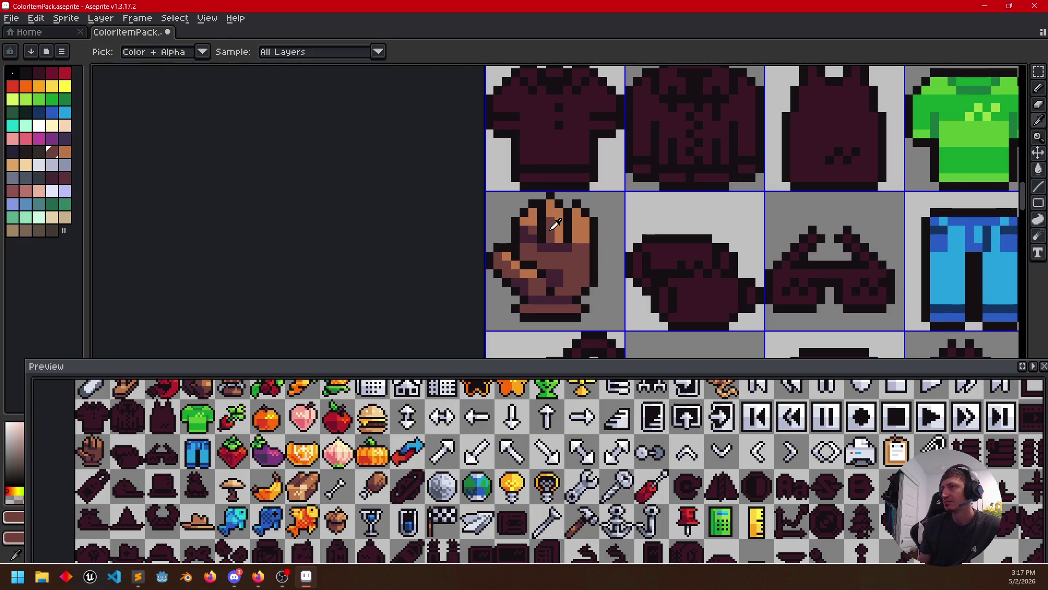
pyautogui.moveTo(552, 218); pyautogui.dragTo(554, 236)
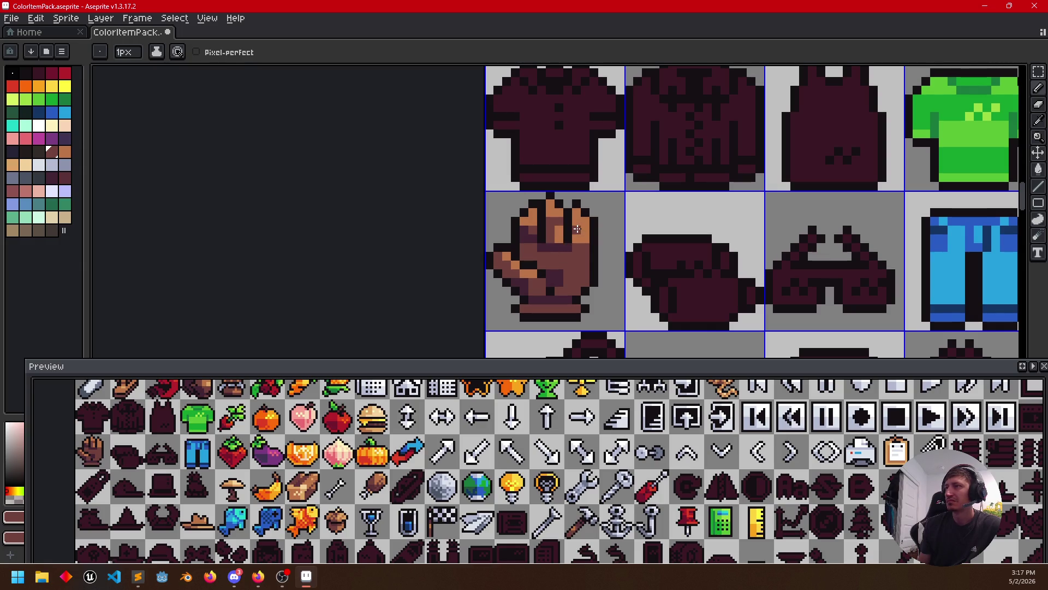
pyautogui.keyDown('alt'); pyautogui.click(580, 225); pyautogui.keyUp('alt')
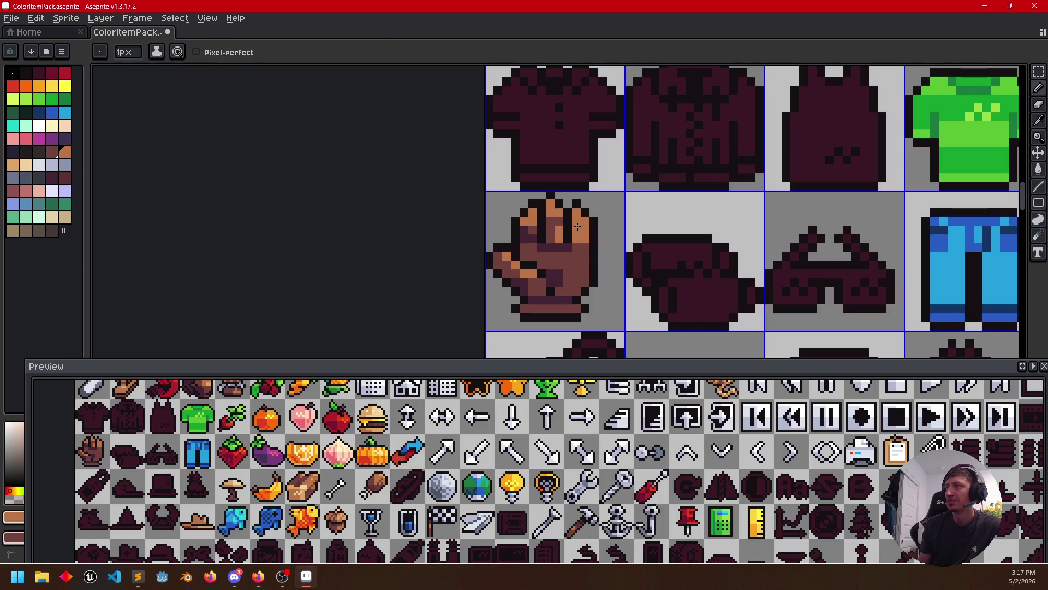
# Recentre on the glove and darken individual pixels with a deeper brown
pyautogui.moveTo(621, 269); pyautogui.dragTo(545, 336)
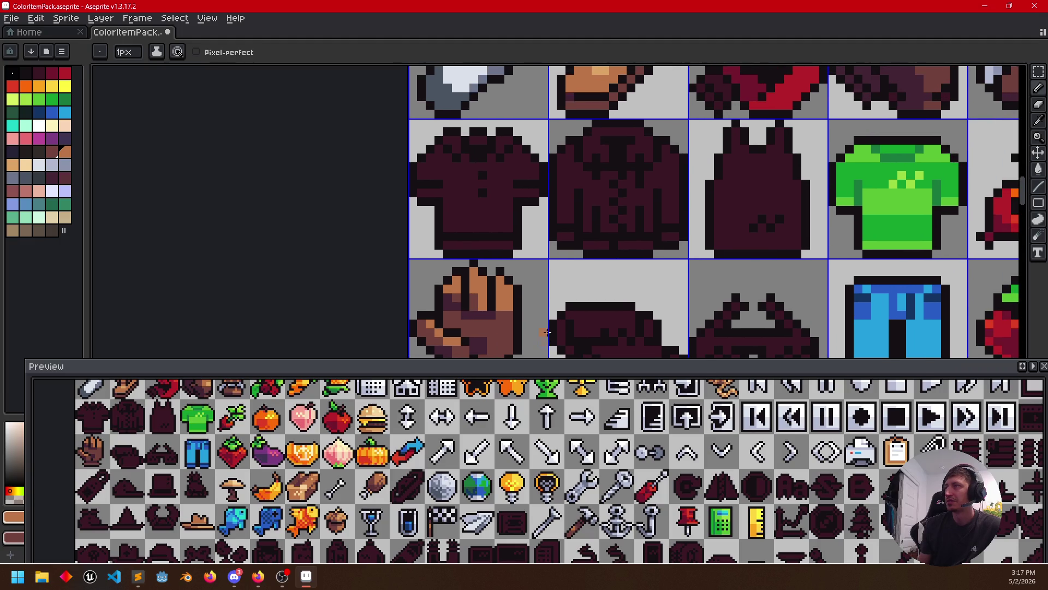
pyautogui.scroll(-1, 628, 273)
pyautogui.moveTo(627, 274); pyautogui.dragTo(645, 263)
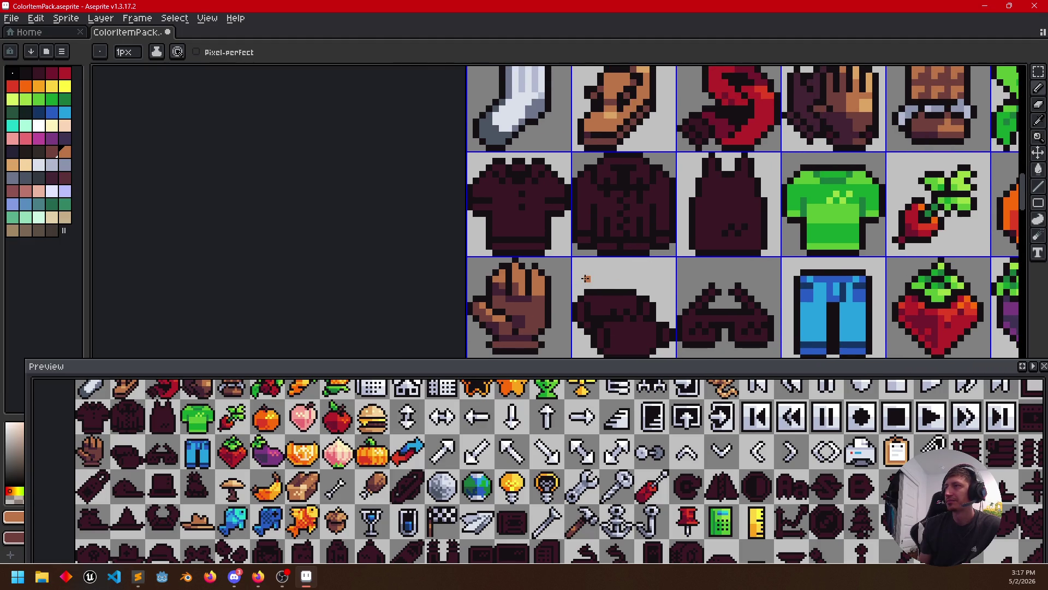
pyautogui.scroll(1, 586, 279)
pyautogui.moveTo(538, 266); pyautogui.dragTo(562, 282)
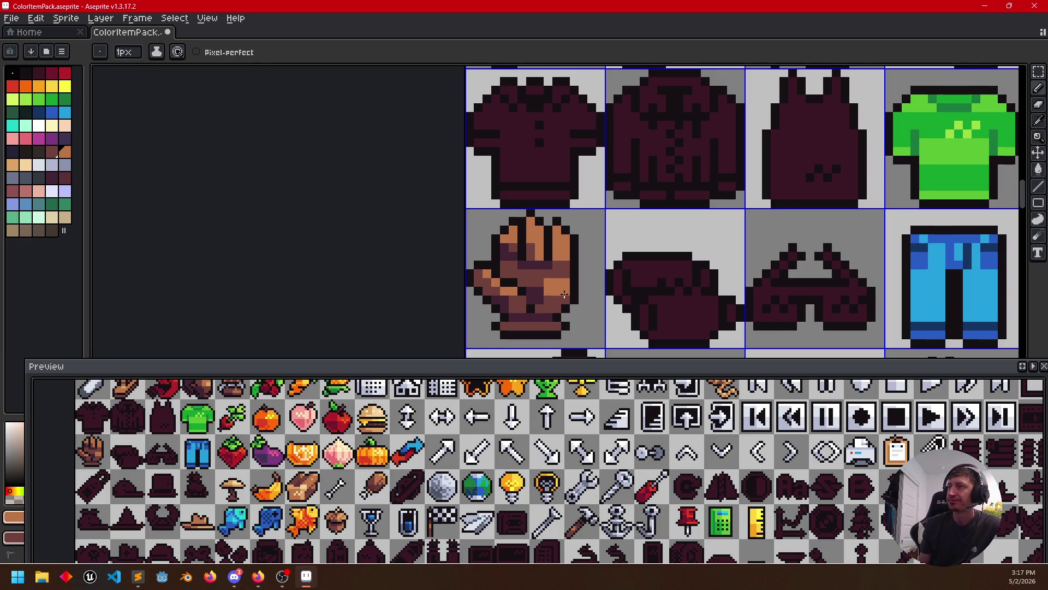
pyautogui.moveTo(576, 303)
pyautogui.mouseDown()
pyautogui.moveTo(596, 283)
pyautogui.moveTo(647, 268)
pyautogui.mouseUp()
pyautogui.scroll(1, 596, 283)
pyautogui.keyDown('alt'); pyautogui.click(586, 246); pyautogui.keyUp('alt')
pyautogui.click(575, 276)
pyautogui.click(615, 256)
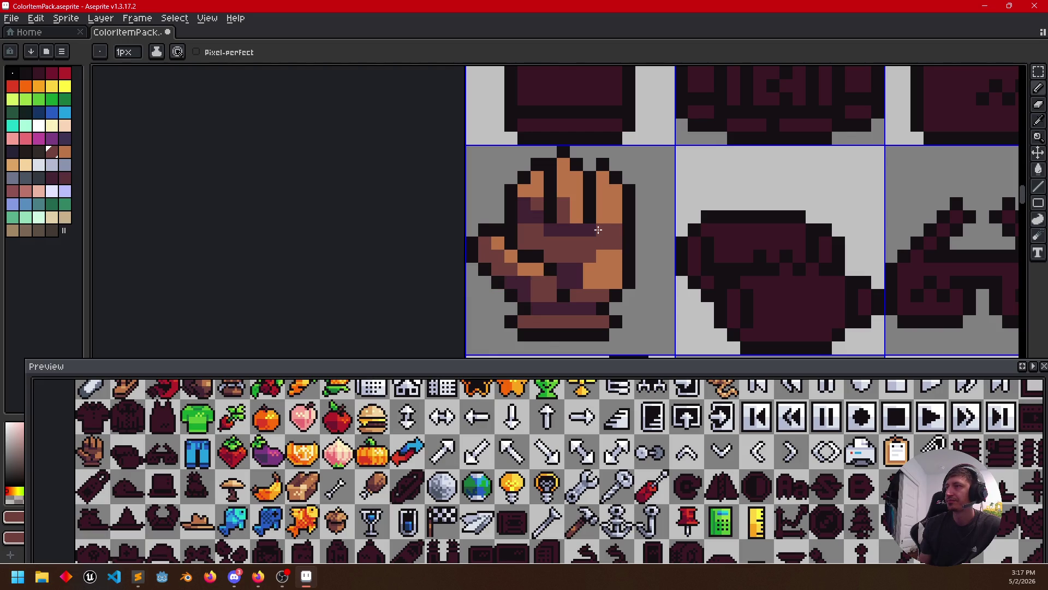
# Draw a dark brown line down a glove finger, sampling orange and outline colours
pyautogui.moveTo(600, 232); pyautogui.dragTo(628, 226)
pyautogui.keyDown('alt'); pyautogui.click(593, 199); pyautogui.keyUp('alt')
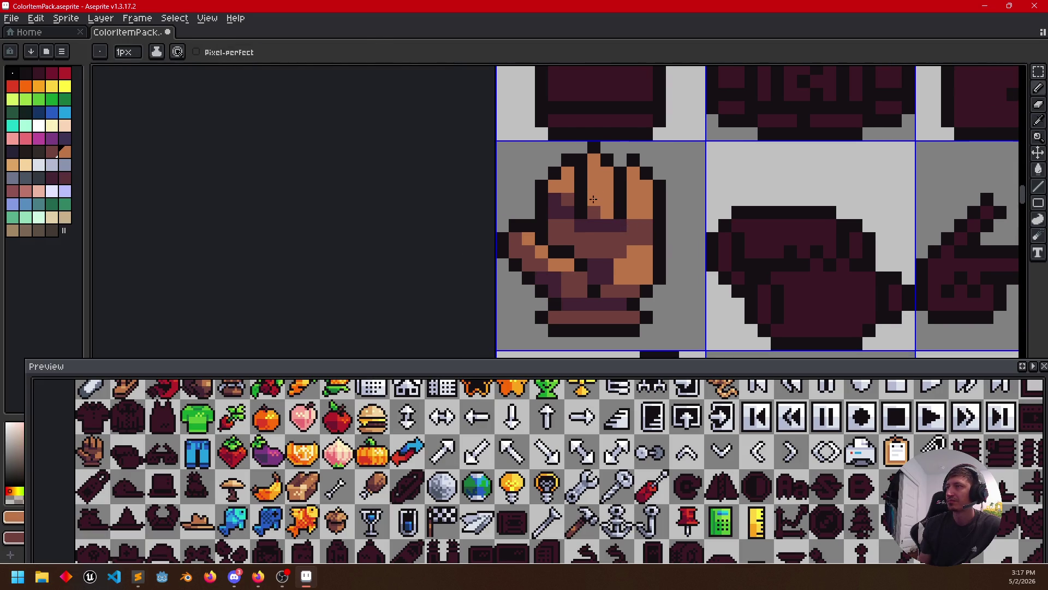
pyautogui.keyDown('alt'); pyautogui.click(593, 205); pyautogui.keyUp('alt')
pyautogui.moveTo(594, 195); pyautogui.dragTo(594, 166)
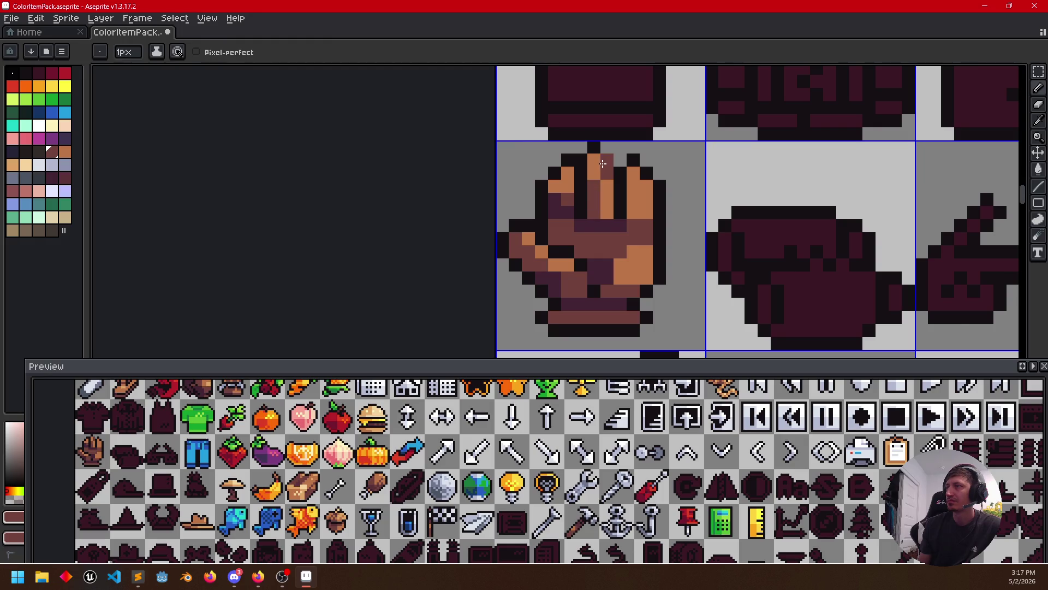
pyautogui.keyDown('alt'); pyautogui.click(616, 171); pyautogui.keyUp('alt')
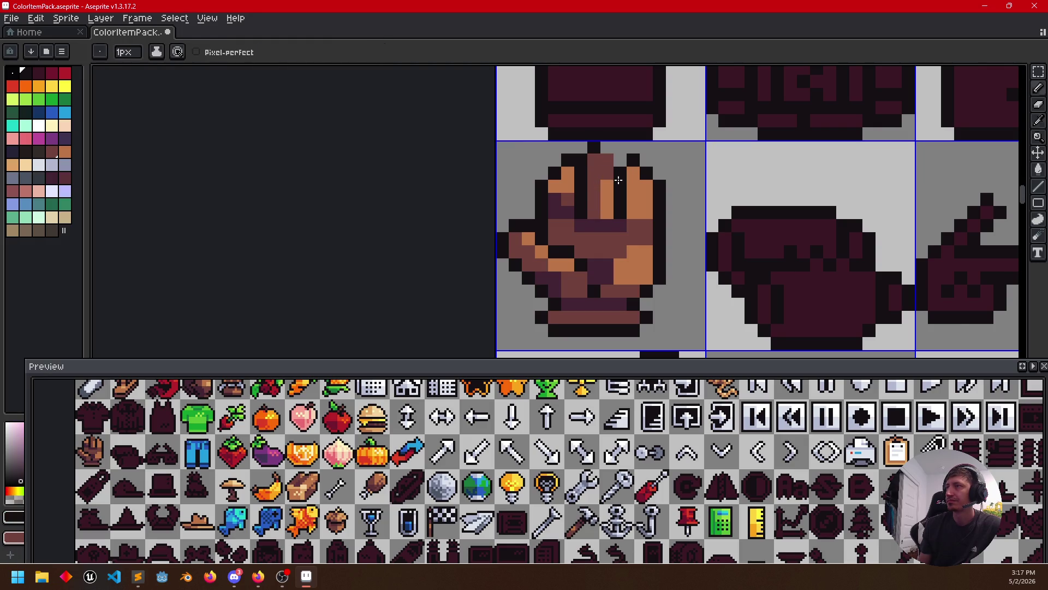
pyautogui.keyDown('alt'); pyautogui.click(606, 182); pyautogui.keyUp('alt')
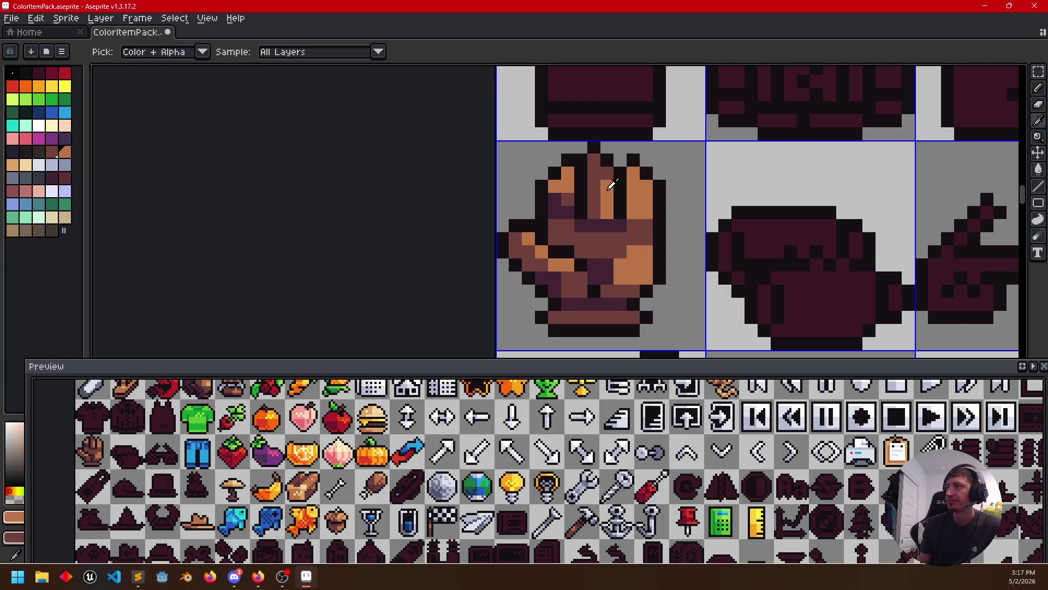
# Trial-fill the glove's orange finger patches with dark brown using the paint bucket
pyautogui.keyDown('alt'); pyautogui.click(593, 172); pyautogui.keyUp('alt')
pyautogui.press('g')
pyautogui.click(561, 181)
pyautogui.scroll(-2, 611, 247)
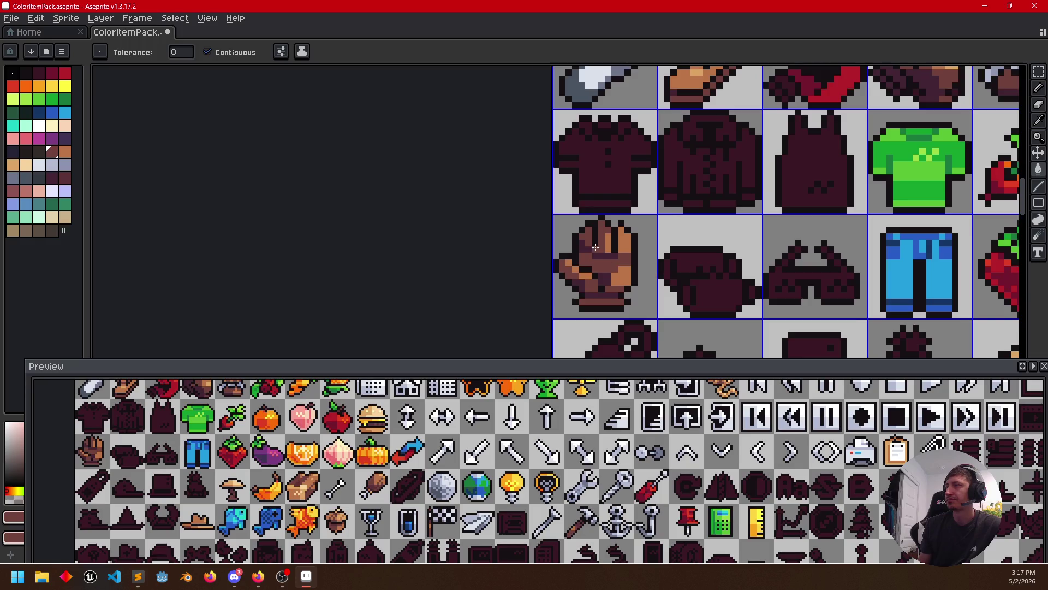
pyautogui.scroll(2, 632, 223)
pyautogui.moveTo(713, 262); pyautogui.dragTo(682, 213)
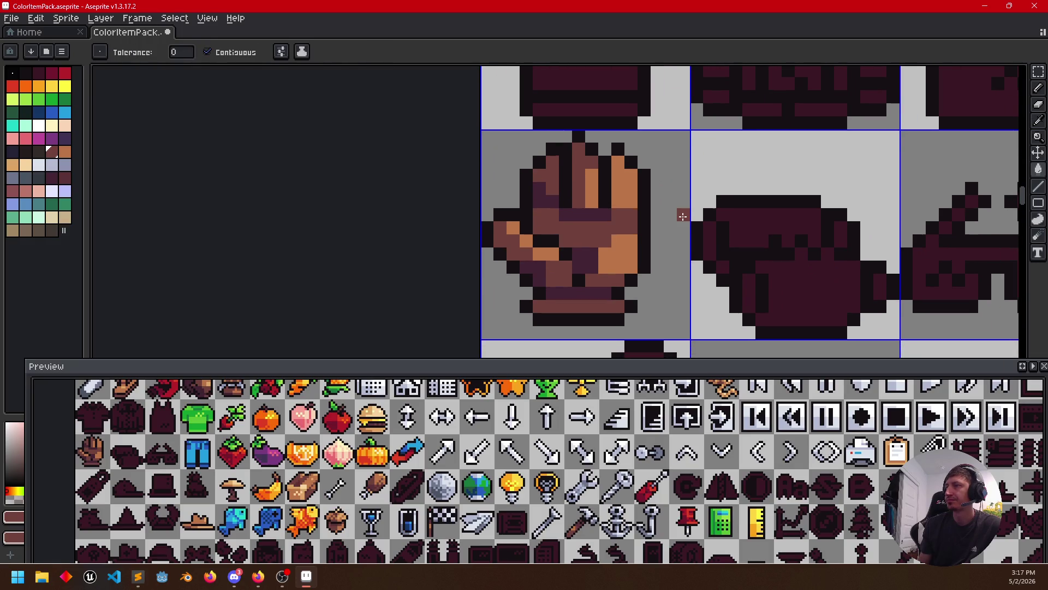
pyautogui.click(514, 229)
# Undo the dark fill, return to the pencil and eyedrop maroon and orange-brown from the glove
pyautogui.keyDown('alt'); pyautogui.click(544, 240); pyautogui.keyUp('alt')
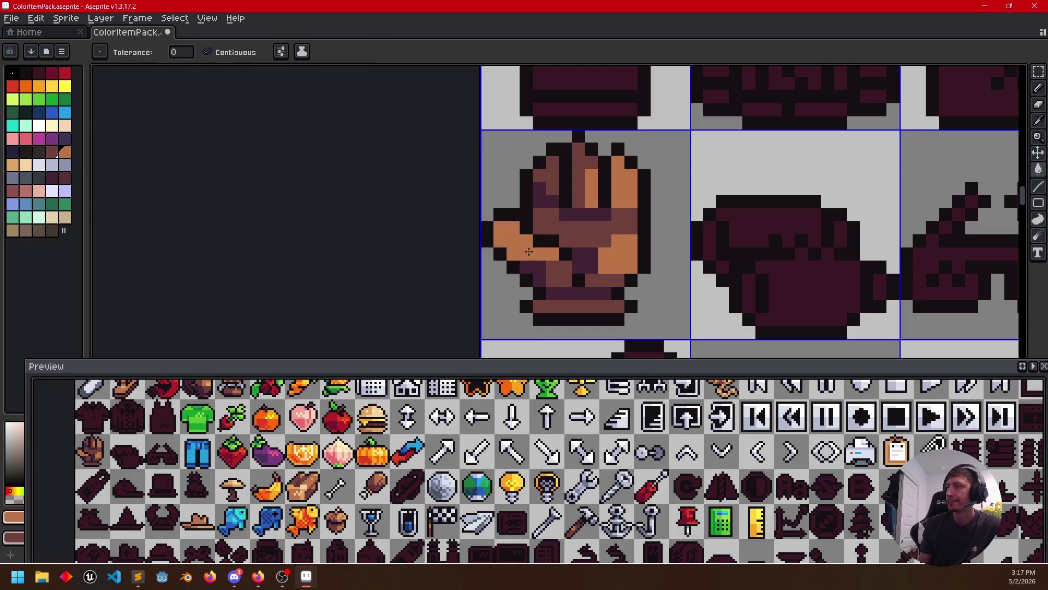
pyautogui.press('v')
pyautogui.press('b')
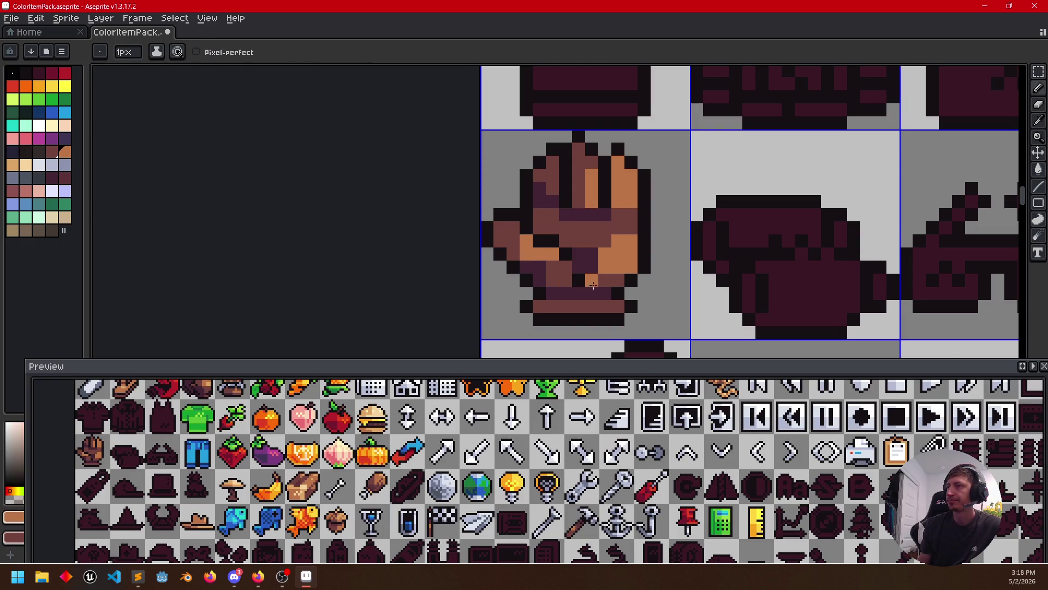
pyautogui.scroll(-1, 608, 245)
pyautogui.scroll(-2, 678, 284)
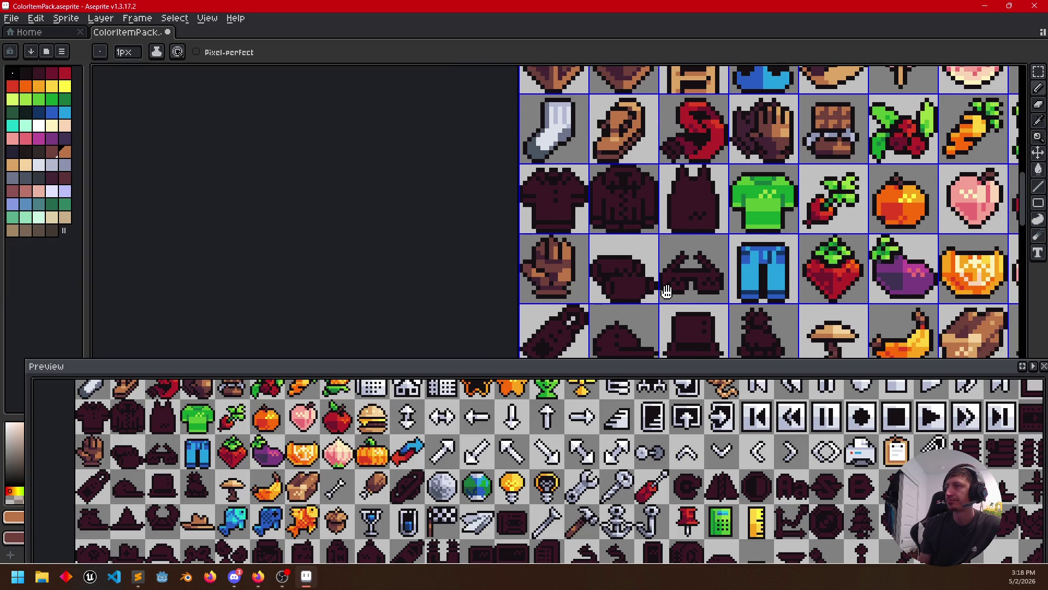
pyautogui.scroll(2, 573, 274)
pyautogui.keyDown('alt'); pyautogui.click(521, 262); pyautogui.keyUp('alt')
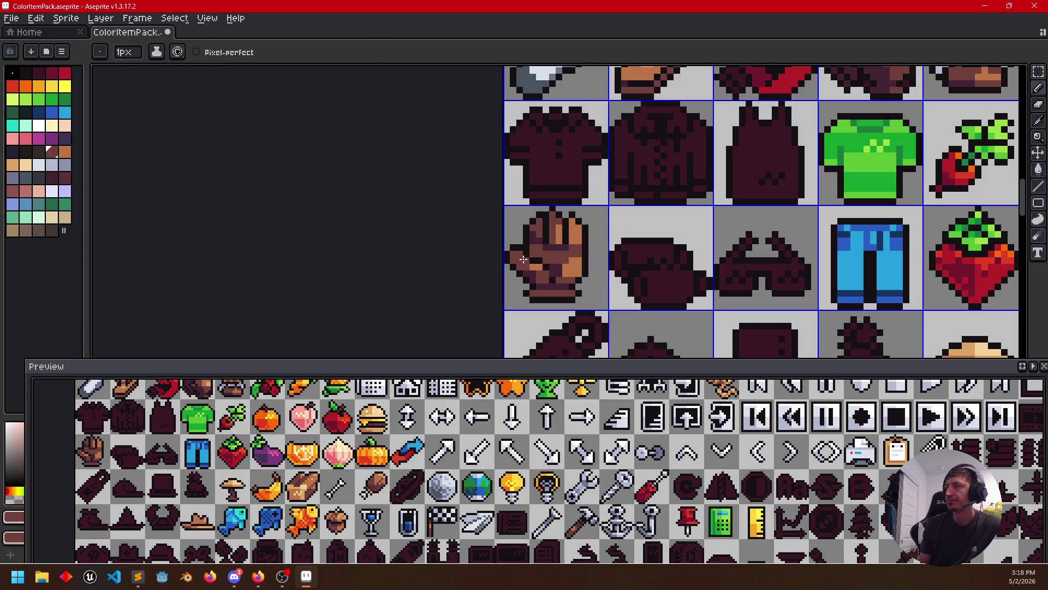
pyautogui.keyDown('alt'); pyautogui.click(529, 255); pyautogui.keyUp('alt')
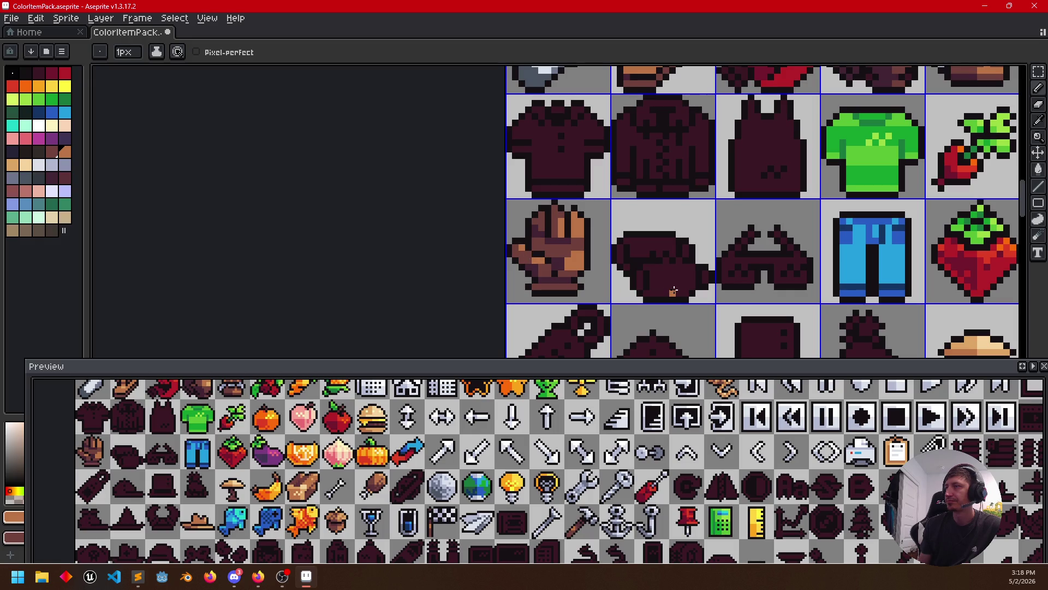
pyautogui.scroll(1, 685, 287)
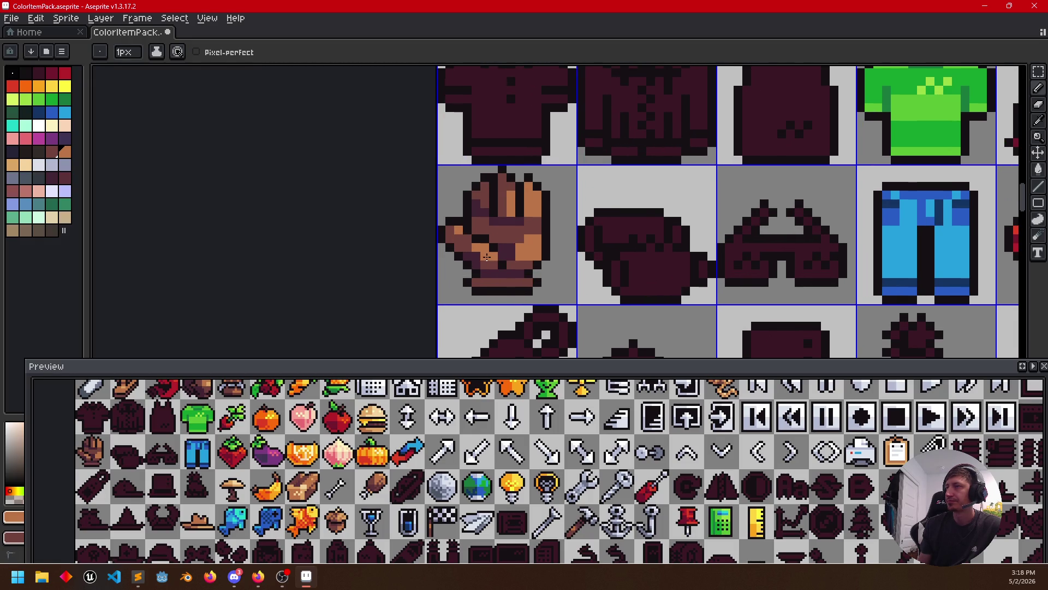
pyautogui.hscroll(-1, 573, 274)
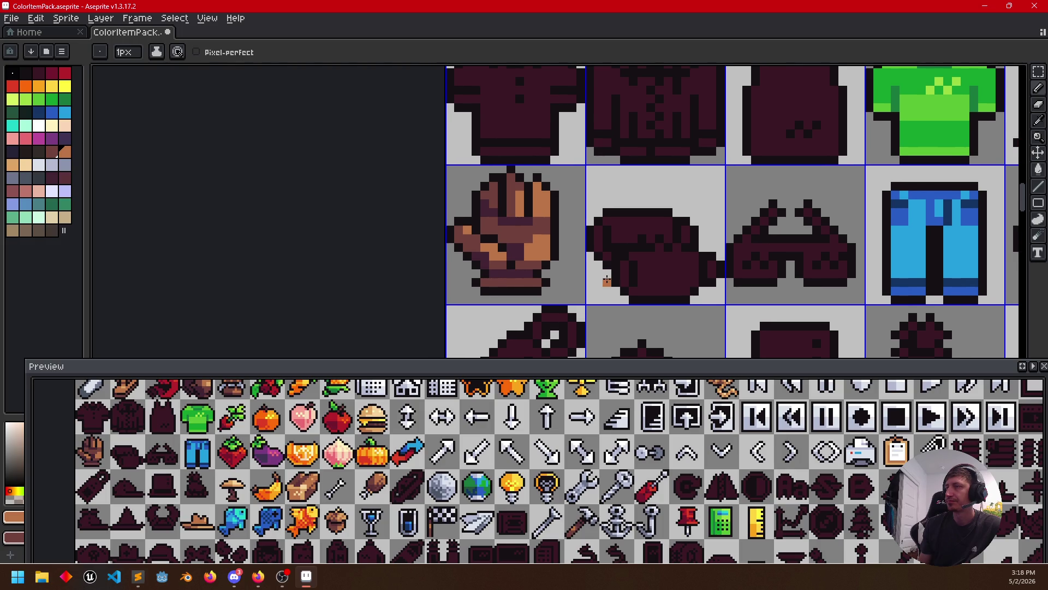
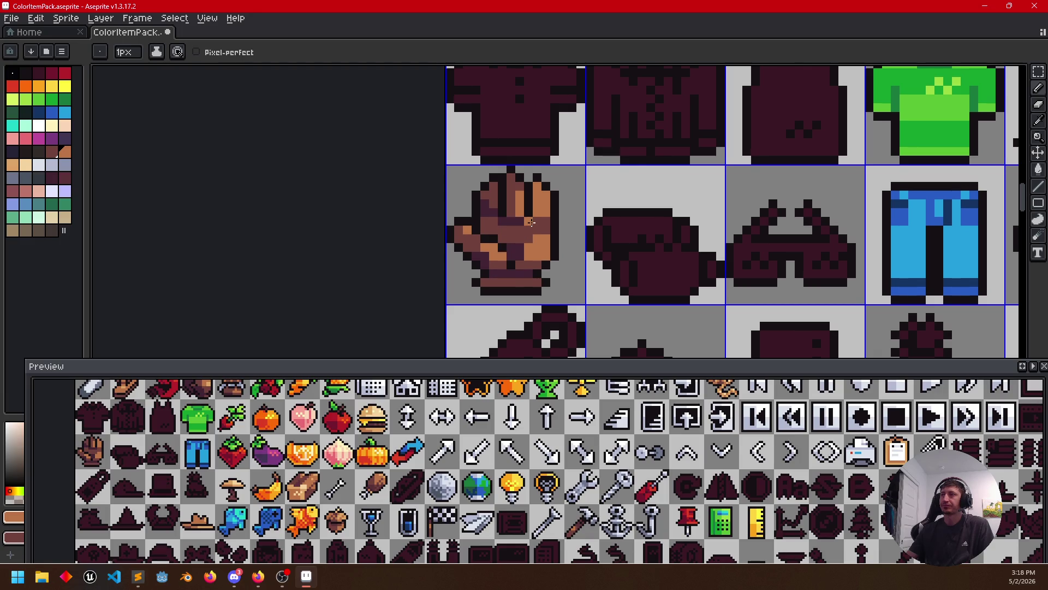
pyautogui.scroll(-2, 623, 286)
# Recolour the dark jacket body light grey using the sock's grey with the Paint Bucket
pyautogui.moveTo(636, 327); pyautogui.dragTo(637, 318)
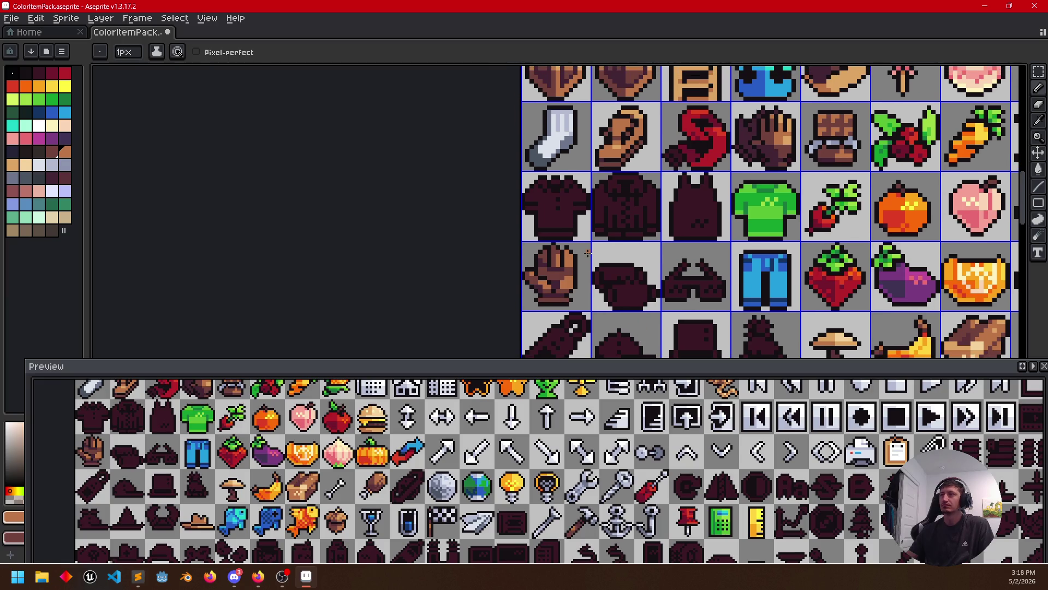
pyautogui.scroll(1, 587, 250)
pyautogui.moveTo(587, 250); pyautogui.dragTo(567, 256)
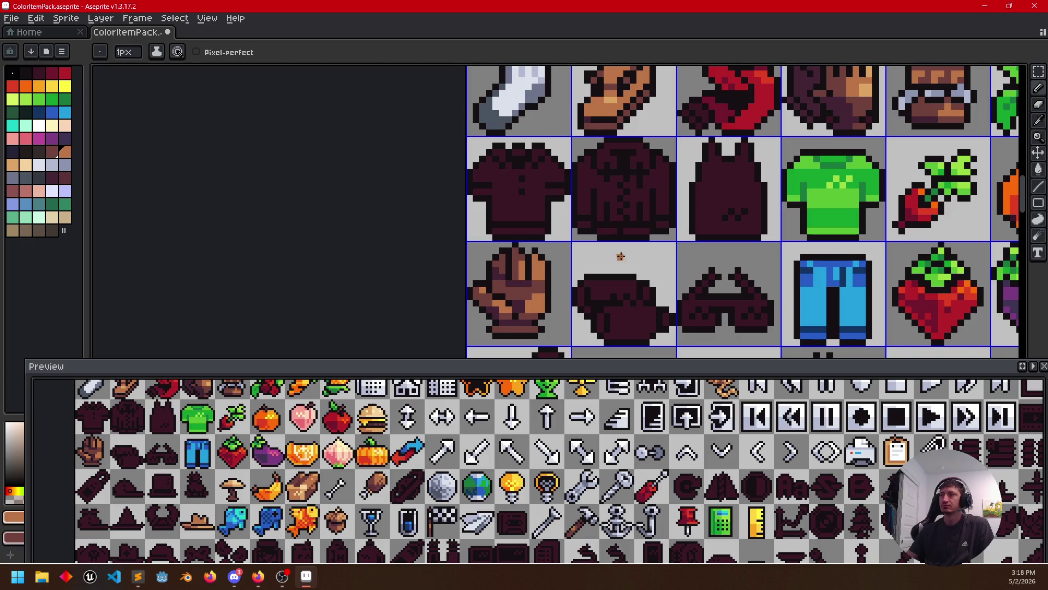
pyautogui.hscroll(2, 626, 257)
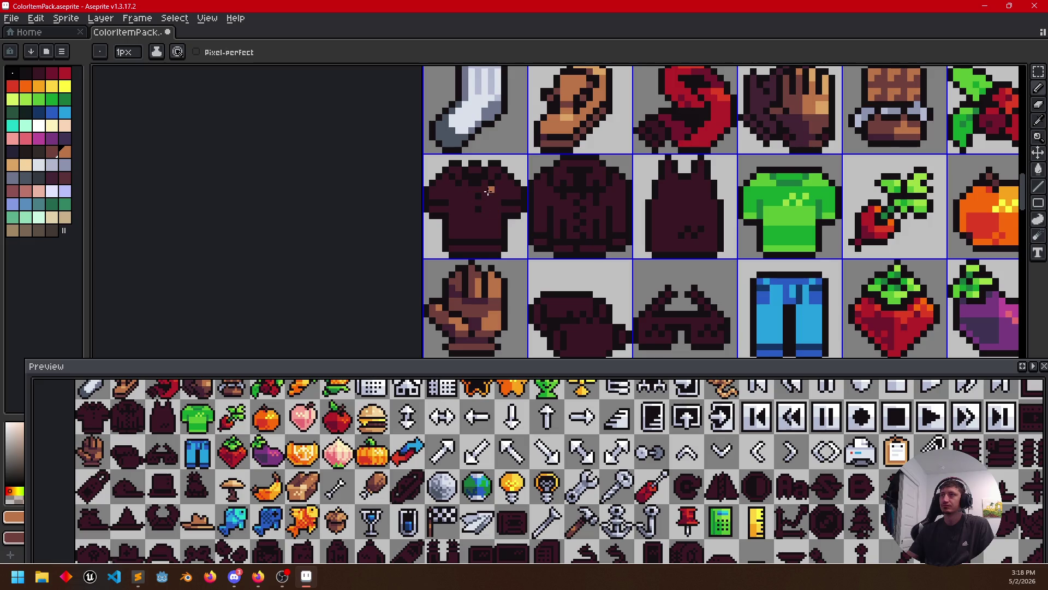
pyautogui.hscroll(1, 604, 298)
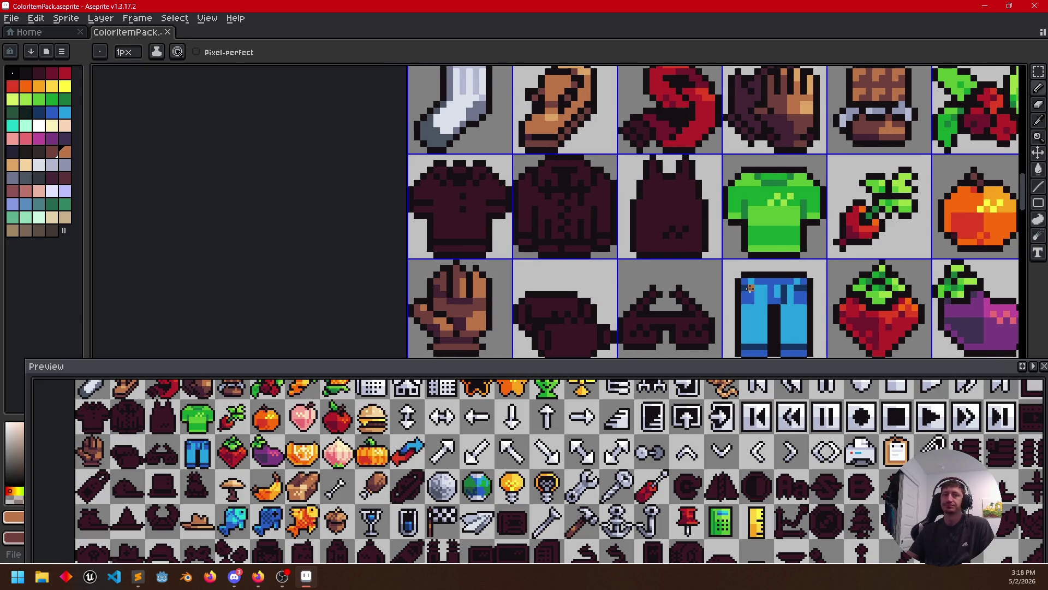
pyautogui.scroll(-1, 750, 287)
pyautogui.scroll(-1, 697, 274)
pyautogui.scroll(-1, 647, 262)
pyautogui.scroll(-1, 592, 253)
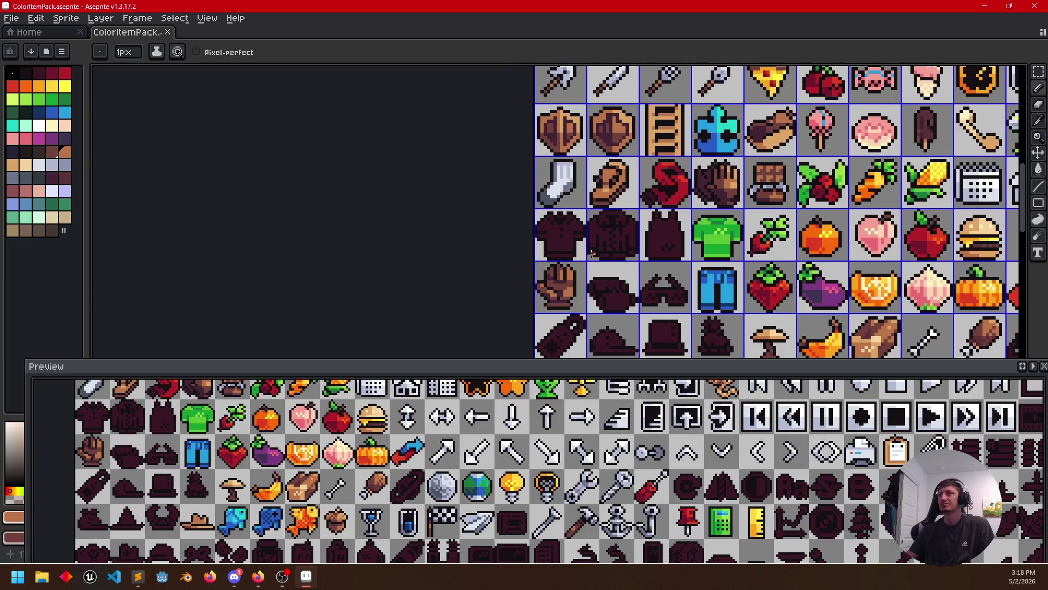
pyautogui.scroll(2, 592, 252)
pyautogui.keyDown('alt'); pyautogui.click(528, 121); pyautogui.keyUp('alt')
pyautogui.press('g')
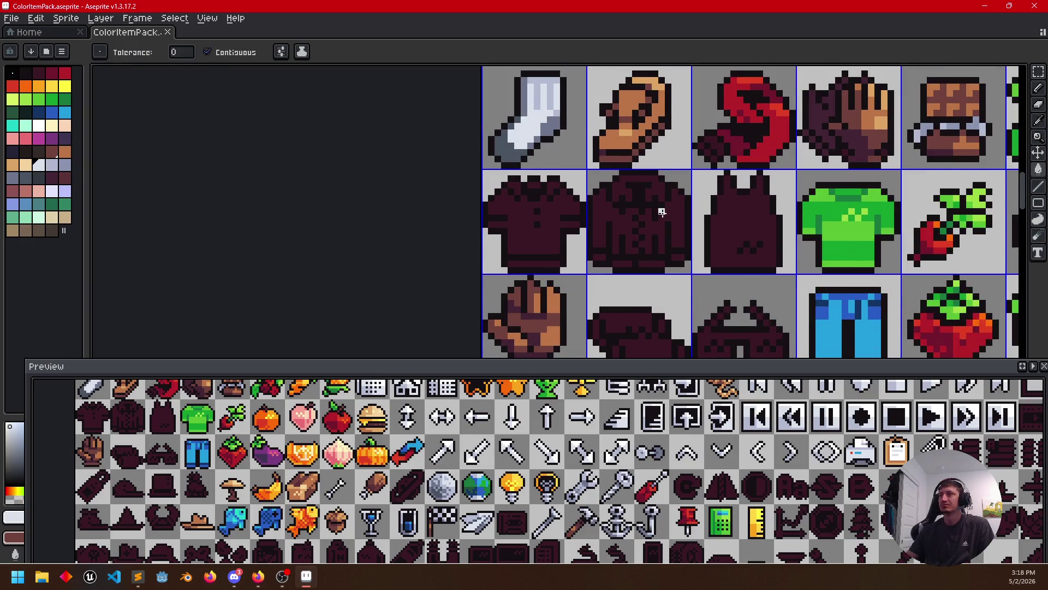
pyautogui.click(669, 220)
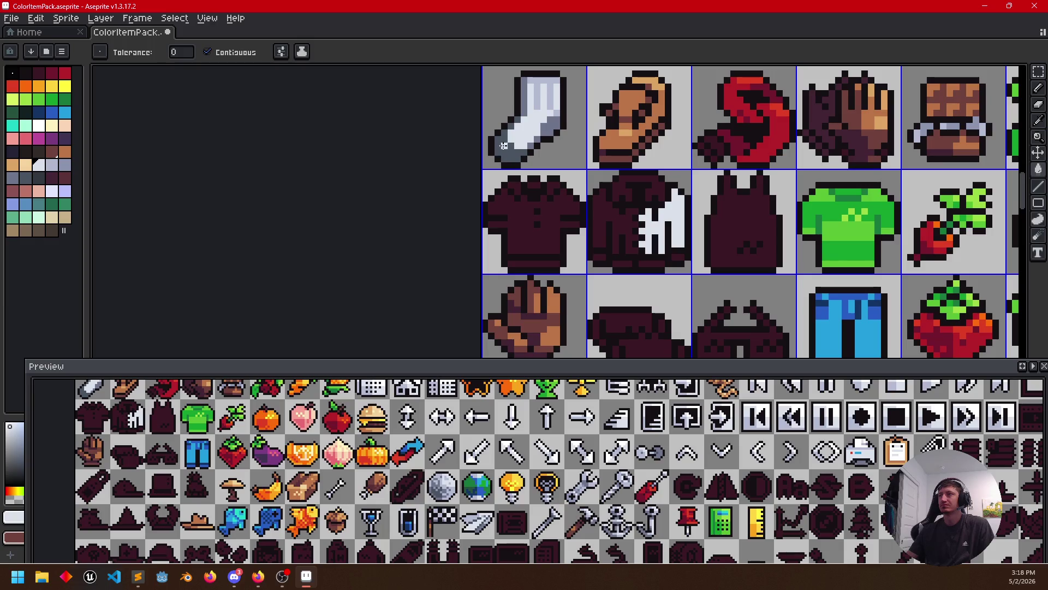
pyautogui.keyDown('alt'); pyautogui.click(533, 115); pyautogui.keyUp('alt')
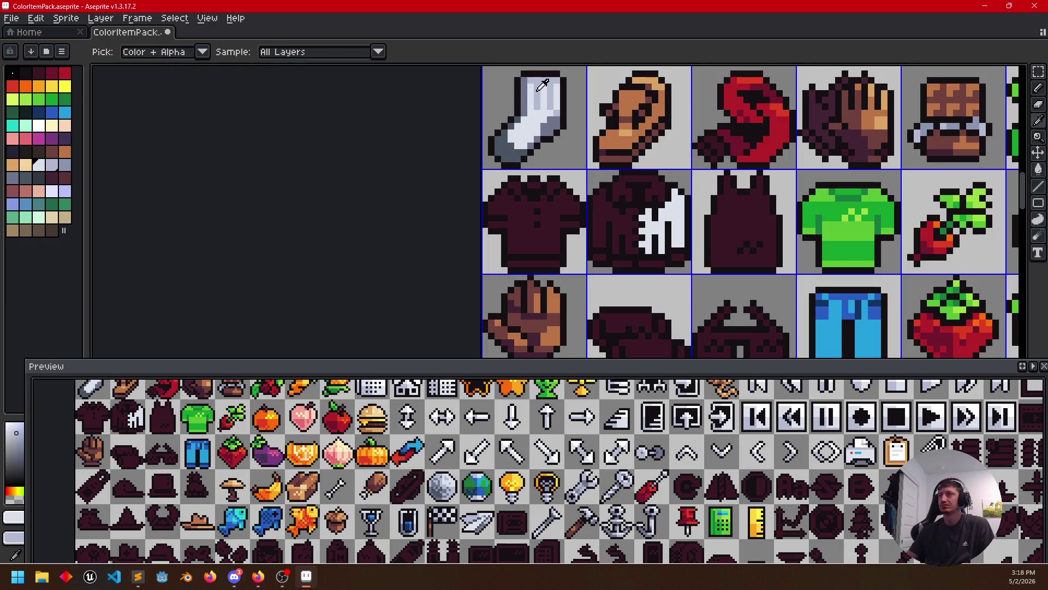
pyautogui.click(595, 213)
pyautogui.scroll(3, 667, 255)
pyautogui.scroll(-2, 648, 238)
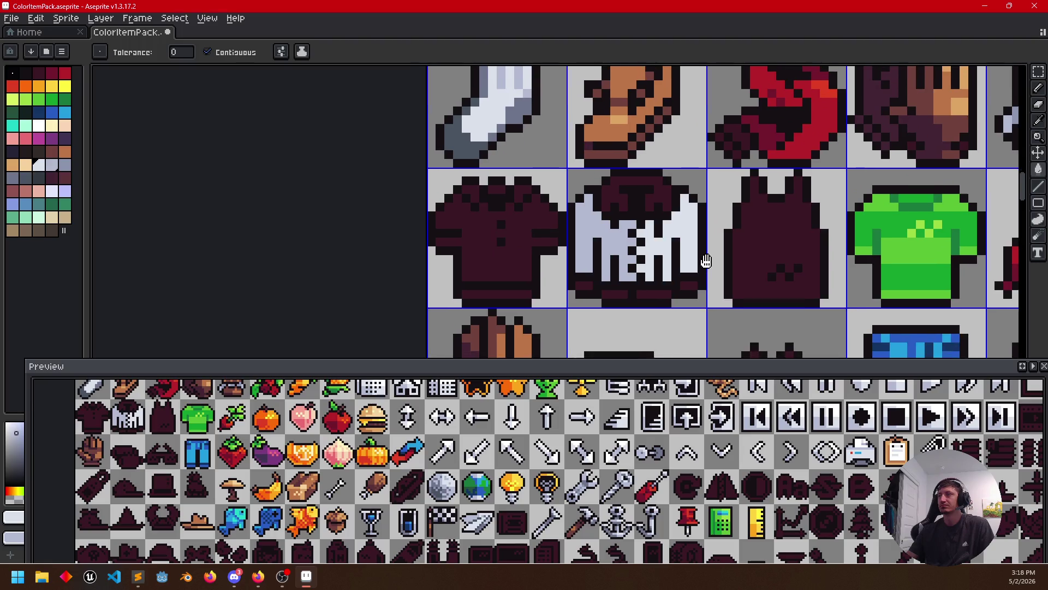
pyautogui.moveTo(648, 238); pyautogui.dragTo(654, 268)
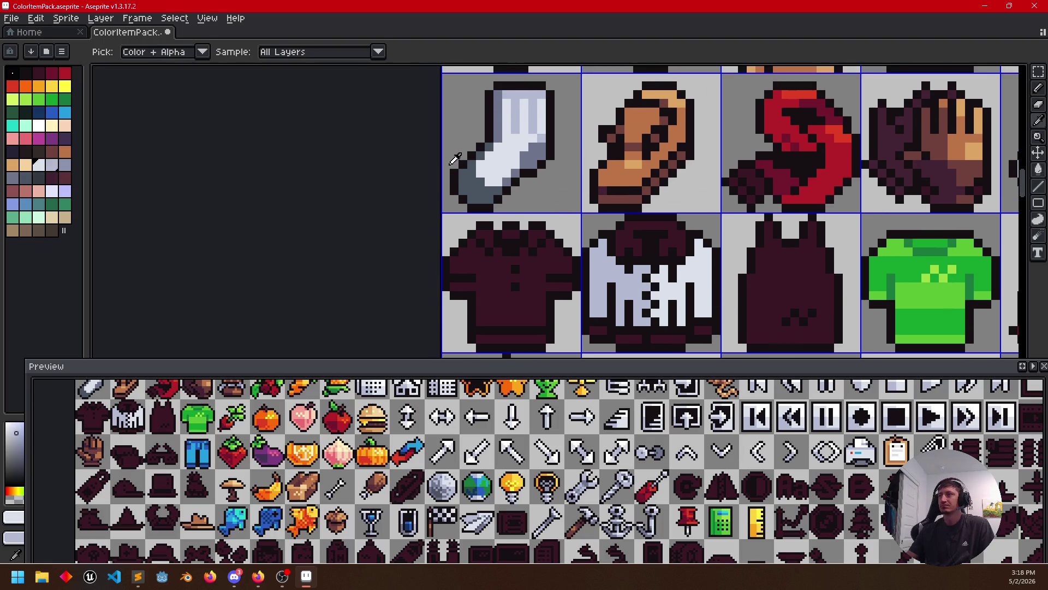
# Paint the jacket's collar row grey with the Pencil
pyautogui.press('b')
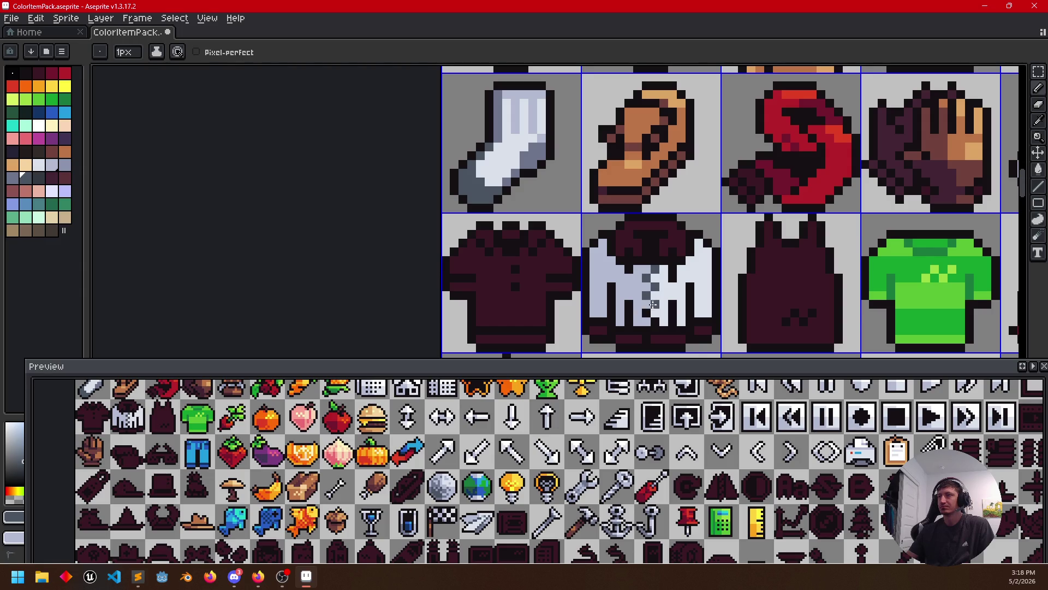
pyautogui.moveTo(716, 312); pyautogui.dragTo(721, 279)
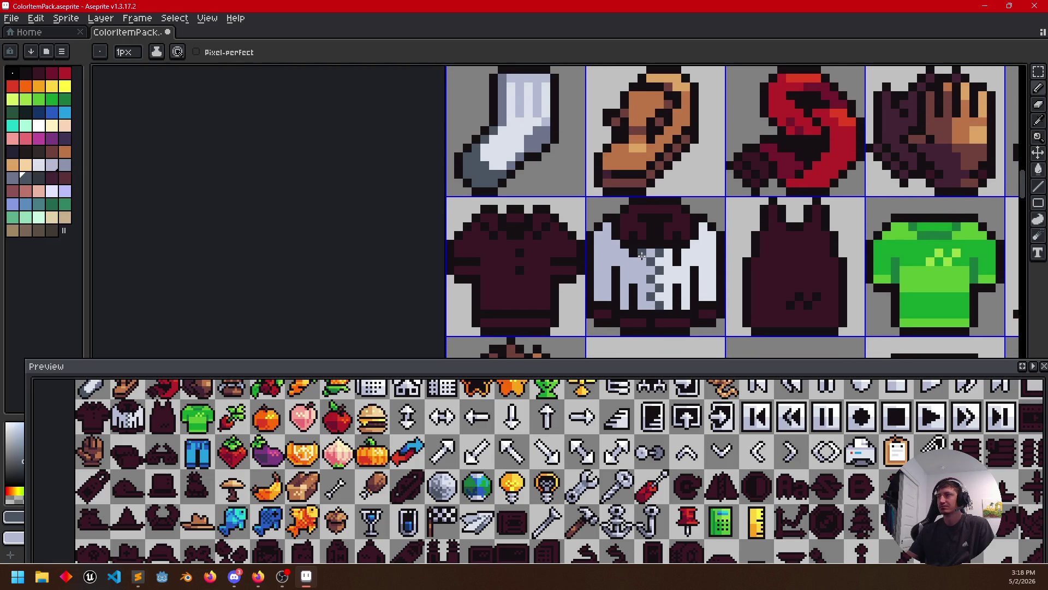
pyautogui.moveTo(647, 245); pyautogui.dragTo(668, 247)
pyautogui.moveTo(585, 232); pyautogui.dragTo(610, 217)
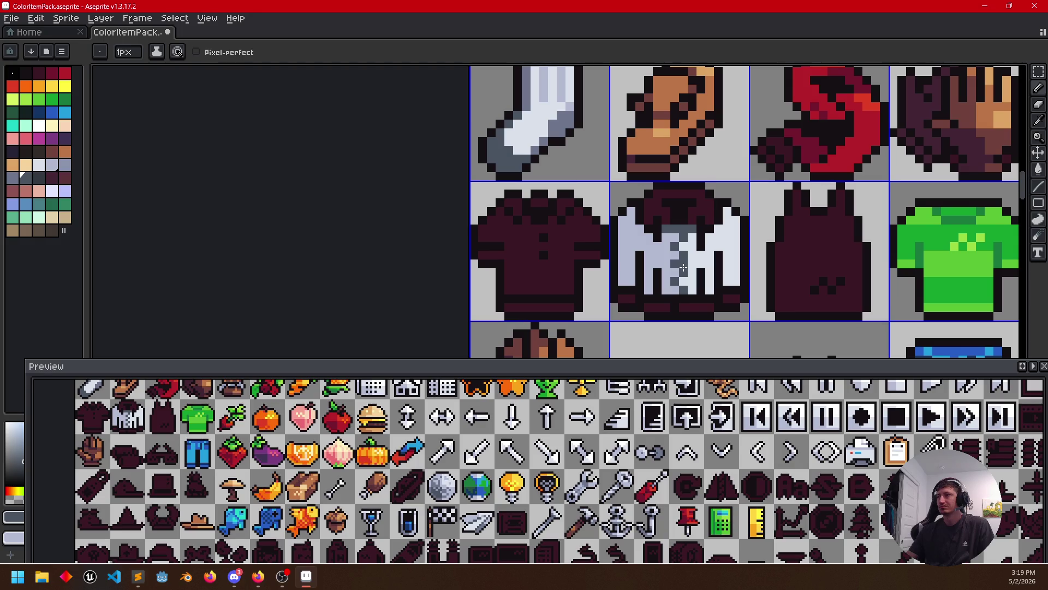
pyautogui.moveTo(682, 266)
pyautogui.mouseDown()
pyautogui.moveTo(702, 175)
pyautogui.moveTo(705, 259)
pyautogui.mouseUp()
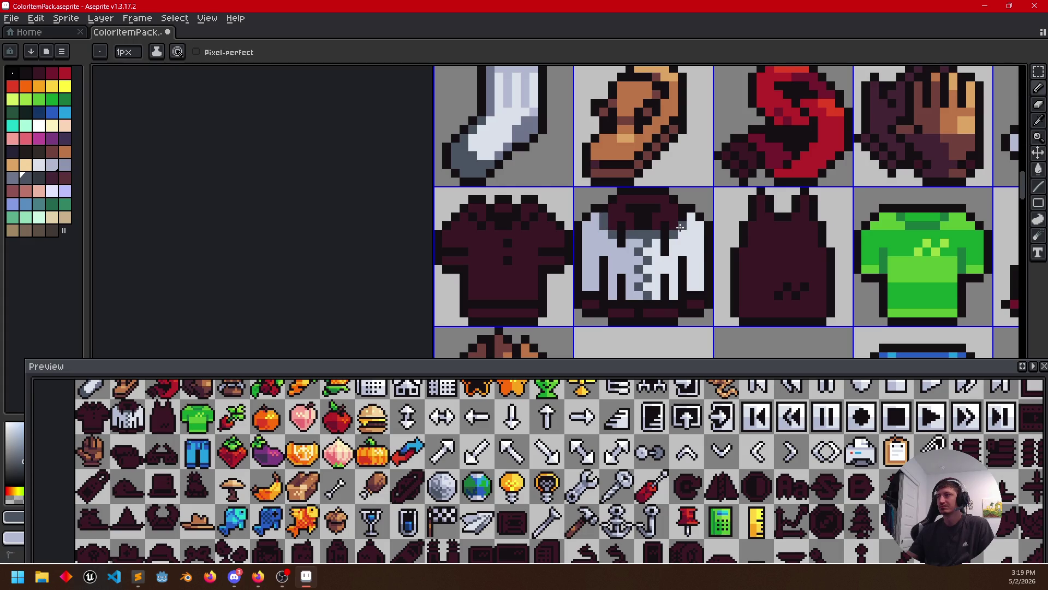
# Fill the jacket's hood white and paint its bottom hem as a grey strip
pyautogui.press('g')
pyautogui.click(656, 221)
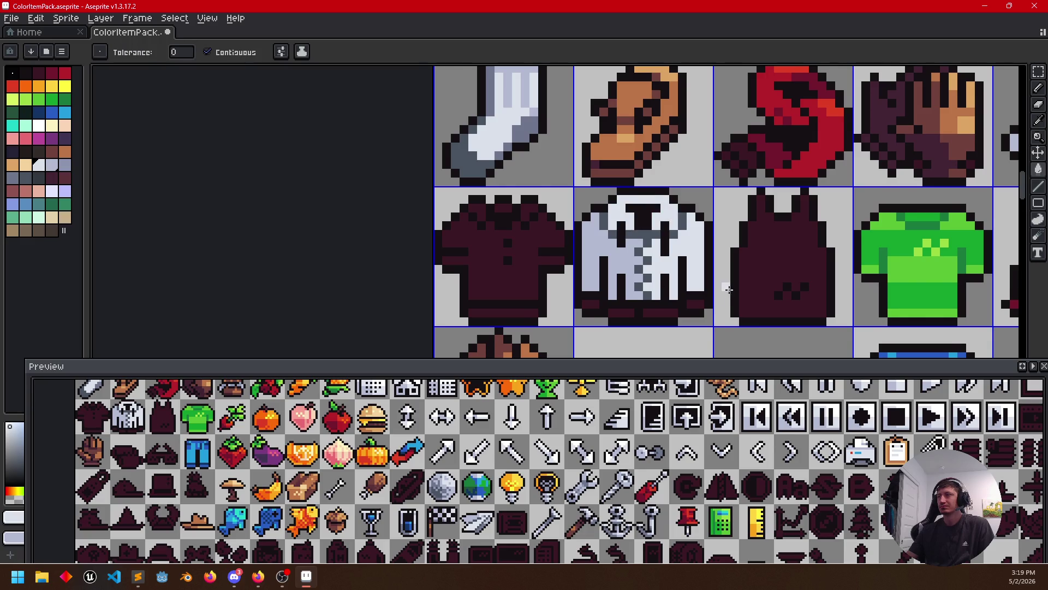
pyautogui.scroll(-1, 728, 273)
pyautogui.click(663, 298)
pyautogui.keyDown('alt'); pyautogui.click(630, 301); pyautogui.keyUp('alt')
pyautogui.keyDown('alt'); pyautogui.click(634, 299); pyautogui.keyUp('alt')
pyautogui.moveTo(633, 300); pyautogui.dragTo(694, 299)
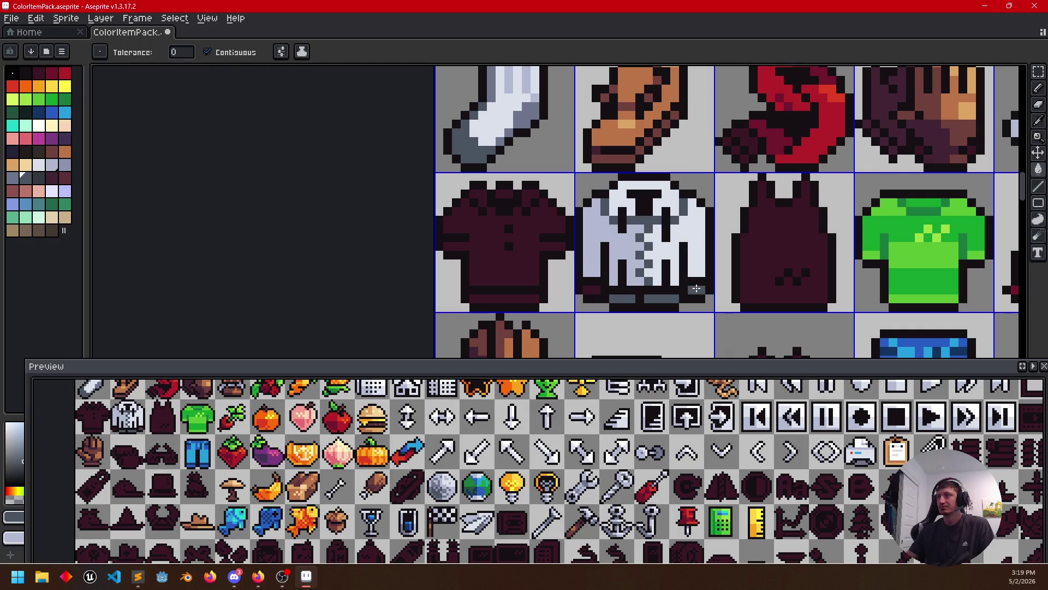
pyautogui.scroll(-1, 591, 287)
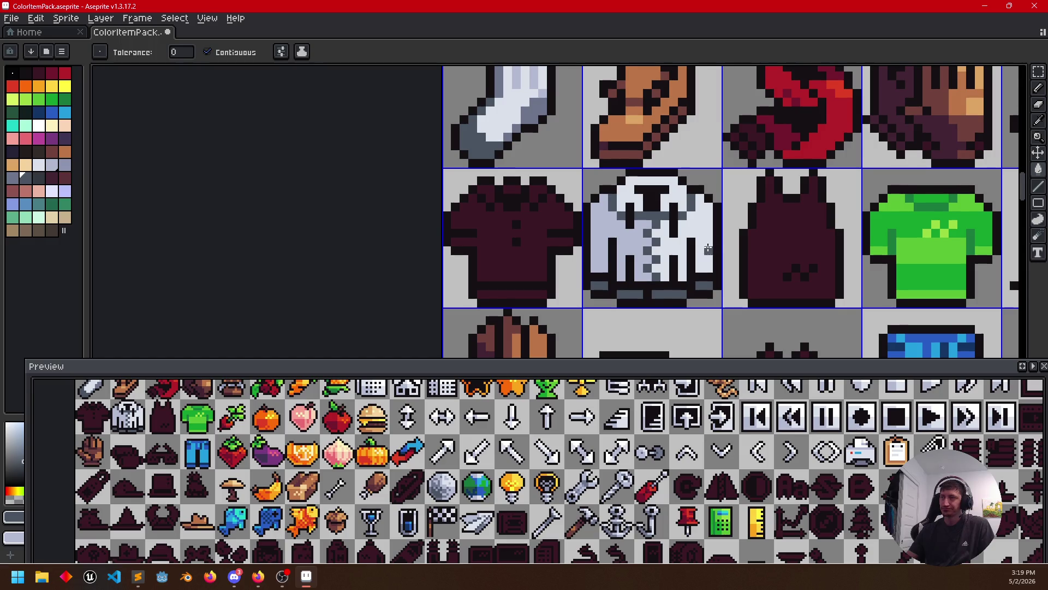
pyautogui.scroll(1, 709, 250)
# Fill the jacket's two shading strips below the hood red
pyautogui.keyDown('alt'); pyautogui.click(811, 152); pyautogui.keyUp('alt')
pyautogui.keyDown('alt'); pyautogui.rightClick(843, 96); pyautogui.keyUp('alt')
pyautogui.click(628, 222)
pyautogui.click(672, 230)
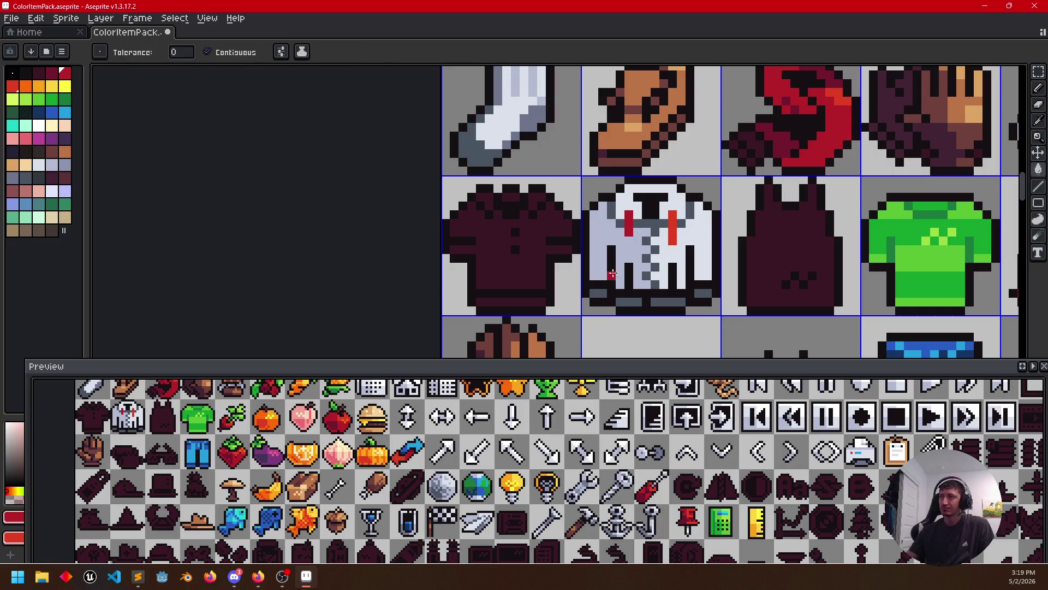
# Shade the red stripes with sampled brighter red and darker crimson pixels
pyautogui.press('alt')
pyautogui.press('b')
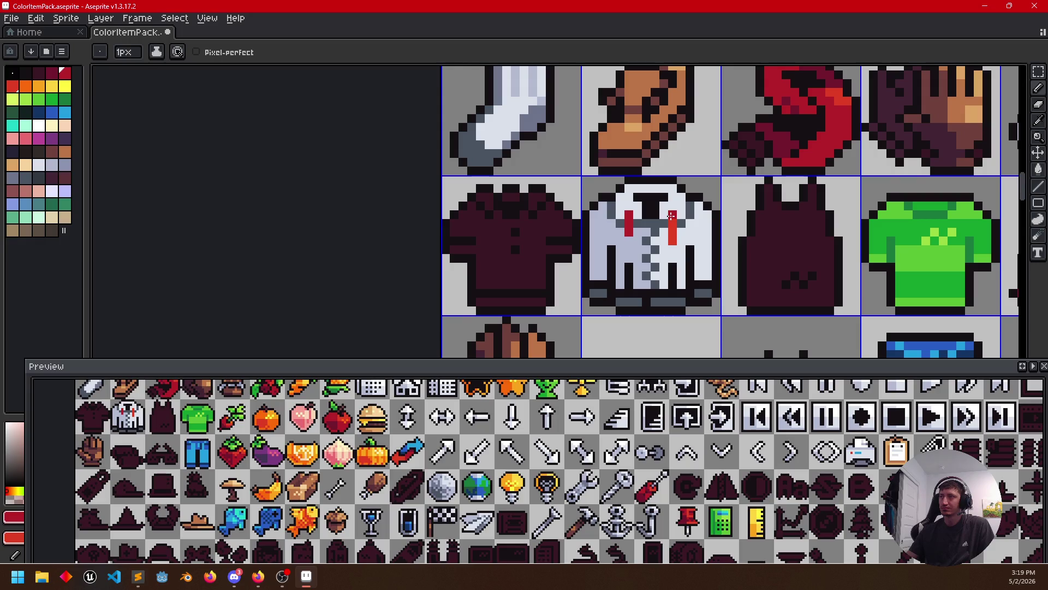
pyautogui.scroll(1, 633, 294)
pyautogui.scroll(1, 631, 287)
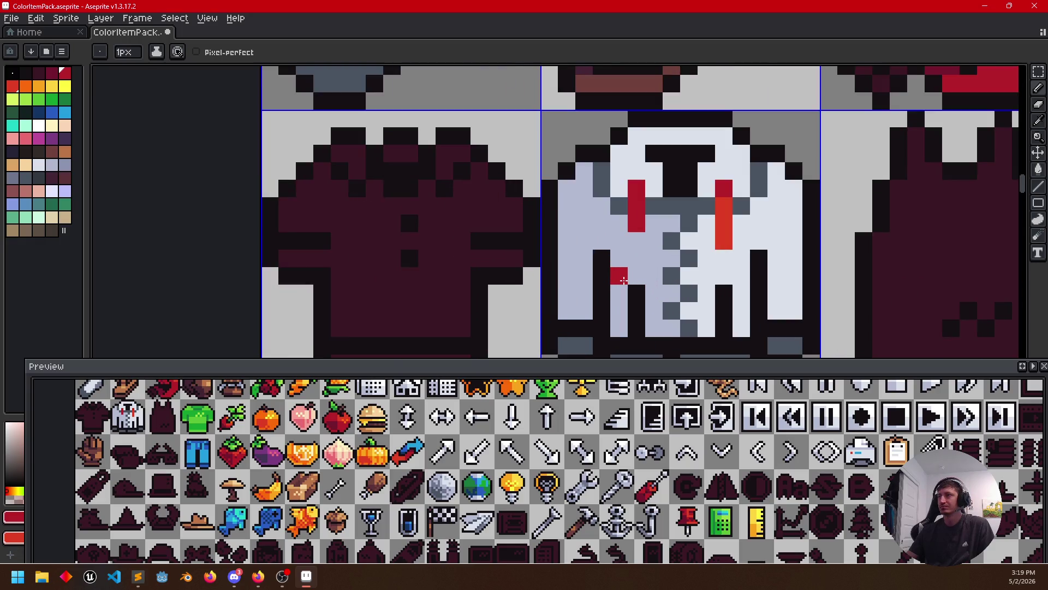
pyautogui.scroll(-1, 628, 281)
pyautogui.hotkey('ctrl', 'z')
pyautogui.keyDown('alt'); pyautogui.click(692, 254); pyautogui.keyUp('alt')
pyautogui.moveTo(623, 230); pyautogui.dragTo(623, 262)
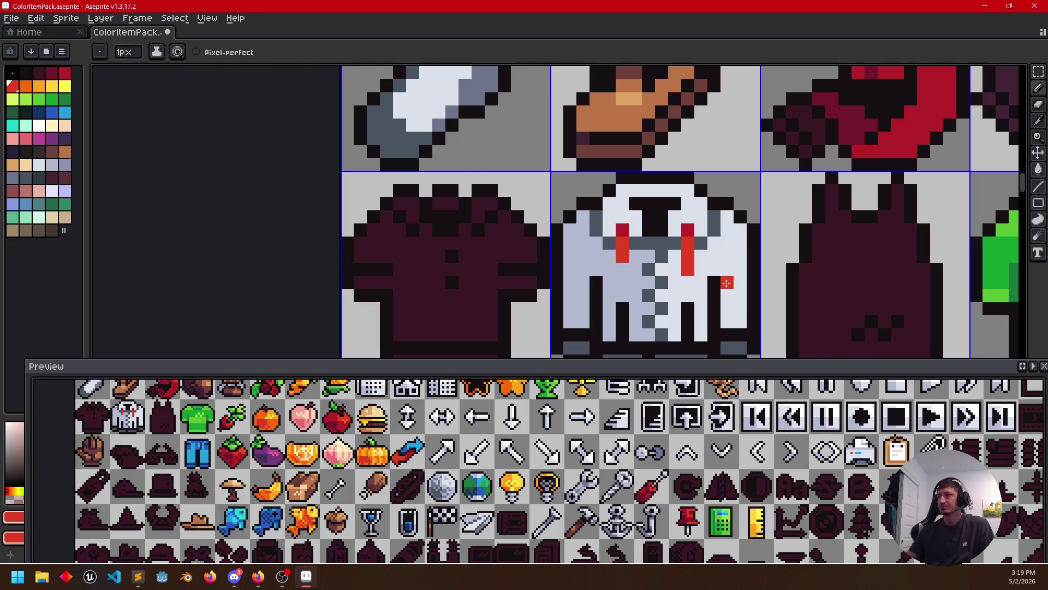
pyautogui.scroll(-3, 726, 271)
pyautogui.keyDown('alt'); pyautogui.click(785, 205); pyautogui.keyUp('alt')
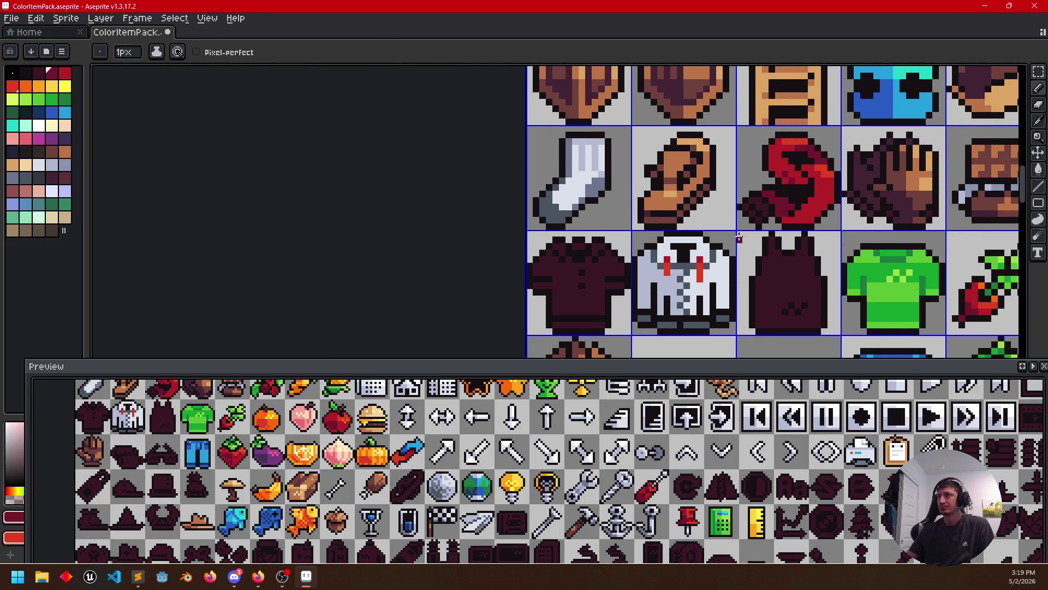
pyautogui.scroll(3, 678, 266)
pyautogui.keyDown('alt'); pyautogui.click(737, 244); pyautogui.keyUp('alt')
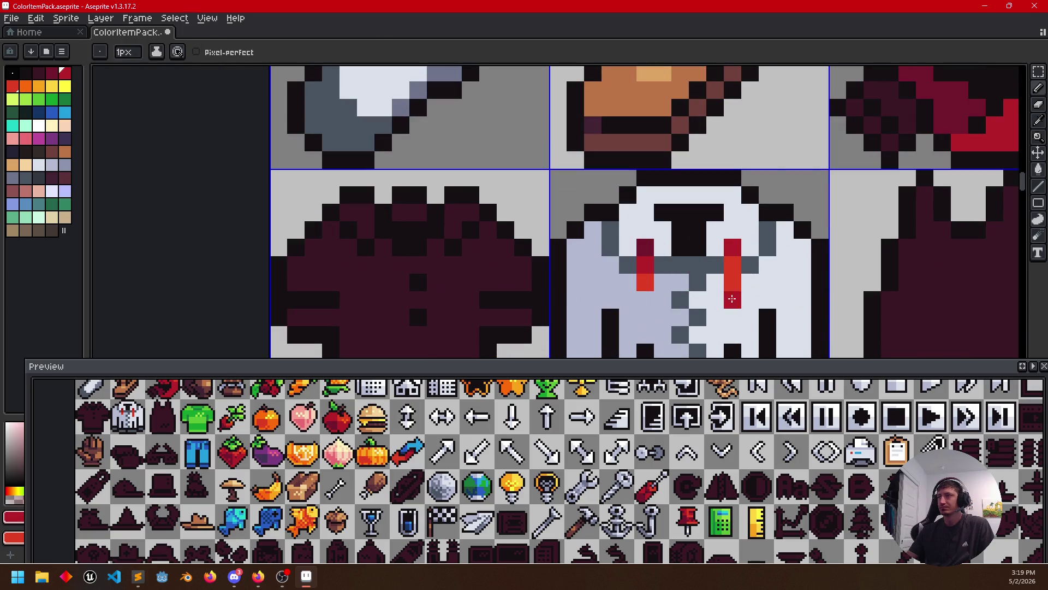
pyautogui.click(731, 283)
pyautogui.keyDown('alt'); pyautogui.click(652, 246); pyautogui.keyUp('alt')
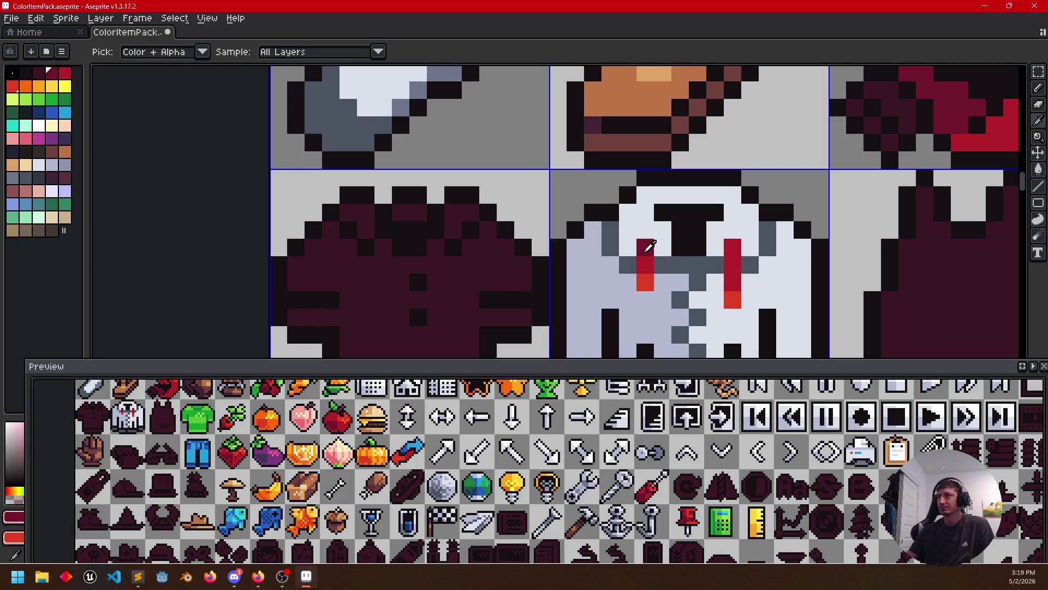
pyautogui.scroll(-2, 797, 282)
pyautogui.moveTo(797, 282); pyautogui.dragTo(793, 267)
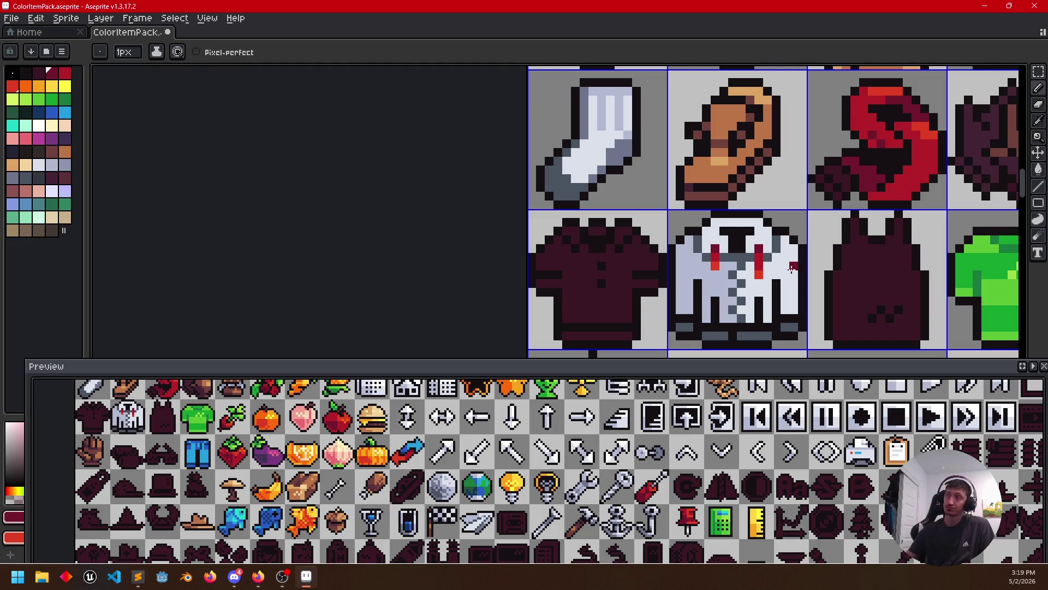
pyautogui.scroll(2, 792, 266)
pyautogui.moveTo(773, 269); pyautogui.dragTo(765, 237)
pyautogui.scroll(-2, 766, 239)
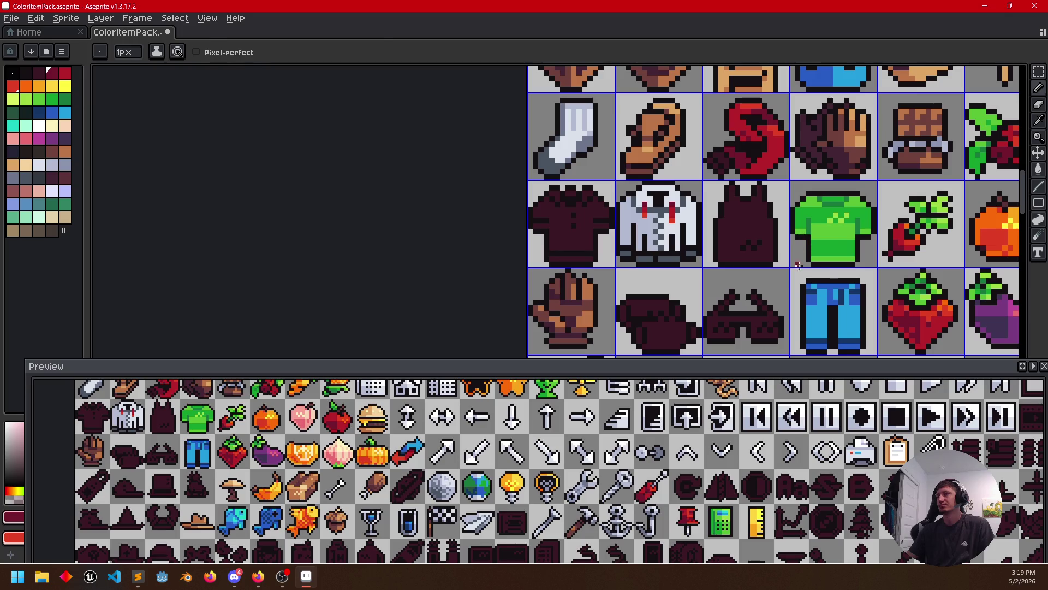
# Paint blue pixels on the white jacket using the pants' blue
pyautogui.press('i')
pyautogui.click(821, 314)
pyautogui.rightClick(809, 293)
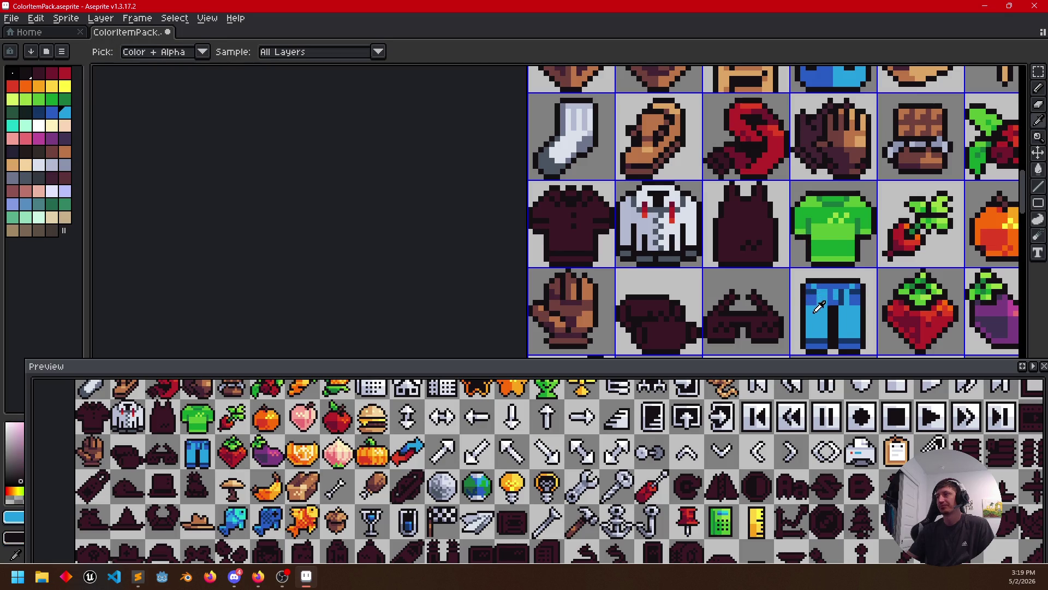
pyautogui.press('b')
pyautogui.scroll(1, 631, 324)
pyautogui.click(664, 191)
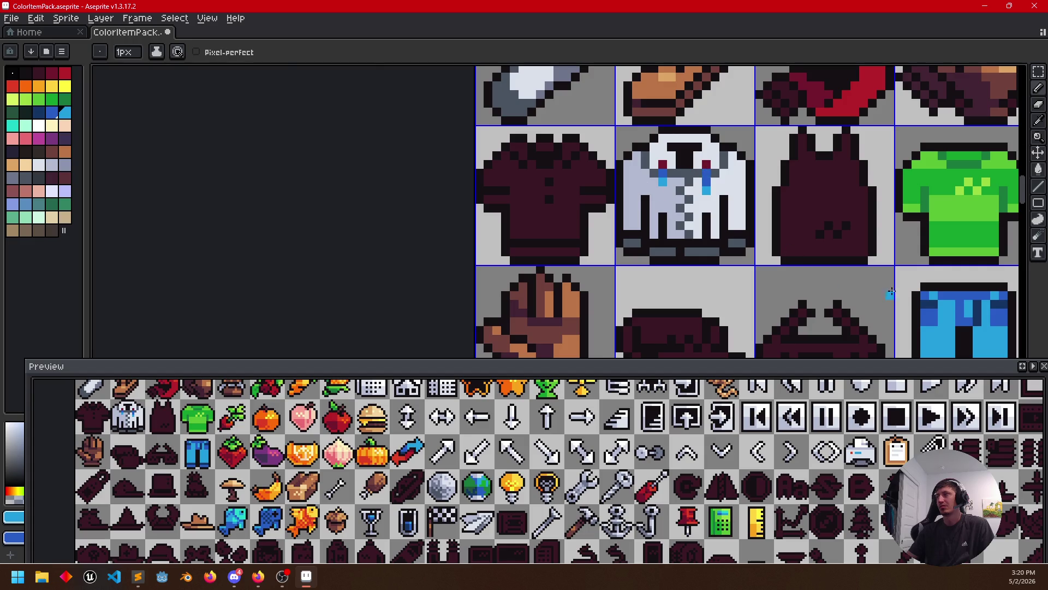
pyautogui.keyDown('alt'); pyautogui.click(941, 300); pyautogui.keyUp('alt')
pyautogui.moveTo(719, 246)
pyautogui.mouseDown()
pyautogui.moveTo(712, 282)
pyautogui.moveTo(684, 300)
pyautogui.mouseUp()
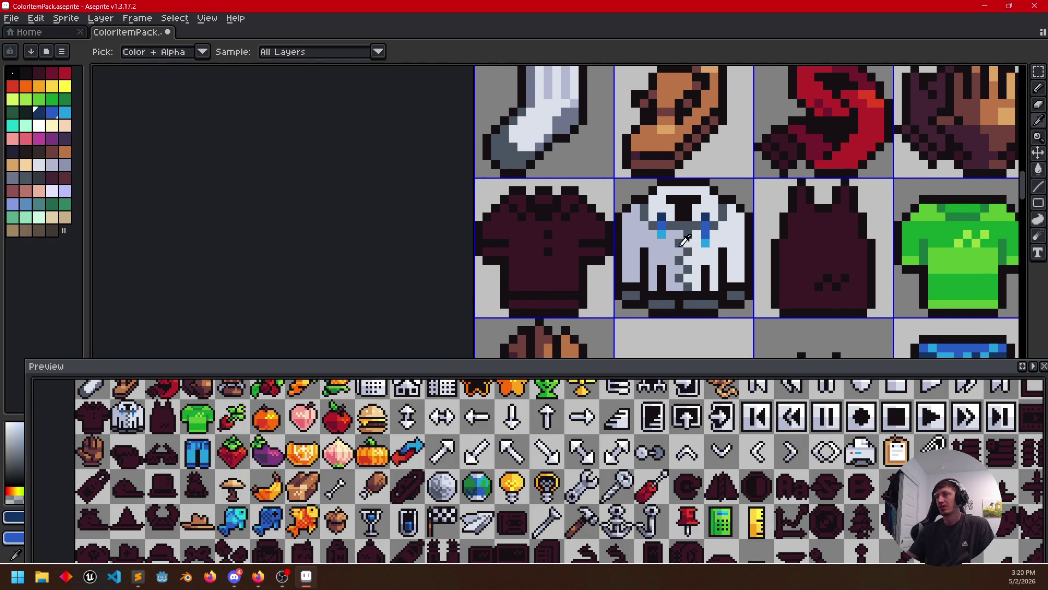
pyautogui.keyDown('alt'); pyautogui.click(684, 237); pyautogui.keyUp('alt')
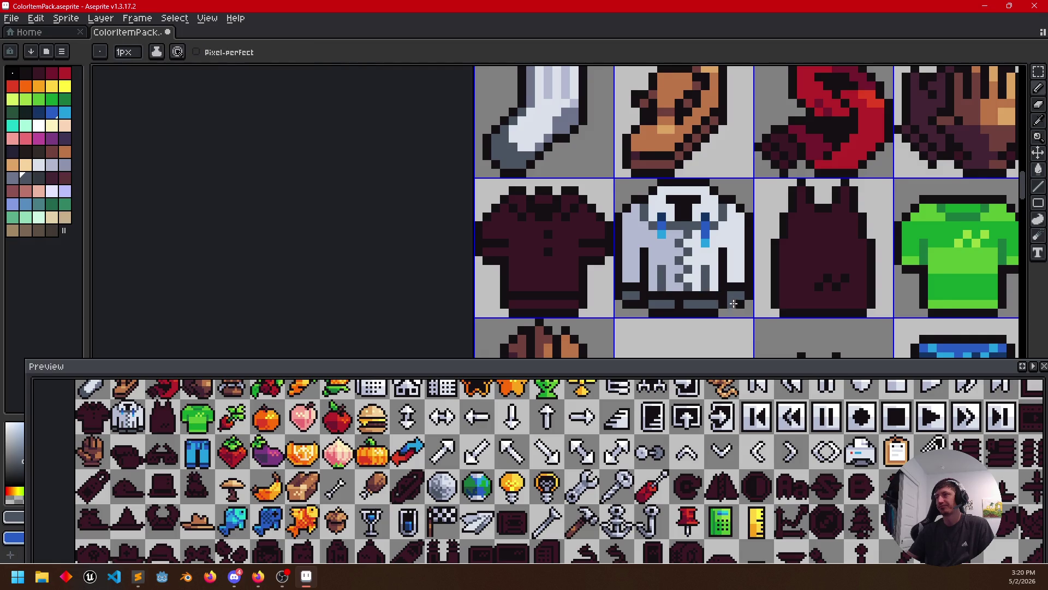
pyautogui.hscroll(-2, 655, 298)
pyautogui.hscroll(1, 611, 276)
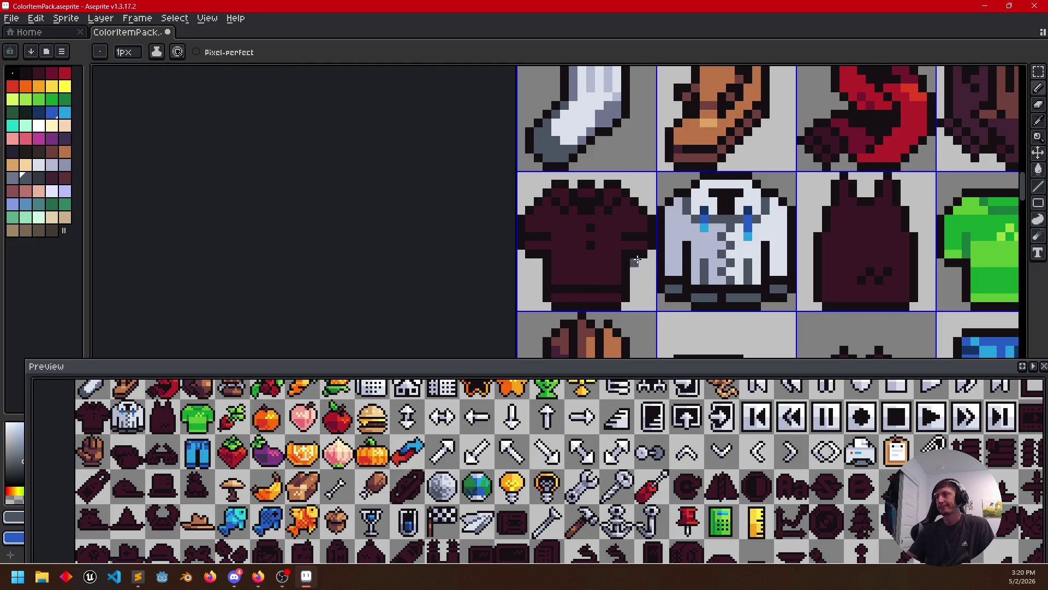
# Add a light grey shading pixel to the jacket using the sock's grey
pyautogui.press('alt')
pyautogui.keyDown('alt'); pyautogui.click(612, 75); pyautogui.keyUp('alt')
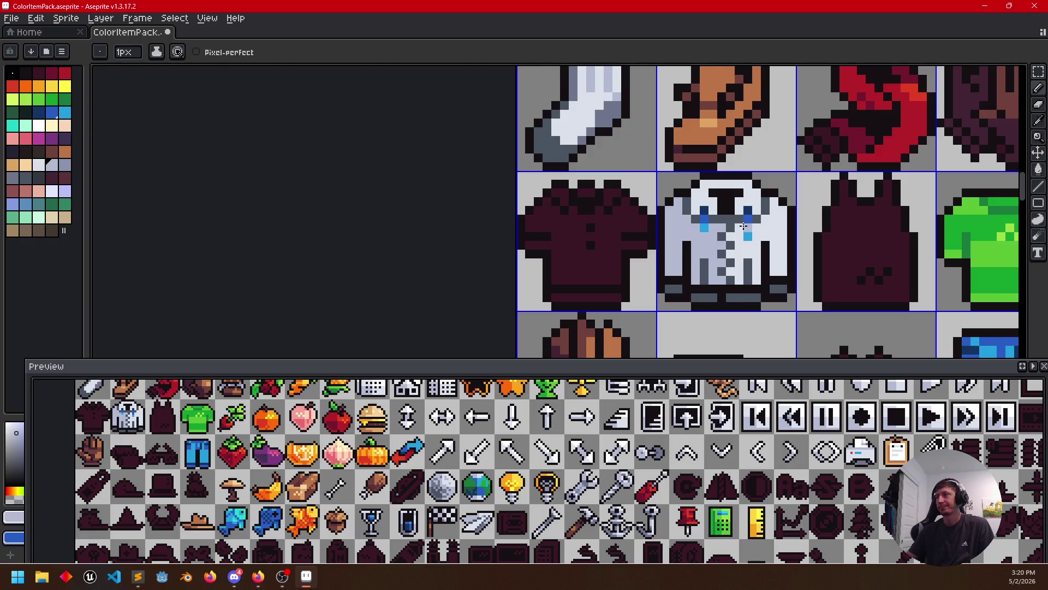
pyautogui.click(768, 219)
pyautogui.scroll(-1, 656, 259)
pyautogui.scroll(1, 656, 259)
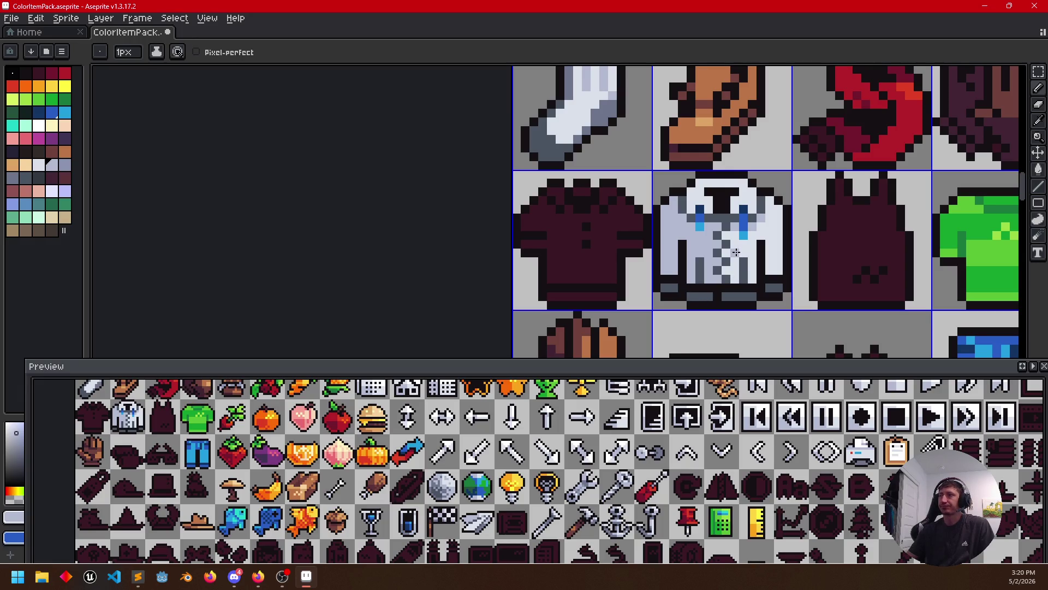
pyautogui.scroll(1, 721, 255)
pyautogui.scroll(-1, 697, 261)
pyautogui.keyDown('alt'); pyautogui.click(672, 265); pyautogui.keyUp('alt')
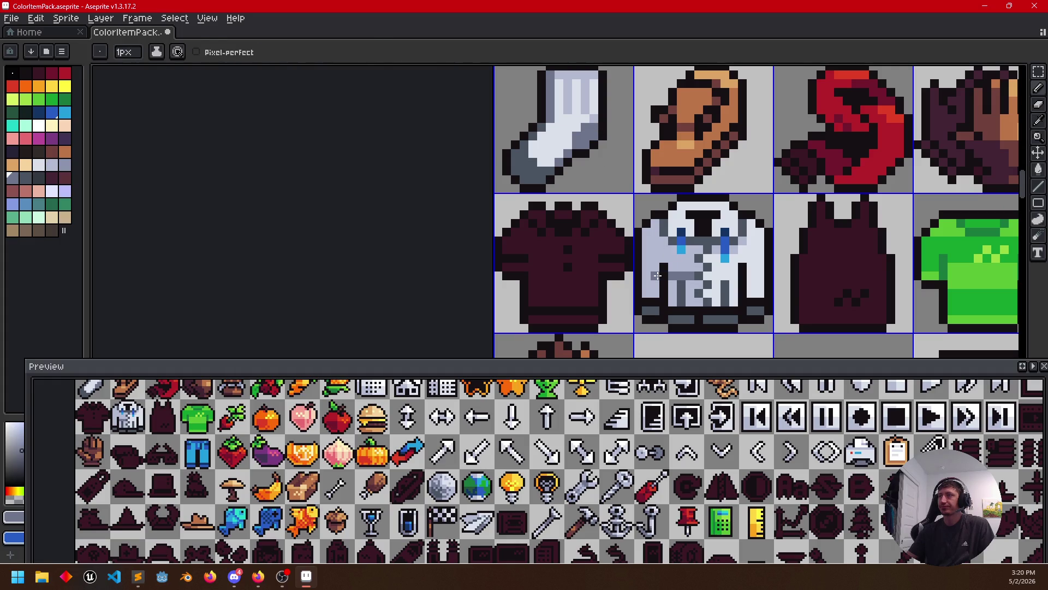
# Sample colours and add a blue pixel to the jacket, switching between Bucket and Pencil
pyautogui.press('g')
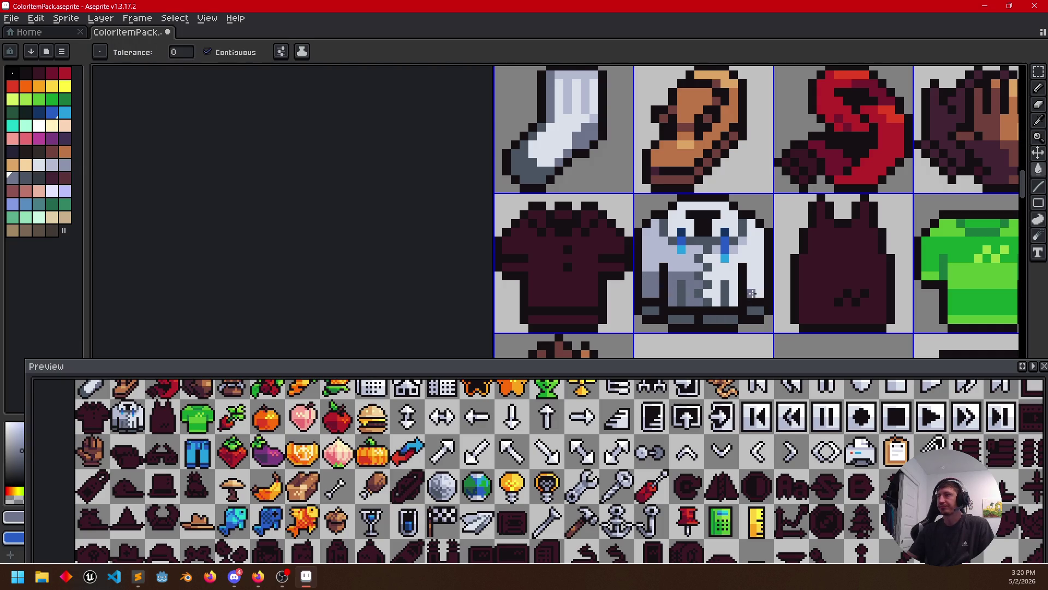
pyautogui.press('alt')
pyautogui.press('b')
pyautogui.press('g')
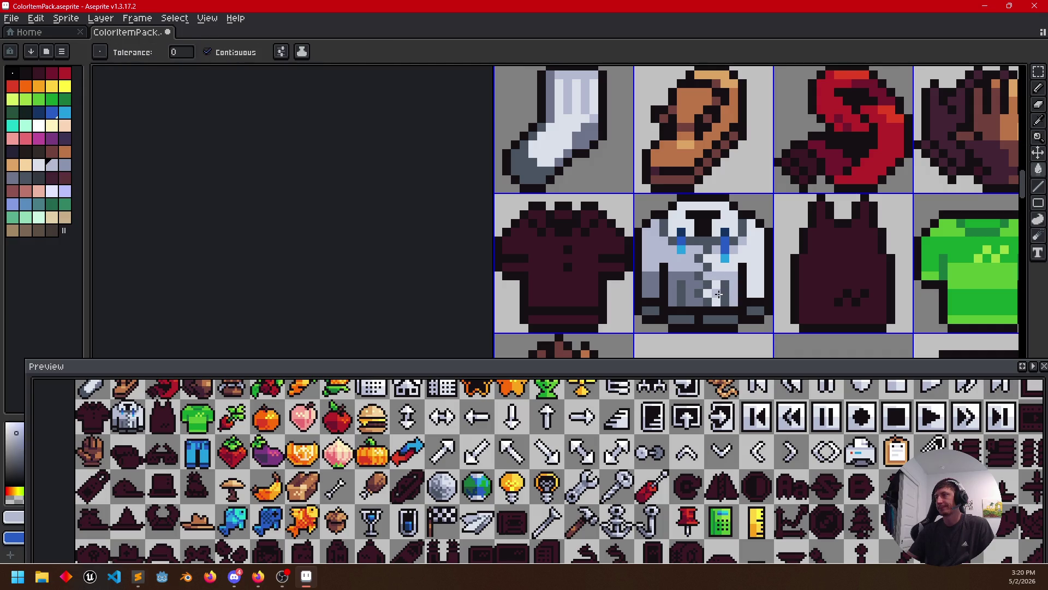
pyautogui.press('b')
pyautogui.press('g')
pyautogui.scroll(-2, 860, 295)
pyautogui.moveTo(862, 305); pyautogui.dragTo(603, 228)
pyautogui.scroll(2, 603, 229)
pyautogui.click(602, 229)
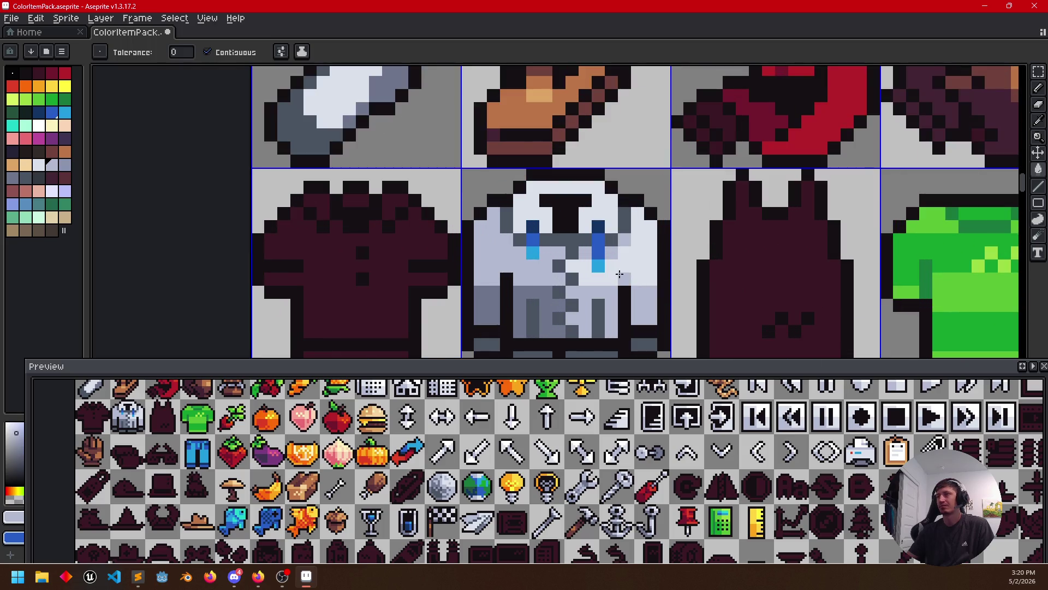
pyautogui.press('b')
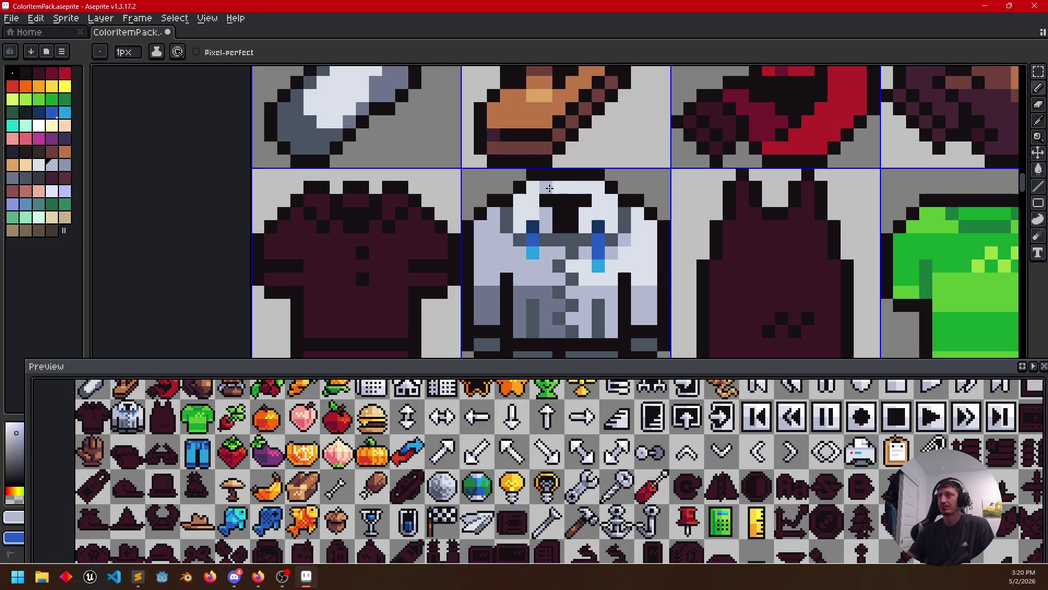
pyautogui.moveTo(730, 332)
pyautogui.mouseDown()
pyautogui.moveTo(767, 294)
pyautogui.moveTo(738, 264)
pyautogui.mouseUp()
pyautogui.scroll(-3, 762, 293)
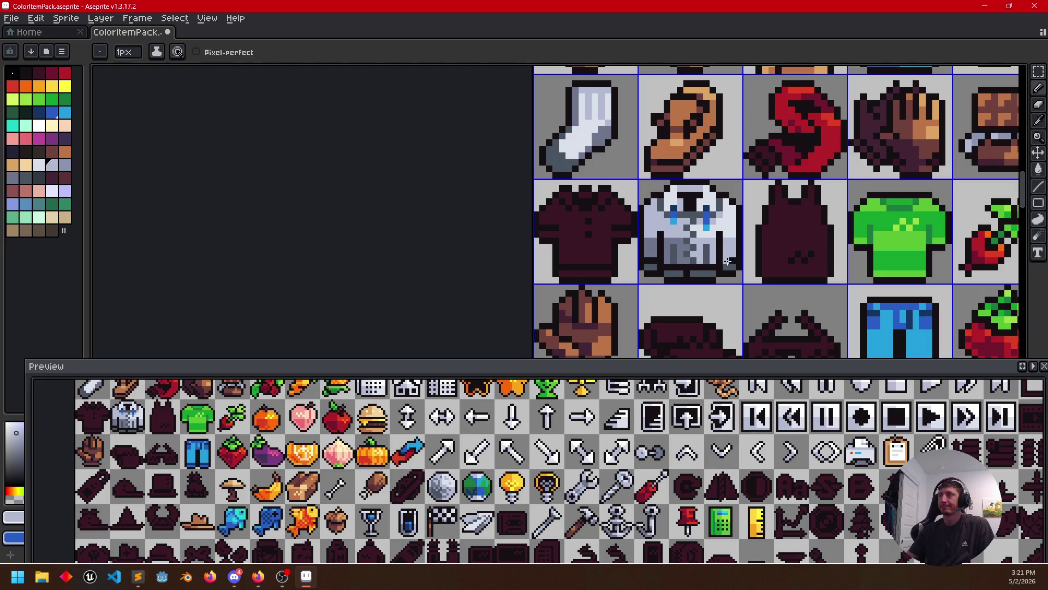
pyautogui.scroll(2, 709, 263)
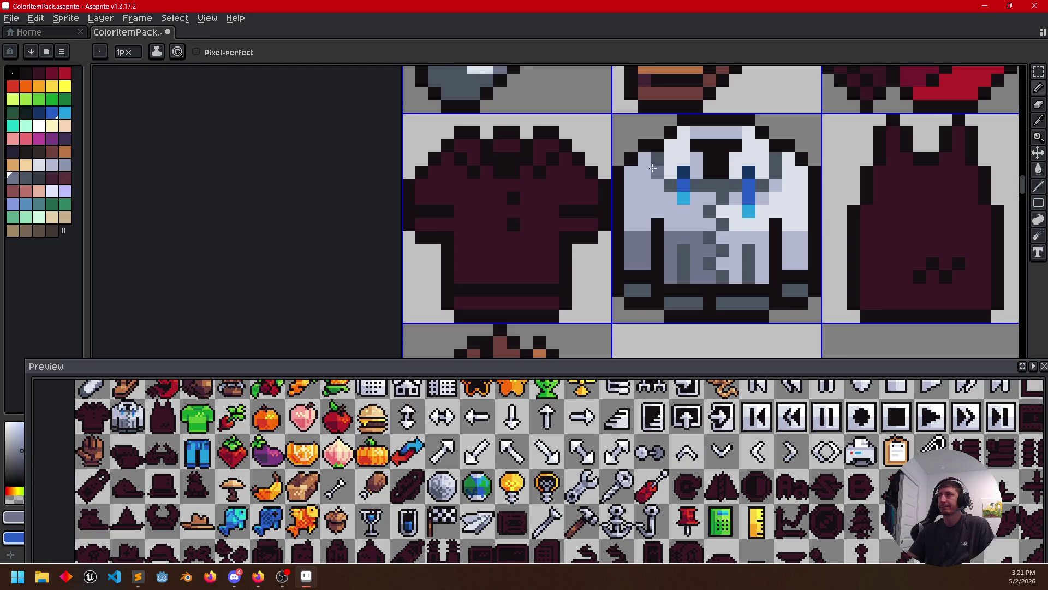
# Paint grey shading and a blue pixel along the jacket's left streak
pyautogui.moveTo(658, 170); pyautogui.dragTo(683, 187)
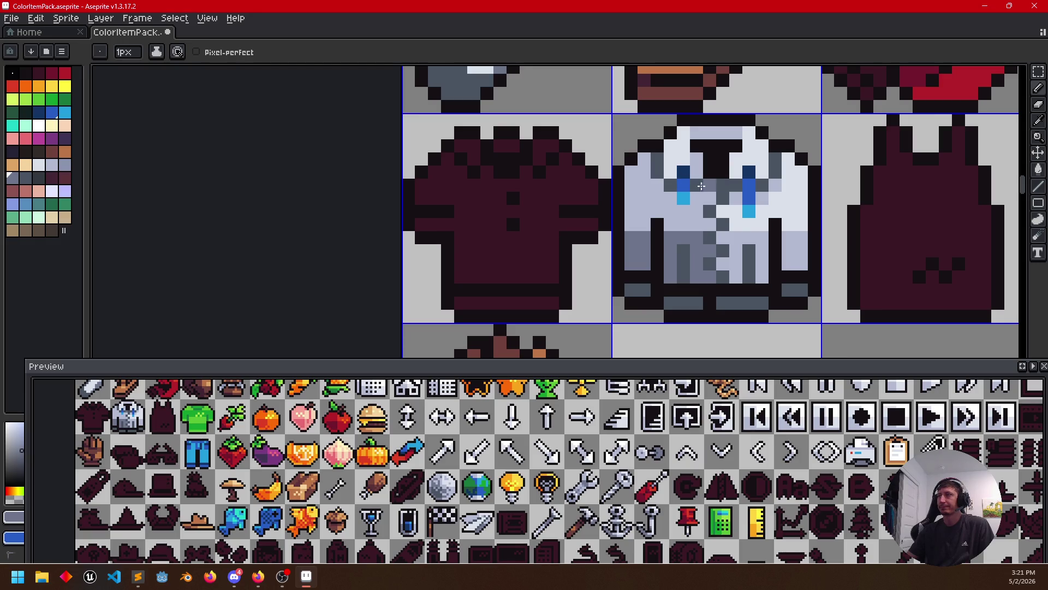
pyautogui.click(683, 186)
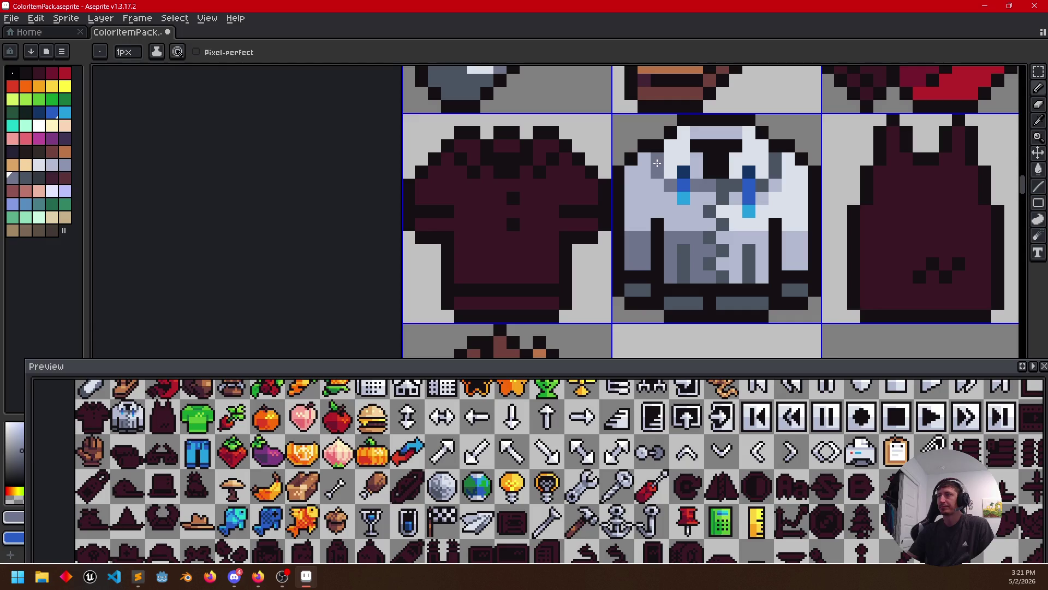
pyautogui.keyDown('alt'); pyautogui.click(723, 182); pyautogui.keyUp('alt')
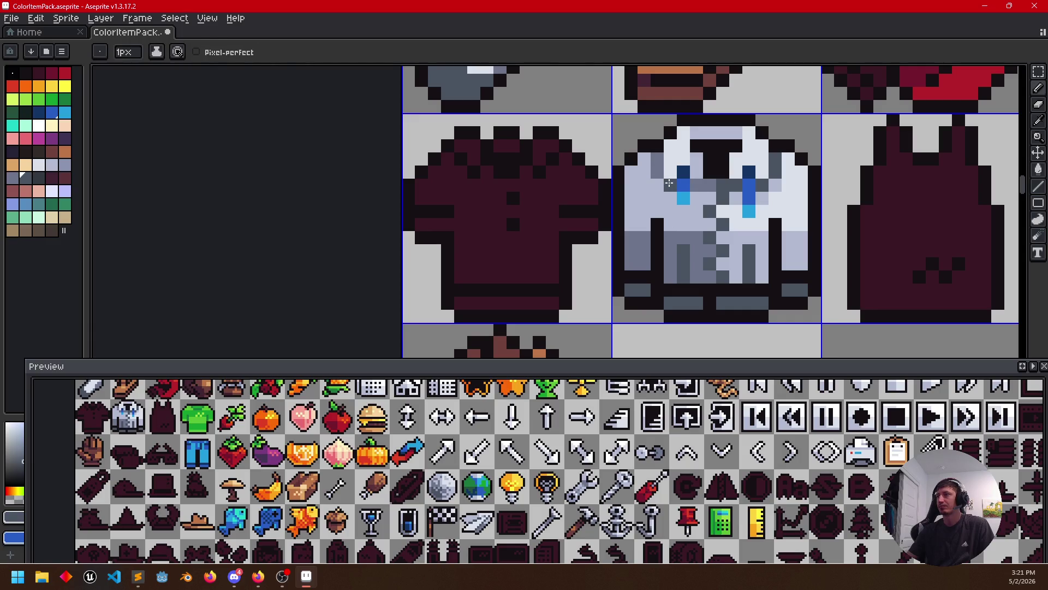
pyautogui.scroll(-1, 669, 183)
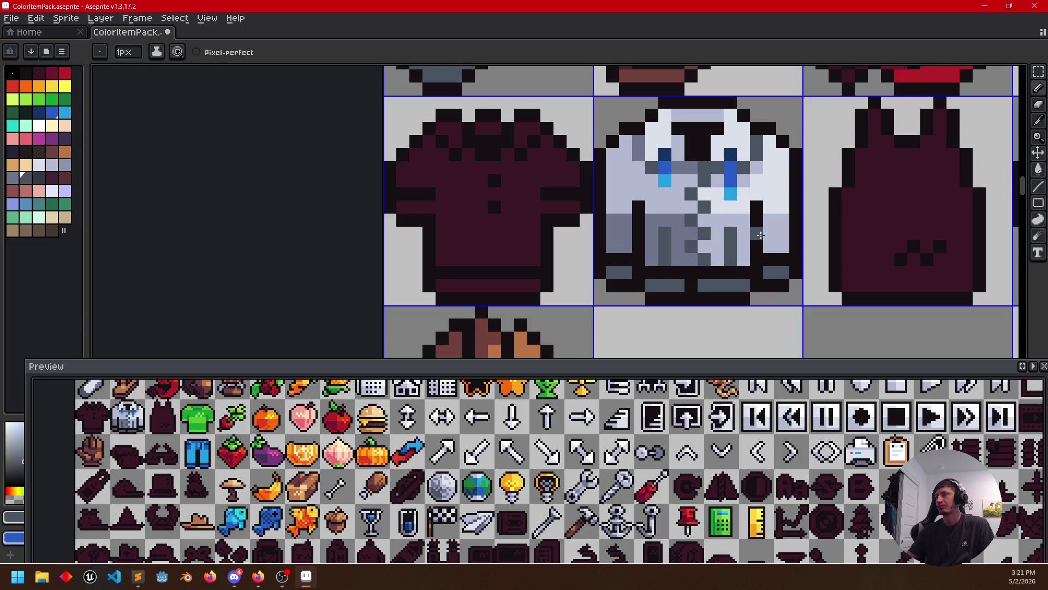
pyautogui.scroll(-1, 762, 237)
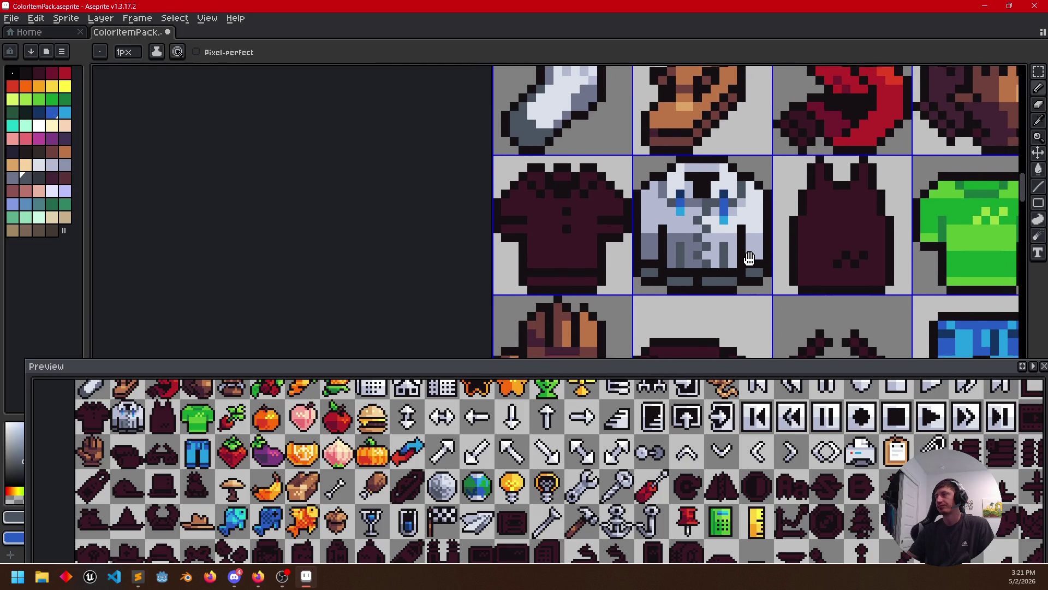
pyautogui.scroll(1, 742, 246)
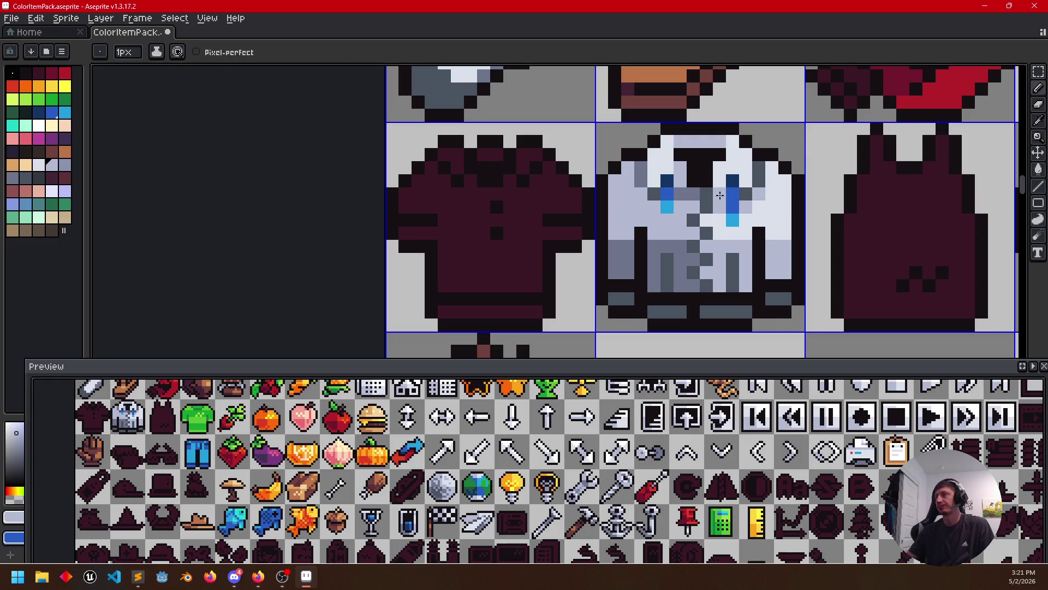
pyautogui.keyDown('alt'); pyautogui.click(686, 252); pyautogui.keyUp('alt')
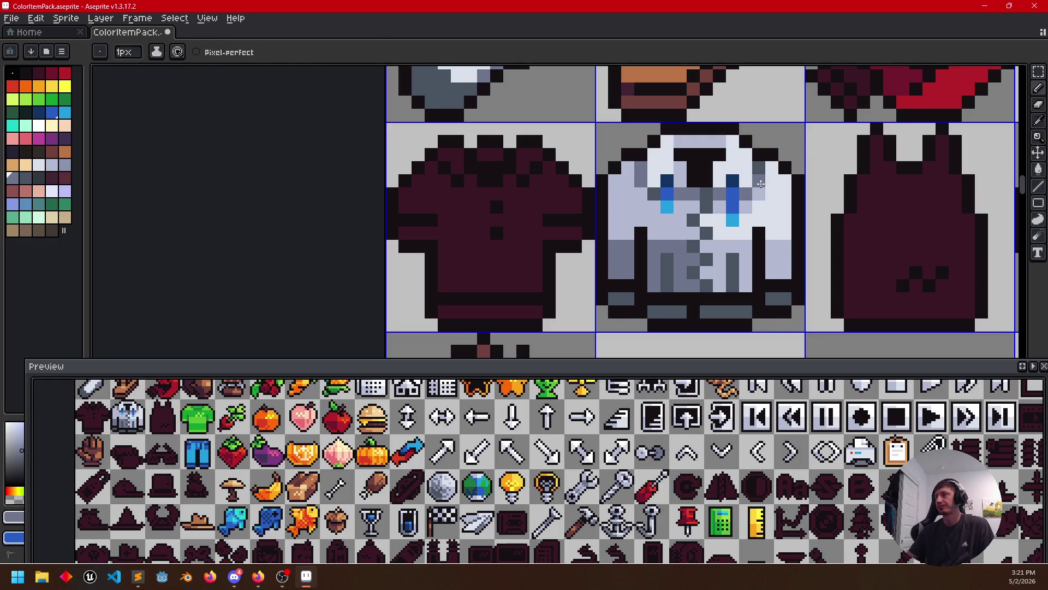
pyautogui.press('alt')
pyautogui.scroll(-3, 727, 216)
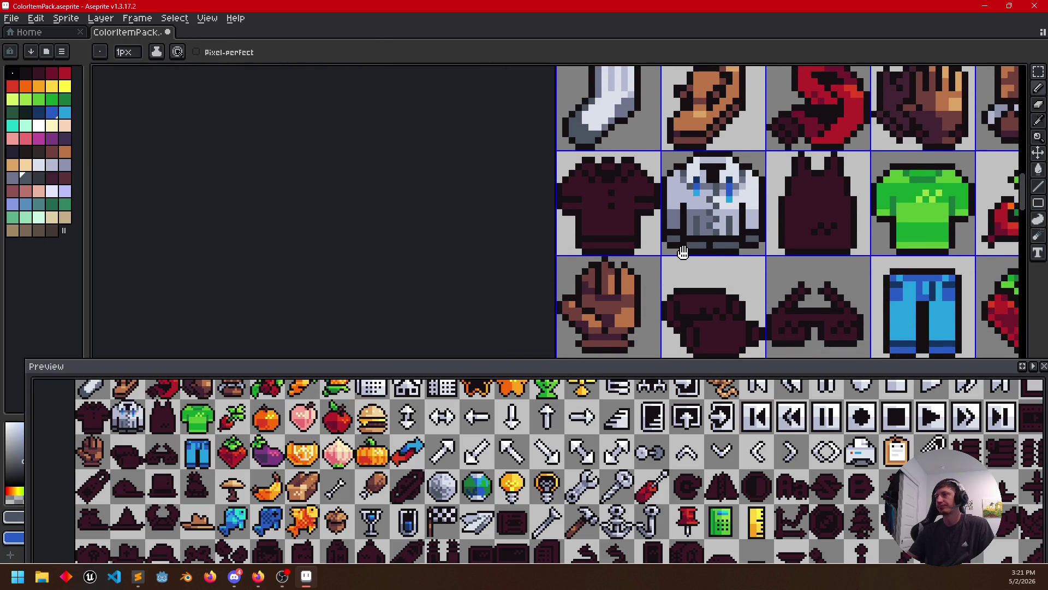
pyautogui.hscroll(1, 683, 253)
pyautogui.hscroll(2, 686, 259)
pyautogui.hscroll(1, 689, 264)
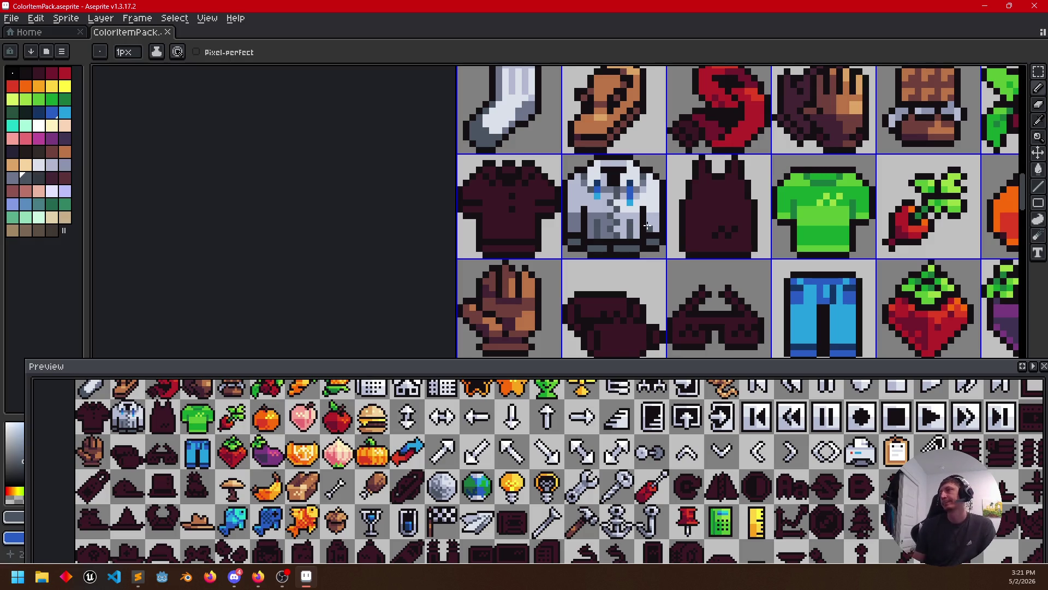
pyautogui.press('i')
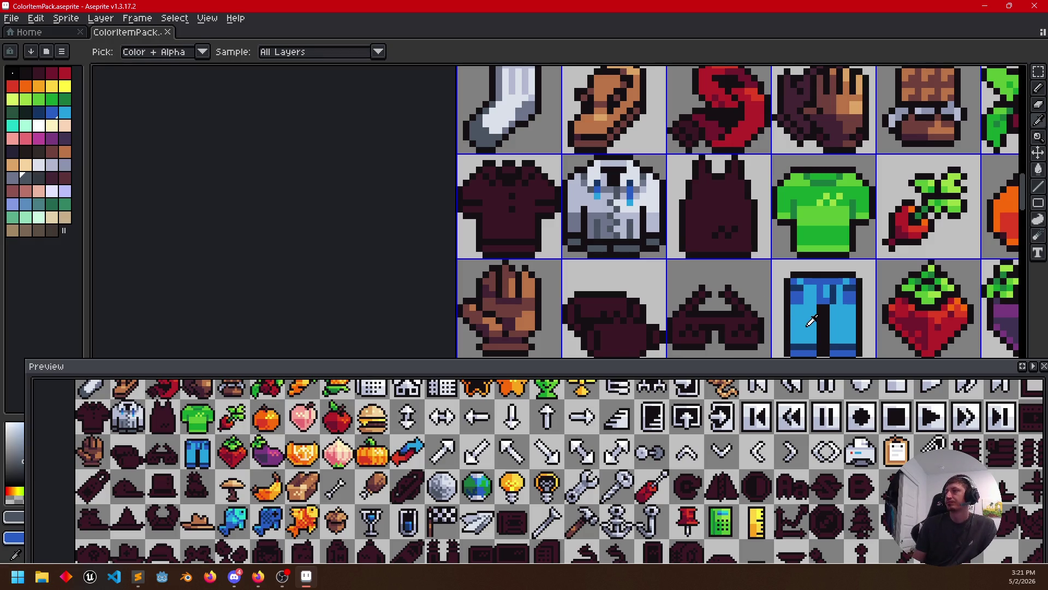
# Fill the dark tank top with the jeans' cyan and paint over its dark marks
pyautogui.click(793, 319)
pyautogui.press('b')
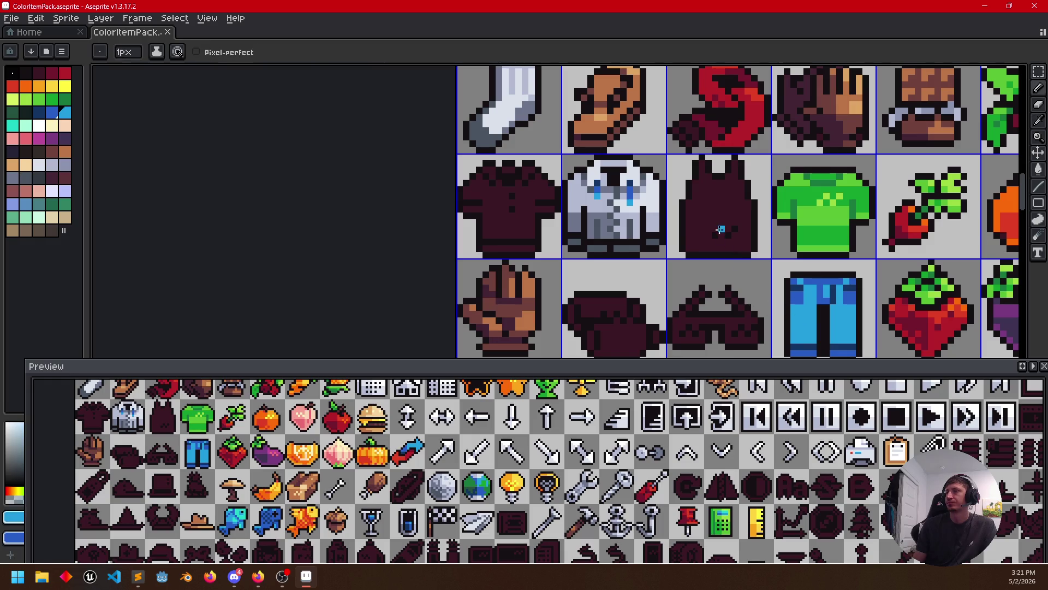
pyautogui.press('g')
pyautogui.click(701, 221)
pyautogui.scroll(1, 700, 222)
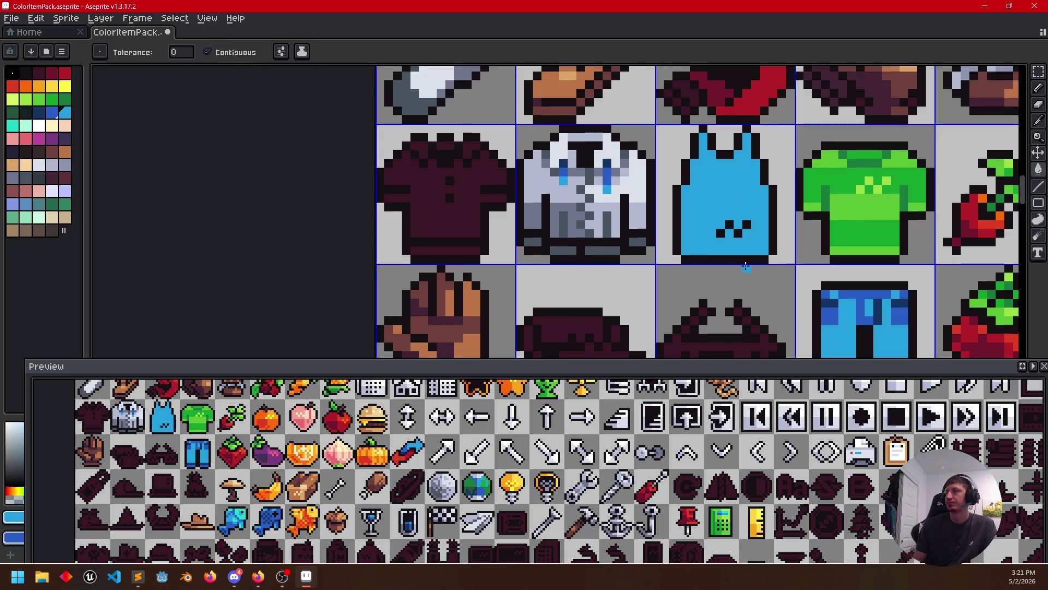
pyautogui.press('b')
pyautogui.moveTo(720, 235); pyautogui.dragTo(750, 226)
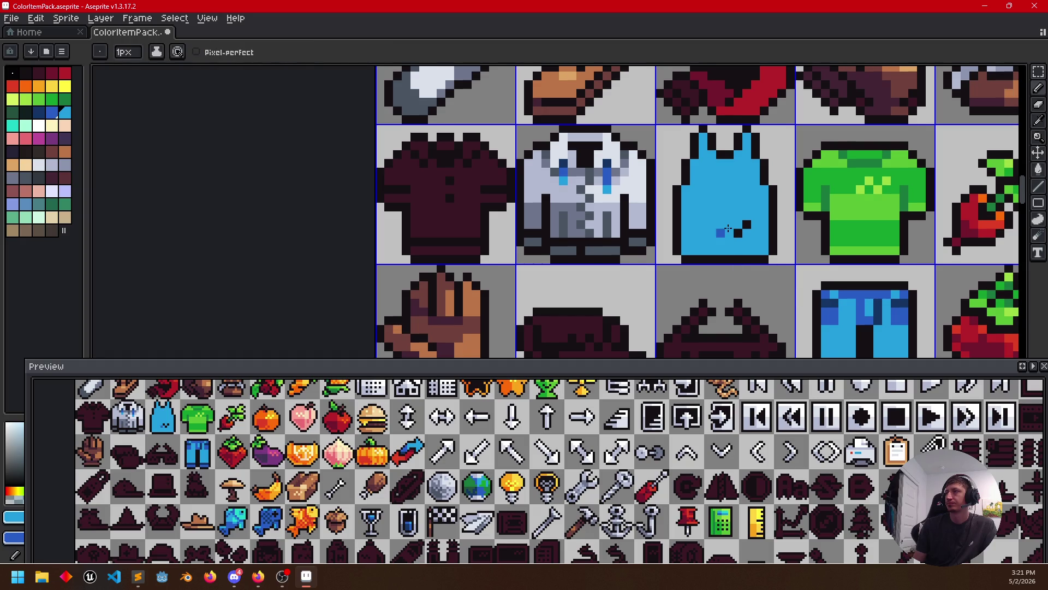
pyautogui.moveTo(866, 275); pyautogui.dragTo(825, 244)
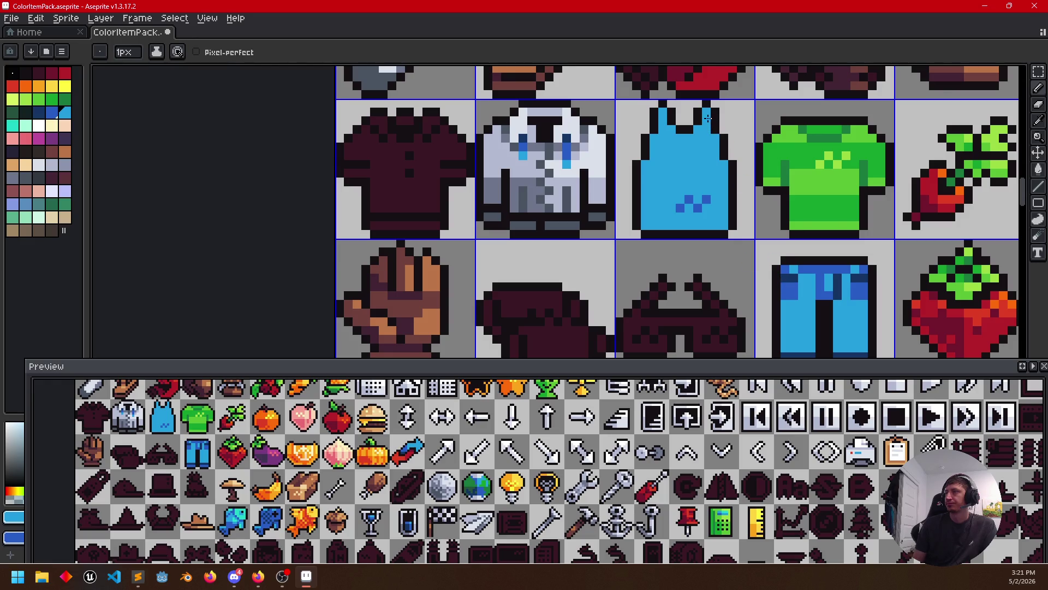
# Draw darker blue straps and pixels on the tank top using the jeans' dark blue
pyautogui.moveTo(706, 114); pyautogui.dragTo(706, 122)
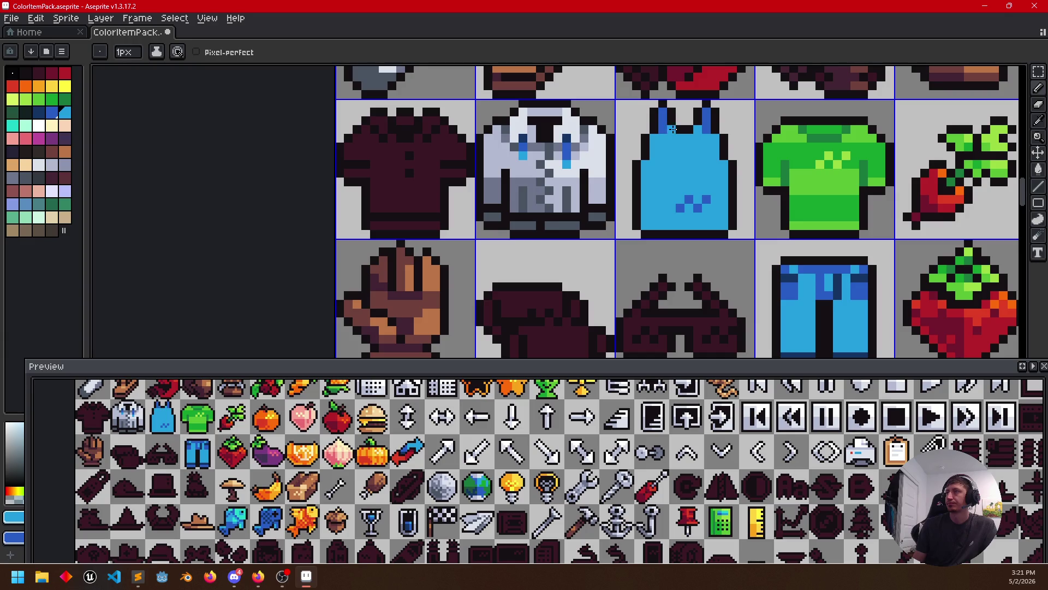
pyautogui.press('i')
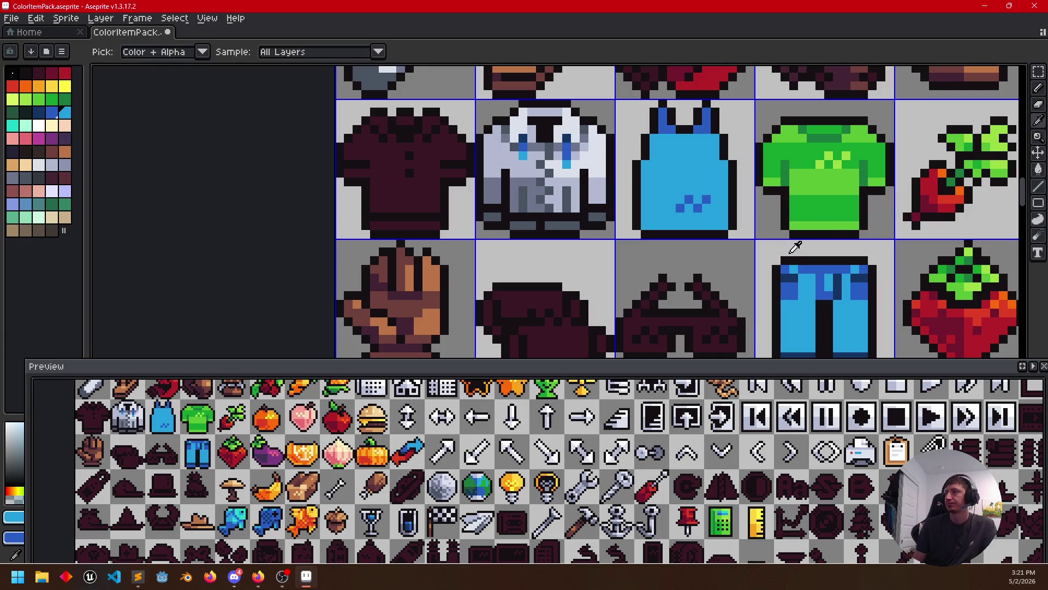
pyautogui.click(799, 279)
pyautogui.scroll(-2, 798, 283)
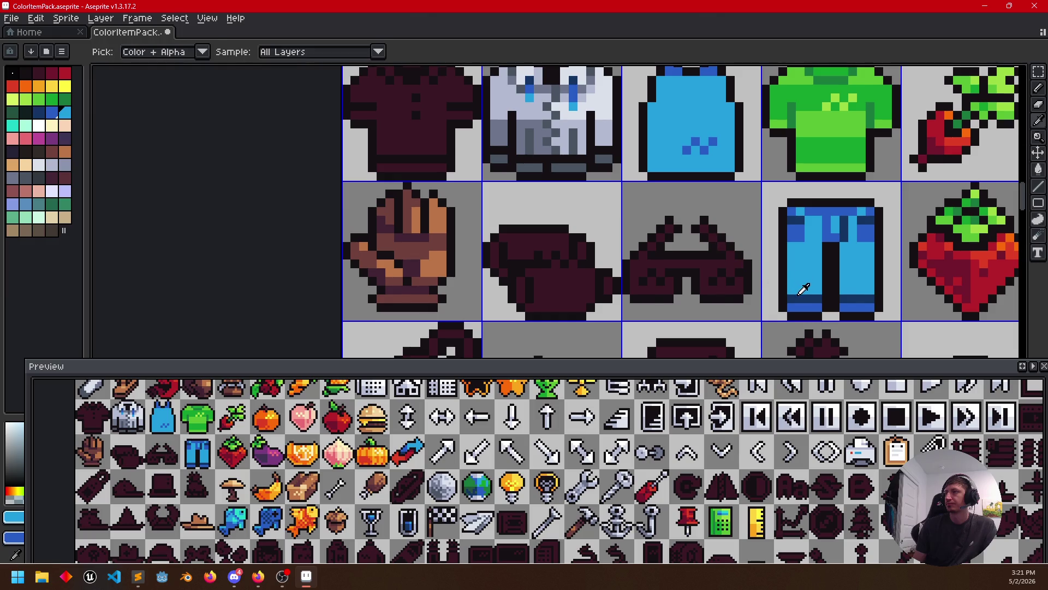
pyautogui.scroll(2, 655, 229)
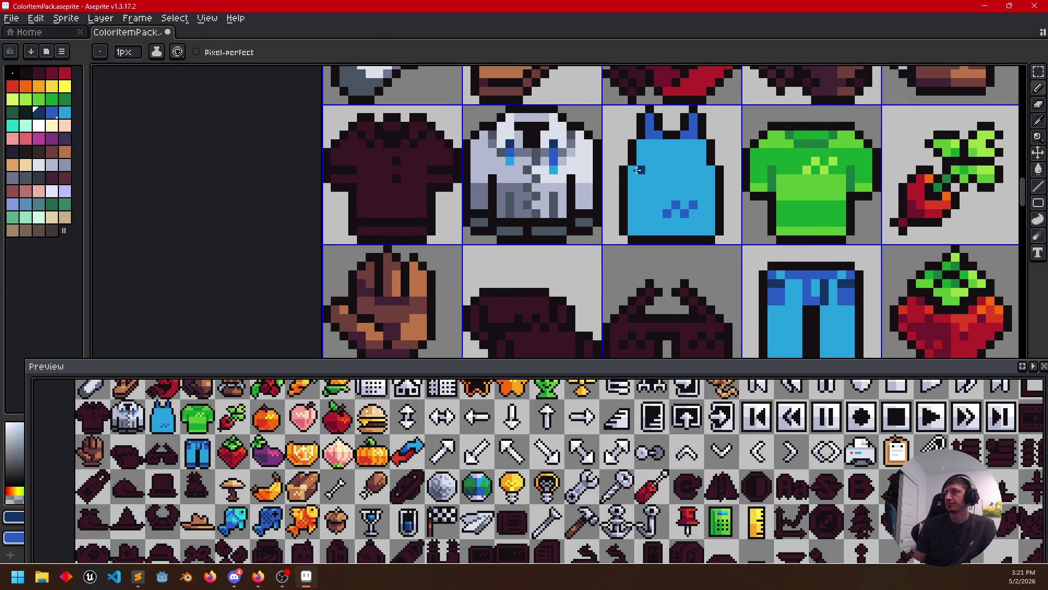
pyautogui.scroll(1, 694, 131)
pyautogui.keyDown('alt'); pyautogui.click(672, 156); pyautogui.keyUp('alt')
pyautogui.click(653, 181)
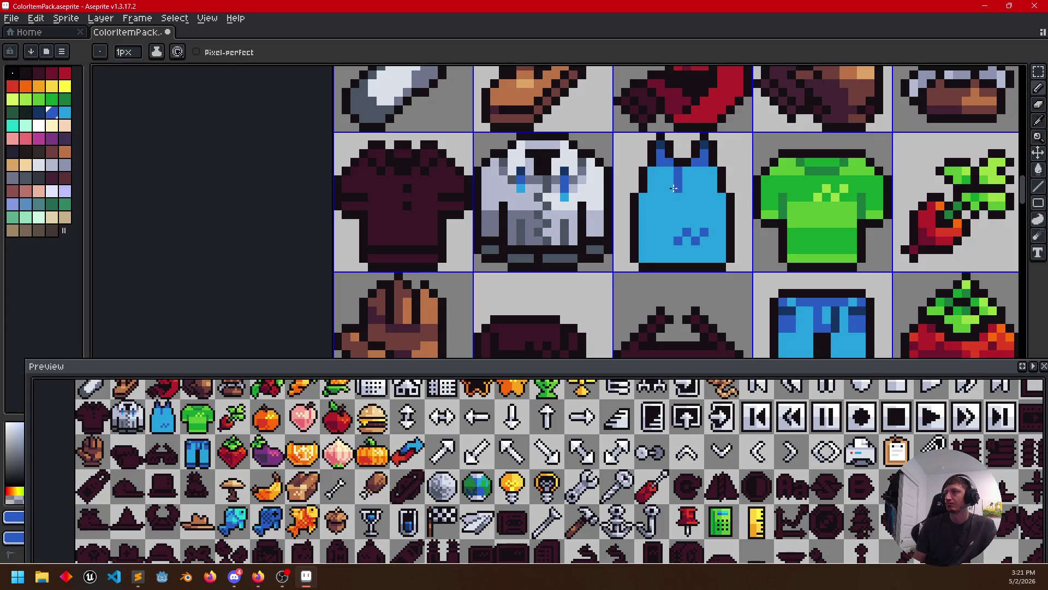
# Fill the tank top's upper-left shading dark blue, undoing an overfill and sampling another blue
pyautogui.press('g')
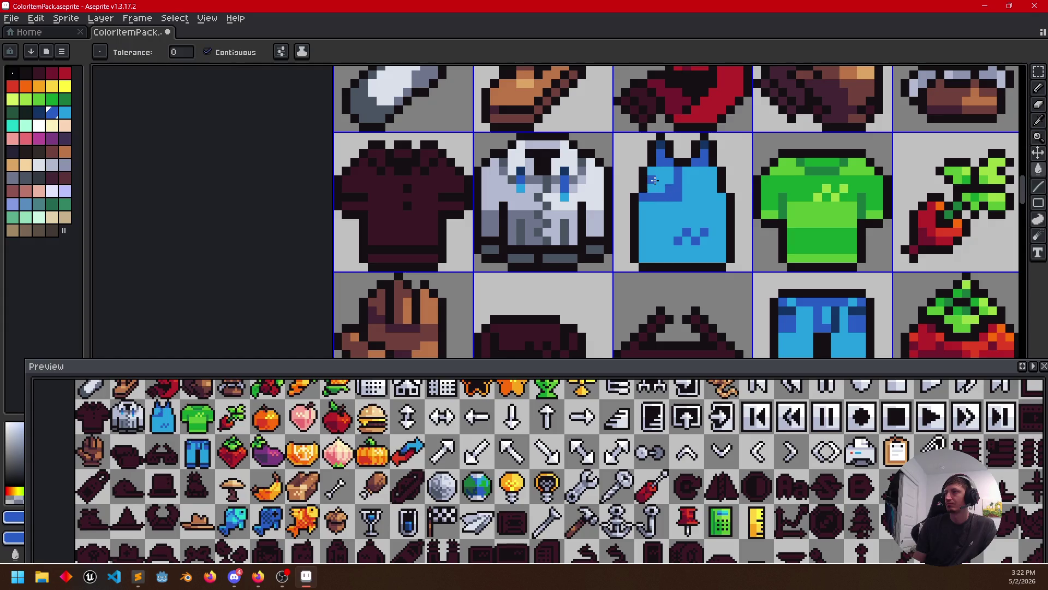
pyautogui.click(672, 190)
pyautogui.click(686, 206)
pyautogui.hotkey('ctrl', 'z')
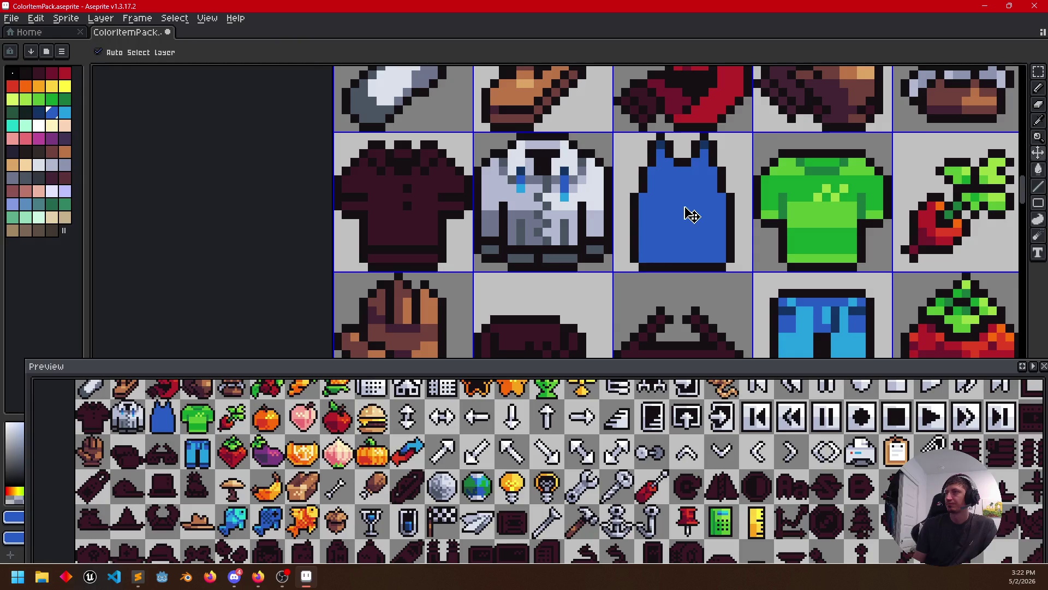
pyautogui.keyDown('alt'); pyautogui.click(786, 309); pyautogui.keyUp('alt')
pyautogui.press('b')
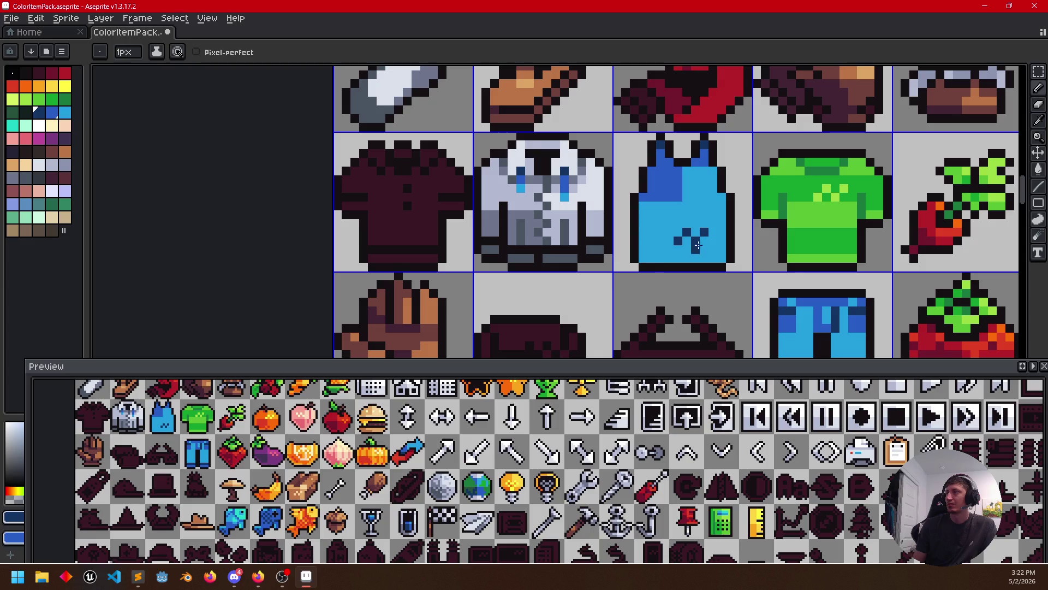
pyautogui.keyDown('alt'); pyautogui.click(677, 178); pyautogui.keyUp('alt')
pyautogui.scroll(-1, 665, 325)
pyautogui.press('b')
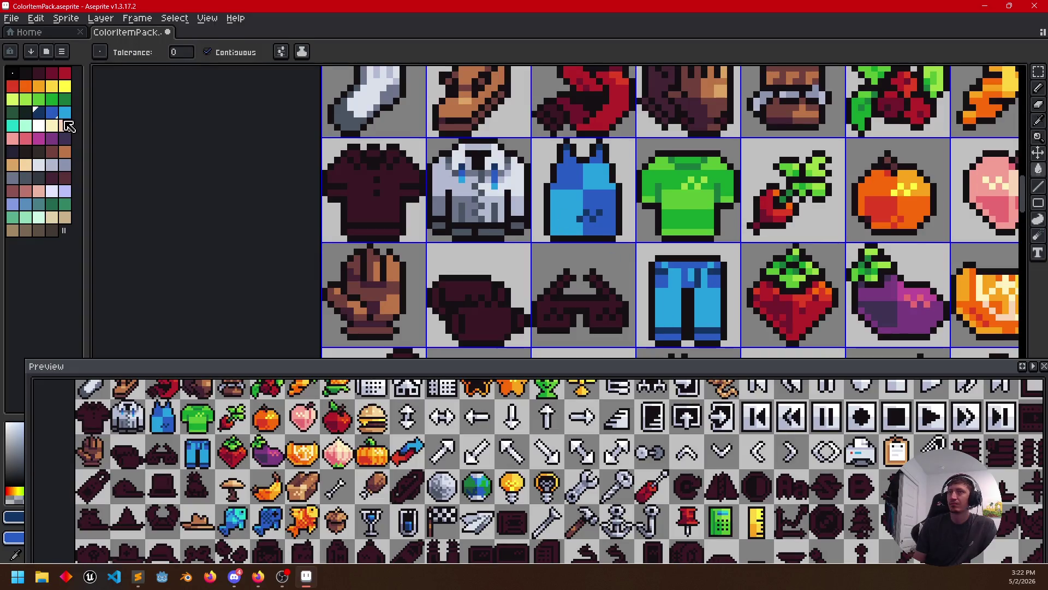
# Fill the tank top's upper-right quarter teal
pyautogui.click(13, 126)
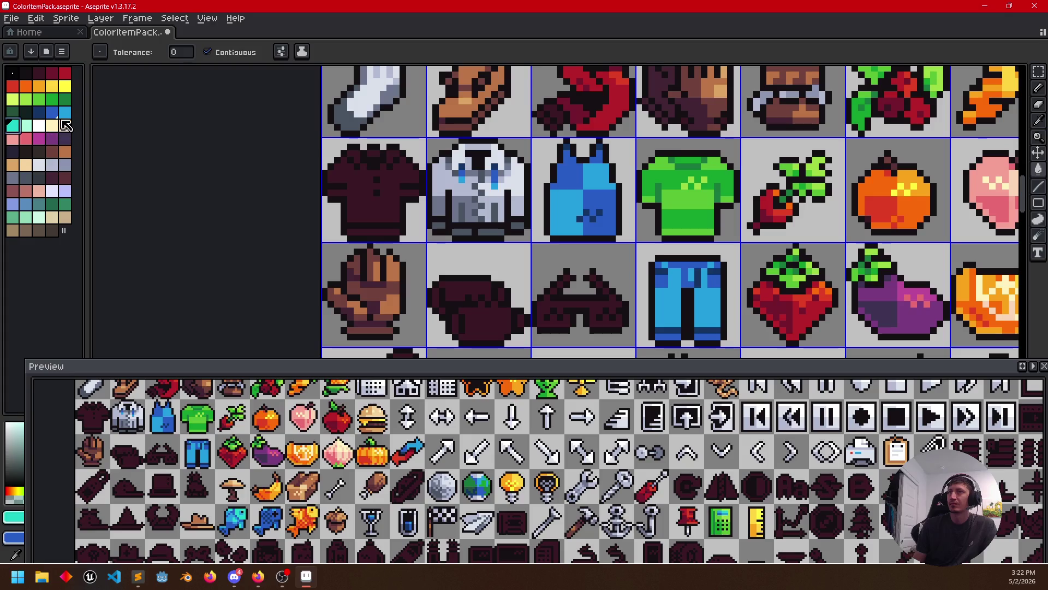
pyautogui.click(572, 148)
pyautogui.scroll(2, 586, 160)
pyautogui.click(623, 195)
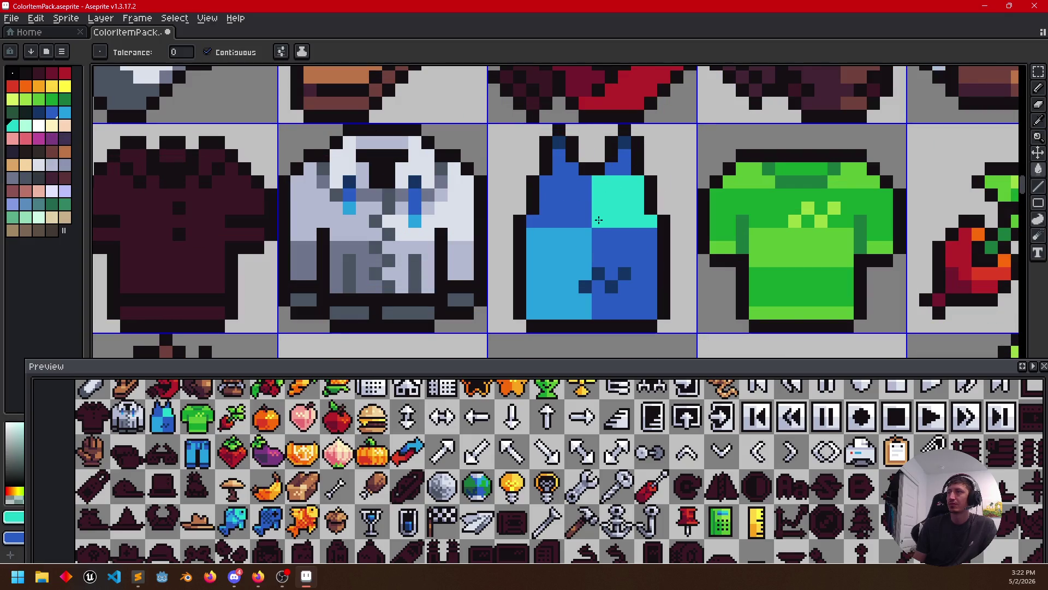
pyautogui.moveTo(549, 236); pyautogui.dragTo(570, 201)
# Fill the tank top's lower-left quarter dark navy and sample its cyan
pyautogui.press('i')
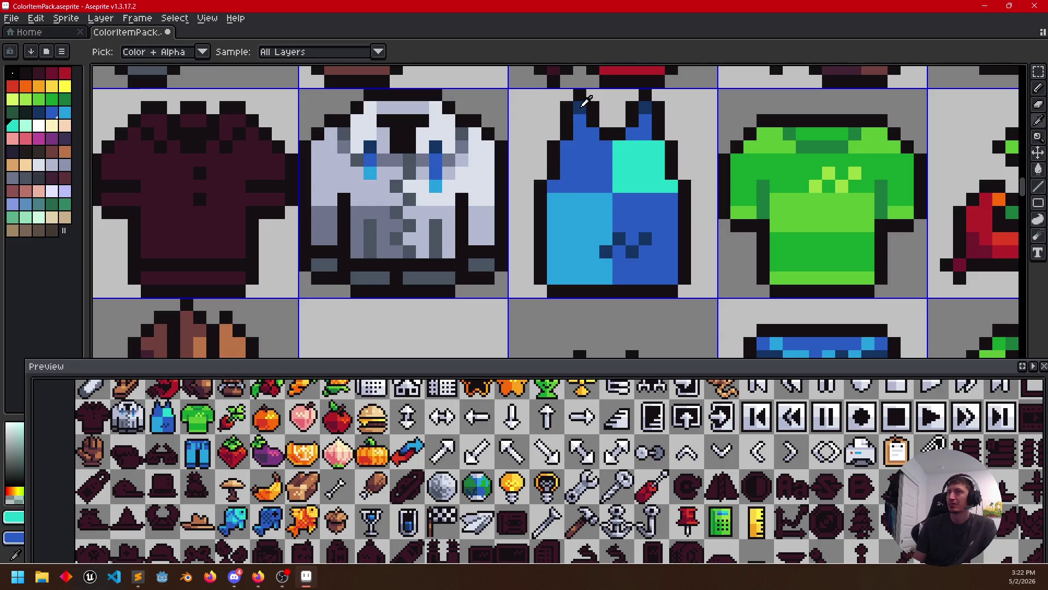
pyautogui.press('alt')
pyautogui.keyDown('alt'); pyautogui.click(583, 101); pyautogui.keyUp('alt')
pyautogui.click(559, 266)
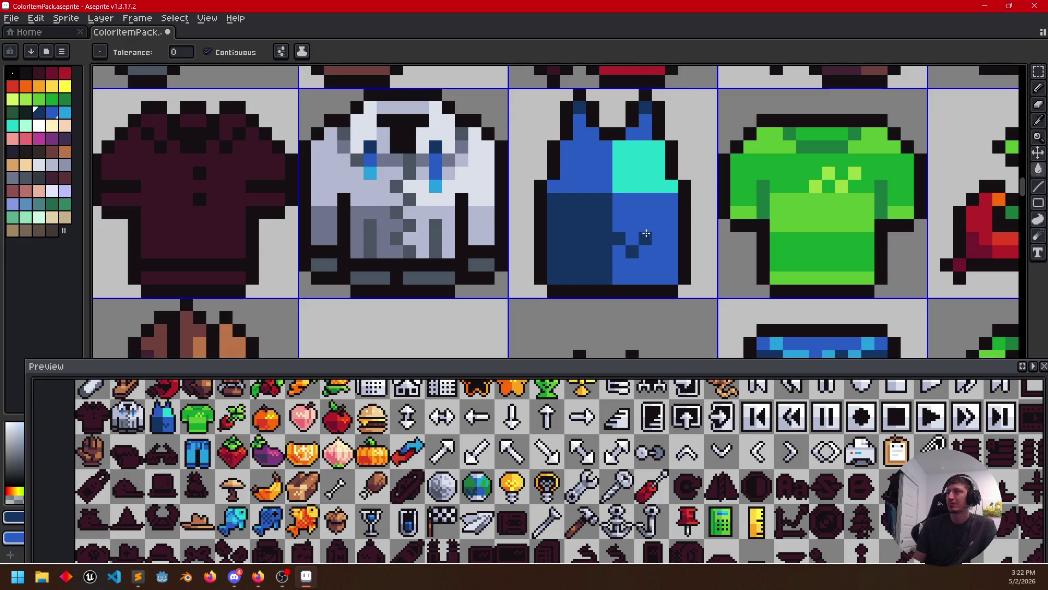
pyautogui.press('alt')
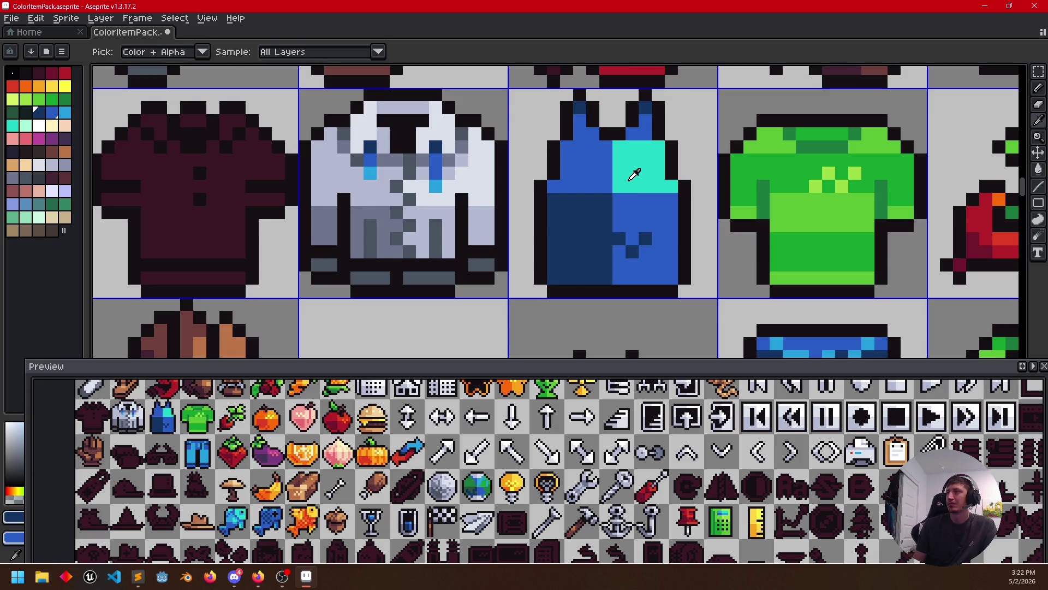
pyautogui.keyDown('alt'); pyautogui.click(634, 175); pyautogui.keyUp('alt')
pyautogui.scroll(-2, 633, 174)
pyautogui.scroll(2, 668, 217)
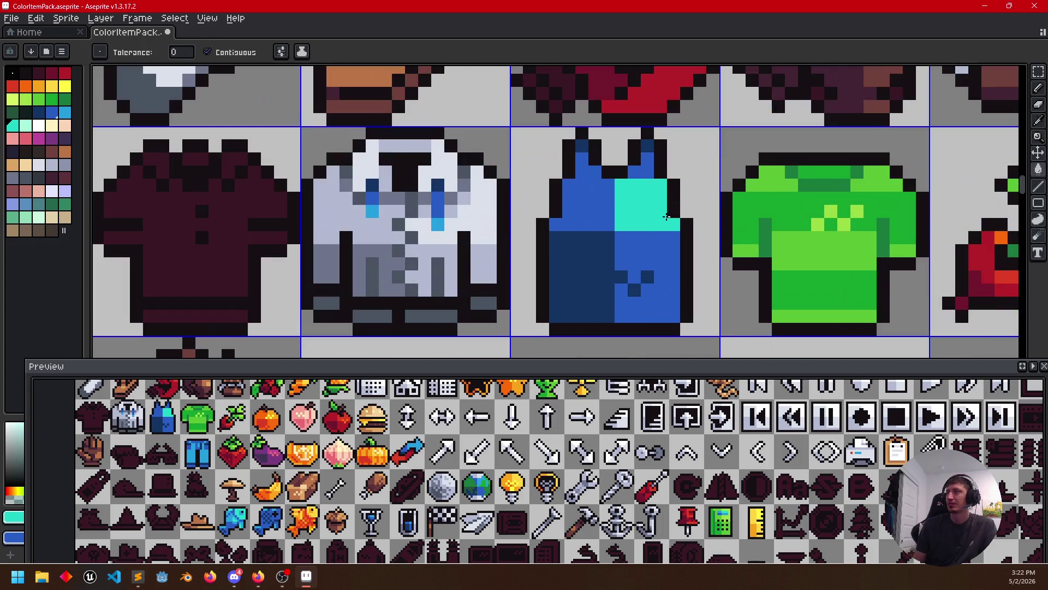
pyautogui.scroll(-1, 688, 213)
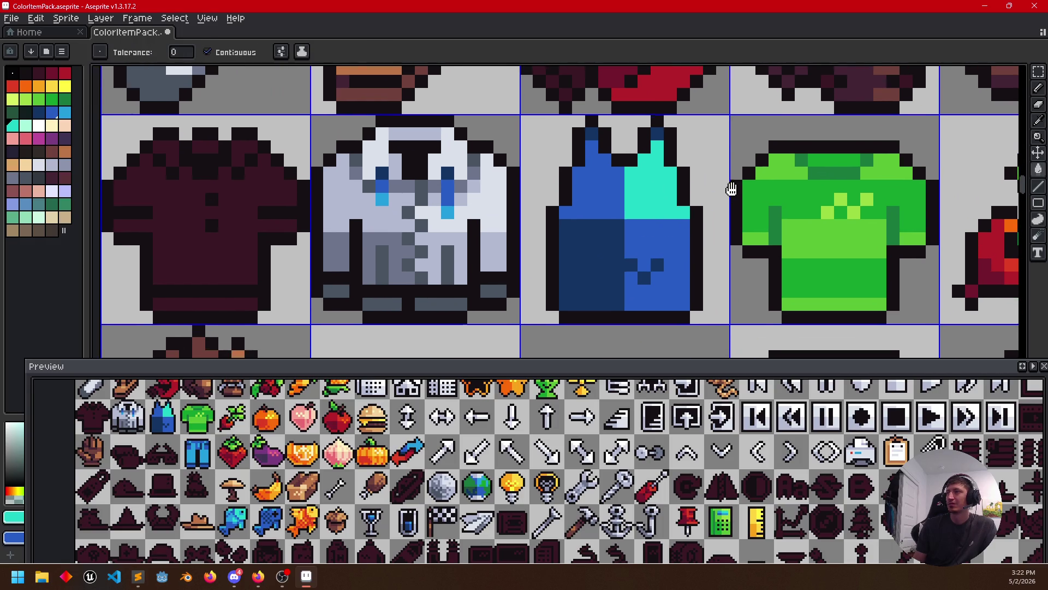
pyautogui.scroll(-2, 795, 238)
pyautogui.scroll(-2, 794, 239)
pyautogui.scroll(-1, 794, 239)
pyautogui.scroll(3, 646, 281)
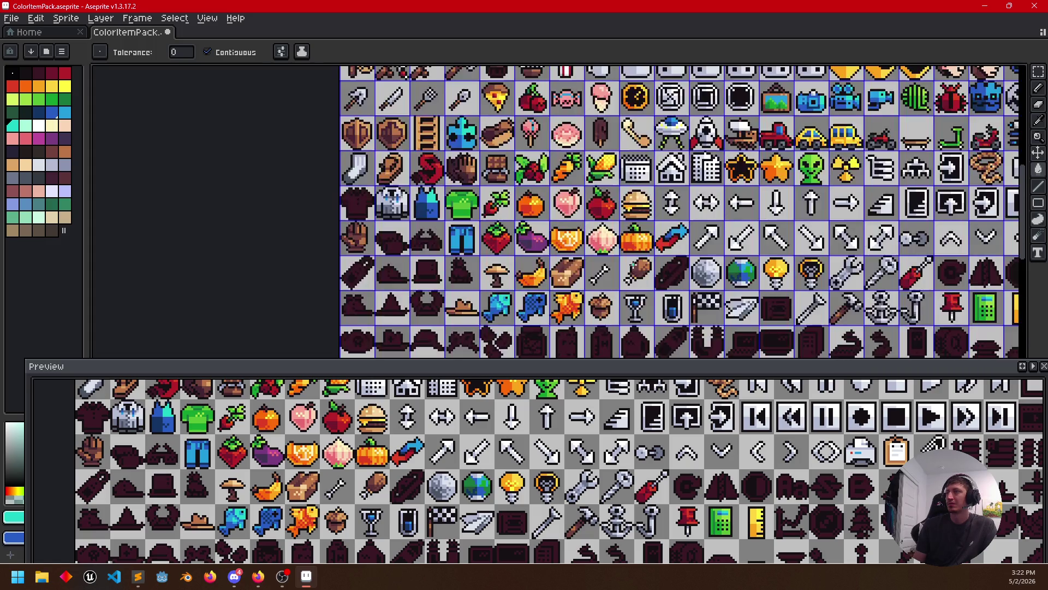
# Refill the tank top's quarters with lighter blues, removing the dark navy
pyautogui.moveTo(646, 281); pyautogui.dragTo(684, 281)
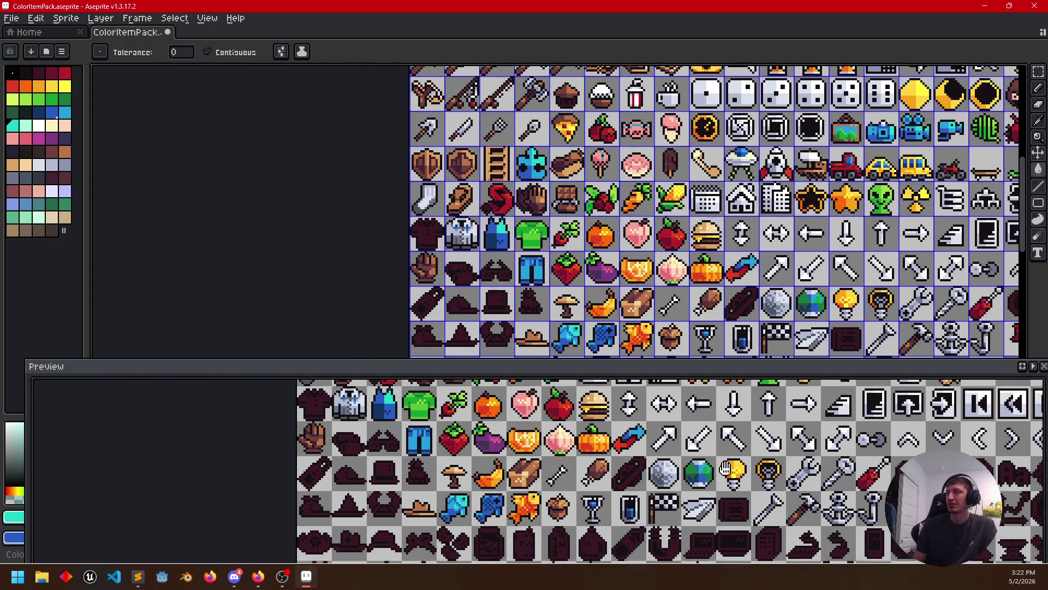
pyautogui.scroll(1, 566, 471)
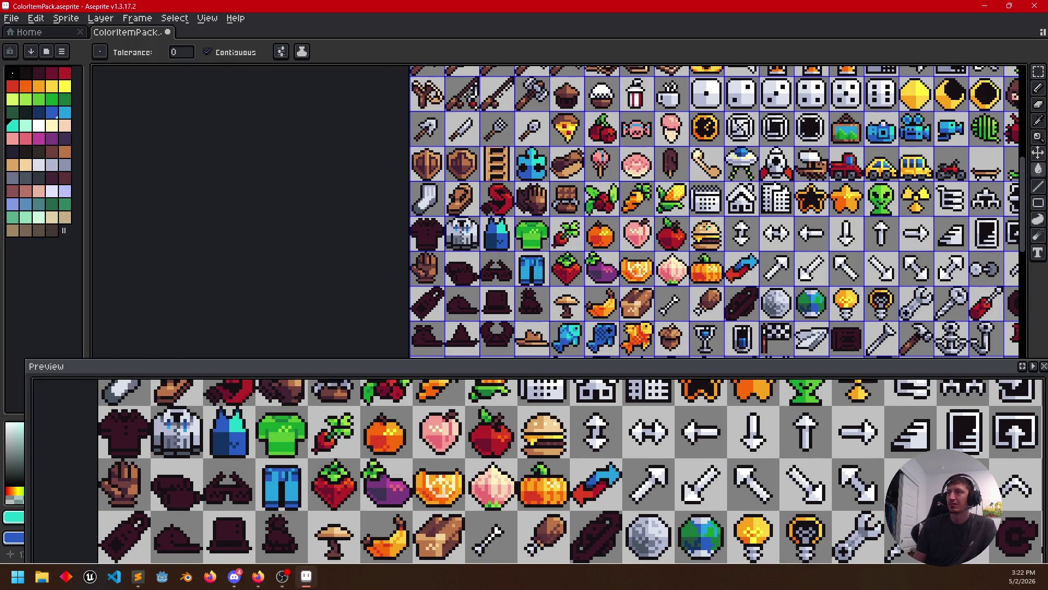
pyautogui.scroll(1, 532, 168)
pyautogui.scroll(1, 589, 153)
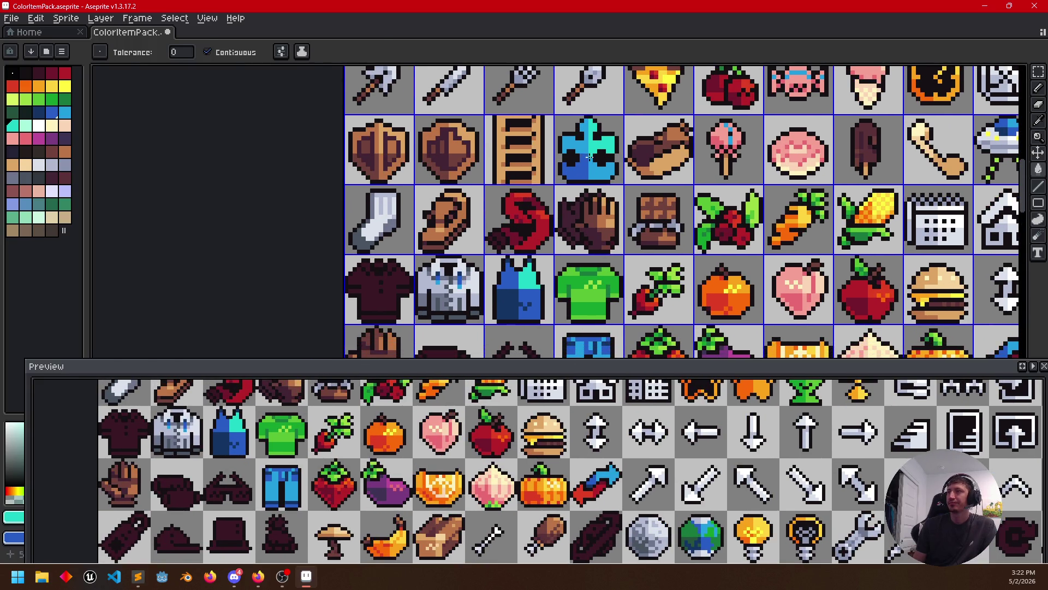
pyautogui.scroll(-1, 565, 196)
pyautogui.click(527, 215)
pyautogui.keyDown('alt'); pyautogui.click(607, 108); pyautogui.keyUp('alt')
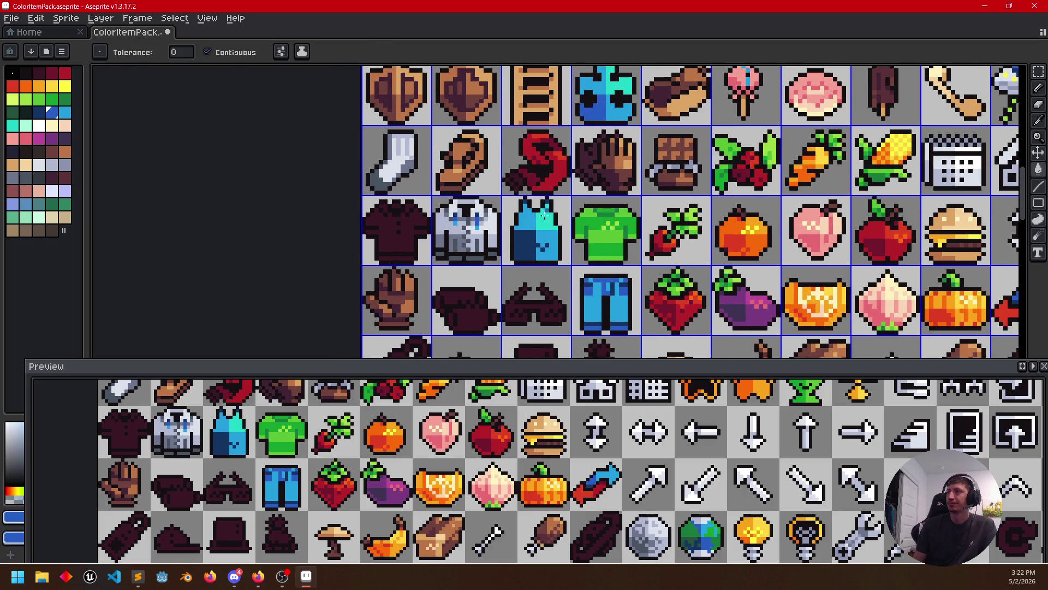
pyautogui.click(528, 242)
pyautogui.scroll(1, 567, 250)
pyautogui.scroll(1, 569, 249)
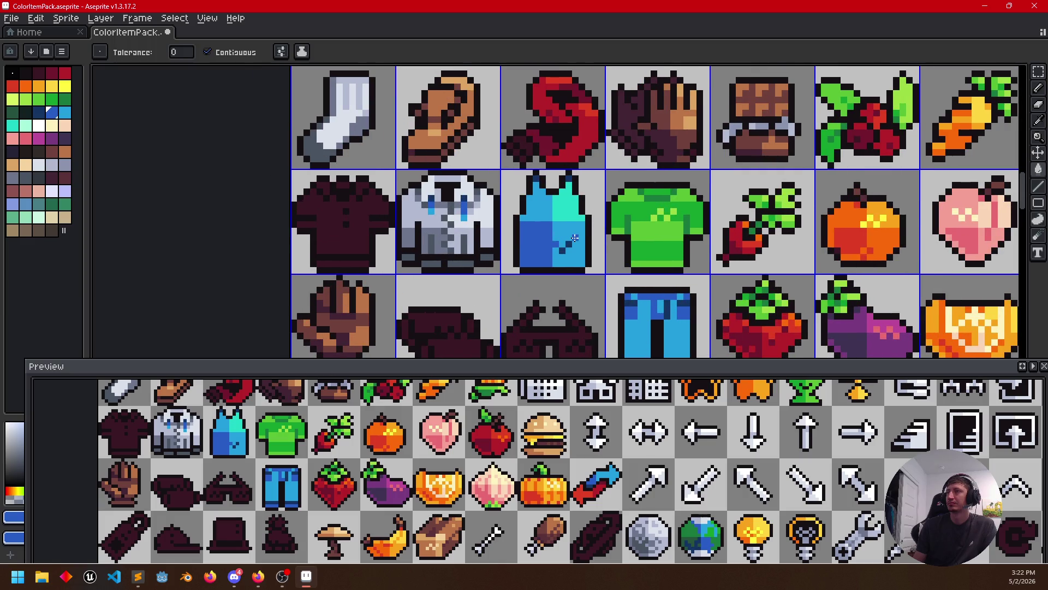
pyautogui.keyDown('alt'); pyautogui.click(562, 249); pyautogui.keyUp('alt')
pyautogui.click(565, 249)
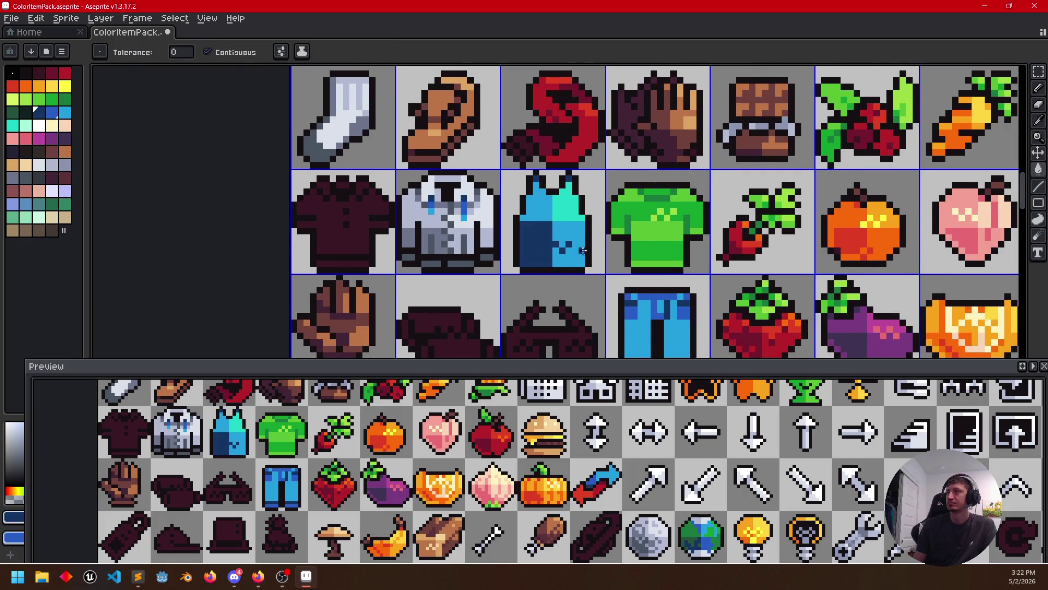
pyautogui.keyDown('alt'); pyautogui.click(573, 250); pyautogui.keyUp('alt')
pyautogui.click(573, 250)
# Pick up the tank top's lighter blue with the Pencil ready
pyautogui.press('b')
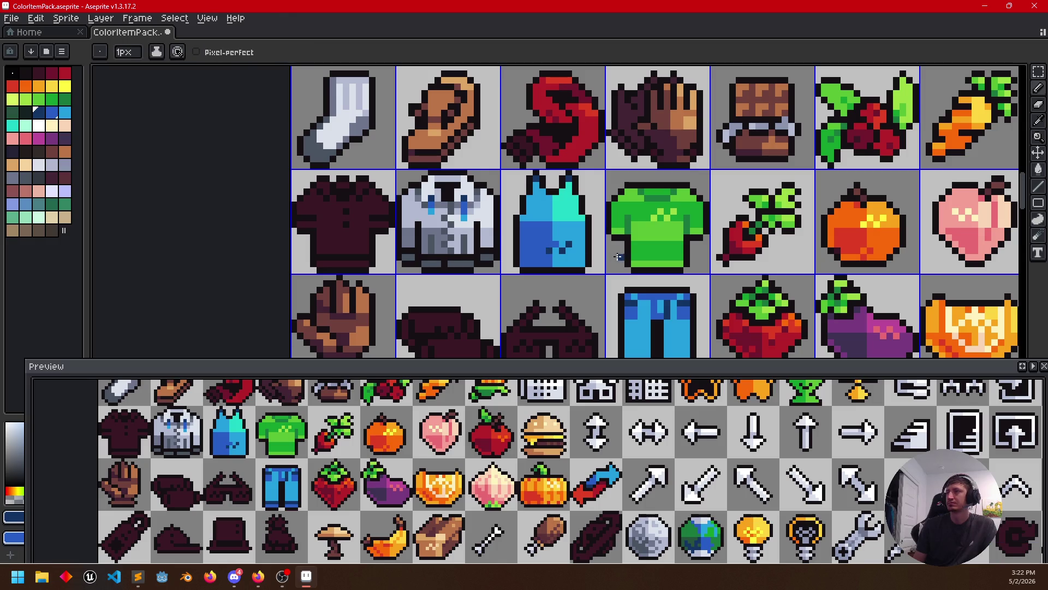
pyautogui.press('alt')
pyautogui.keyDown('alt'); pyautogui.click(560, 241); pyautogui.keyUp('alt')
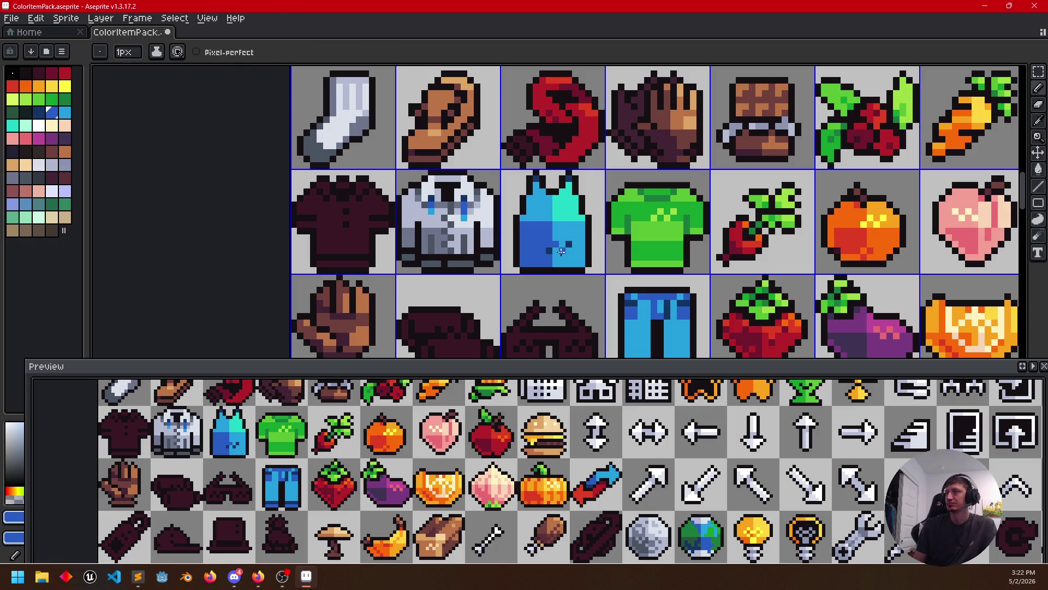
pyautogui.scroll(-1, 566, 246)
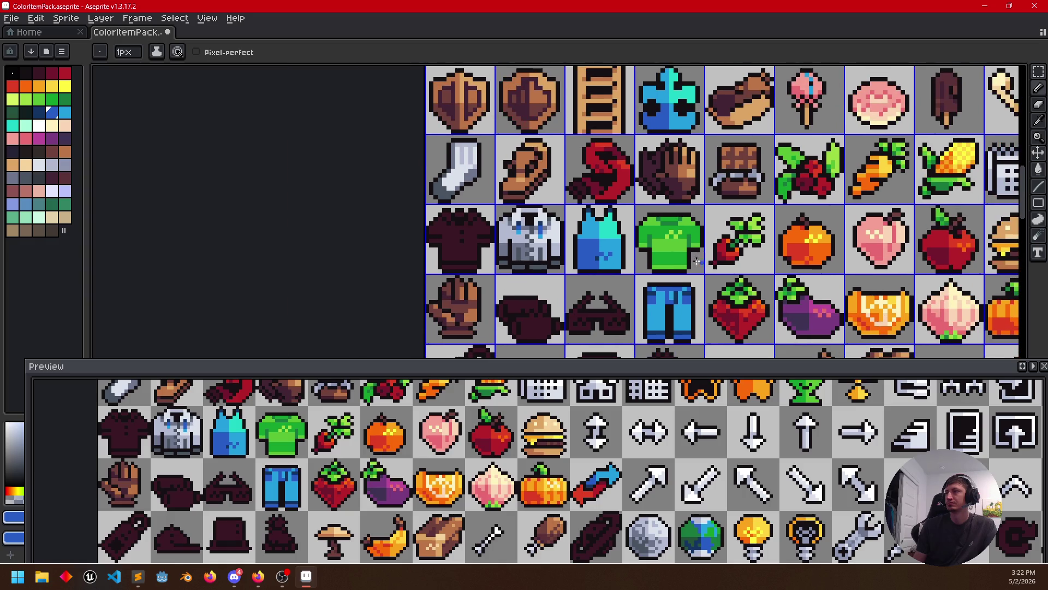
pyautogui.moveTo(524, 261); pyautogui.dragTo(540, 257)
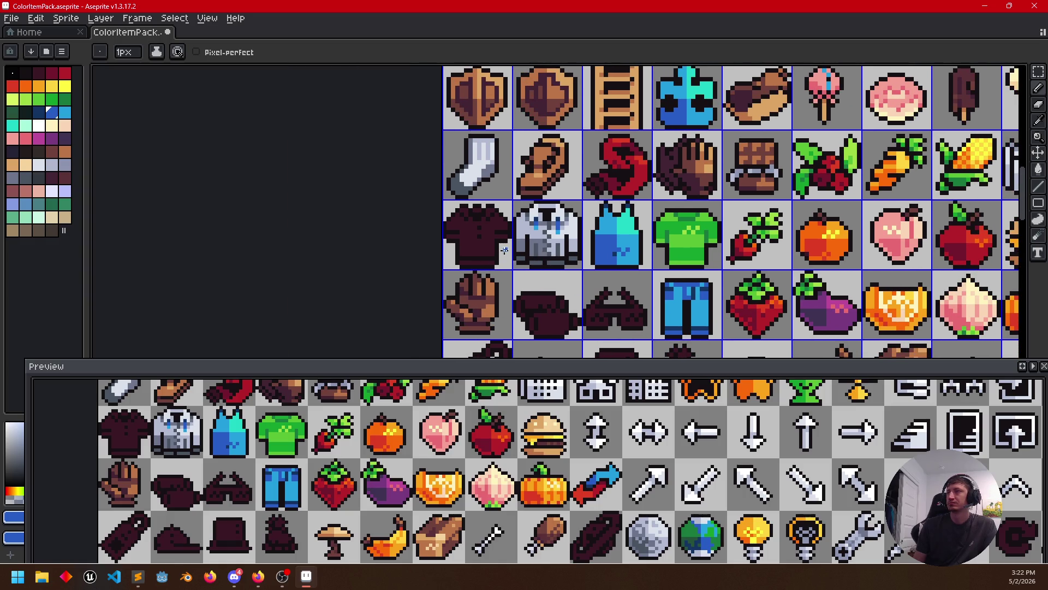
pyautogui.scroll(1, 484, 247)
pyautogui.scroll(1, 456, 205)
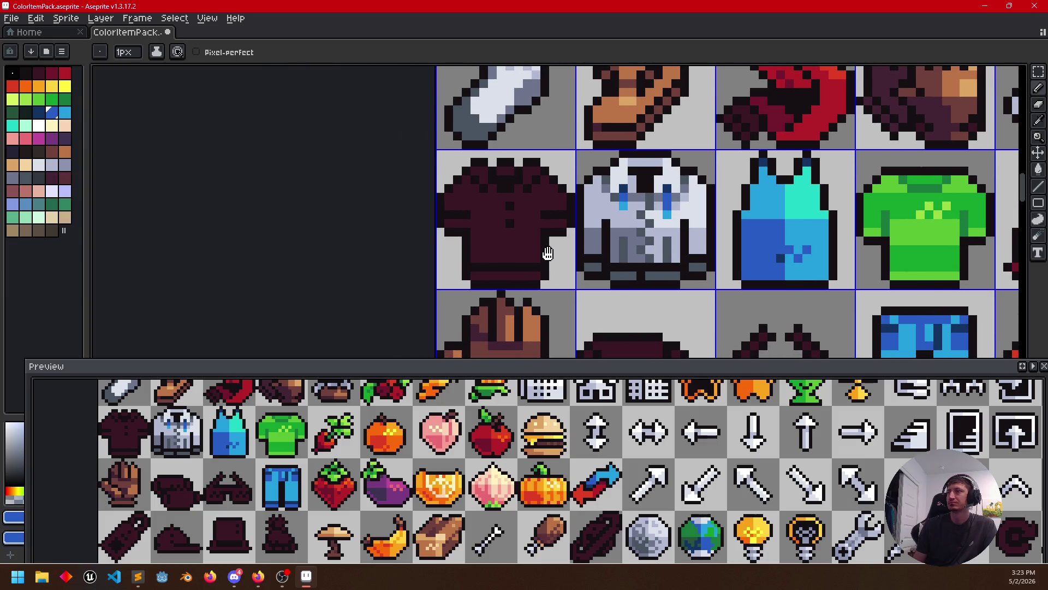
pyautogui.scroll(-1, 547, 229)
# Choose red as the paint colour with the Paint Bucket for the hat row
pyautogui.keyDown('alt'); pyautogui.click(796, 199); pyautogui.keyUp('alt')
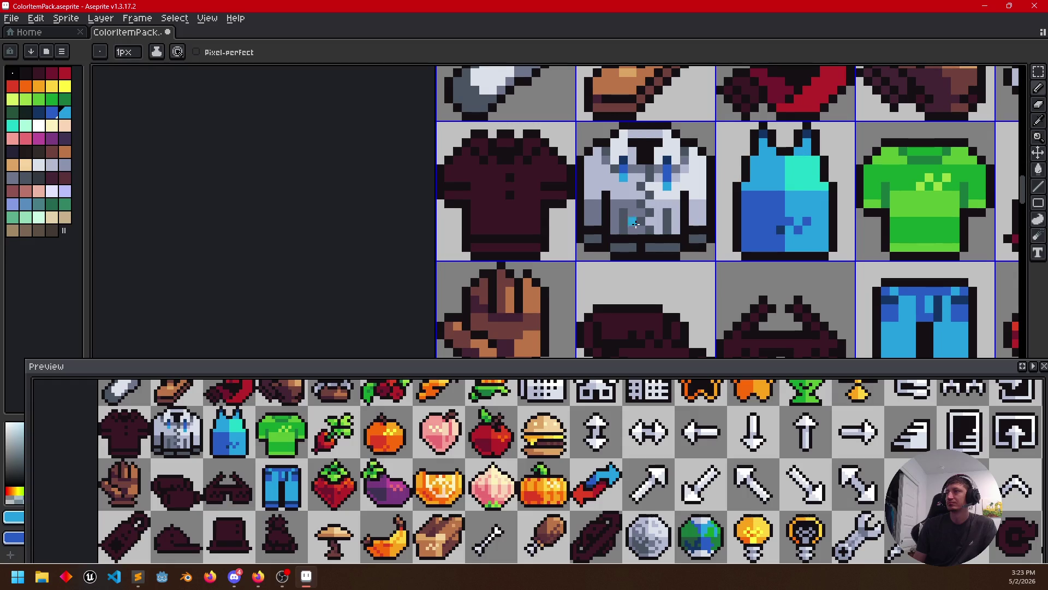
pyautogui.scroll(-1, 732, 243)
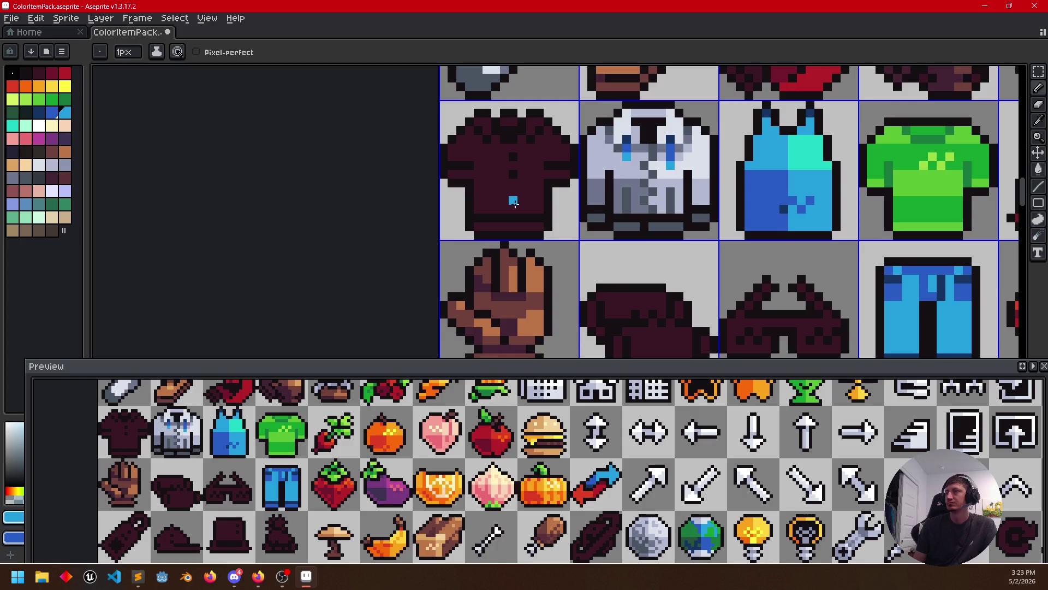
pyautogui.scroll(-2, 513, 201)
pyautogui.keyDown('ctrl'); pyautogui.scroll(-2, 540, 200); pyautogui.keyUp('ctrl')
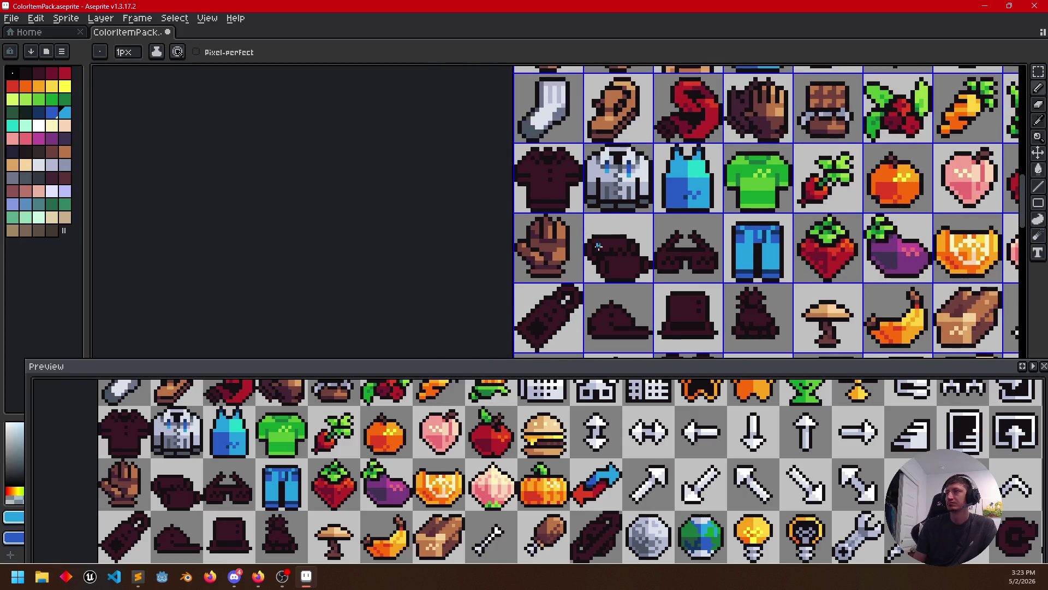
pyautogui.scroll(-1, 569, 206)
pyautogui.scroll(-1, 598, 222)
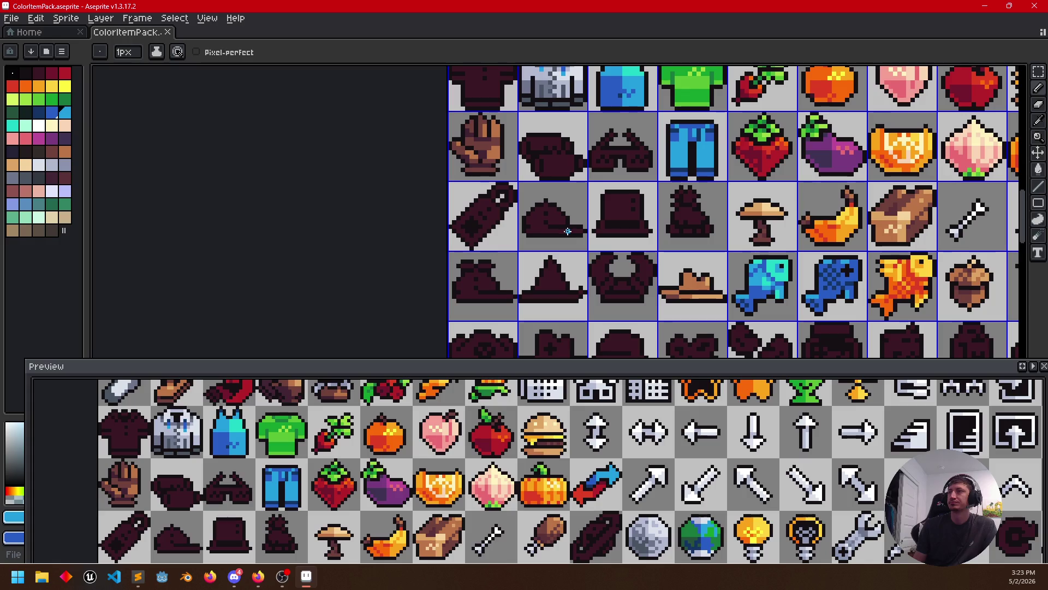
pyautogui.scroll(1, 667, 229)
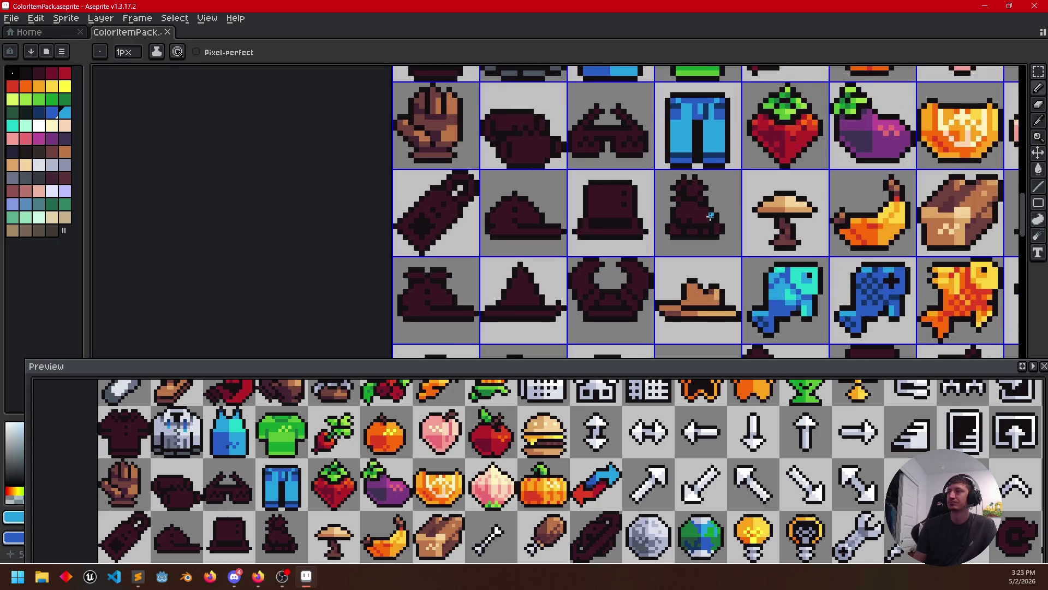
pyautogui.scroll(1, 647, 238)
pyautogui.keyDown('alt'); pyautogui.click(728, 184); pyautogui.keyUp('alt')
pyautogui.press('g')
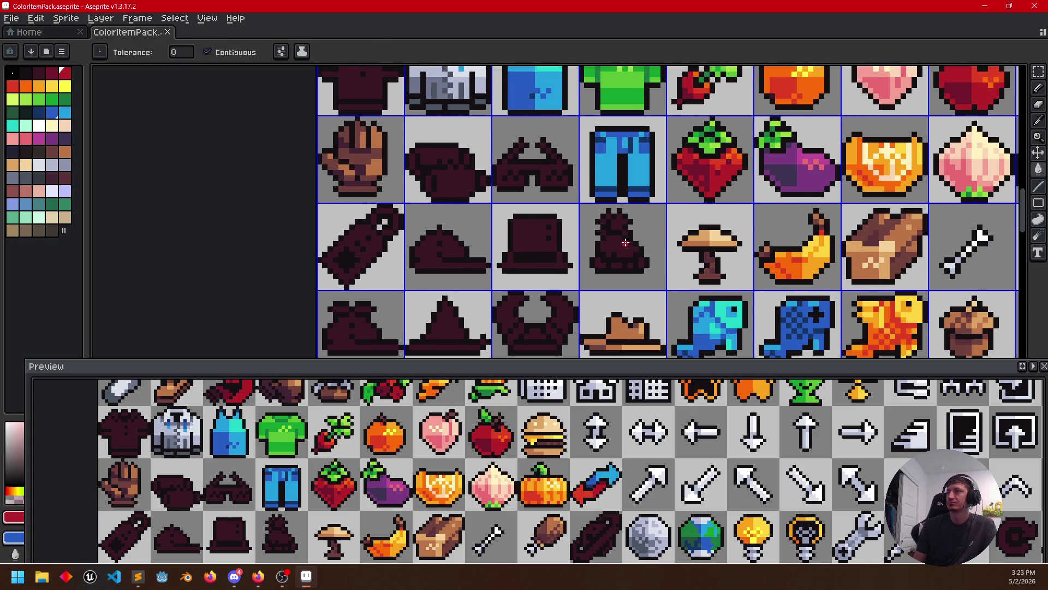
# Fill the dark icon's lower part red and set light grey as the secondary colour
pyautogui.click(623, 250)
pyautogui.scroll(1, 648, 262)
pyautogui.scroll(1, 659, 288)
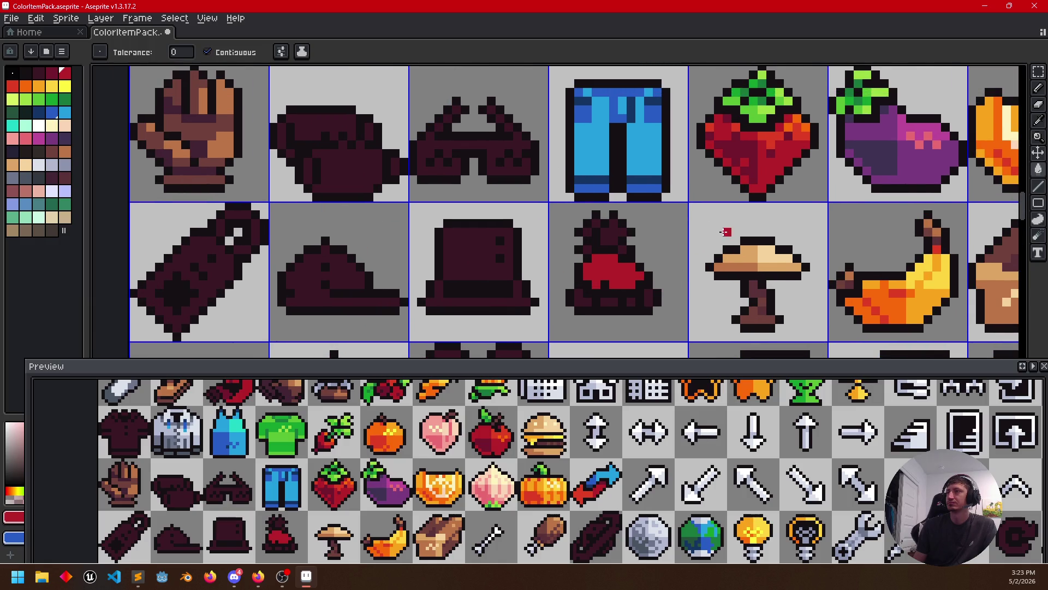
pyautogui.scroll(-3, 690, 234)
pyautogui.moveTo(784, 241)
pyautogui.mouseDown()
pyautogui.moveTo(641, 262)
pyautogui.moveTo(646, 190)
pyautogui.mouseUp()
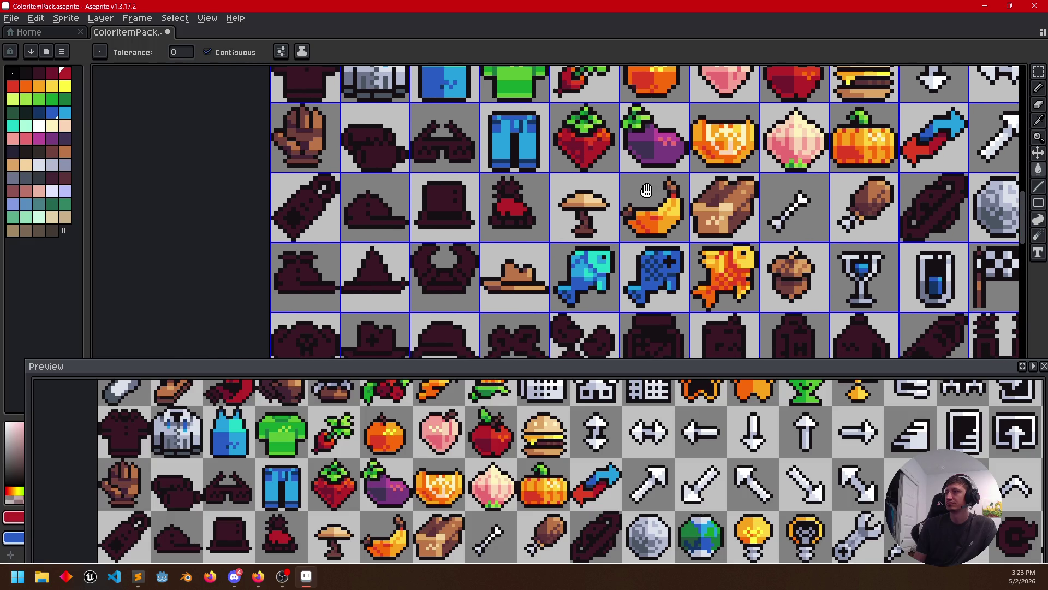
pyautogui.press('i')
pyautogui.click(859, 251)
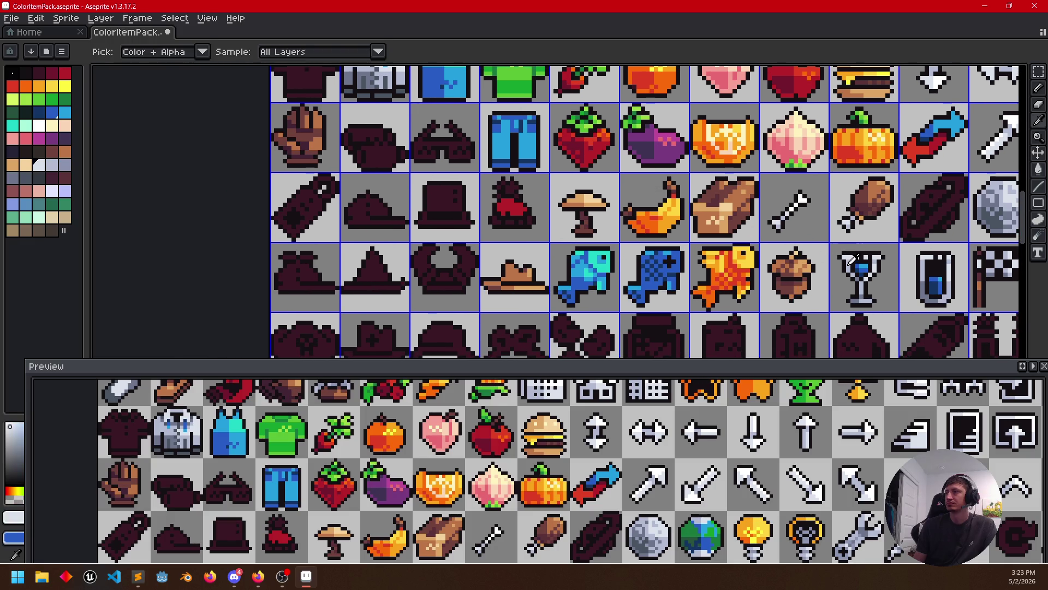
pyautogui.rightClick(852, 264)
pyautogui.press('g')
pyautogui.scroll(3, 523, 215)
# Fill the icon's top light grey and lighten pixels along its base
pyautogui.click(578, 136)
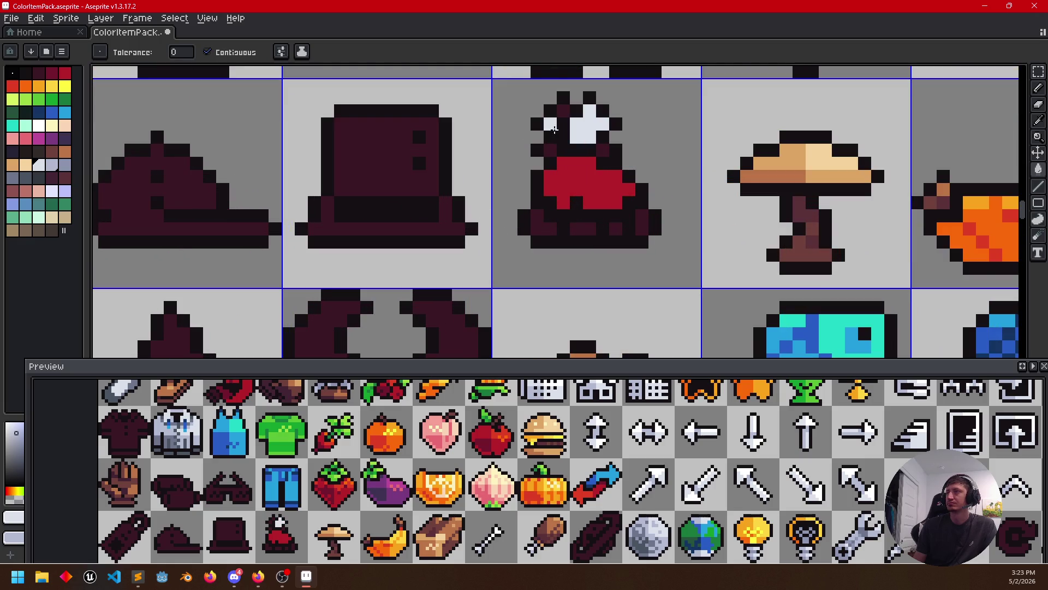
pyautogui.click(550, 125)
pyautogui.click(564, 111)
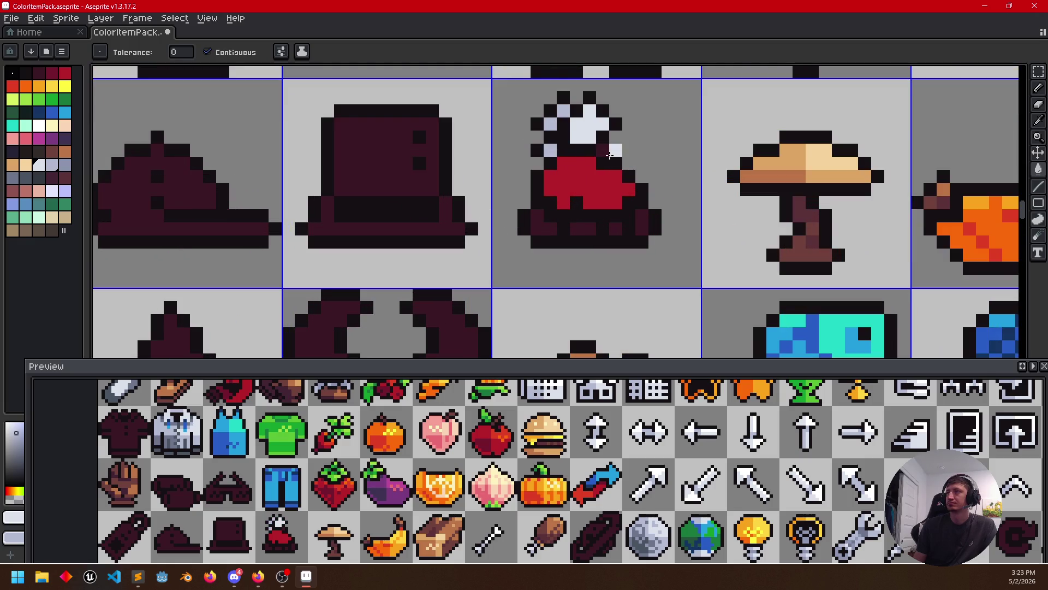
pyautogui.click(605, 151)
pyautogui.click(599, 232)
pyautogui.hotkey('ctrl', 'z')
pyautogui.click(641, 228)
pyautogui.click(589, 229)
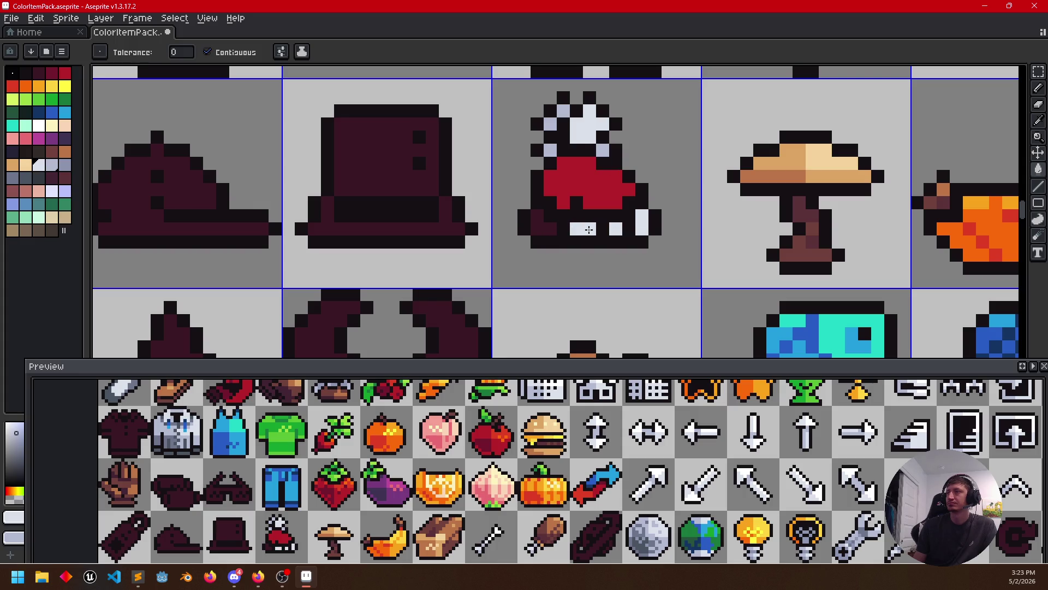
# Pencil light pixels along the base and restore the dark lower-left outline
pyautogui.press('b')
pyautogui.click(564, 229)
pyautogui.click(537, 228)
pyautogui.click(524, 216)
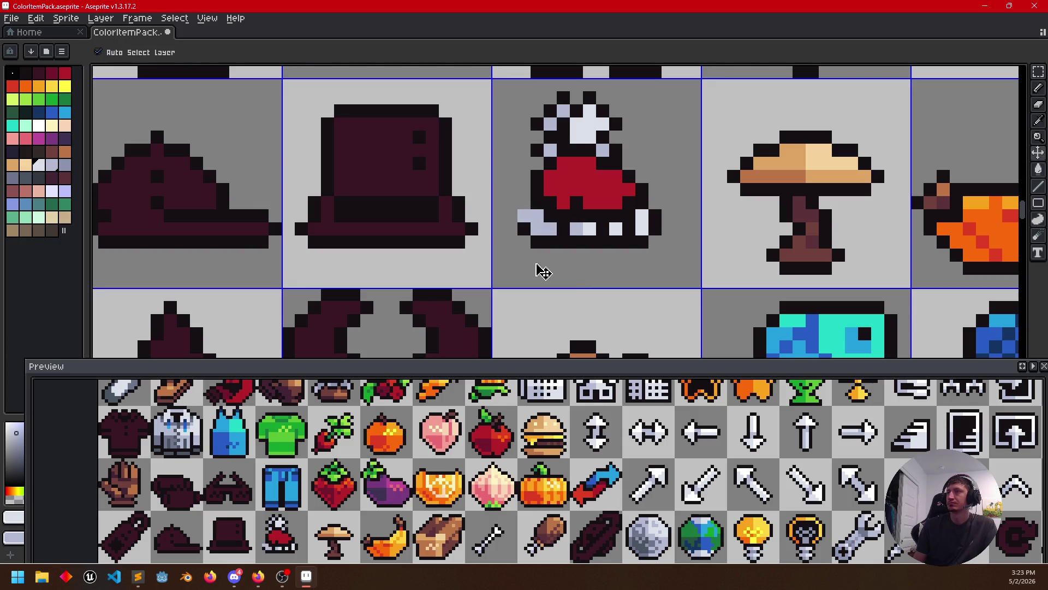
pyautogui.rightClick(538, 242)
pyautogui.click(537, 215)
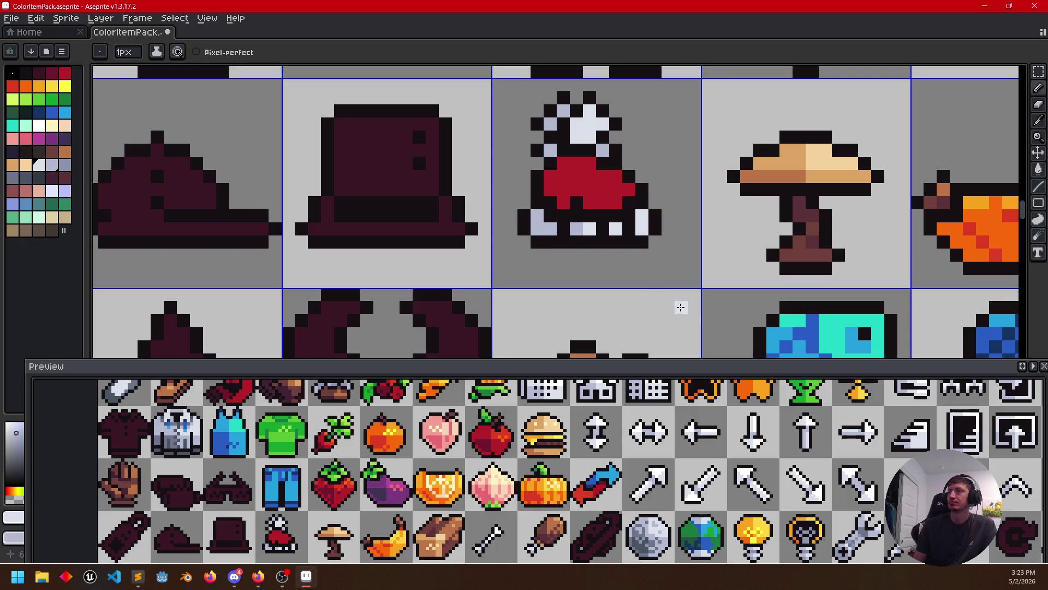
pyautogui.scroll(-1, 647, 262)
pyautogui.scroll(-1, 738, 246)
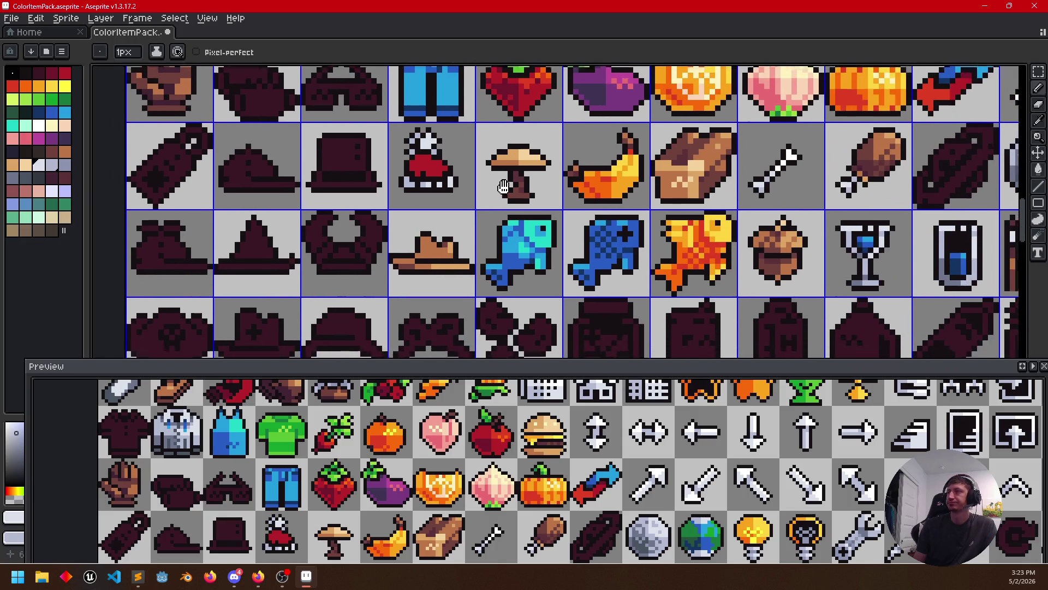
# Add light blue-grey and grey shading pixels to the sprite's white top using goblet greys
pyautogui.keyDown('alt'); pyautogui.click(852, 260); pyautogui.keyUp('alt')
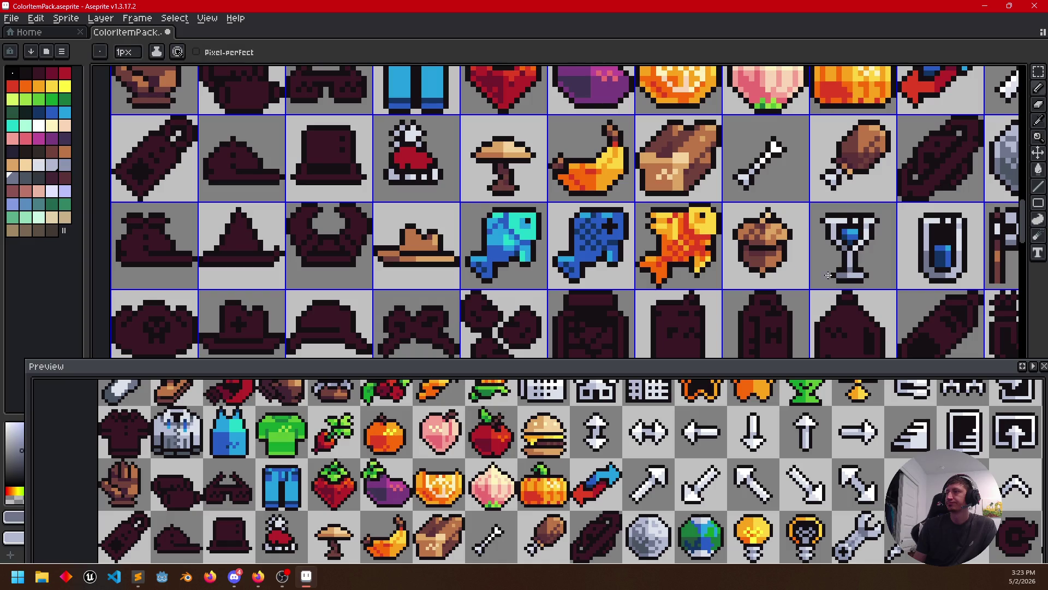
pyautogui.keyDown('alt'); pyautogui.click(850, 259); pyautogui.keyUp('alt')
pyautogui.keyDown('alt'); pyautogui.rightClick(846, 270); pyautogui.keyUp('alt')
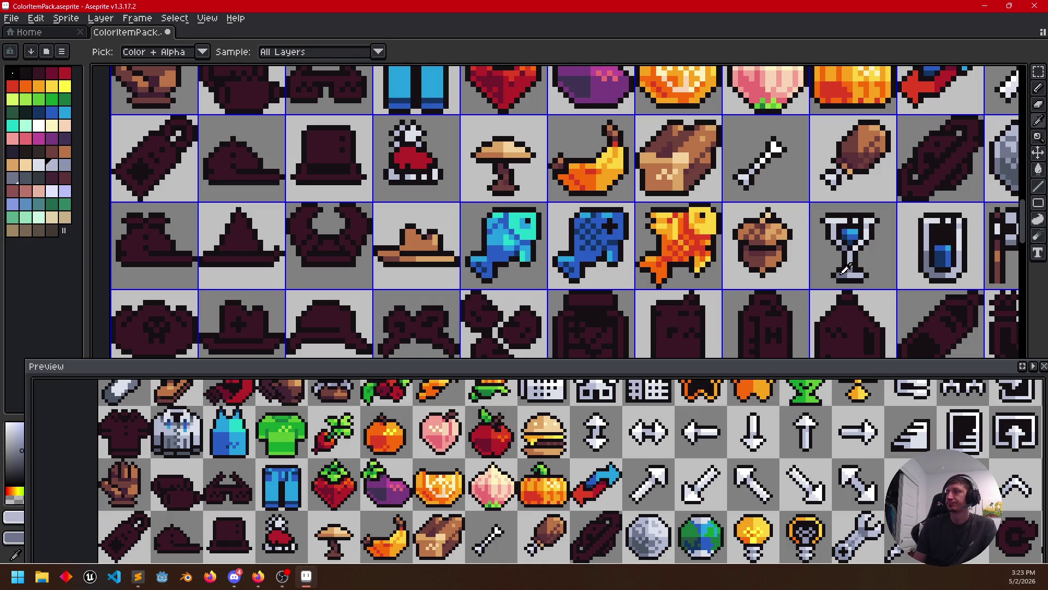
pyautogui.scroll(2, 492, 204)
pyautogui.scroll(1, 487, 226)
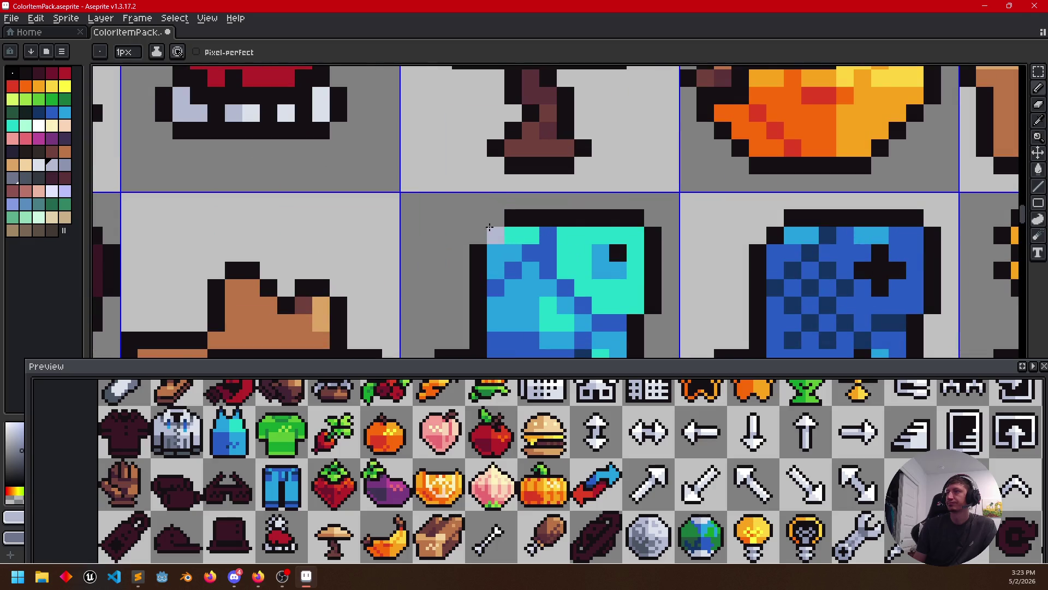
pyautogui.scroll(-2, 538, 237)
pyautogui.scroll(2, 533, 226)
pyautogui.scroll(-1, 516, 184)
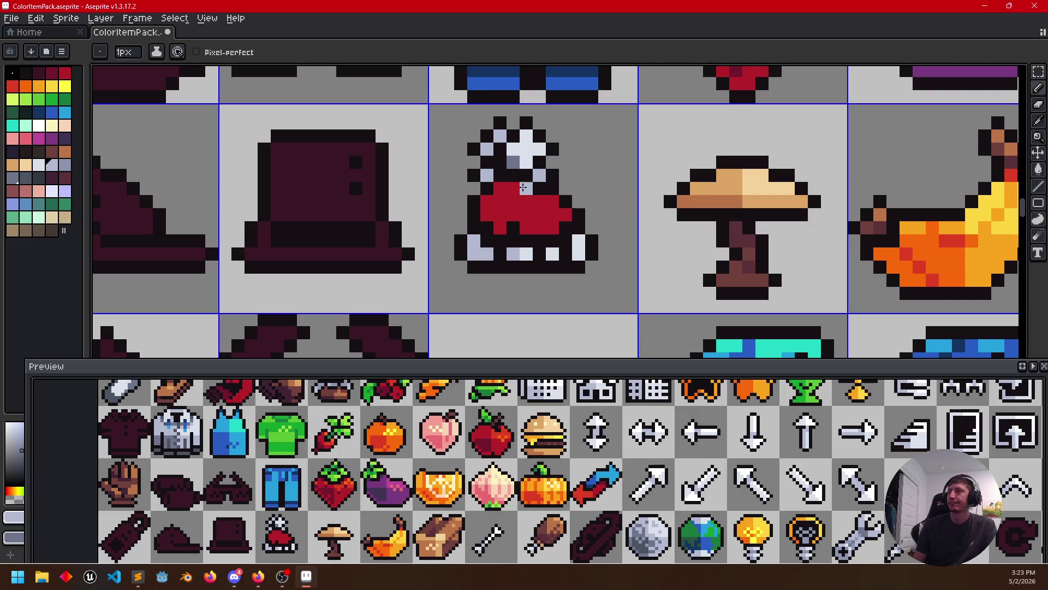
pyautogui.click(513, 153)
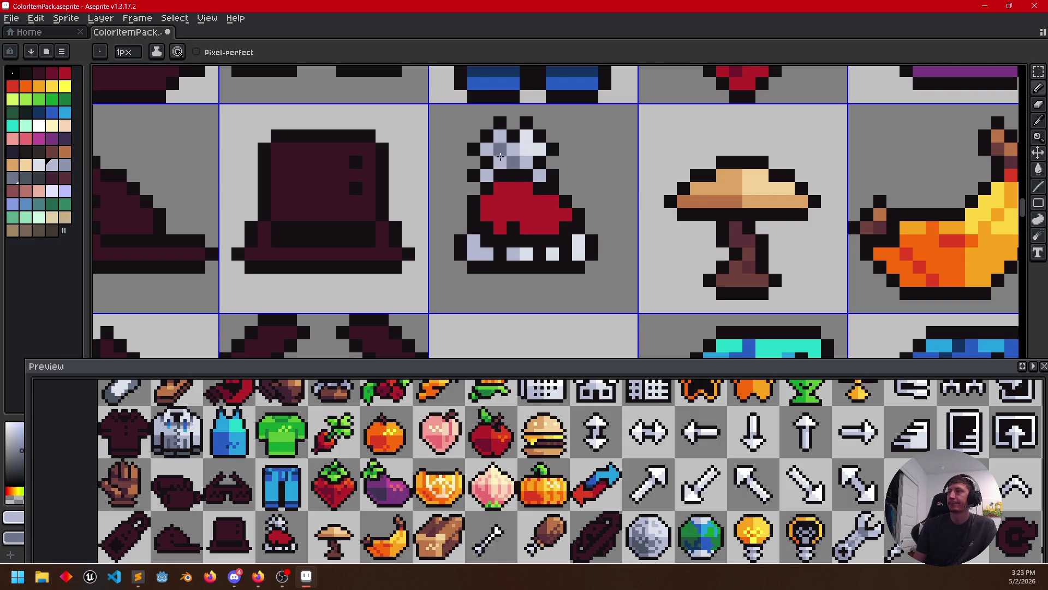
pyautogui.press('i')
pyautogui.keyDown('alt'); pyautogui.click(519, 141); pyautogui.keyUp('alt')
pyautogui.press('b')
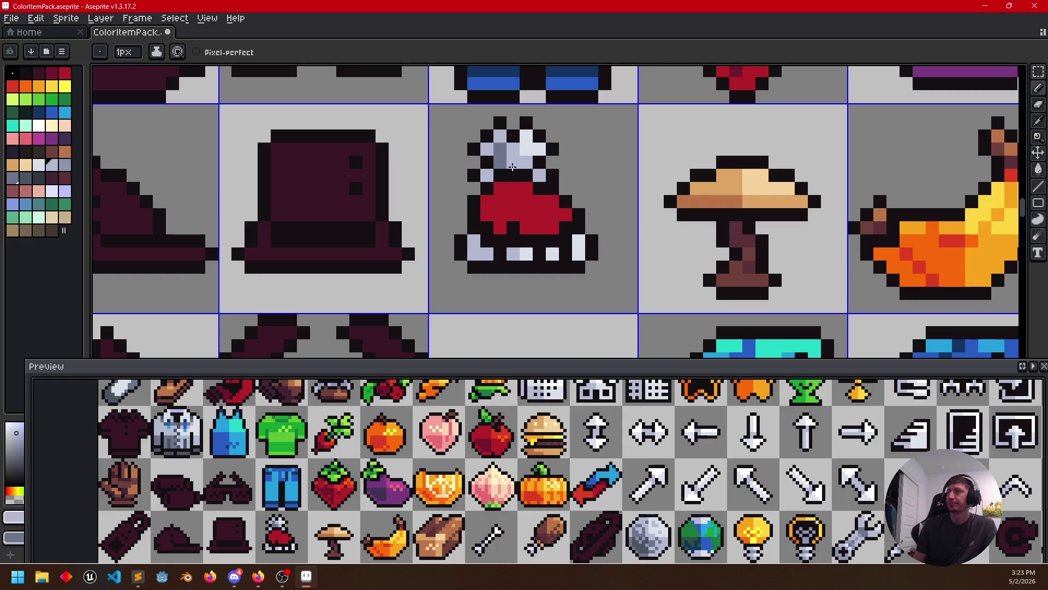
pyautogui.press('alt')
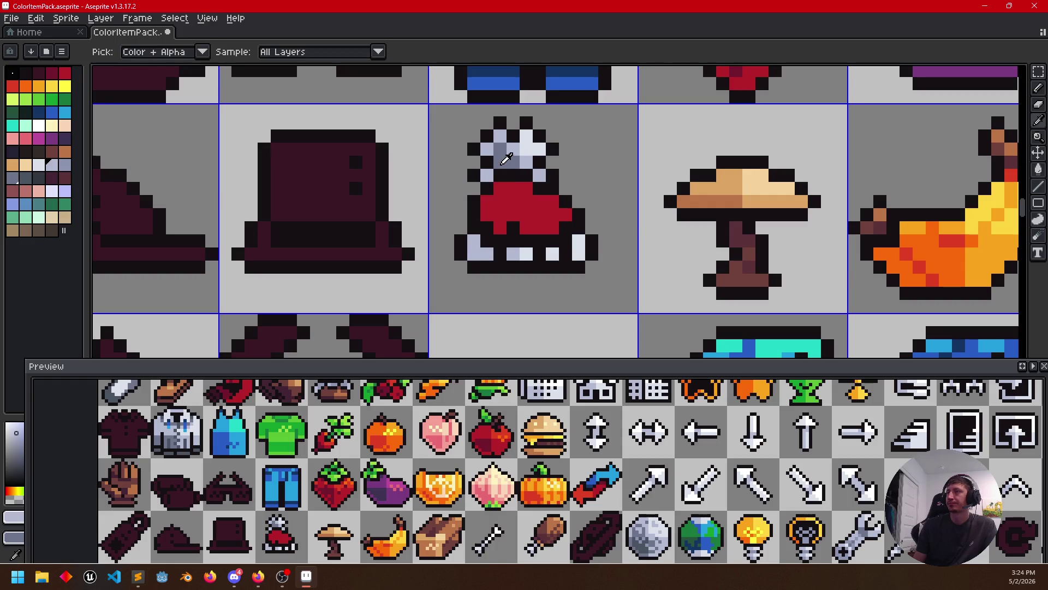
pyautogui.keyDown('alt'); pyautogui.click(508, 156); pyautogui.keyUp('alt')
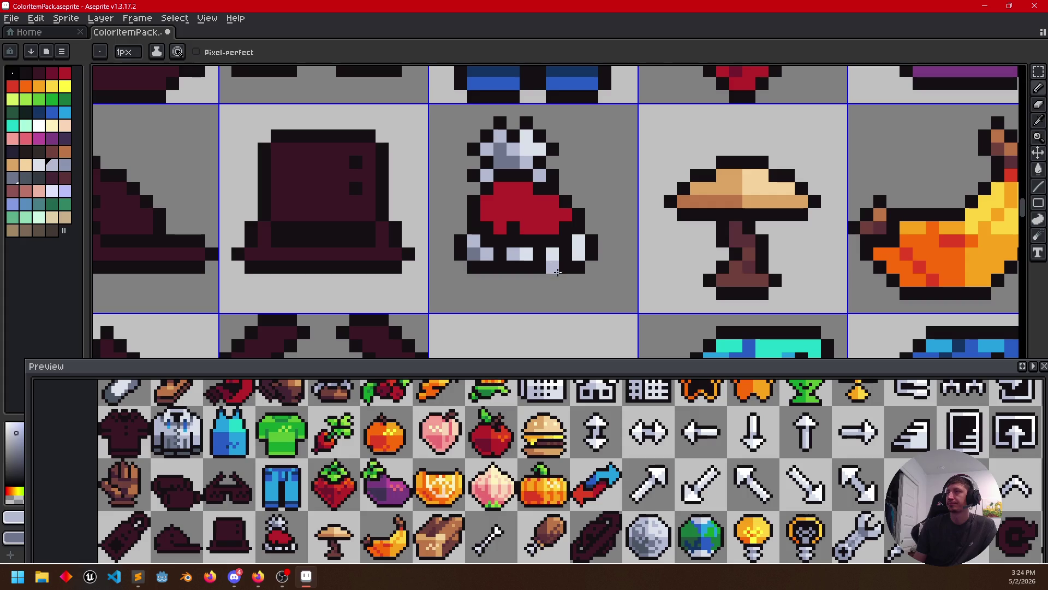
pyautogui.scroll(-1, 543, 282)
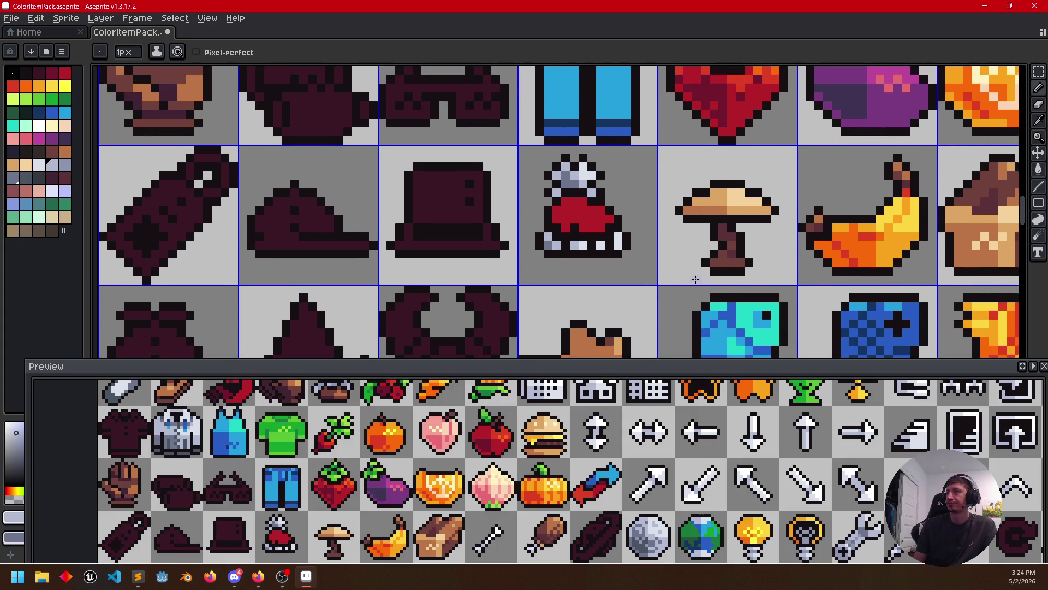
# Sample a dark grey from the sheet and paint a grey row across the red hat's white top
pyautogui.press('alt')
pyautogui.keyDown('alt'); pyautogui.click(584, 169); pyautogui.keyUp('alt')
pyautogui.scroll(1, 568, 174)
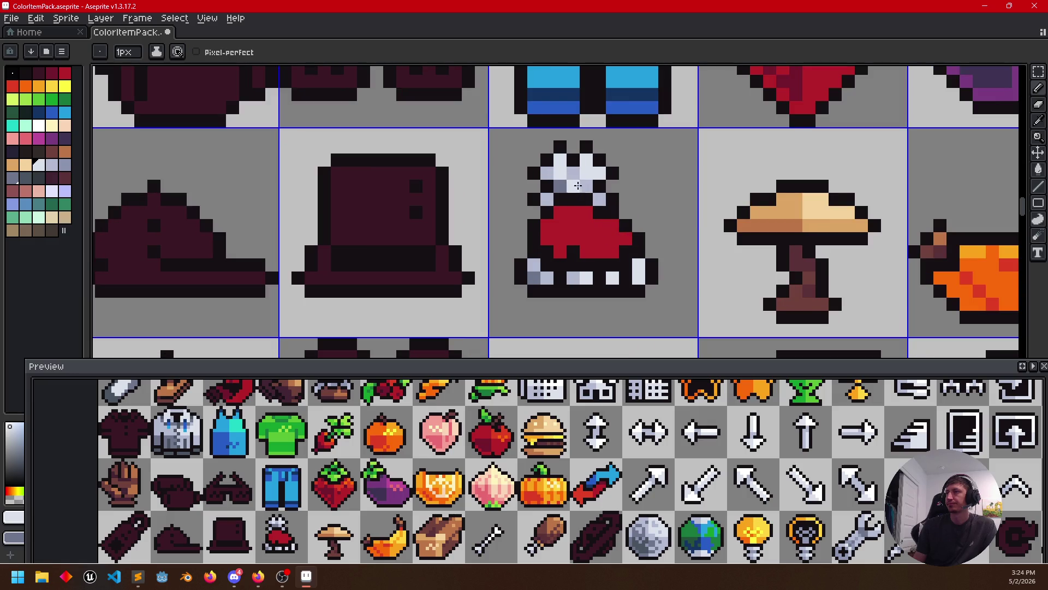
pyautogui.press('alt')
pyautogui.keyDown('alt'); pyautogui.click(575, 185); pyautogui.keyUp('alt')
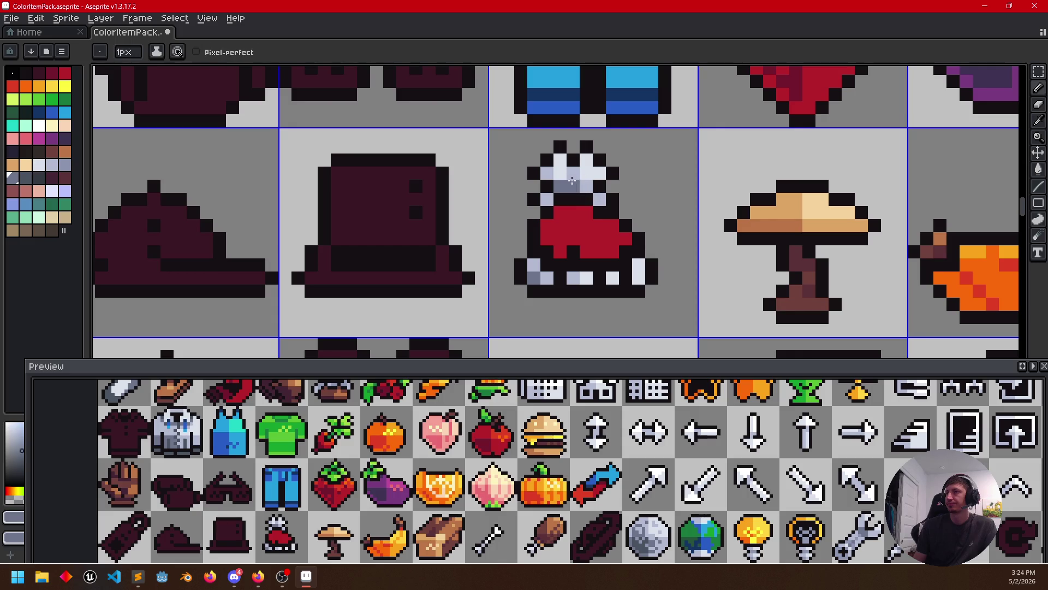
pyautogui.press('alt')
pyautogui.moveTo(562, 186); pyautogui.dragTo(583, 189)
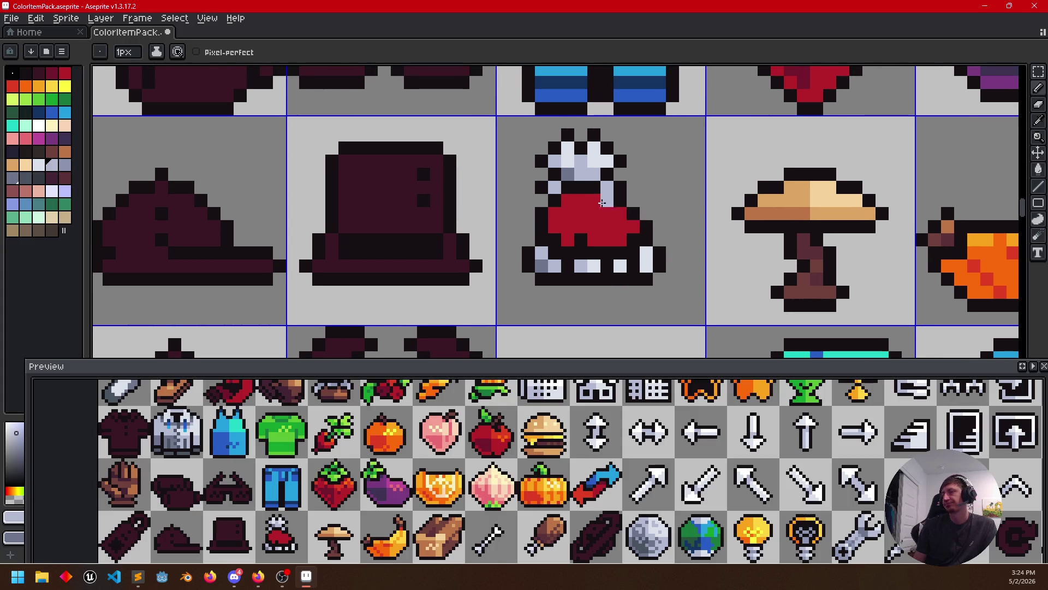
# Pick a lighter grey and add highlight pixels to the white top, bringing the red hat back into view
pyautogui.press('alt')
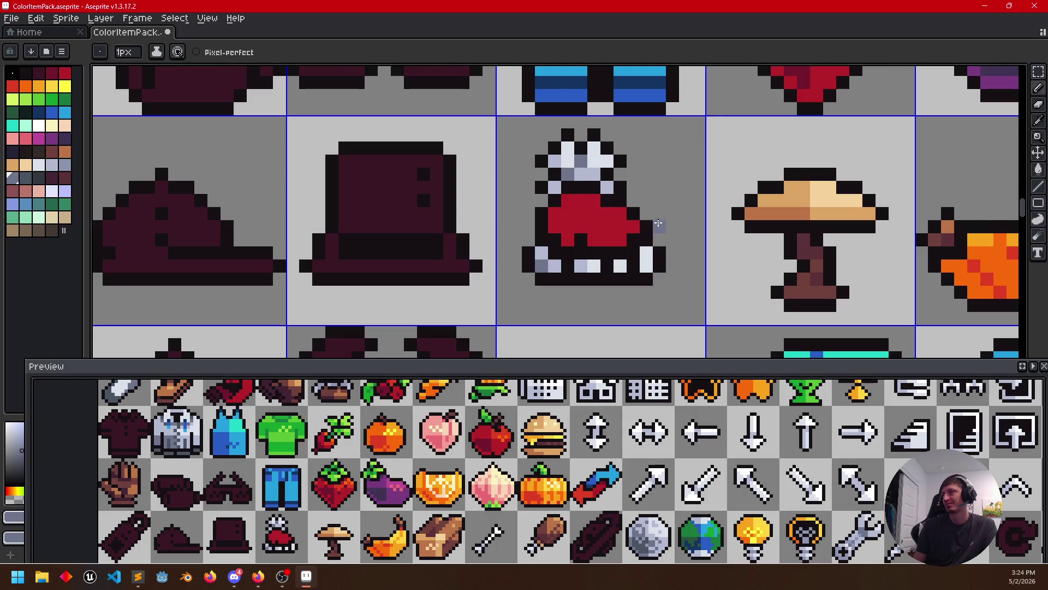
pyautogui.scroll(-3, 697, 265)
pyautogui.moveTo(697, 265); pyautogui.dragTo(694, 267)
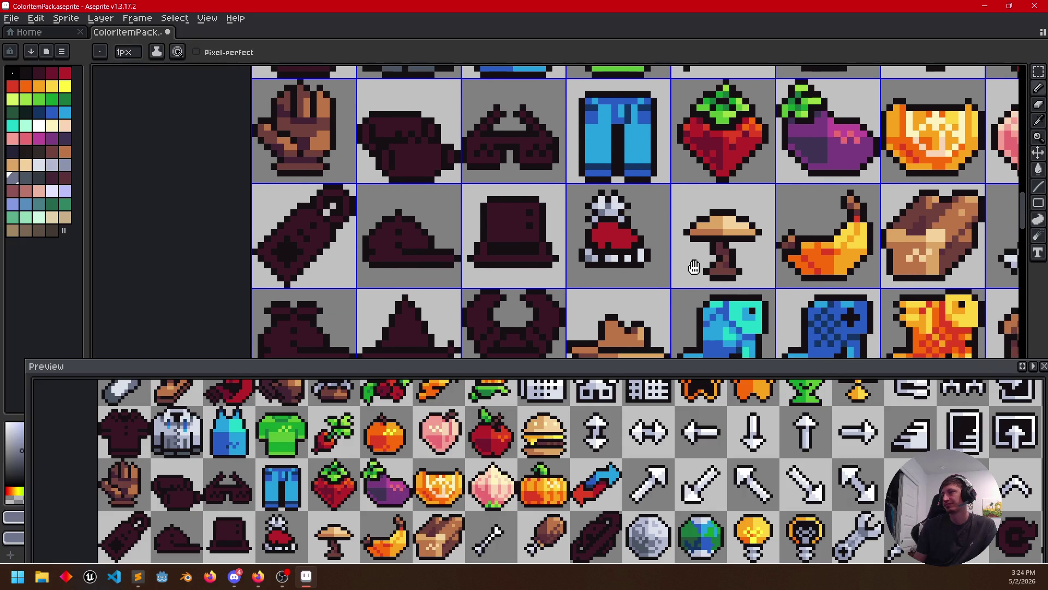
pyautogui.scroll(2, 589, 226)
pyautogui.keyDown('alt'); pyautogui.click(639, 195); pyautogui.keyUp('alt')
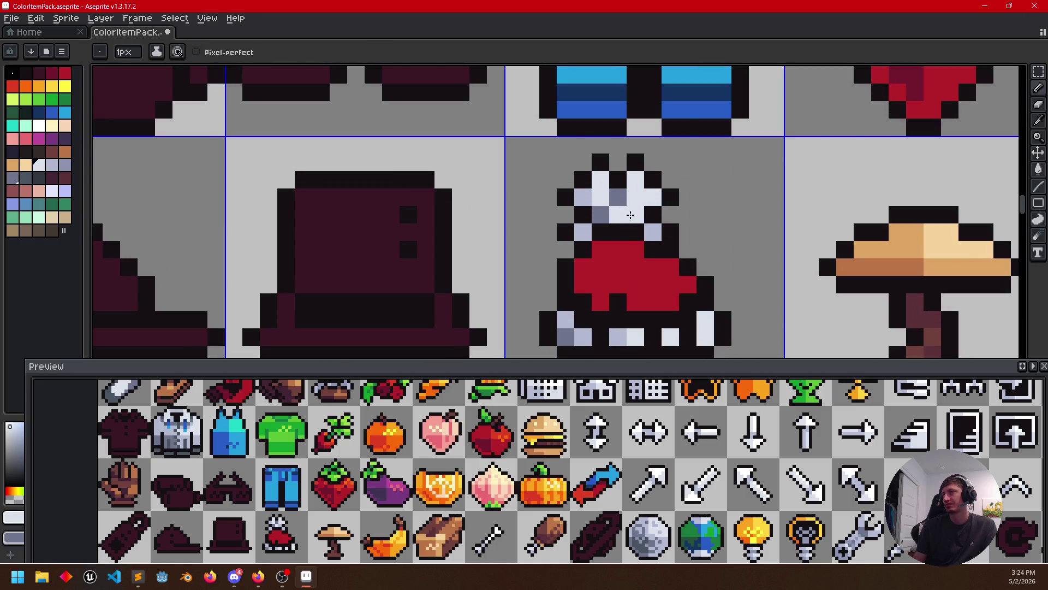
pyautogui.keyDown('alt'); pyautogui.click(642, 220); pyautogui.keyUp('alt')
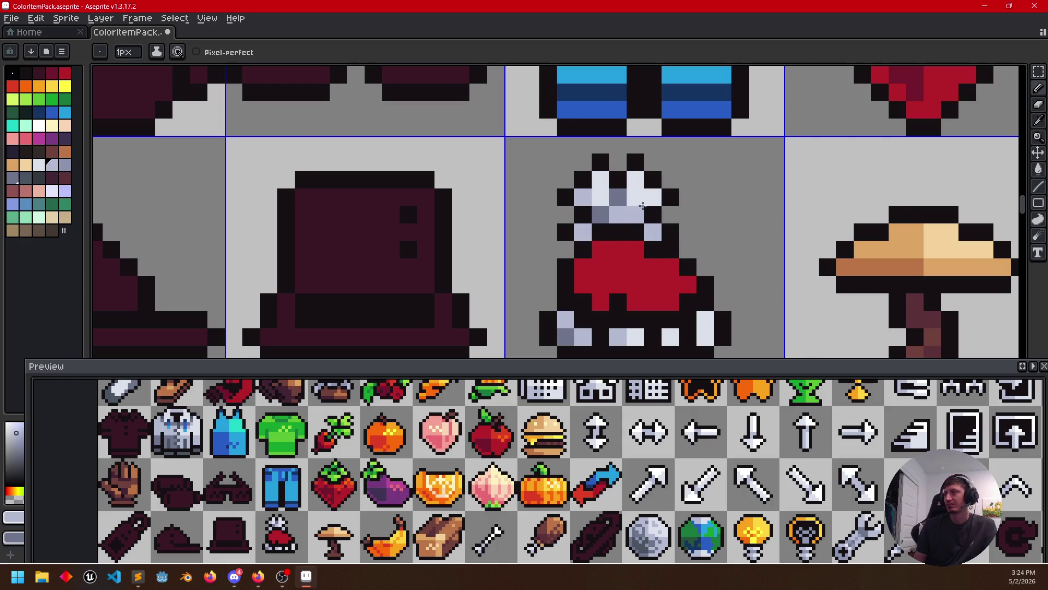
pyautogui.scroll(-3, 691, 252)
pyautogui.moveTo(711, 257)
pyautogui.mouseDown()
pyautogui.moveTo(670, 245)
pyautogui.moveTo(604, 248)
pyautogui.mouseUp()
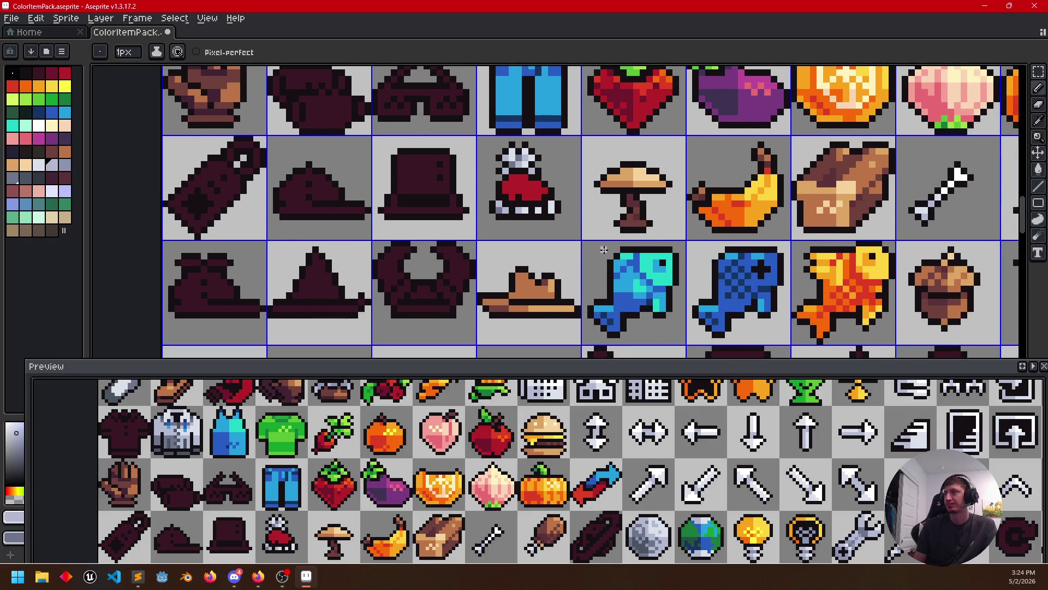
pyautogui.scroll(2, 547, 242)
pyautogui.moveTo(551, 223); pyautogui.dragTo(557, 311)
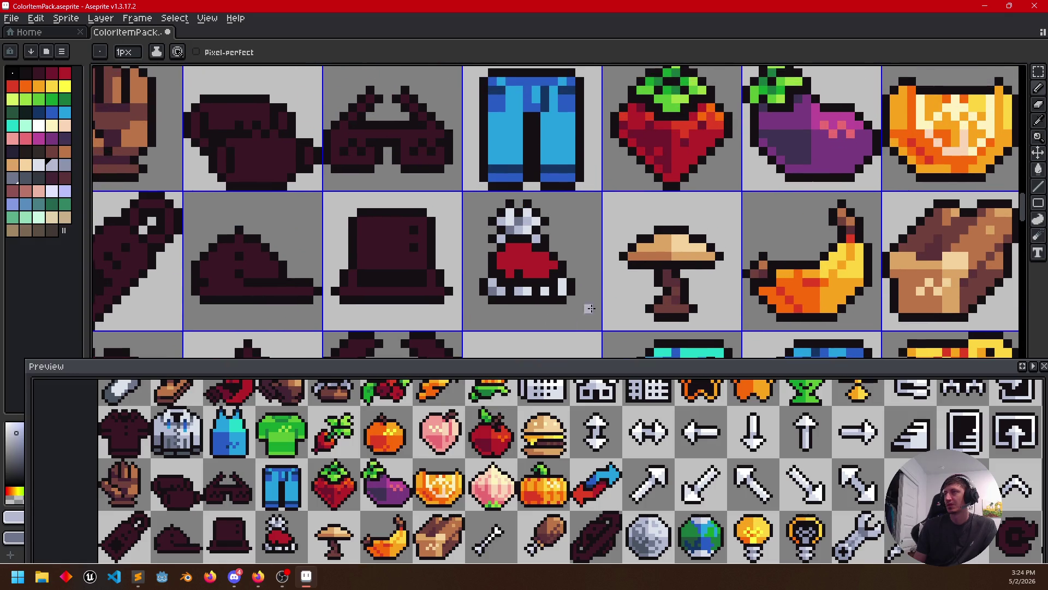
# Sample dark red and orange-red from the strawberry and paint orange highlights on the hat's red body
pyautogui.keyDown('alt'); pyautogui.click(664, 142); pyautogui.keyUp('alt')
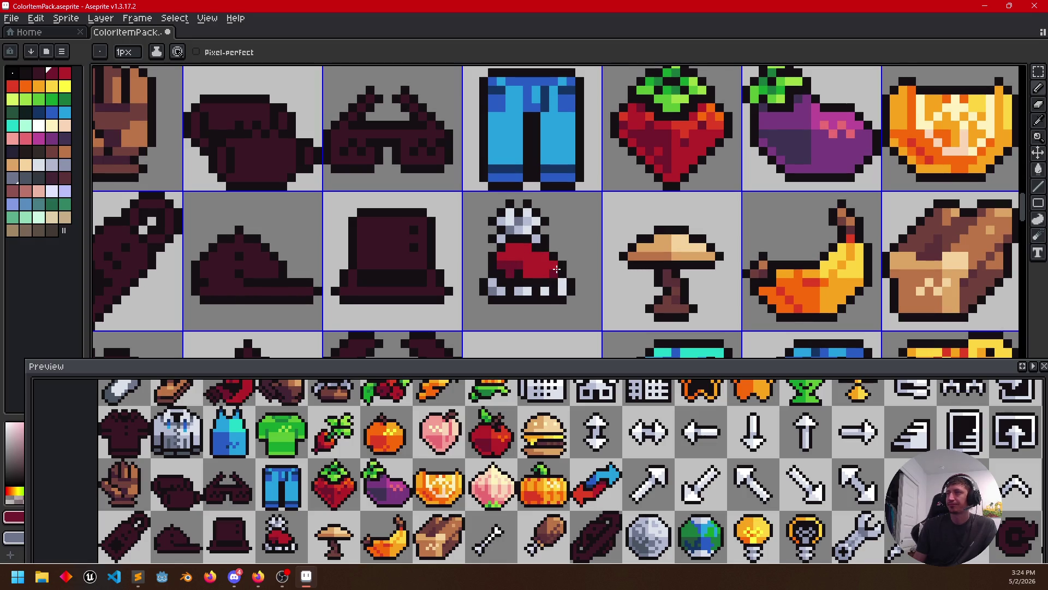
pyautogui.press('i')
pyautogui.click(702, 109)
pyautogui.press('b')
pyautogui.moveTo(530, 257); pyautogui.dragTo(547, 264)
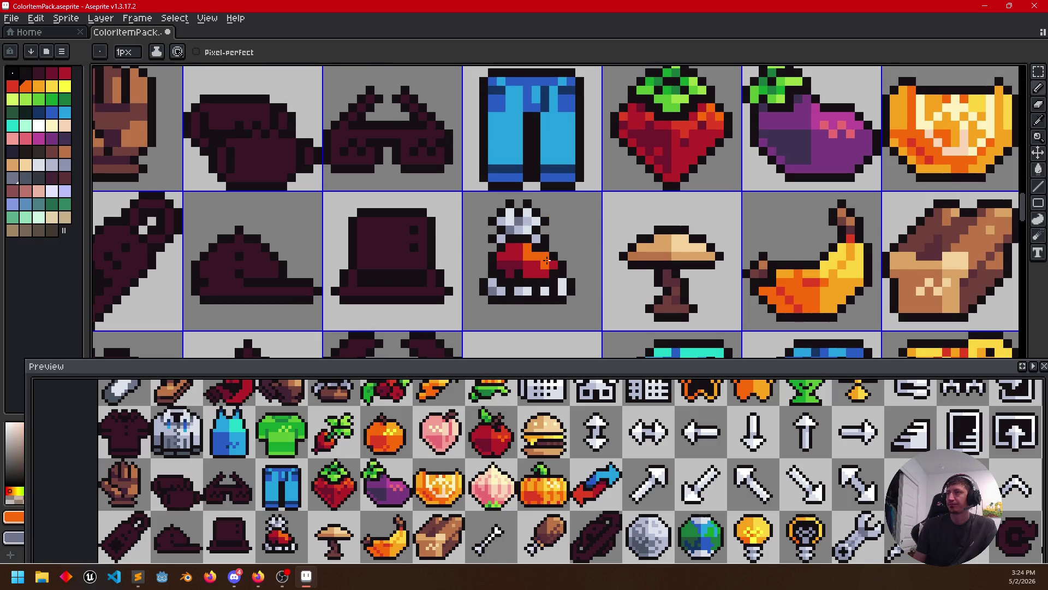
pyautogui.keyDown('alt'); pyautogui.click(544, 266); pyautogui.keyUp('alt')
pyautogui.scroll(-1, 616, 299)
# Pan around the sprite sheet to review neighbouring icons, then sample white from the hat's top
pyautogui.moveTo(617, 299); pyautogui.dragTo(569, 222)
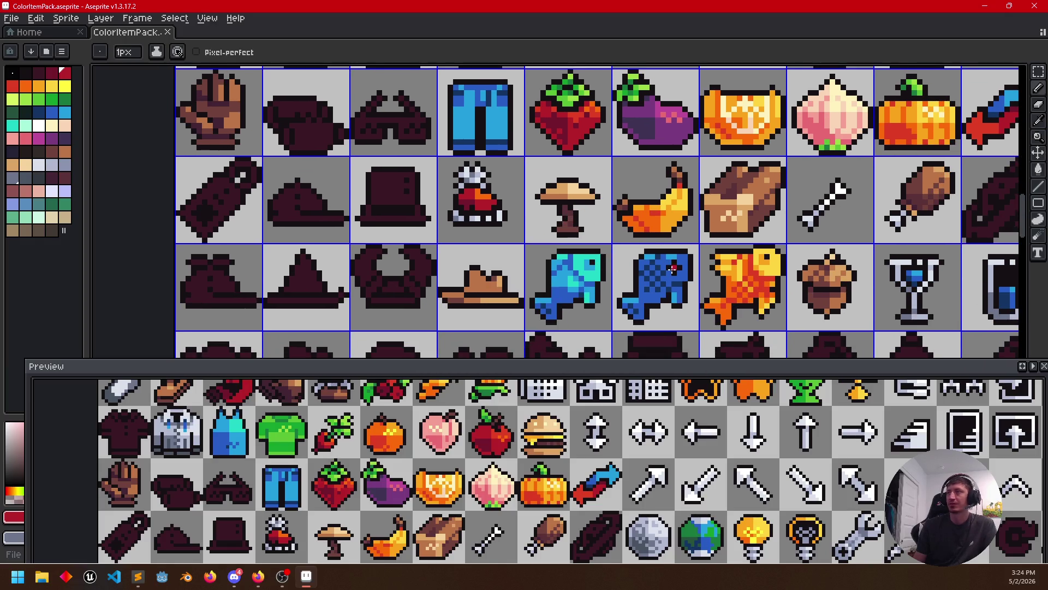
pyautogui.moveTo(684, 241); pyautogui.dragTo(656, 298)
pyautogui.scroll(1, 459, 255)
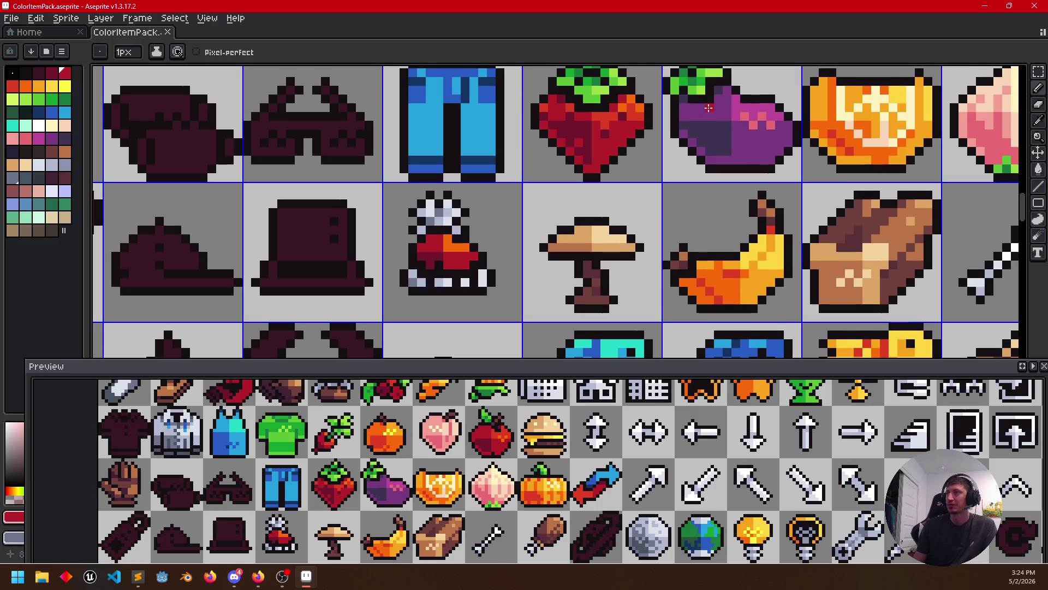
pyautogui.scroll(-1, 847, 237)
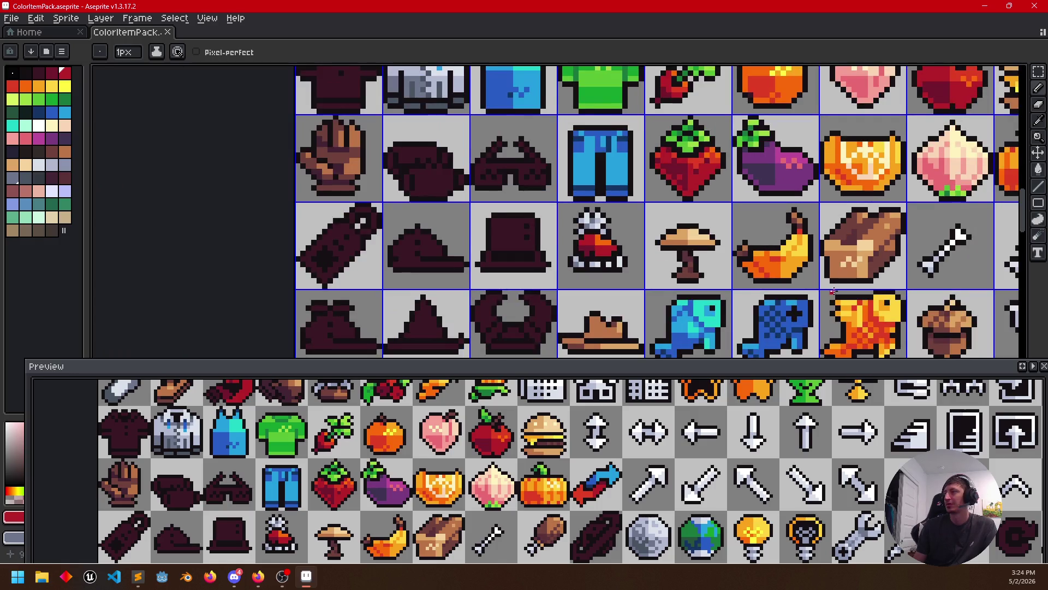
pyautogui.moveTo(830, 296); pyautogui.dragTo(610, 256)
pyautogui.moveTo(698, 255); pyautogui.dragTo(752, 236)
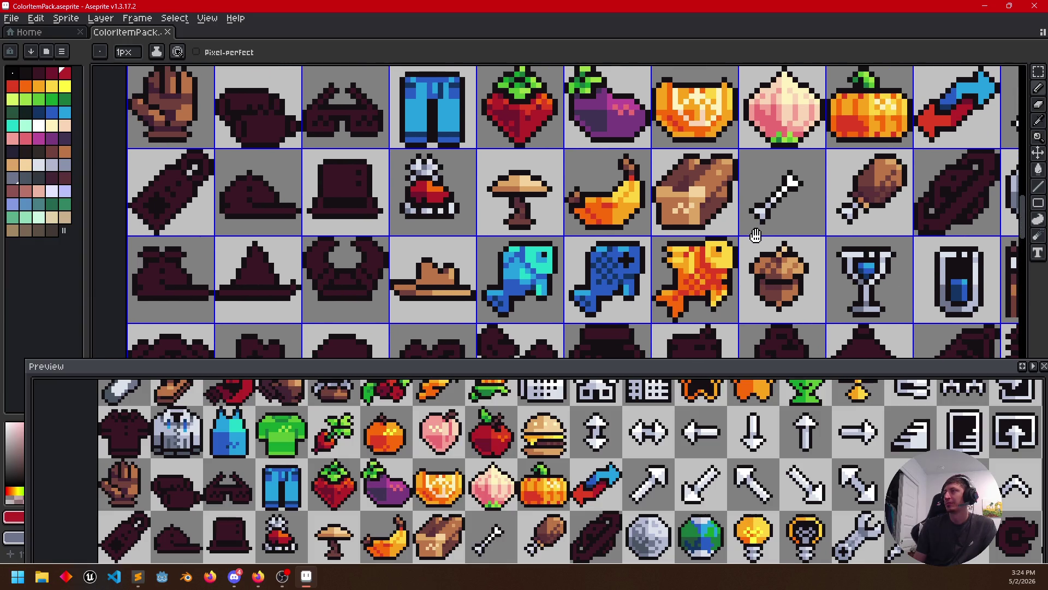
pyautogui.moveTo(407, 206)
pyautogui.mouseDown()
pyautogui.moveTo(465, 189)
pyautogui.moveTo(487, 220)
pyautogui.mouseUp()
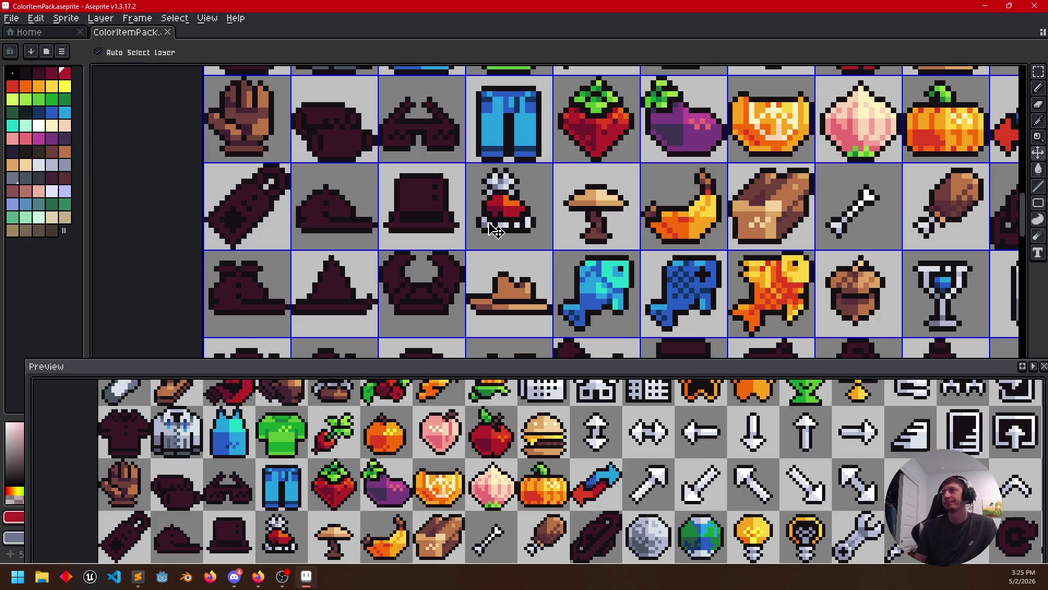
pyautogui.moveTo(486, 220); pyautogui.dragTo(420, 224)
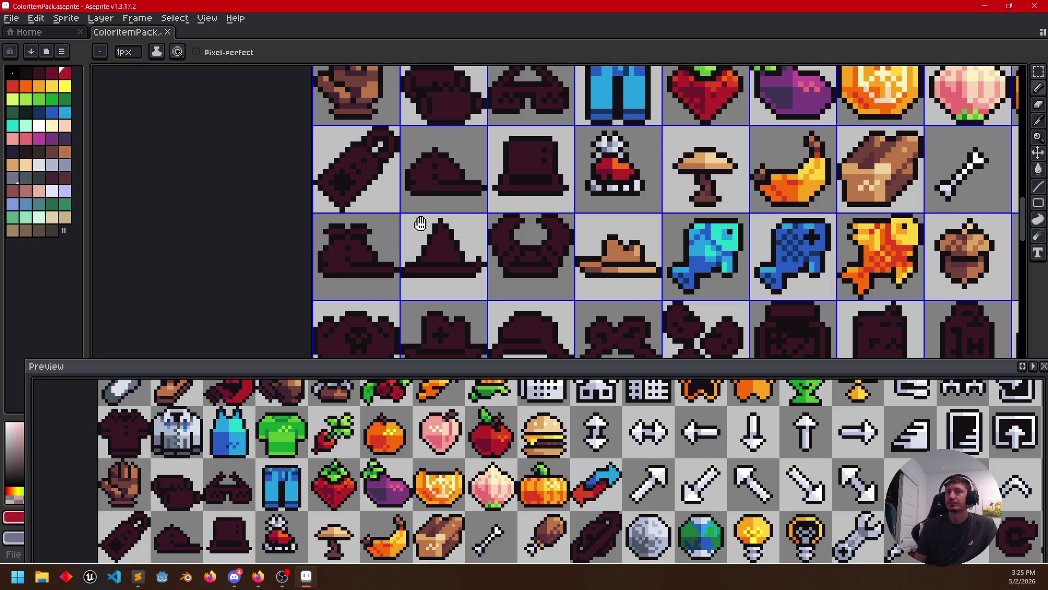
pyautogui.moveTo(421, 224); pyautogui.dragTo(407, 246)
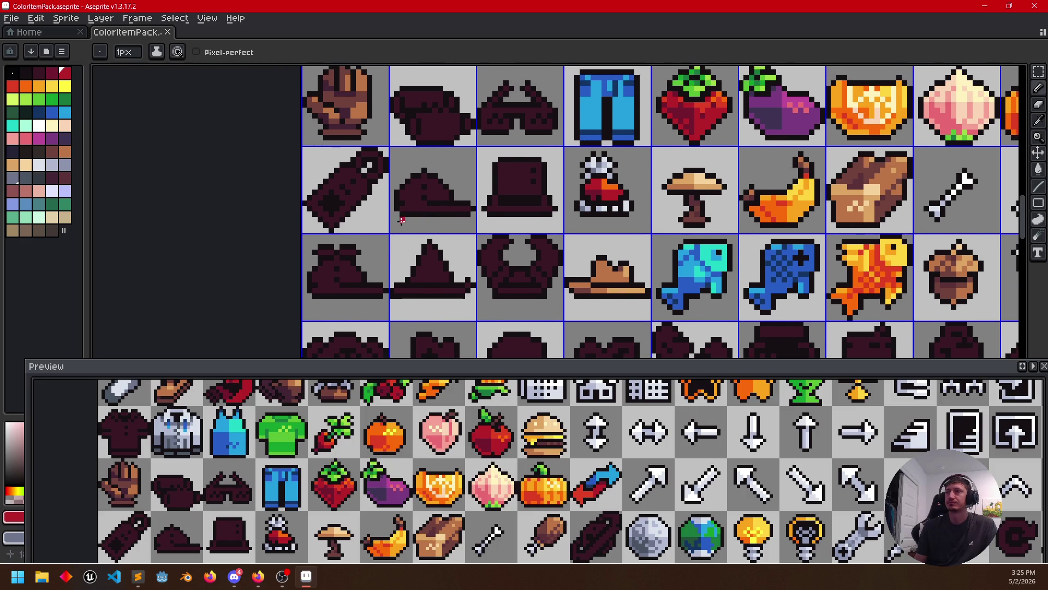
pyautogui.scroll(1, 616, 222)
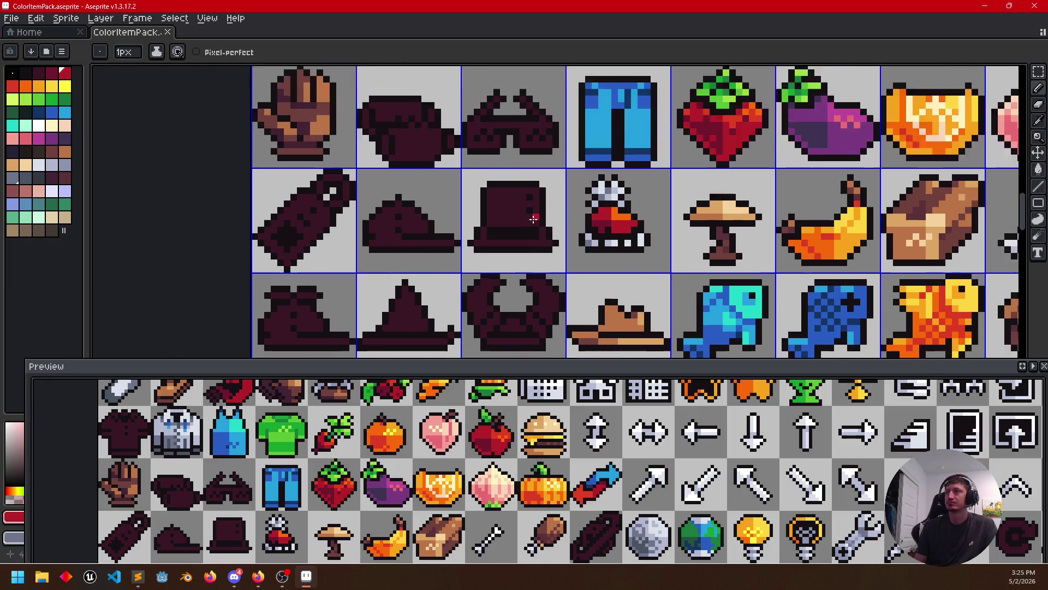
pyautogui.scroll(1, 616, 222)
pyautogui.moveTo(616, 222); pyautogui.dragTo(625, 222)
pyautogui.press('i')
pyautogui.click(715, 173)
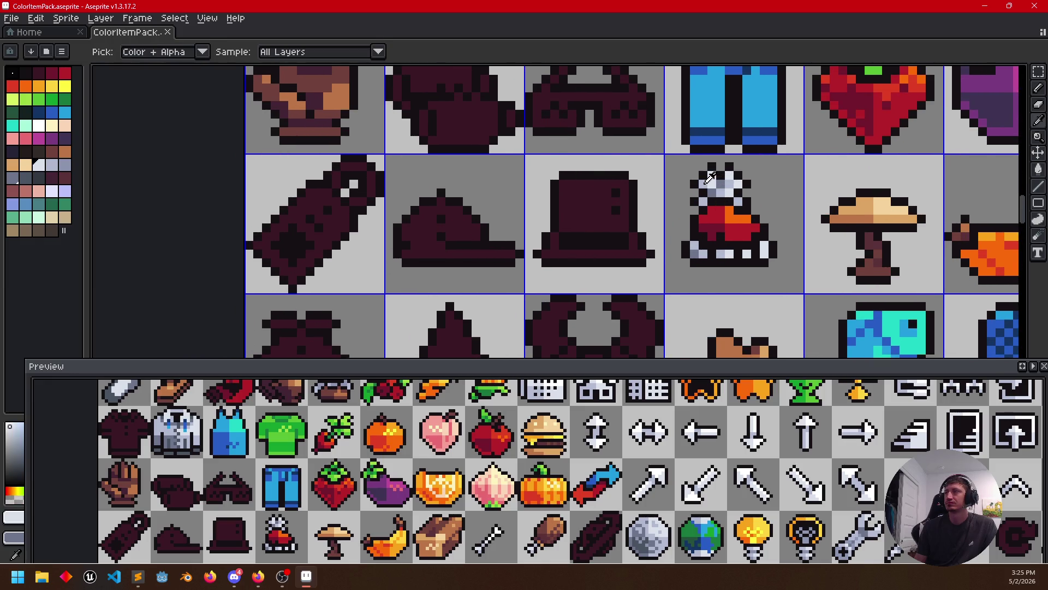
# Bucket-fill the tag's dark strip and ring with the light colour
pyautogui.press('g')
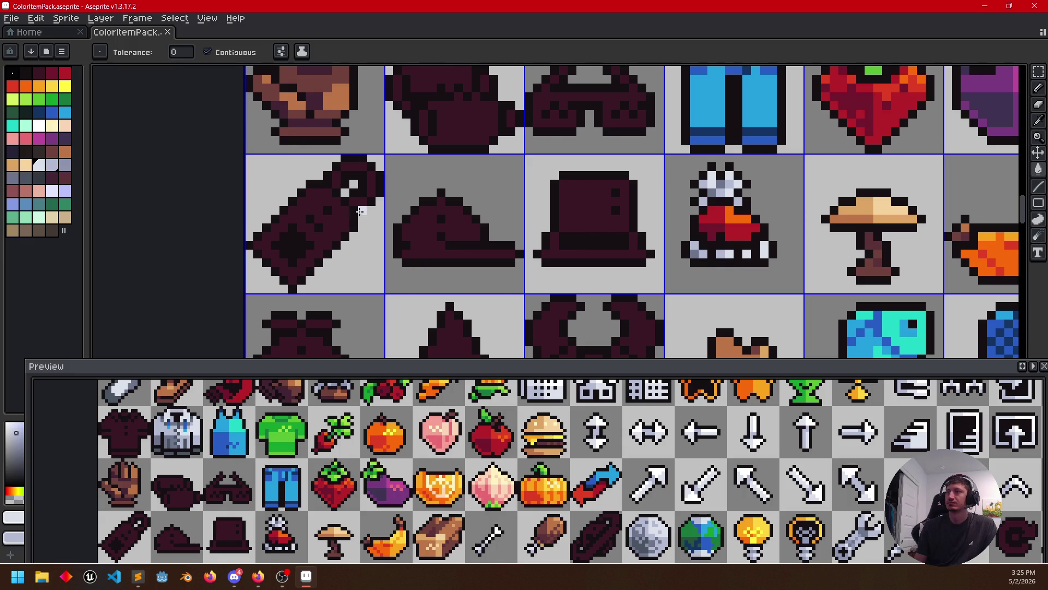
pyautogui.click(370, 185)
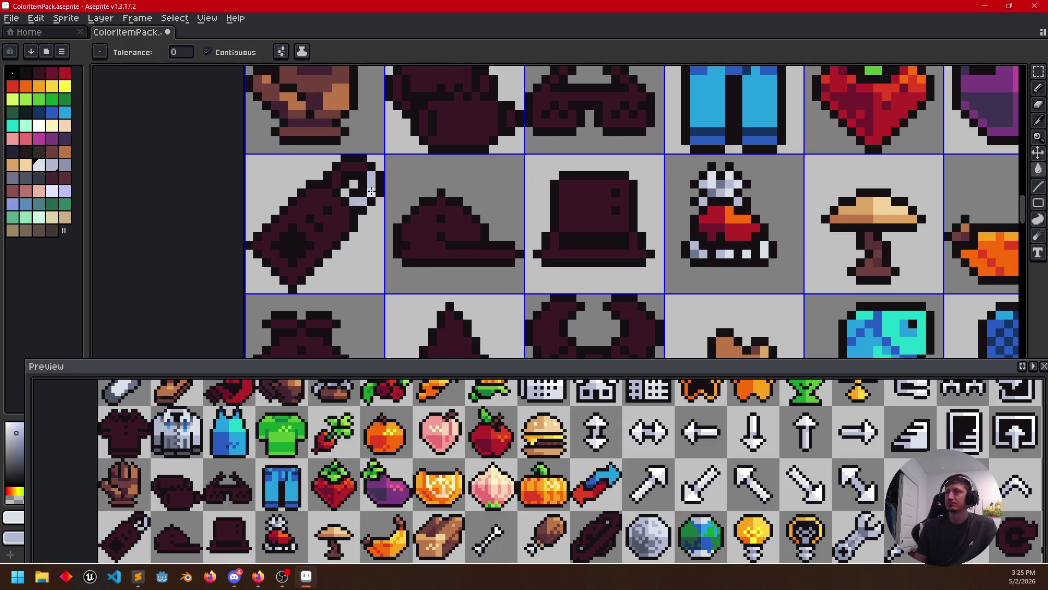
pyautogui.click(359, 165)
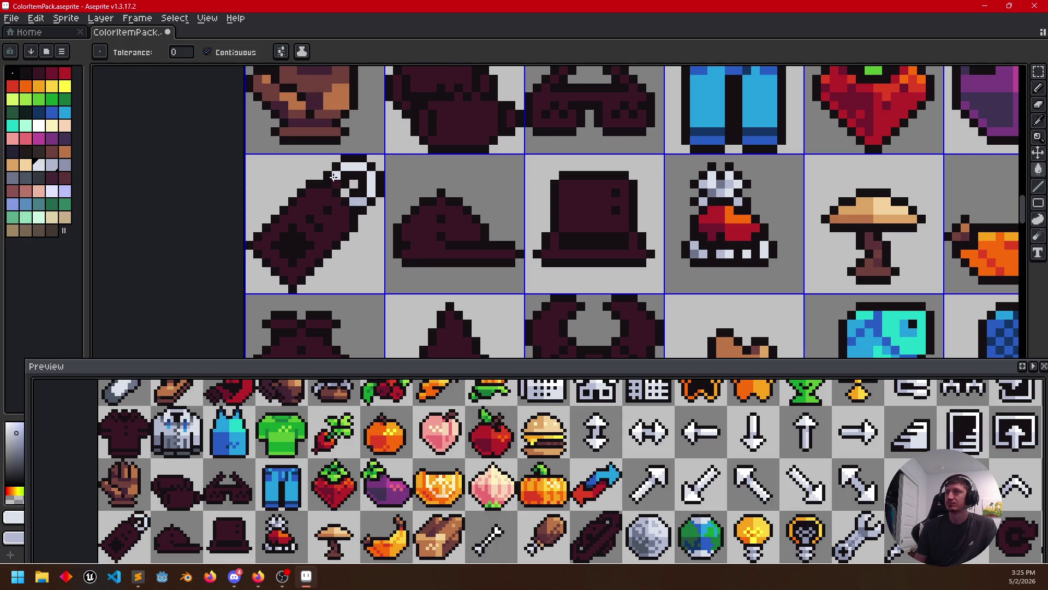
pyautogui.moveTo(346, 235); pyautogui.dragTo(435, 238)
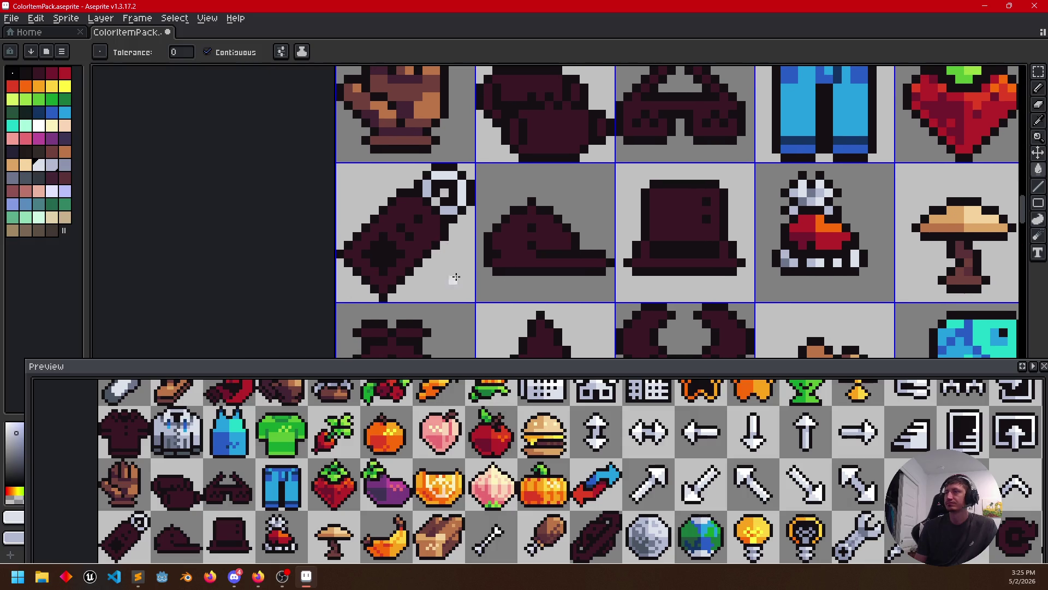
pyautogui.scroll(-1, 654, 268)
pyautogui.moveTo(654, 269); pyautogui.dragTo(531, 283)
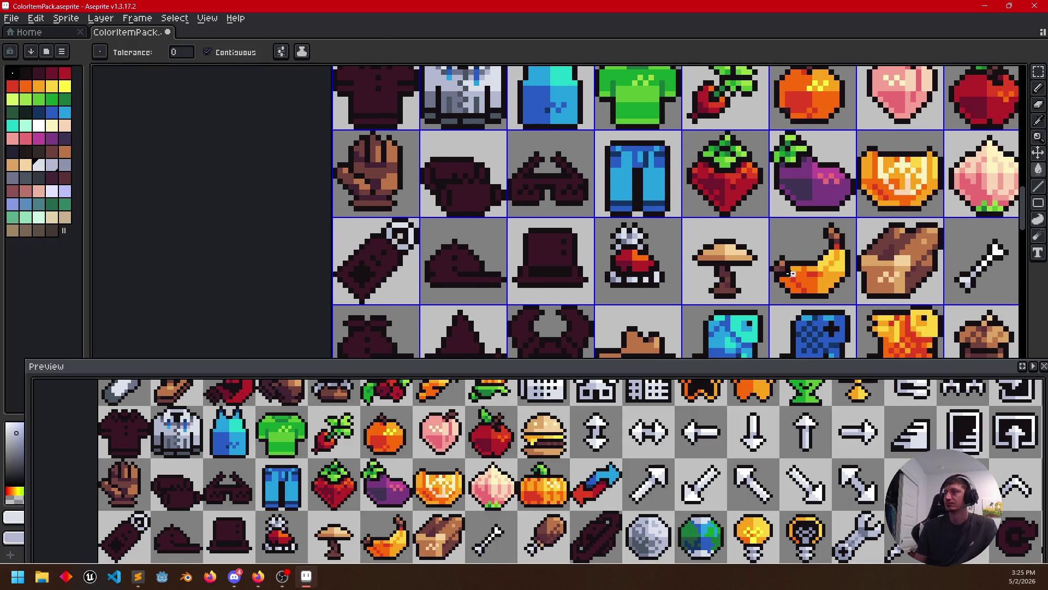
# Sample the banana's yellow and bucket-fill the tag body with it
pyautogui.press('i')
pyautogui.click(839, 262)
pyautogui.press('g')
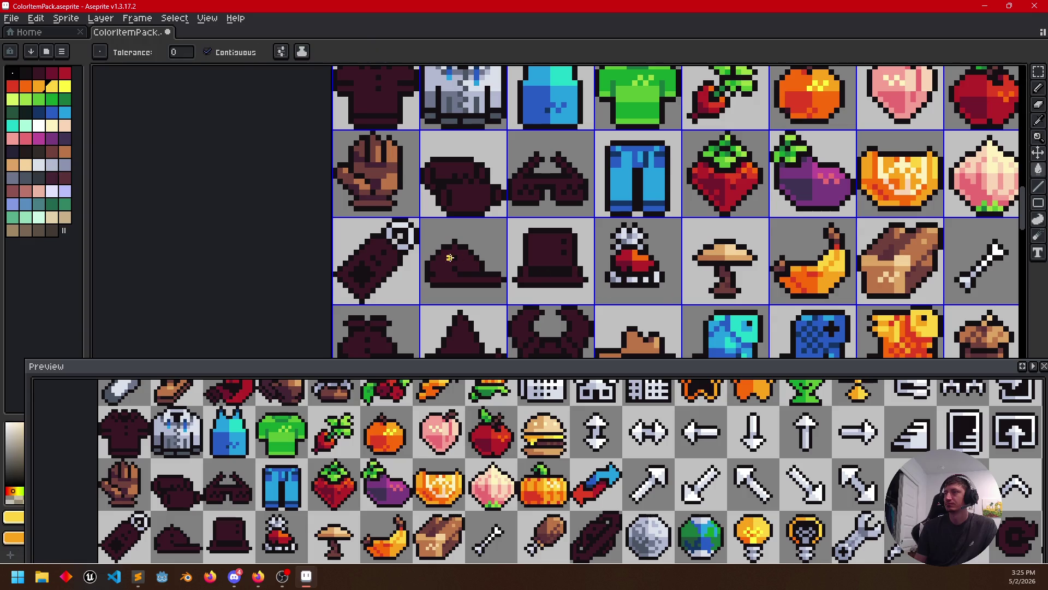
pyautogui.click(390, 257)
pyautogui.scroll(1, 390, 259)
pyautogui.scroll(1, 391, 262)
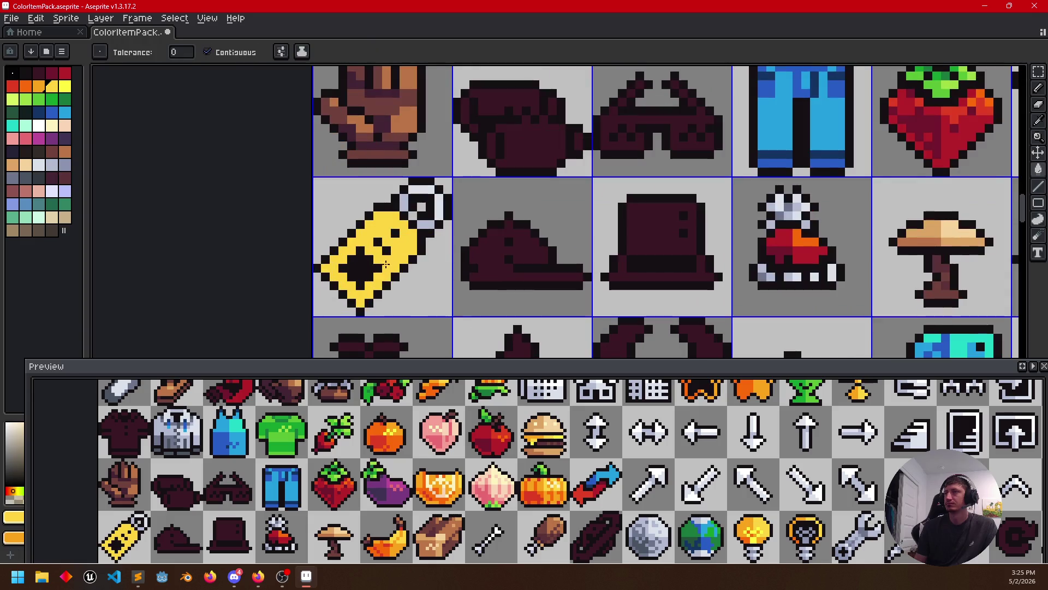
# Pencil an orange pixel on the tag's outline and choose an orange-red from the palette
pyautogui.press('b')
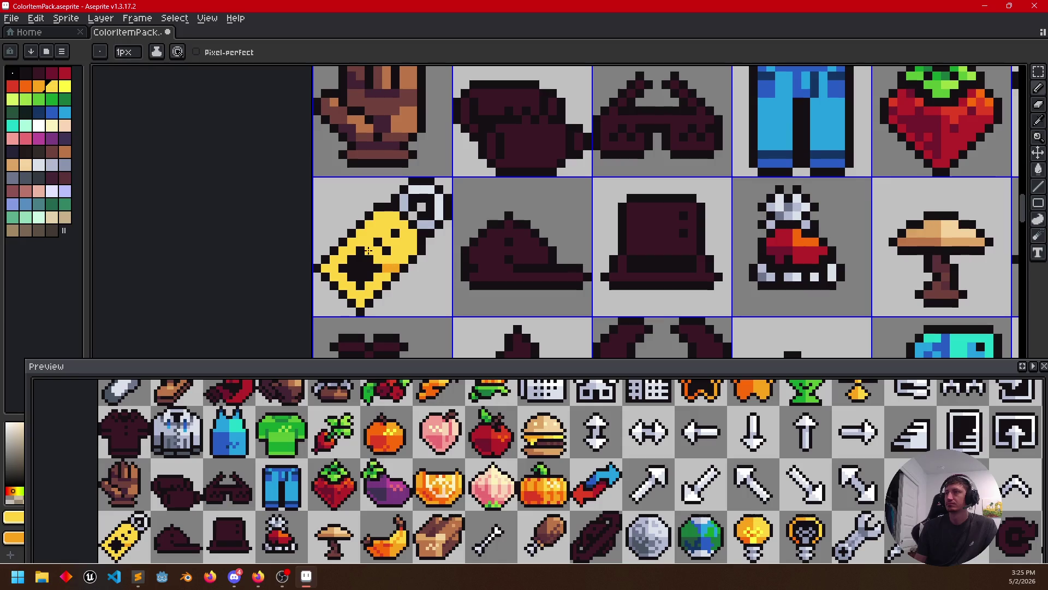
pyautogui.click(361, 234)
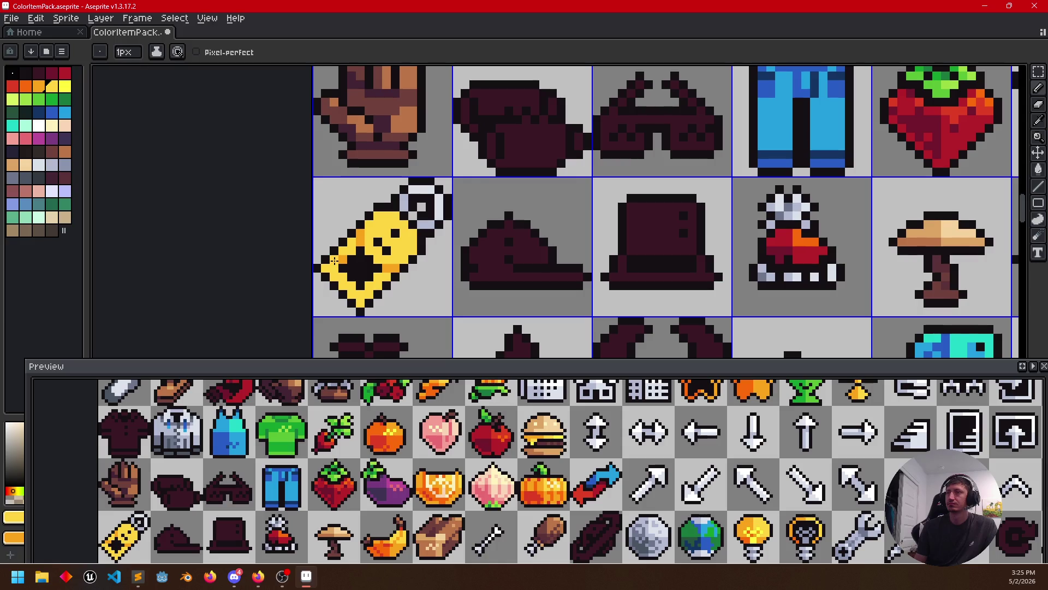
pyautogui.press('g')
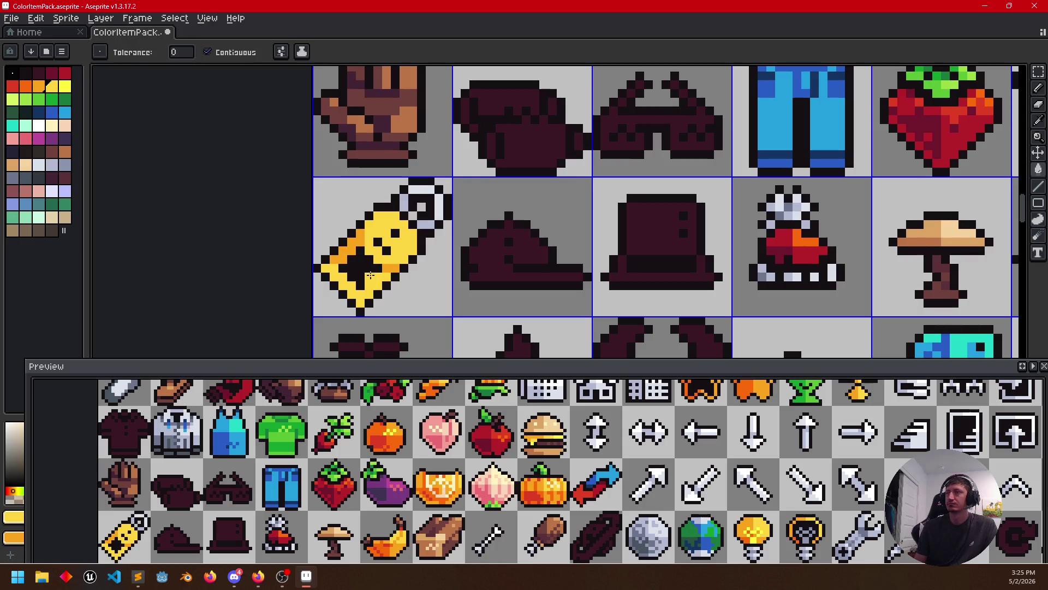
pyautogui.press('b')
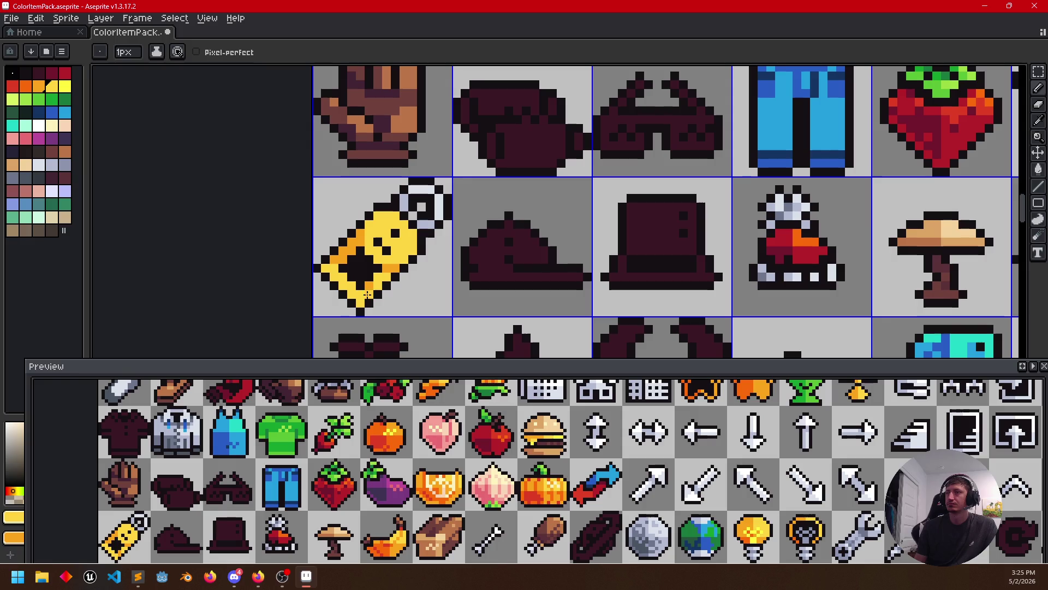
pyautogui.press('g')
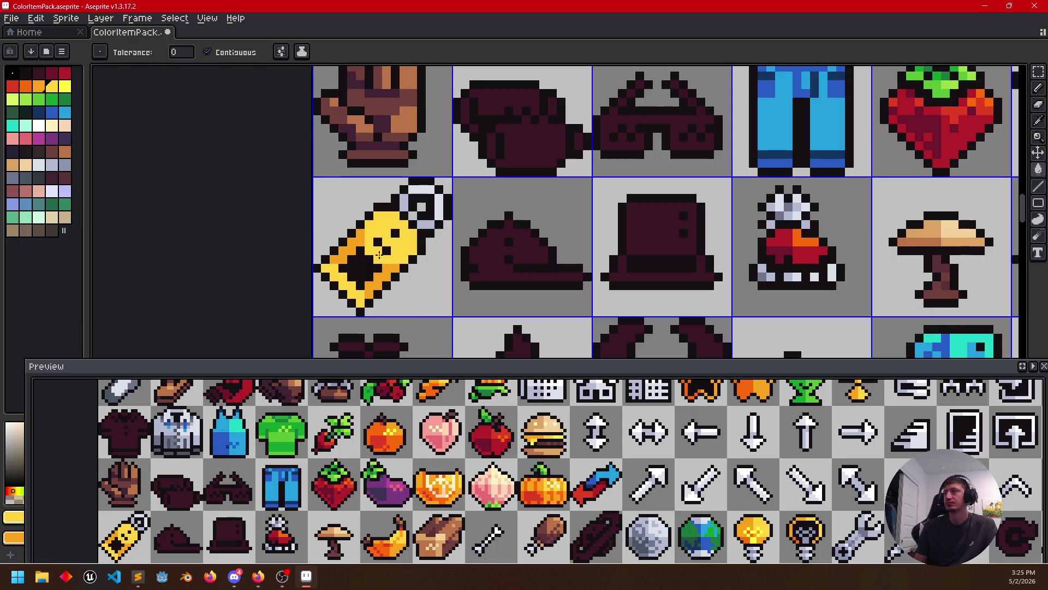
pyautogui.click(38, 86)
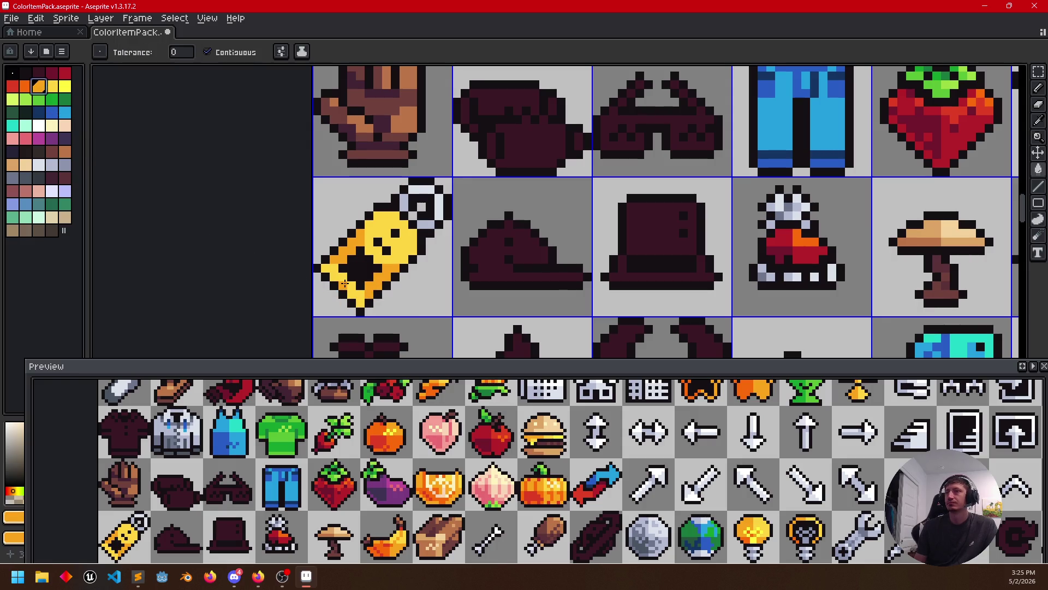
pyautogui.press('[')
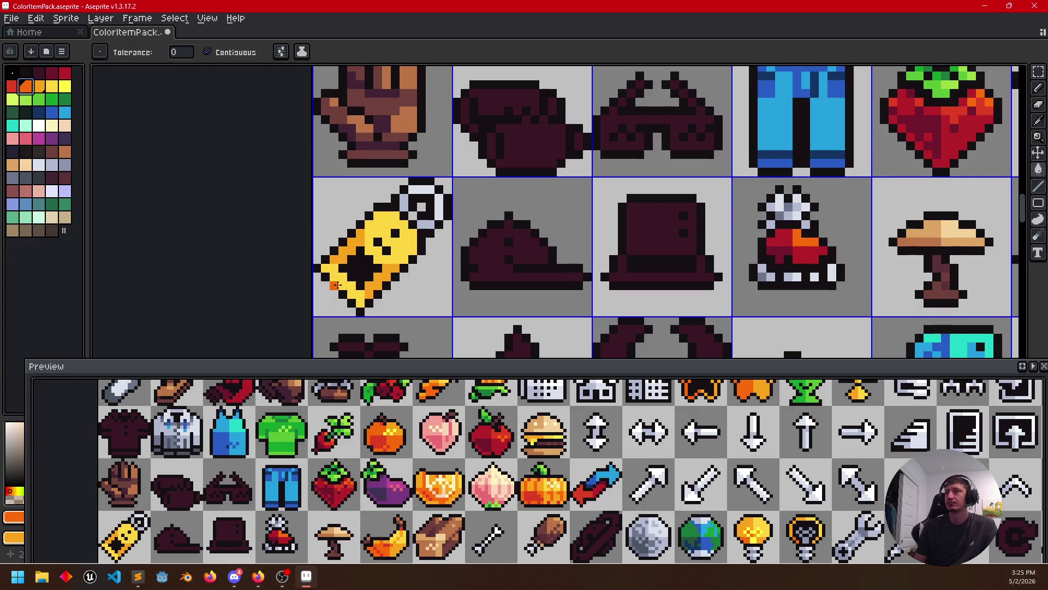
pyautogui.hscroll(2, 442, 273)
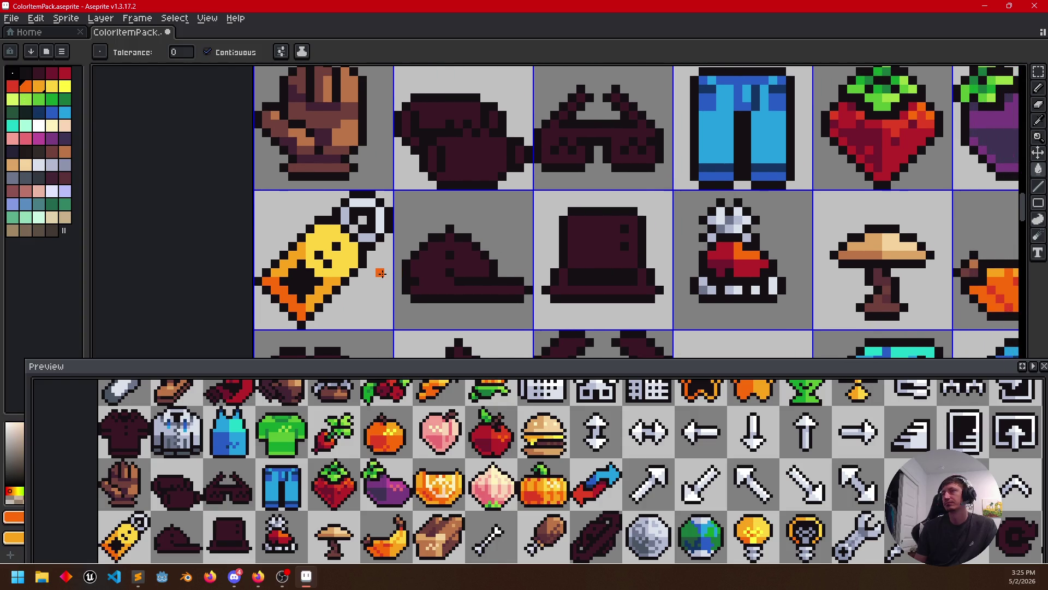
pyautogui.scroll(-1, 381, 273)
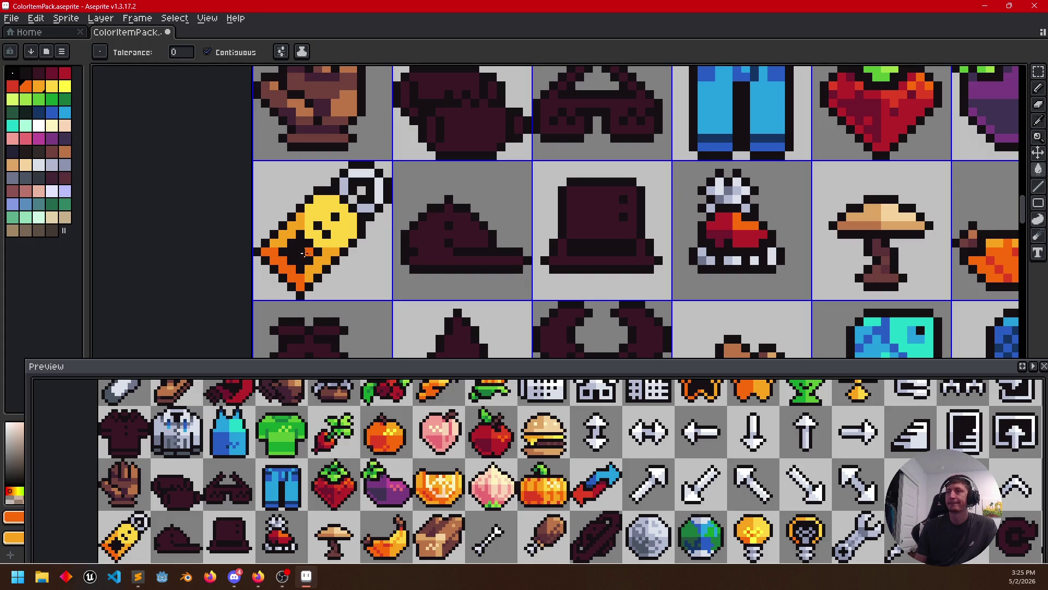
# Choose red from the palette and bucket-fill the tag's dark centre and dots red
pyautogui.click(13, 87)
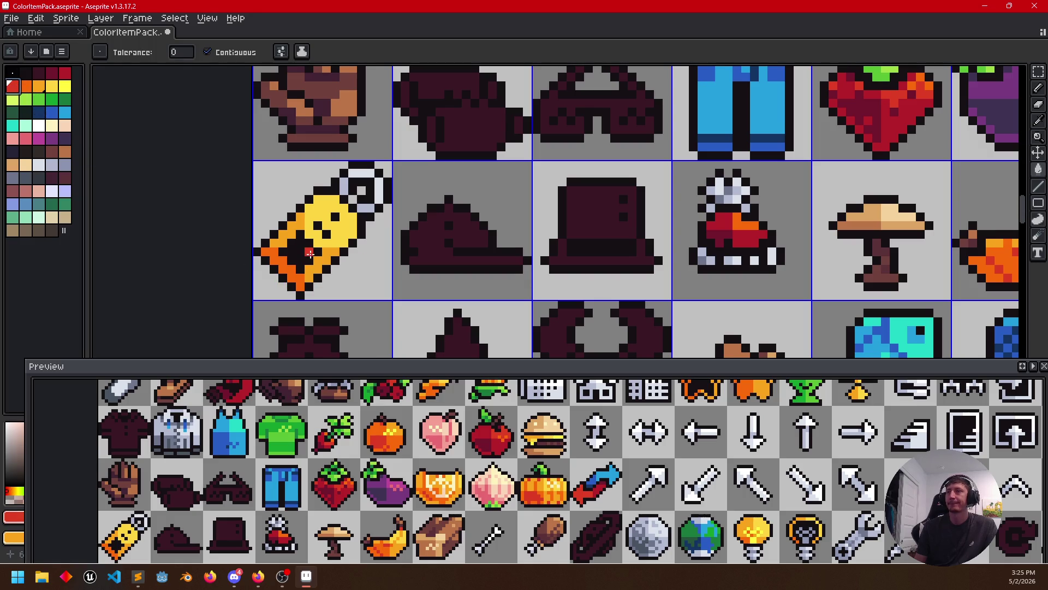
pyautogui.click(310, 253)
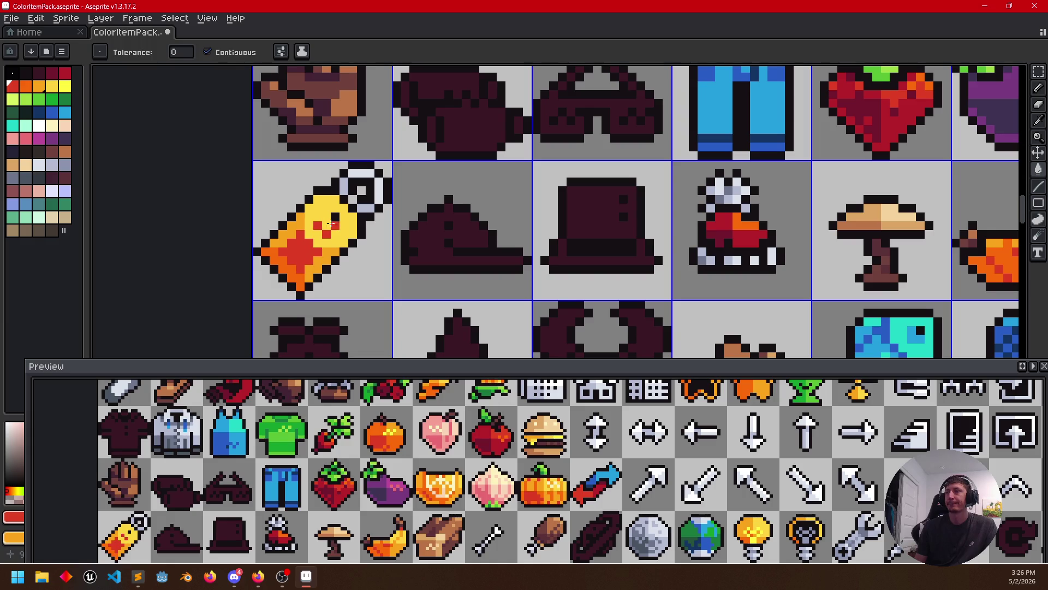
pyautogui.moveTo(336, 217)
pyautogui.mouseDown()
pyautogui.moveTo(367, 284)
pyautogui.moveTo(406, 271)
pyautogui.mouseUp()
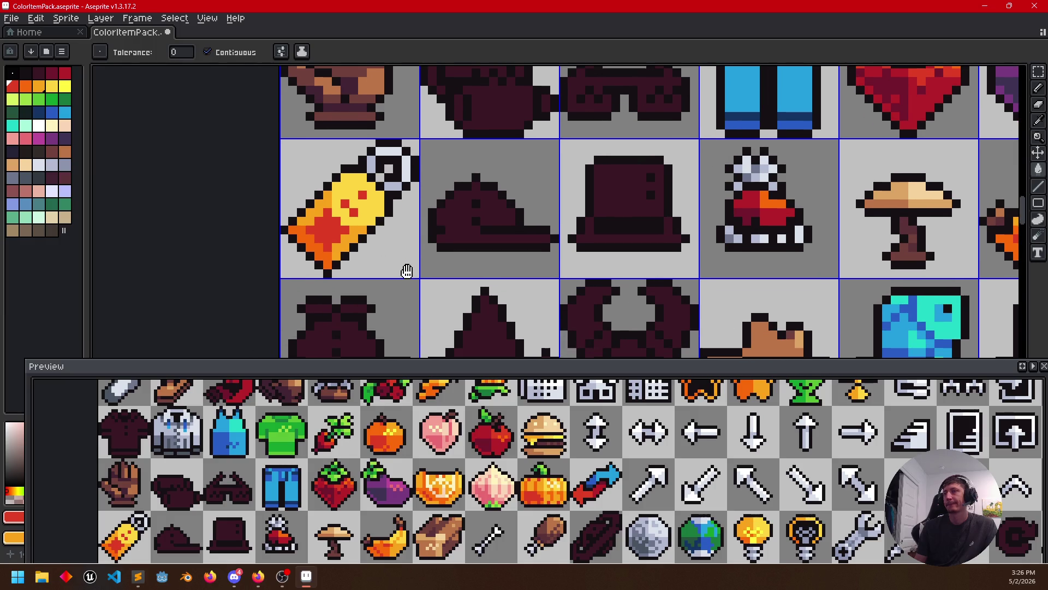
pyautogui.press('v')
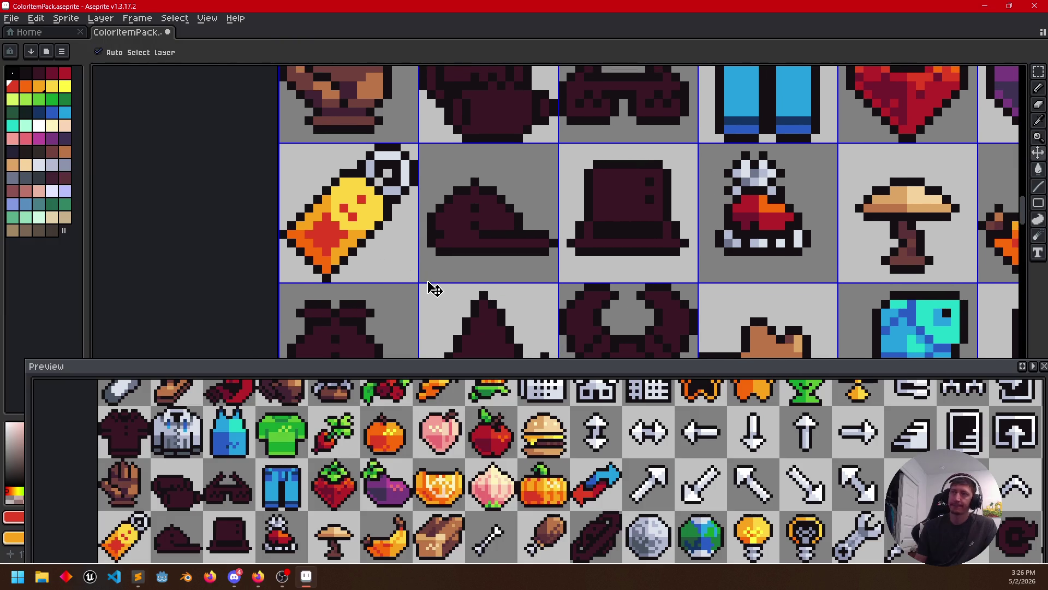
pyautogui.press('g')
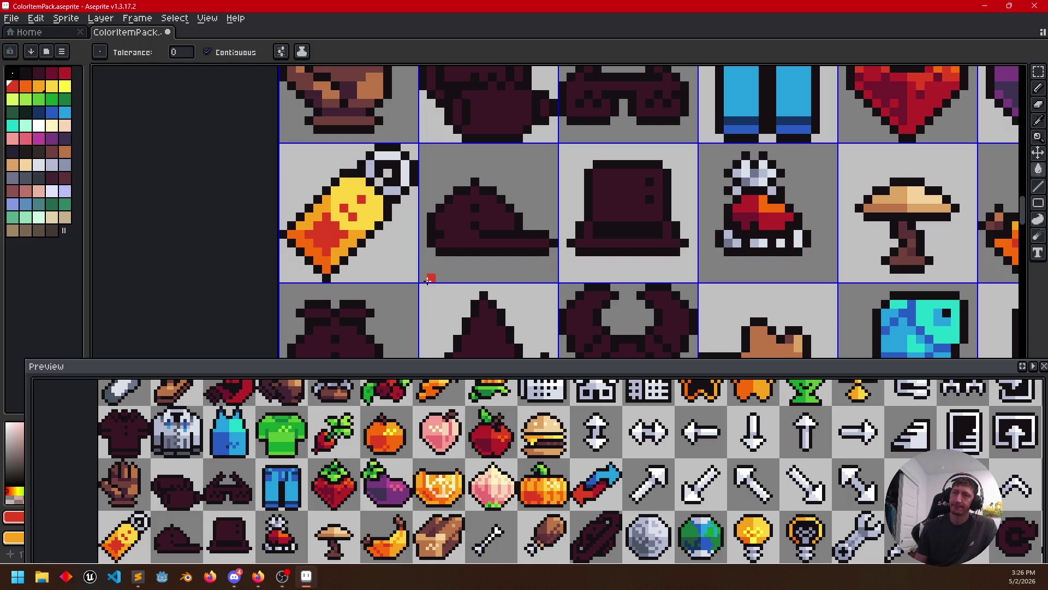
pyautogui.moveTo(452, 274); pyautogui.dragTo(423, 270)
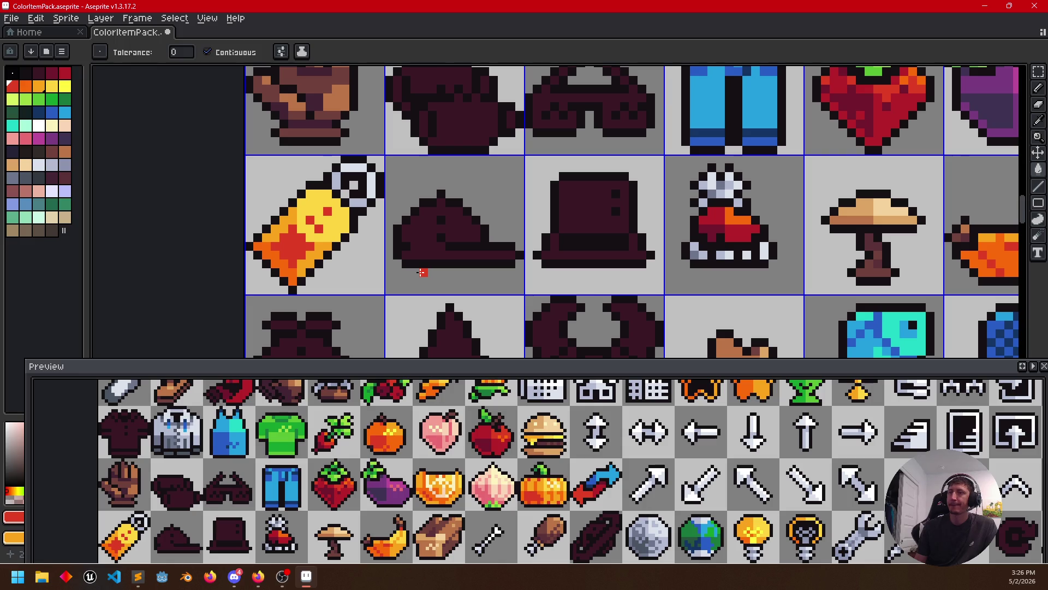
# Bucket-fill the cap red, sample the tag's orange and draw an orange line along the cap's brim
pyautogui.click(432, 247)
pyautogui.press('i')
pyautogui.click(327, 236)
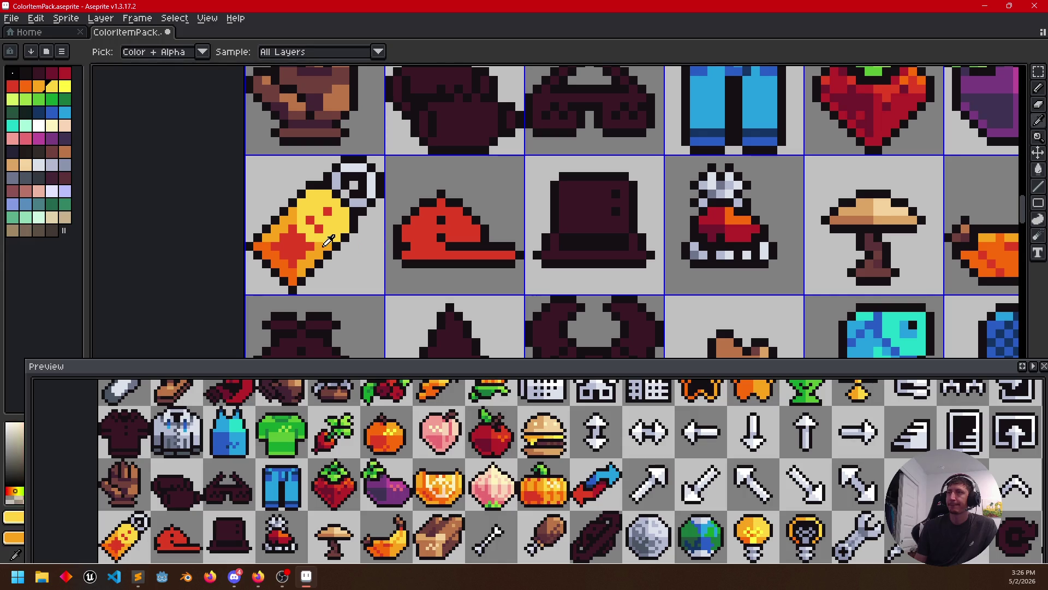
pyautogui.press('b')
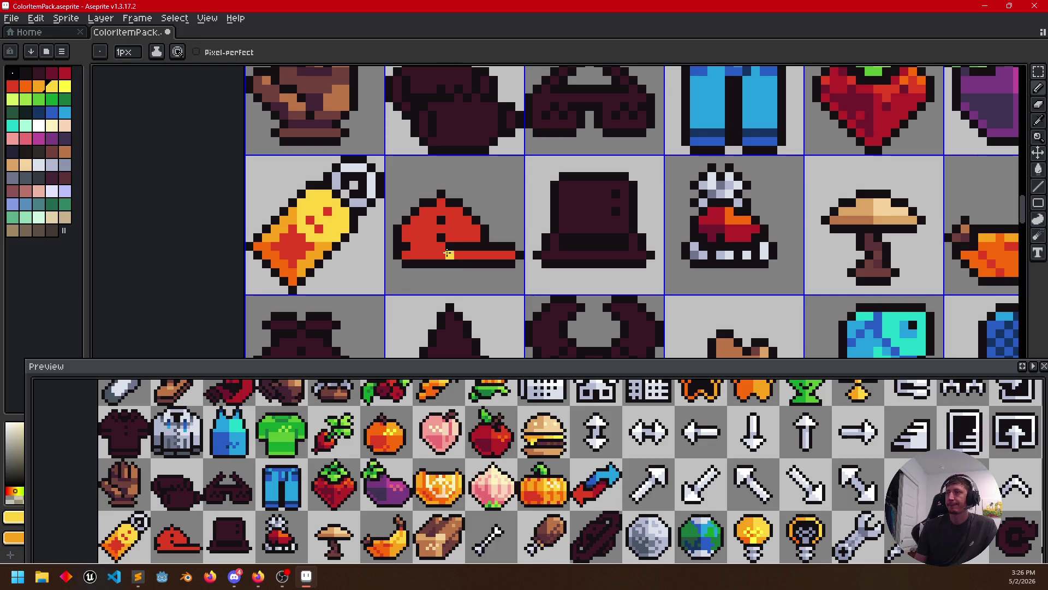
pyautogui.press('i')
pyautogui.click(325, 240)
pyautogui.press('b')
pyautogui.moveTo(448, 255)
pyautogui.mouseDown()
pyautogui.moveTo(506, 256)
pyautogui.moveTo(423, 255)
pyautogui.moveTo(496, 254)
pyautogui.mouseUp()
# Sample yellow-orange shades and paint the brim's right end, then pick yellow for the crown highlights
pyautogui.press('i')
pyautogui.click(328, 227)
pyautogui.press('b')
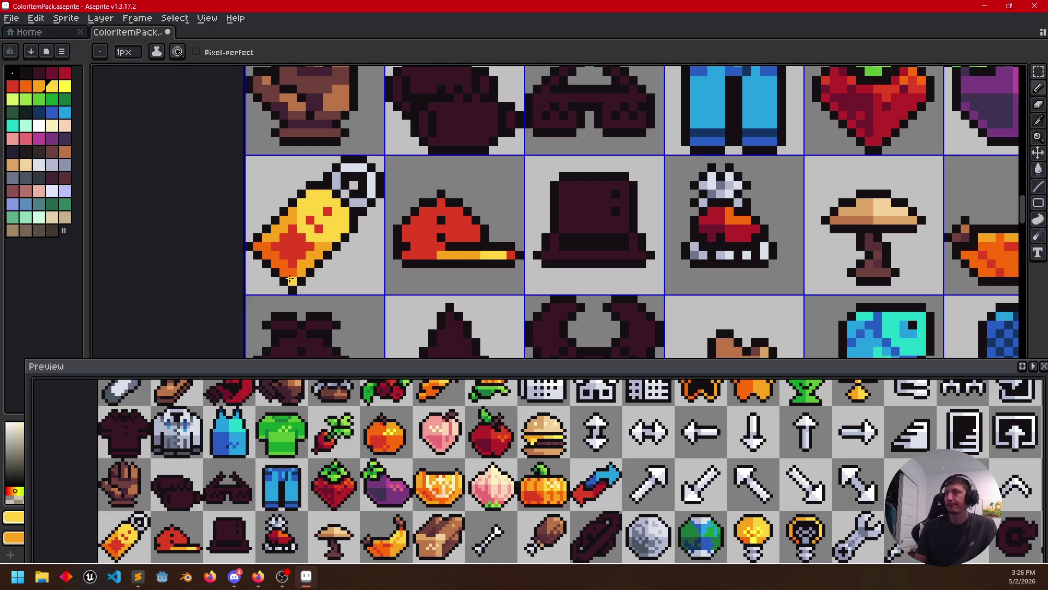
pyautogui.press('i')
pyautogui.click(453, 253)
pyautogui.press('b')
pyautogui.click(506, 254)
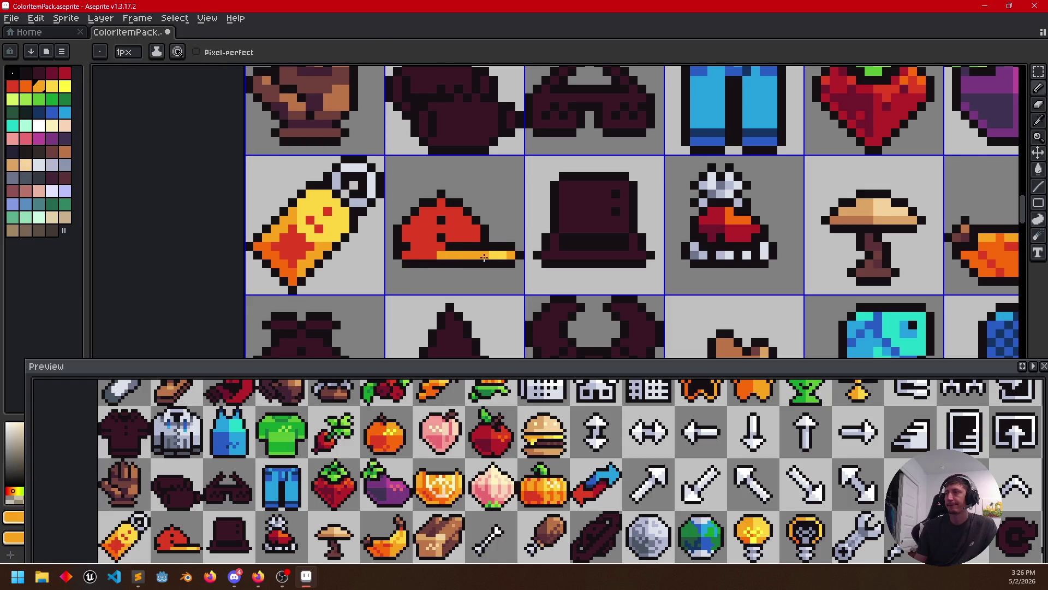
pyautogui.press('i')
pyautogui.press('b')
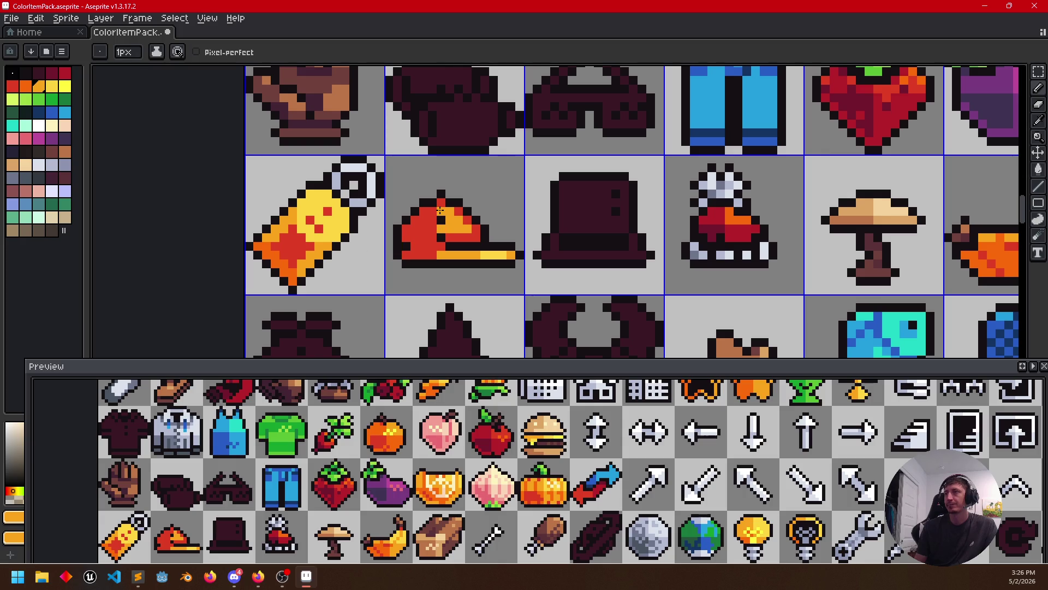
pyautogui.keyDown('alt'); pyautogui.click(465, 237); pyautogui.keyUp('alt')
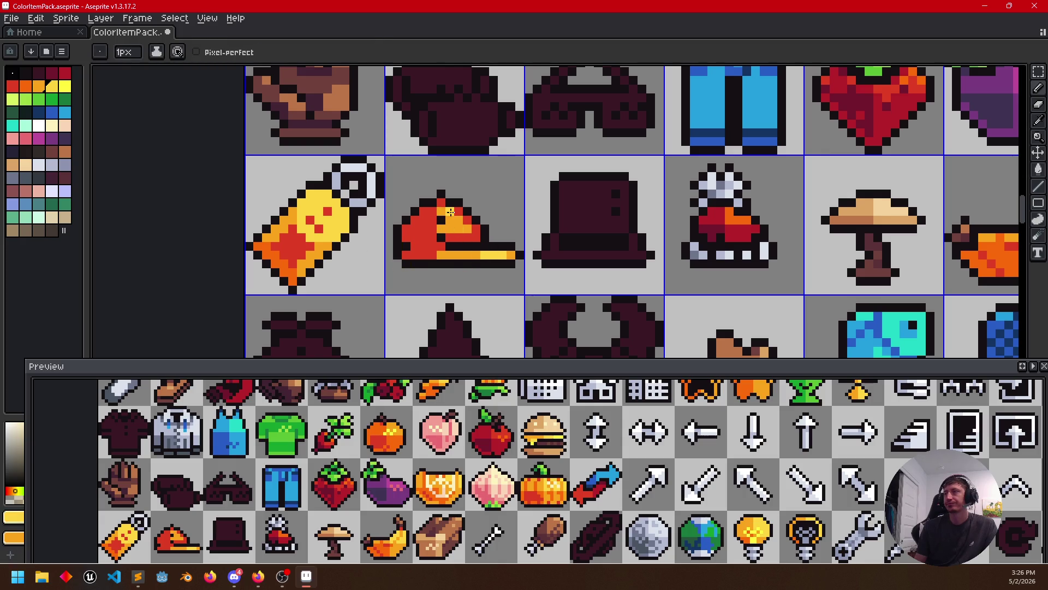
pyautogui.moveTo(449, 288); pyautogui.dragTo(494, 273)
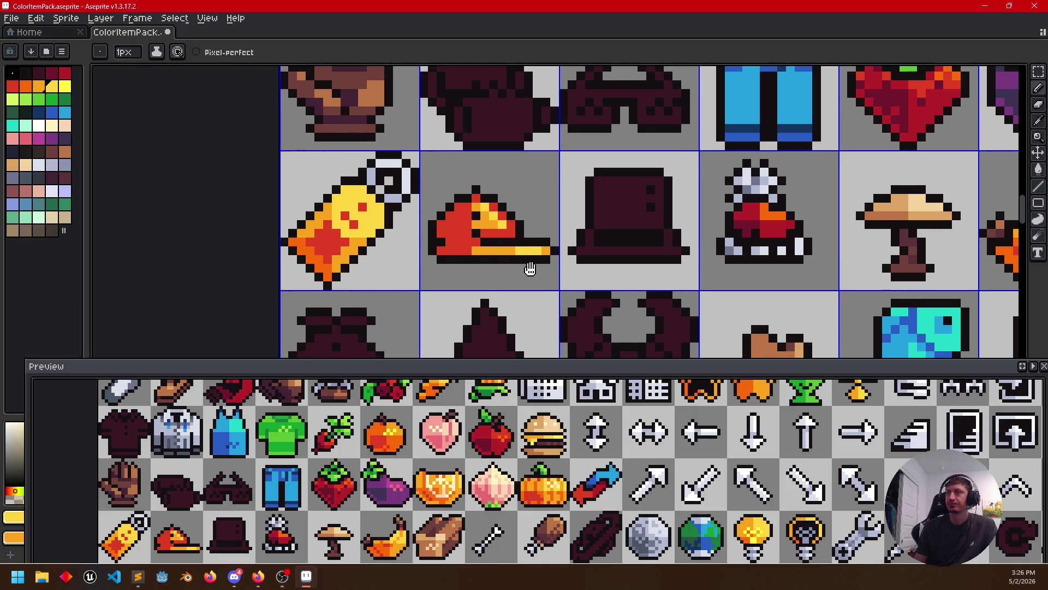
pyautogui.keyDown('alt'); pyautogui.click(495, 240); pyautogui.keyUp('alt')
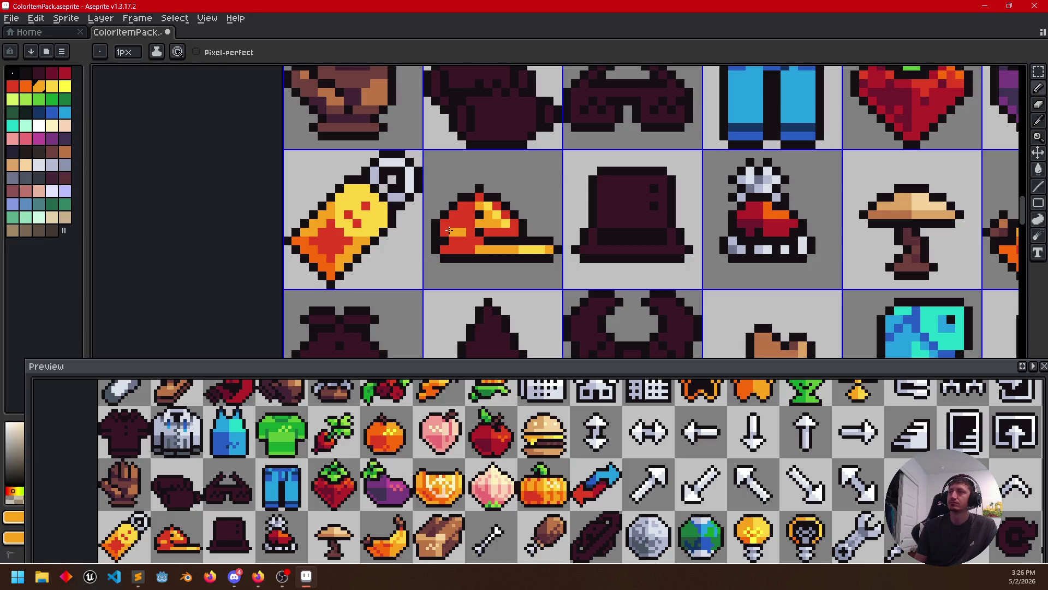
pyautogui.scroll(1, 505, 282)
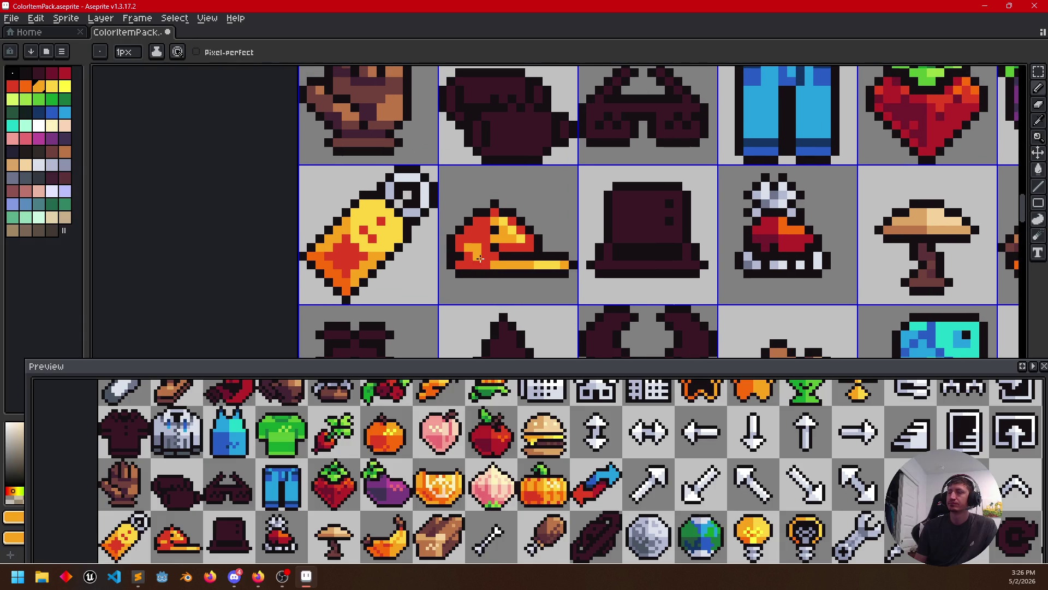
pyautogui.scroll(1, 488, 261)
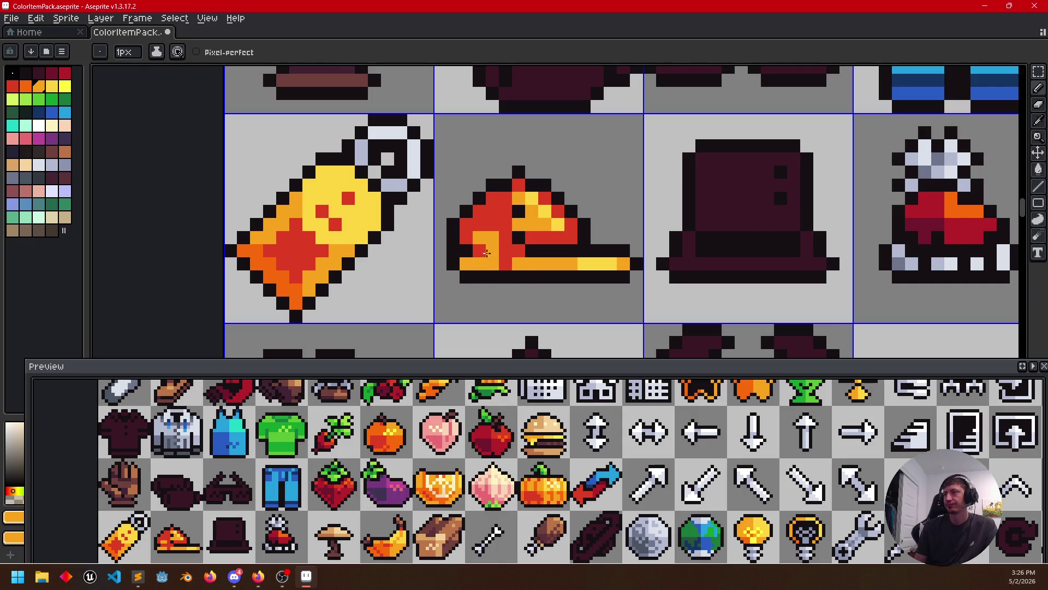
# Paint the cap's left area orange, then turn red crown pixels orange with the pencil
pyautogui.moveTo(503, 237); pyautogui.dragTo(494, 211)
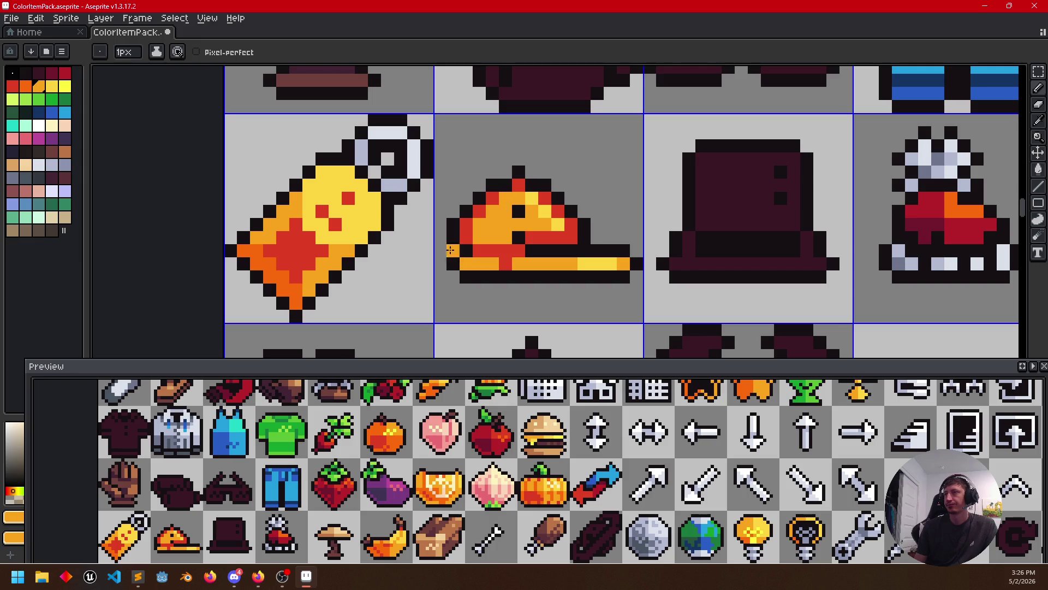
pyautogui.keyDown('alt'); pyautogui.click(562, 212); pyautogui.keyUp('alt')
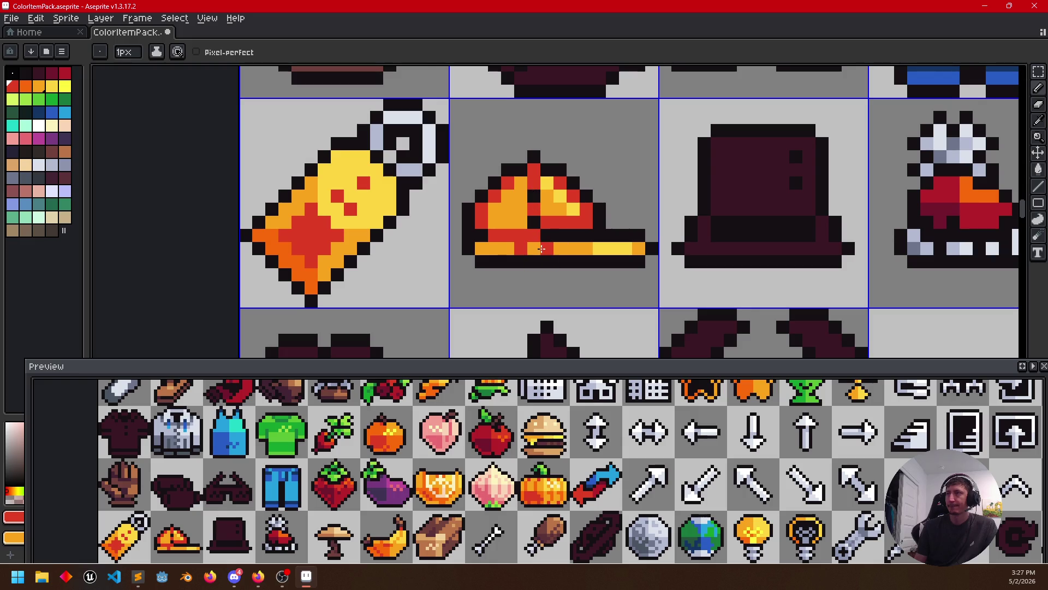
pyautogui.press('alt')
pyautogui.keyDown('alt'); pyautogui.click(562, 204); pyautogui.keyUp('alt')
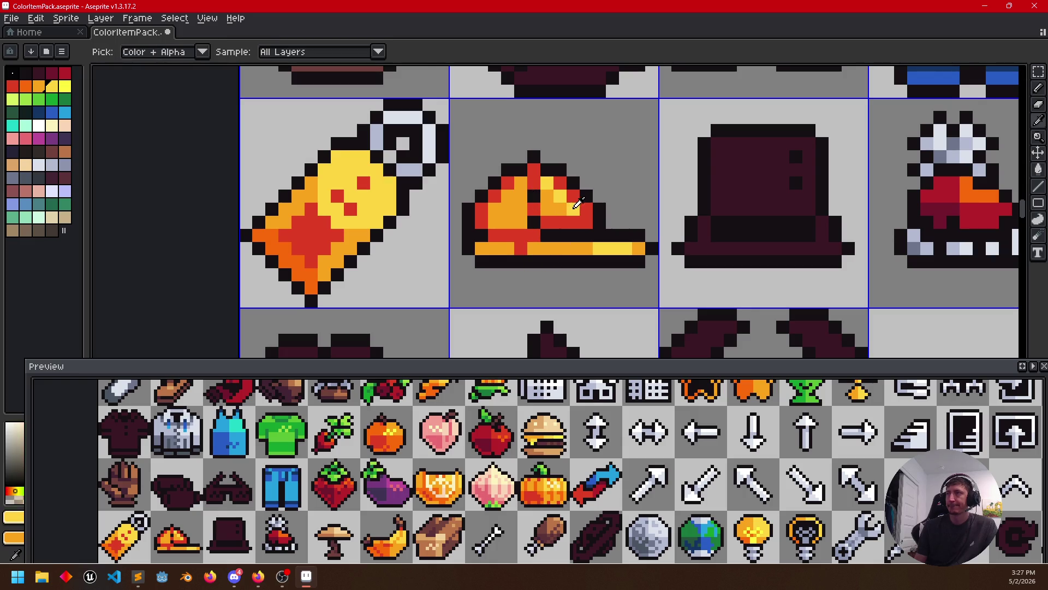
pyautogui.press('b')
pyautogui.keyDown('alt'); pyautogui.click(522, 202); pyautogui.keyUp('alt')
pyautogui.moveTo(551, 221); pyautogui.dragTo(576, 222)
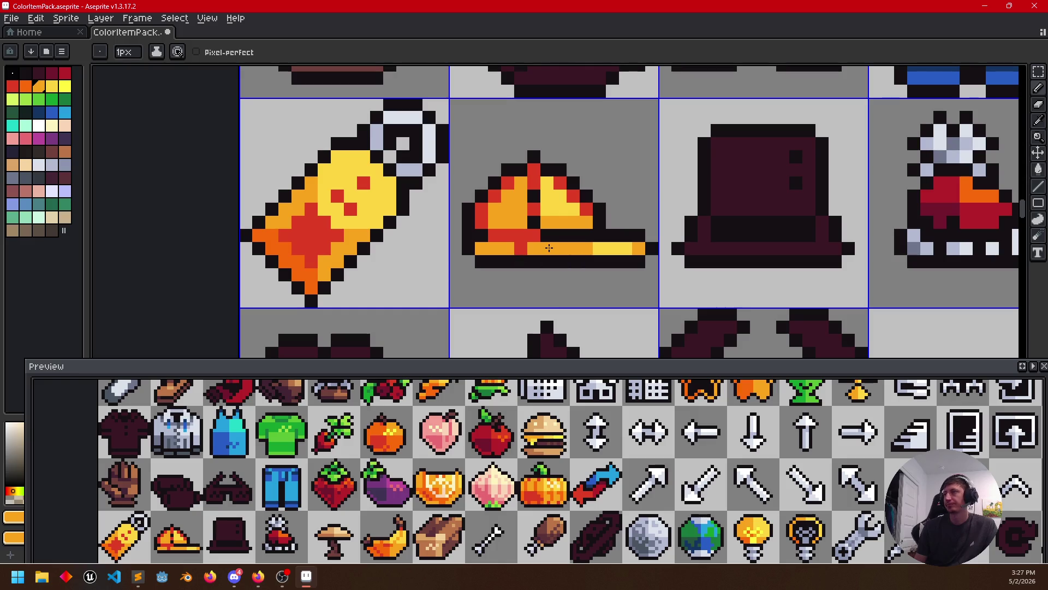
# Repaint the brim's stripe yellow and add orange pixels at the brim's end and cap top
pyautogui.keyDown('alt'); pyautogui.click(613, 245); pyautogui.keyUp('alt')
pyautogui.moveTo(590, 248); pyautogui.dragTo(541, 249)
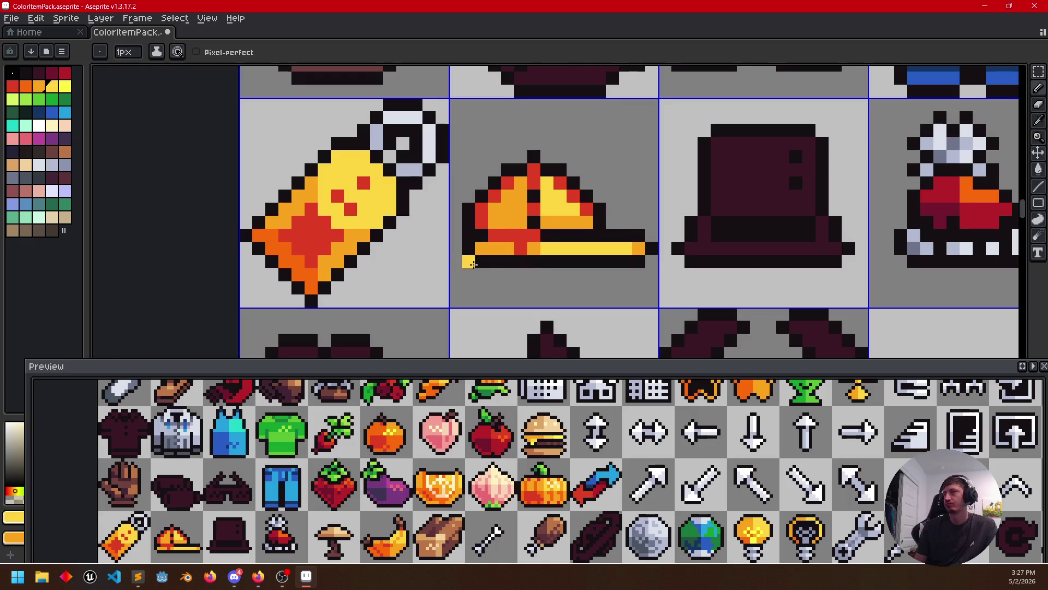
pyautogui.scroll(1, 545, 279)
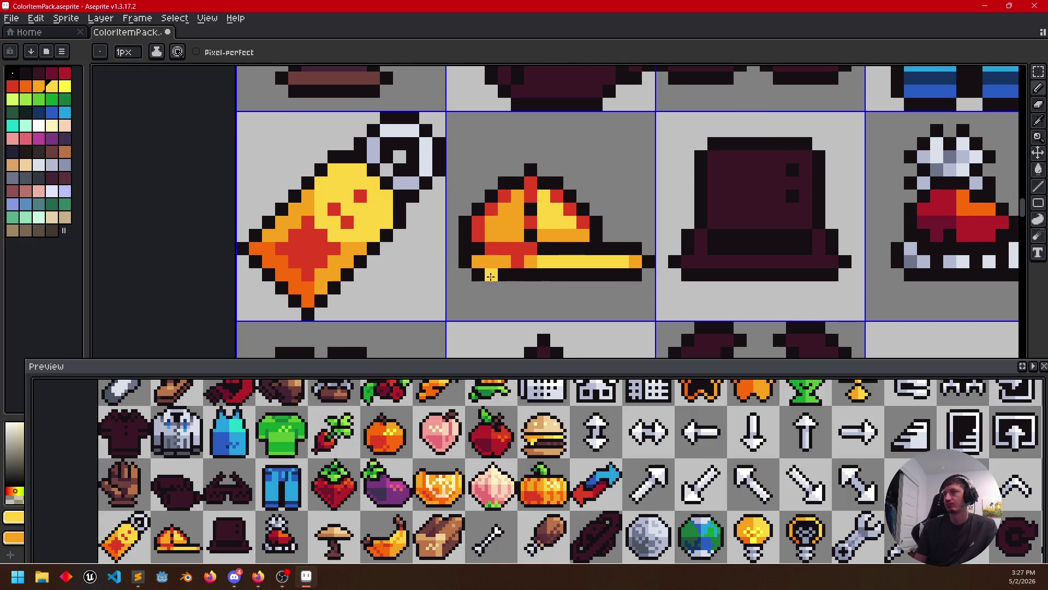
pyautogui.keyDown('alt'); pyautogui.click(577, 225); pyautogui.keyUp('alt')
pyautogui.moveTo(584, 226); pyautogui.dragTo(567, 198)
pyautogui.click(552, 170)
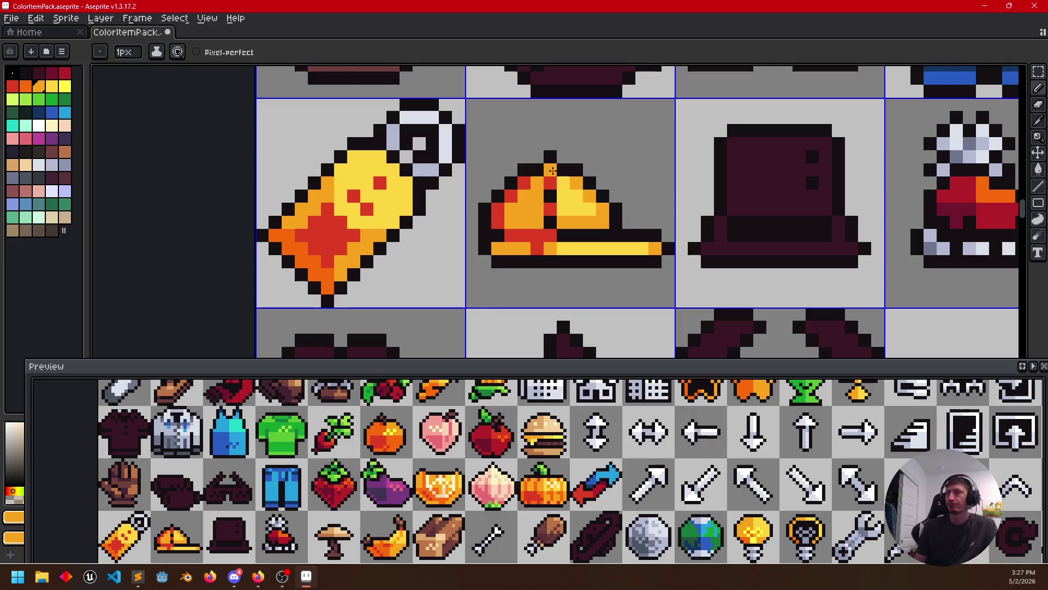
pyautogui.moveTo(563, 262); pyautogui.dragTo(582, 266)
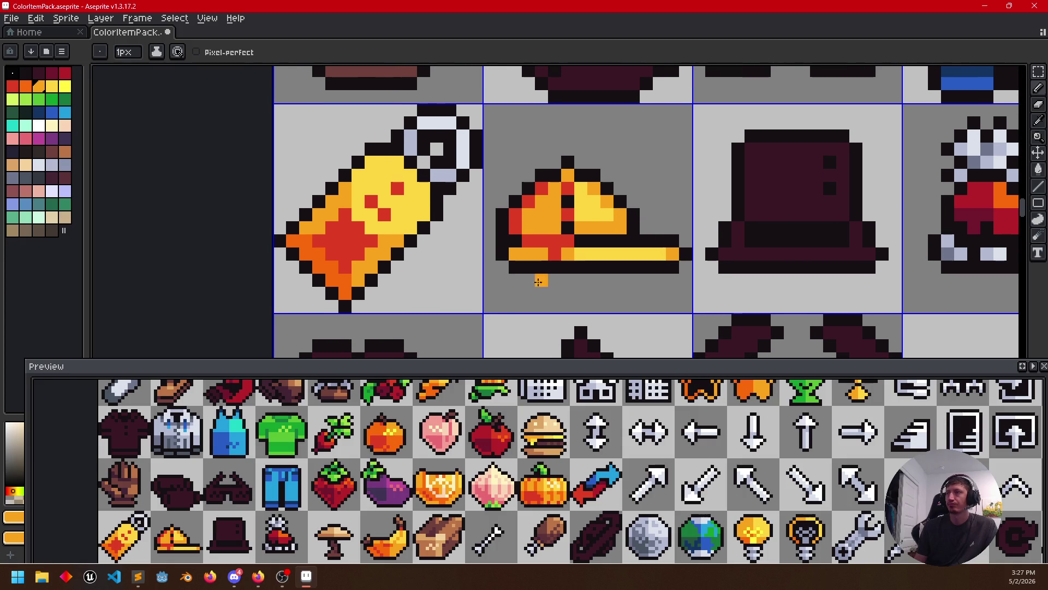
# Pick a darker orange, fill the cap's orange left part red, then sample orange again
pyautogui.keyDown('alt'); pyautogui.click(608, 211); pyautogui.keyUp('alt')
pyautogui.moveTo(622, 263); pyautogui.dragTo(616, 266)
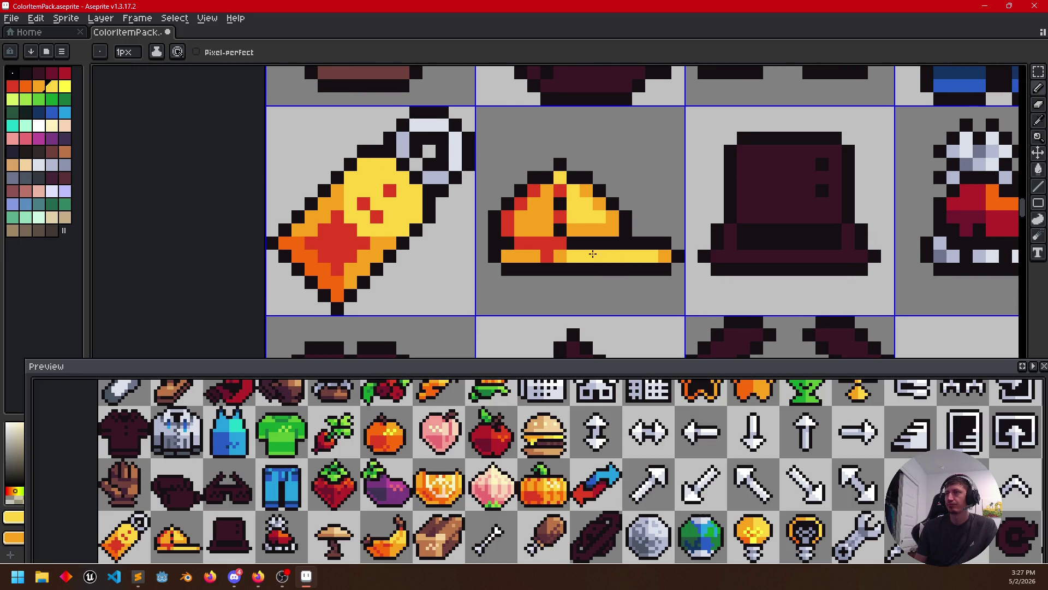
pyautogui.keyDown('alt'); pyautogui.click(585, 228); pyautogui.keyUp('alt')
pyautogui.keyDown('alt'); pyautogui.click(533, 225); pyautogui.keyUp('alt')
pyautogui.press('g')
pyautogui.keyDown('alt'); pyautogui.click(561, 215); pyautogui.keyUp('alt')
pyautogui.press('b')
# Pencil orange pixels down the cap's middle, undoing two misplaced ones, and pan to the next icon row
pyautogui.click(561, 190)
pyautogui.click(561, 242)
pyautogui.hotkey('ctrl', 'z')
pyautogui.click(534, 243)
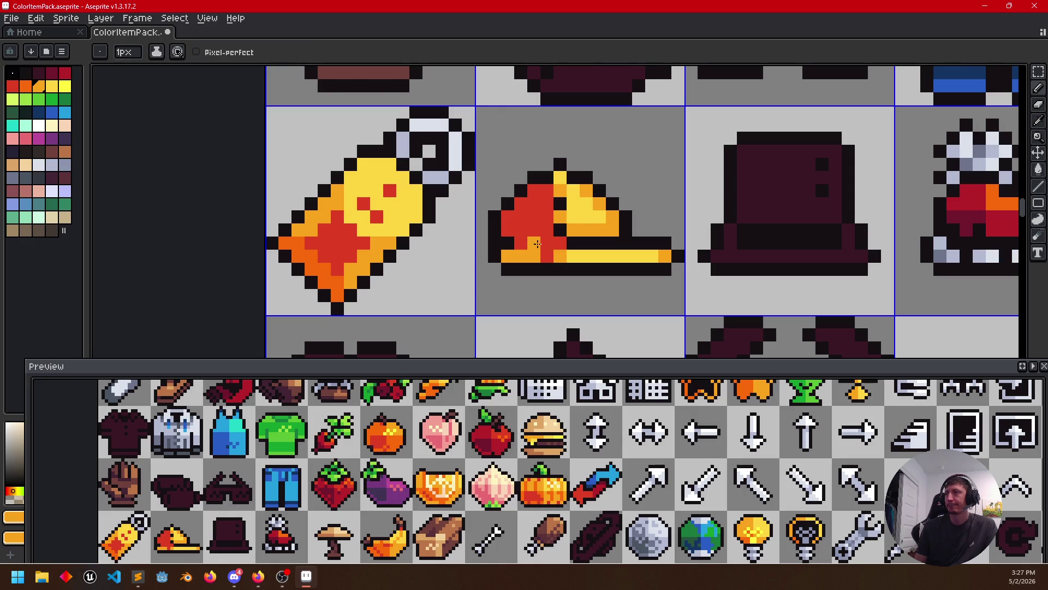
pyautogui.hotkey('ctrl', 'z')
pyautogui.click(543, 232)
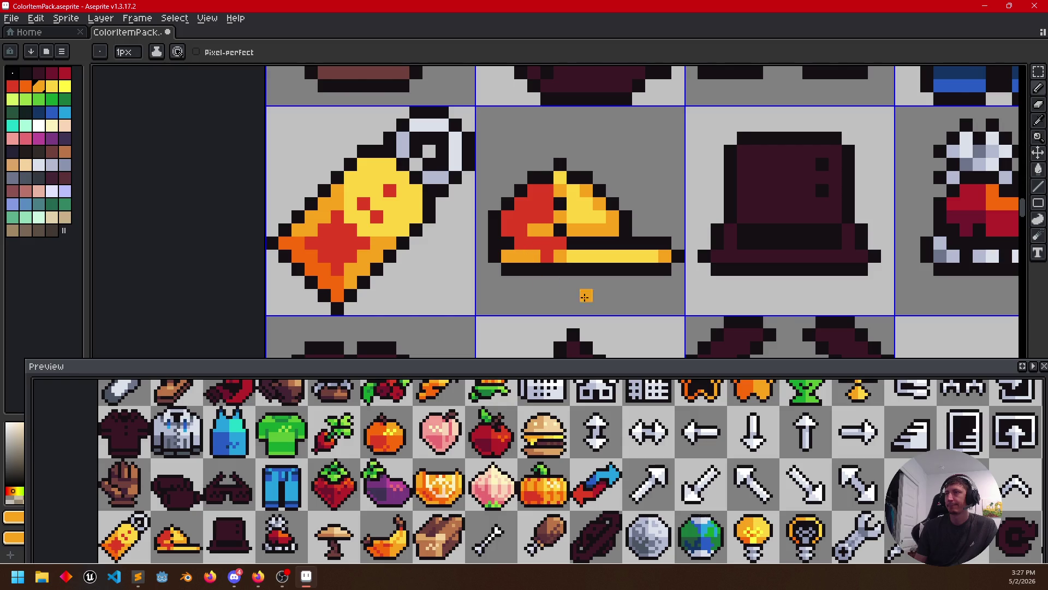
pyautogui.scroll(-1, 646, 285)
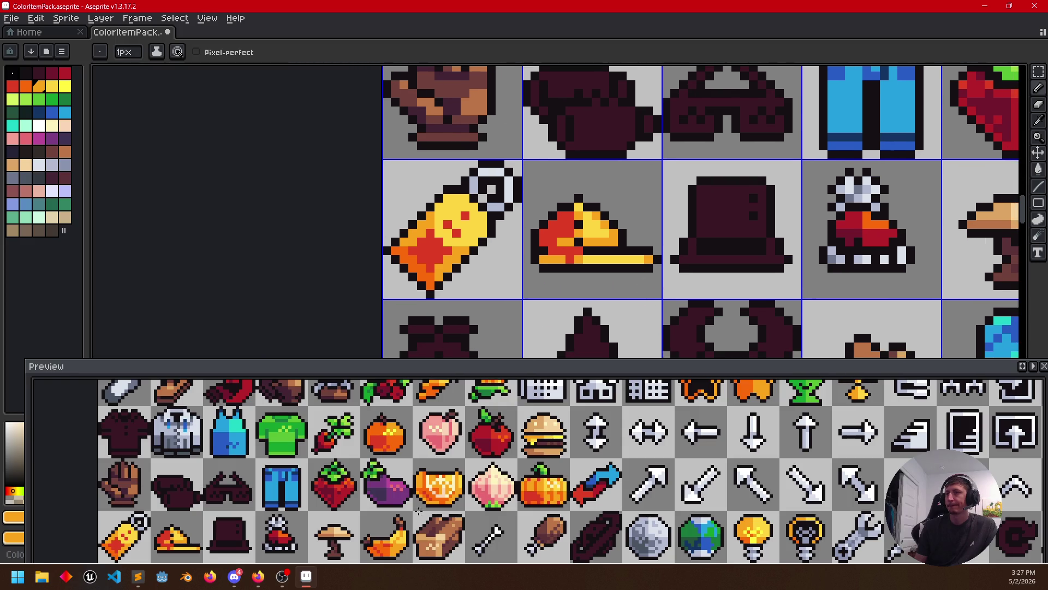
pyautogui.moveTo(351, 504); pyautogui.dragTo(400, 457)
pyautogui.press('i')
pyautogui.scroll(2, 570, 230)
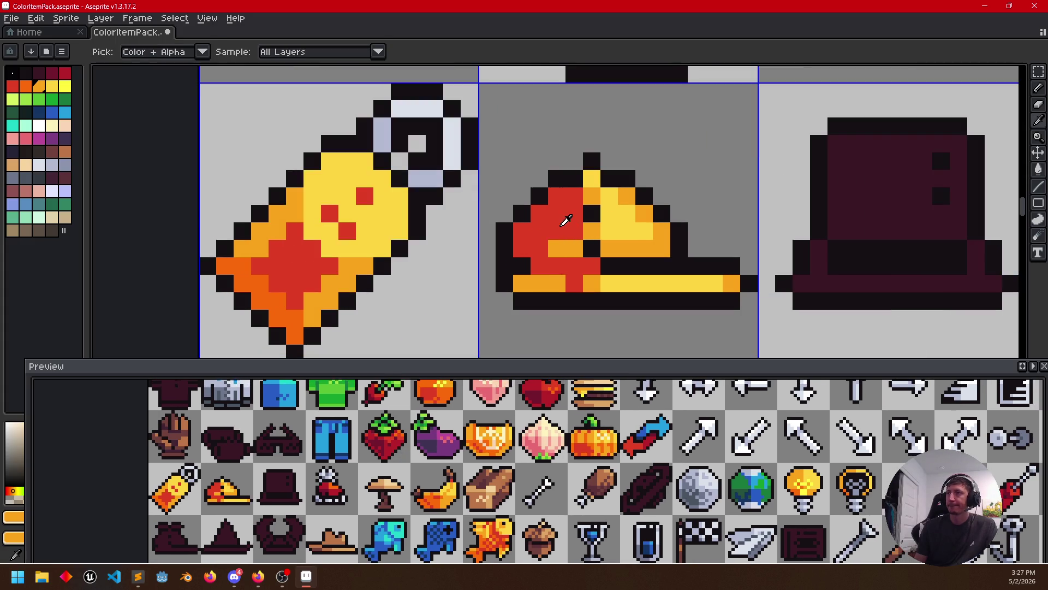
# Repaint red pixels on the pizza's left side, inner area and brim end orange, undoing strays
pyautogui.keyDown('alt'); pyautogui.click(565, 221); pyautogui.keyUp('alt')
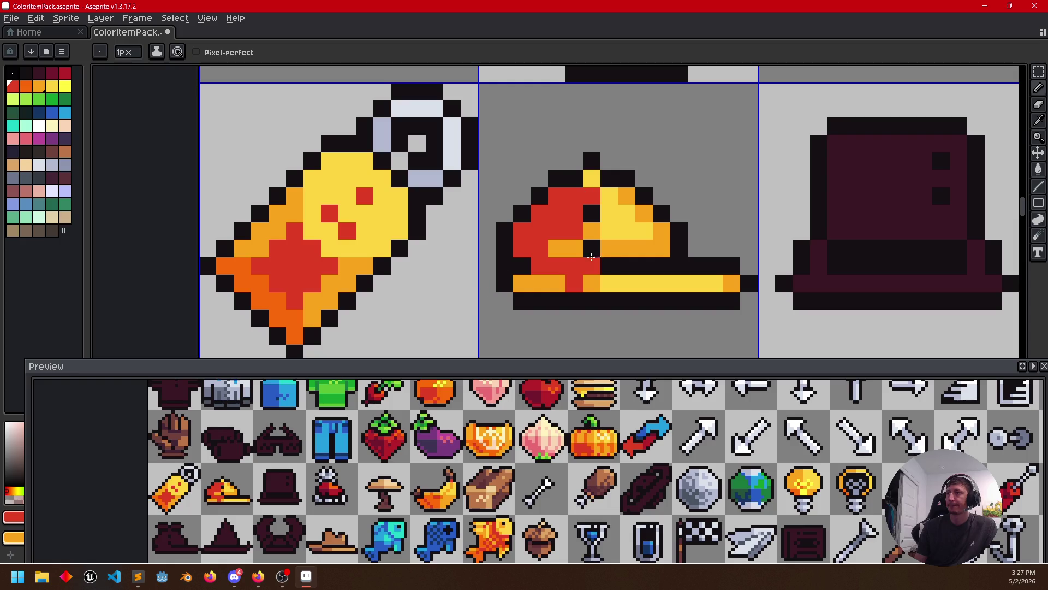
pyautogui.keyDown('alt'); pyautogui.click(589, 228); pyautogui.keyUp('alt')
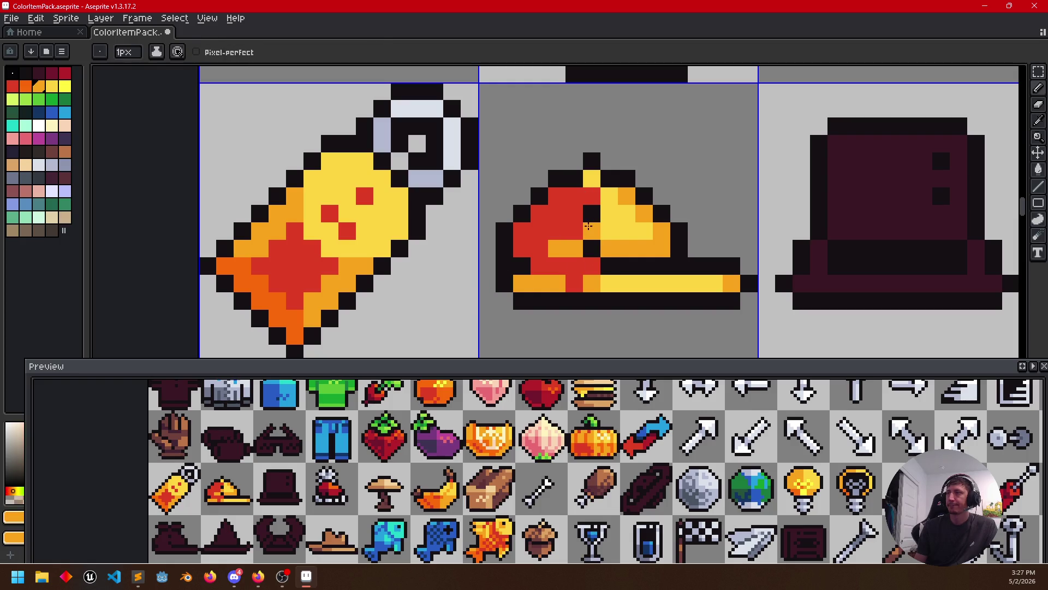
pyautogui.click(574, 232)
pyautogui.click(569, 284)
pyautogui.hotkey('ctrl', 'z')
pyautogui.click(558, 233)
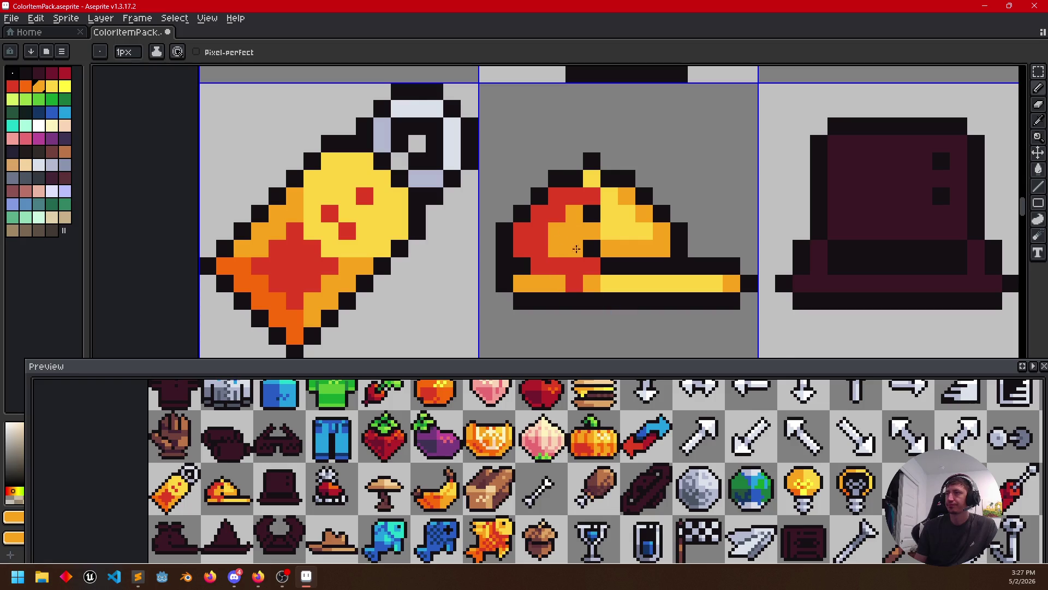
pyautogui.click(591, 283)
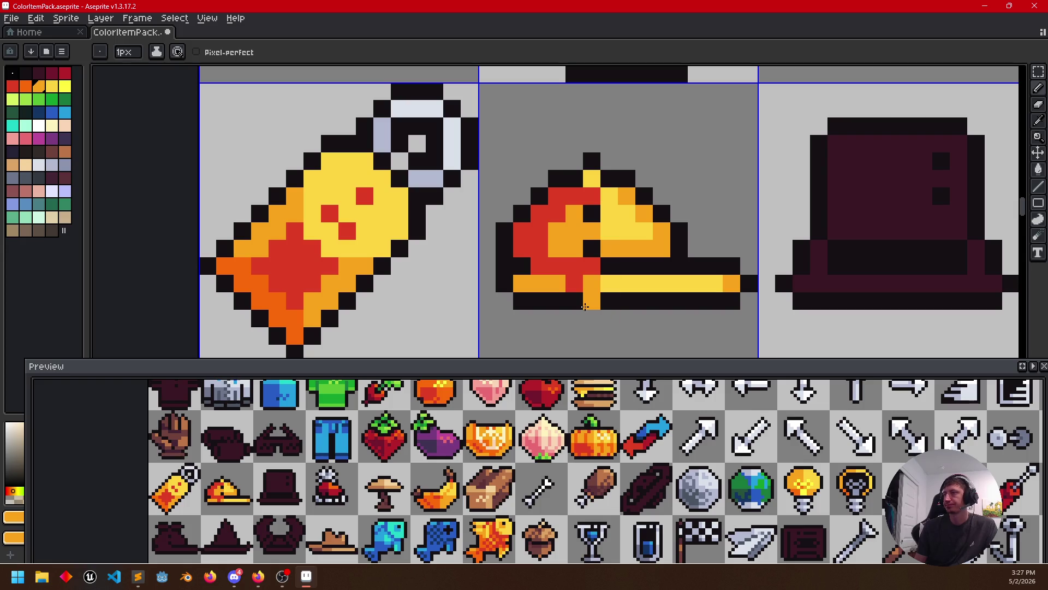
pyautogui.hotkey('ctrl', 'z')
pyautogui.click(574, 291)
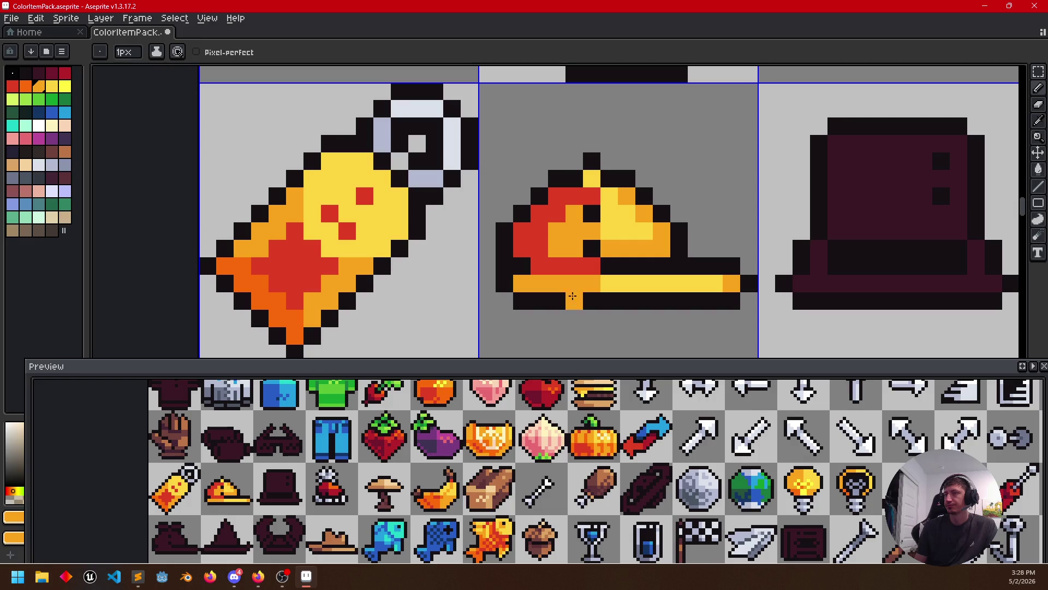
pyautogui.moveTo(679, 317); pyautogui.dragTo(649, 322)
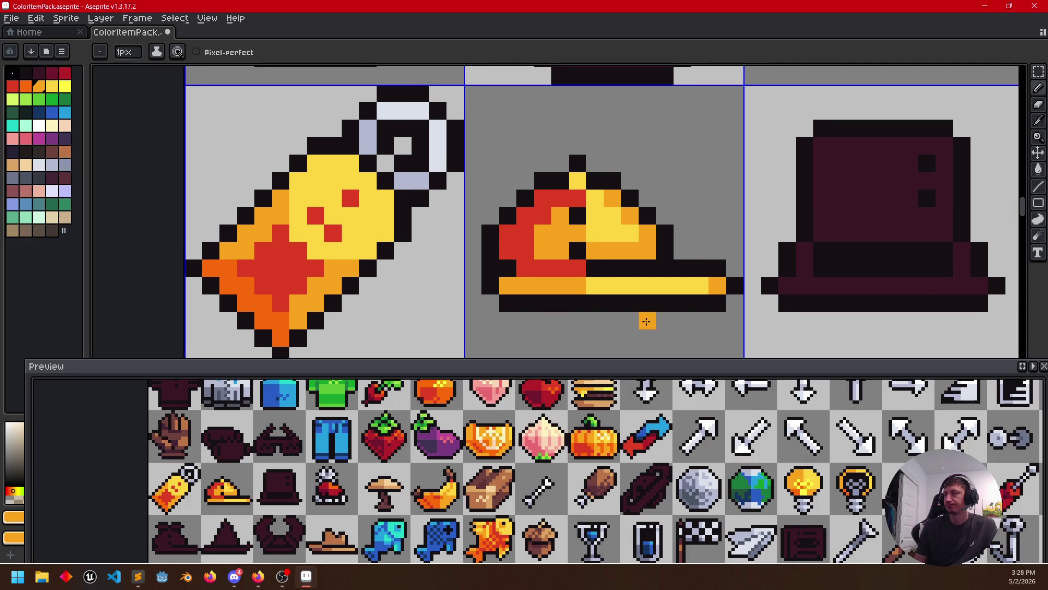
pyautogui.click(525, 239)
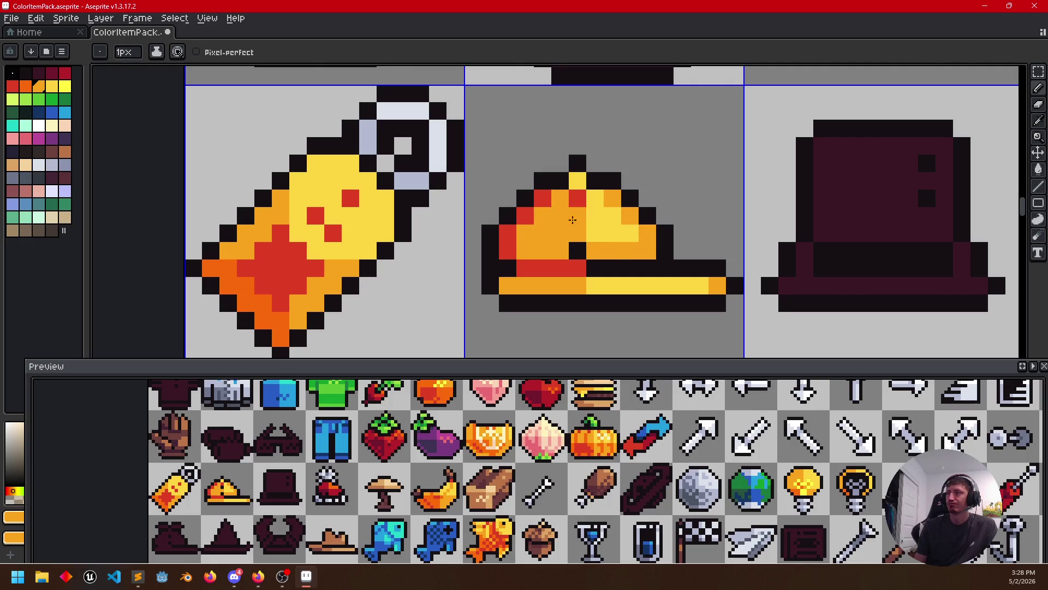
pyautogui.scroll(-2, 656, 304)
pyautogui.moveTo(650, 316); pyautogui.dragTo(593, 292)
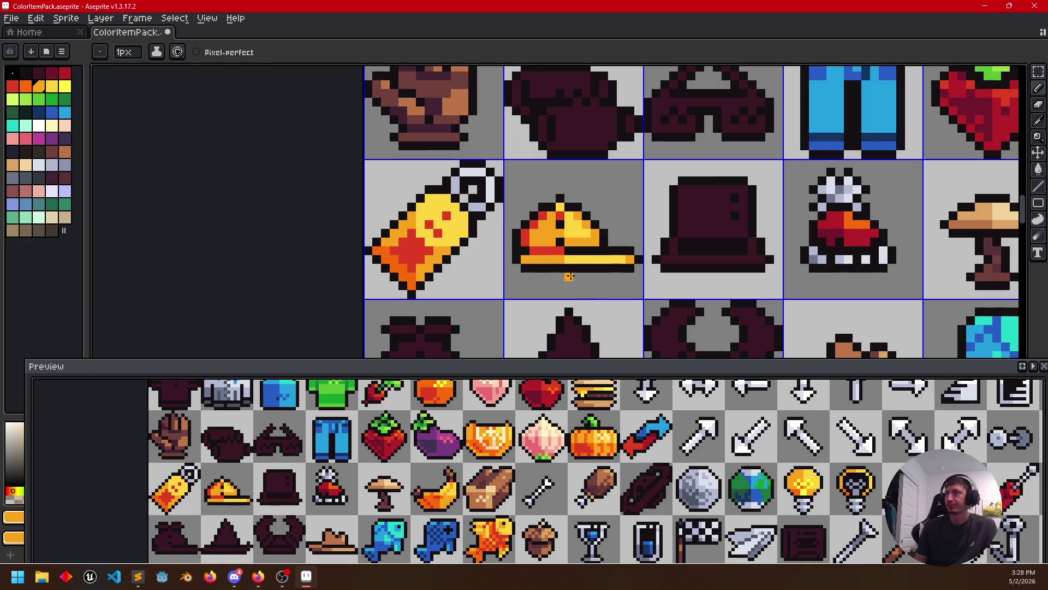
# Add red pixels along the pizza's upper area, undoing misplaced ones
pyautogui.keyDown('alt'); pyautogui.click(529, 238); pyautogui.keyUp('alt')
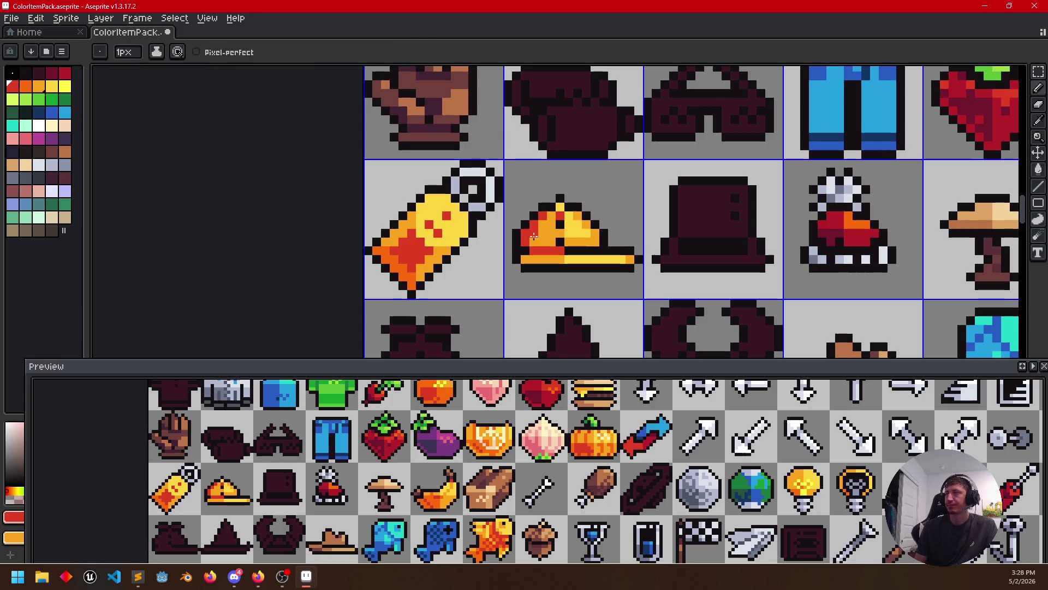
pyautogui.scroll(-1, 626, 270)
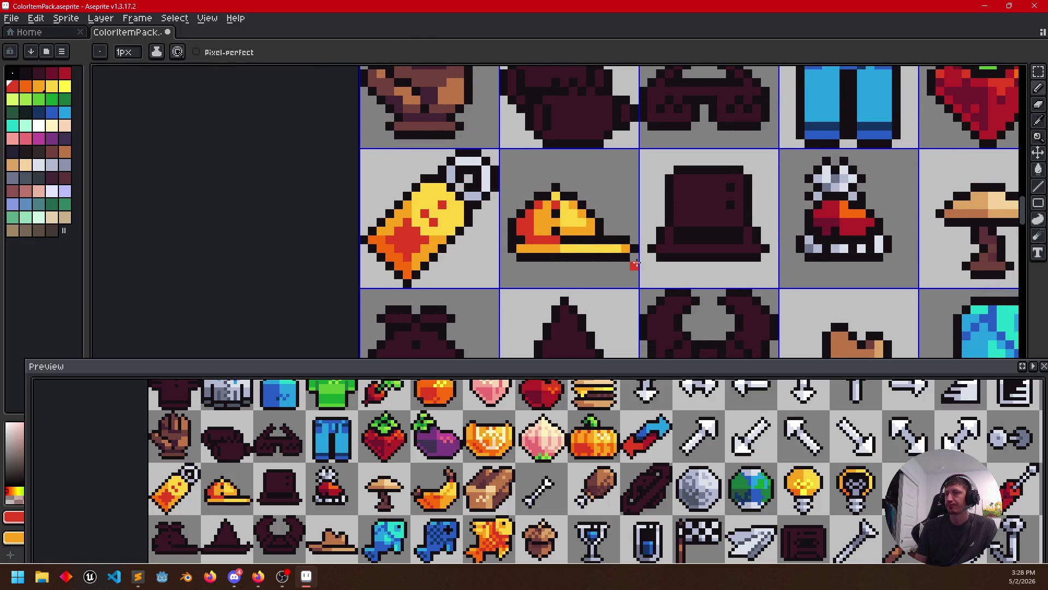
pyautogui.scroll(2, 566, 248)
pyautogui.moveTo(560, 215); pyautogui.dragTo(577, 216)
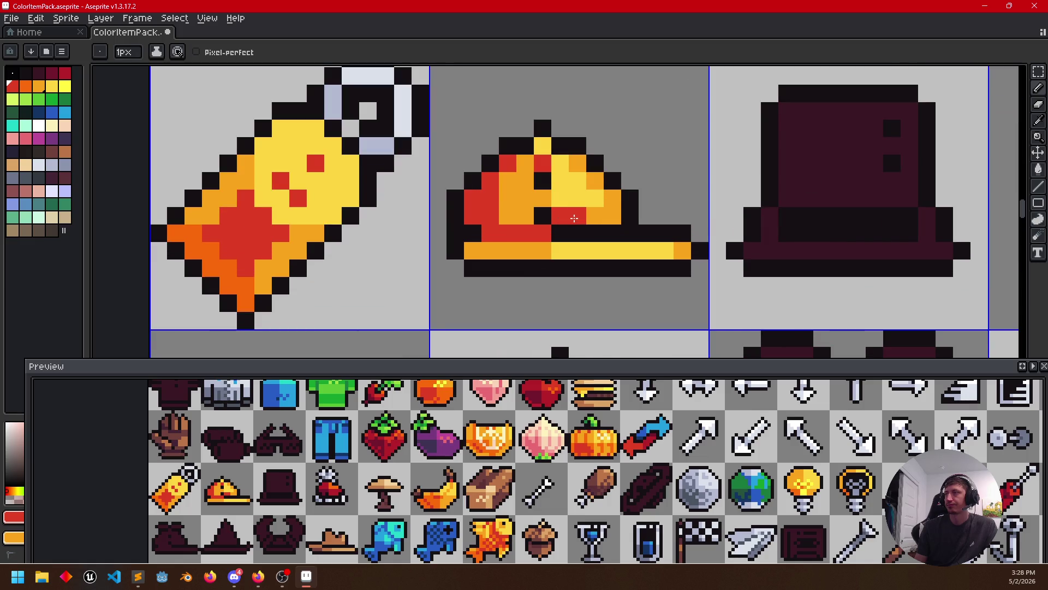
pyautogui.hotkey('ctrl', 'z')
pyautogui.hscroll(-1, 651, 290)
pyautogui.click(638, 231)
pyautogui.hotkey('ctrl', 'z')
pyautogui.click(623, 213)
# Swap individual upper pixels between red and orange to even out the shading
pyautogui.keyDown('alt'); pyautogui.click(589, 214); pyautogui.keyUp('alt')
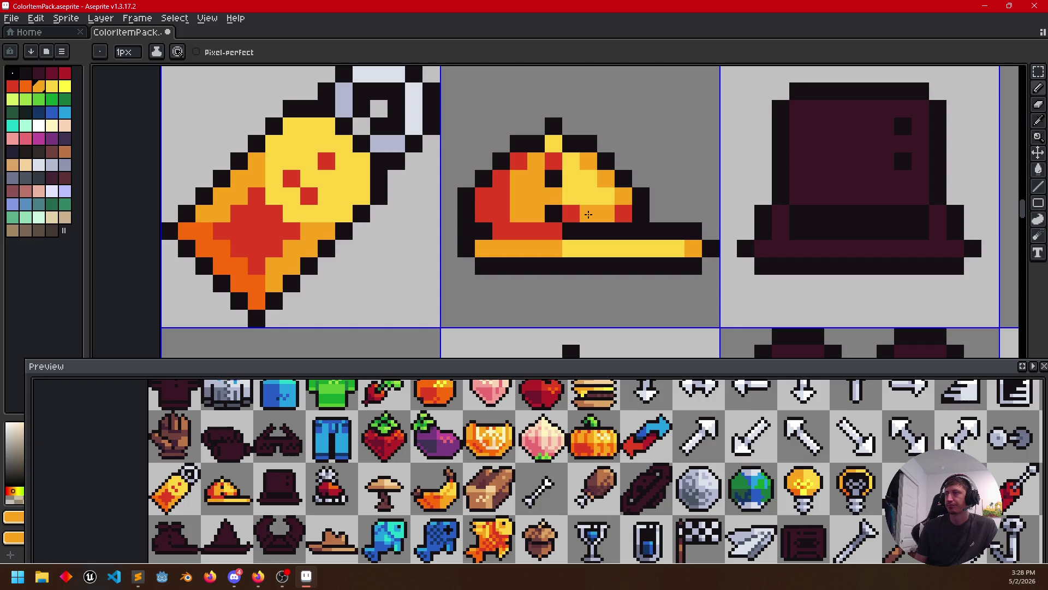
pyautogui.keyDown('alt'); pyautogui.click(569, 207); pyautogui.keyUp('alt')
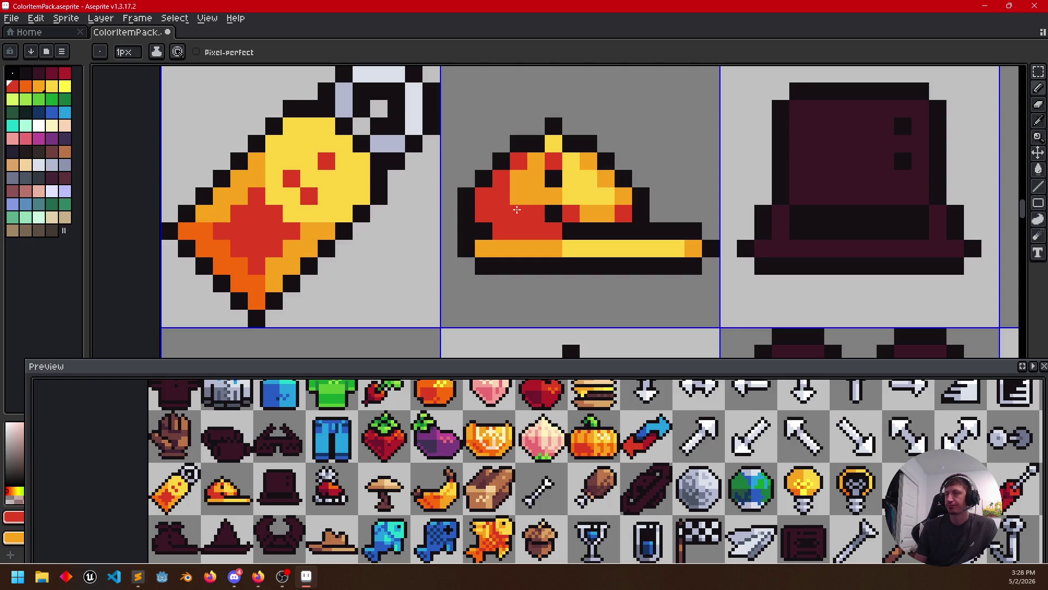
pyautogui.click(556, 195)
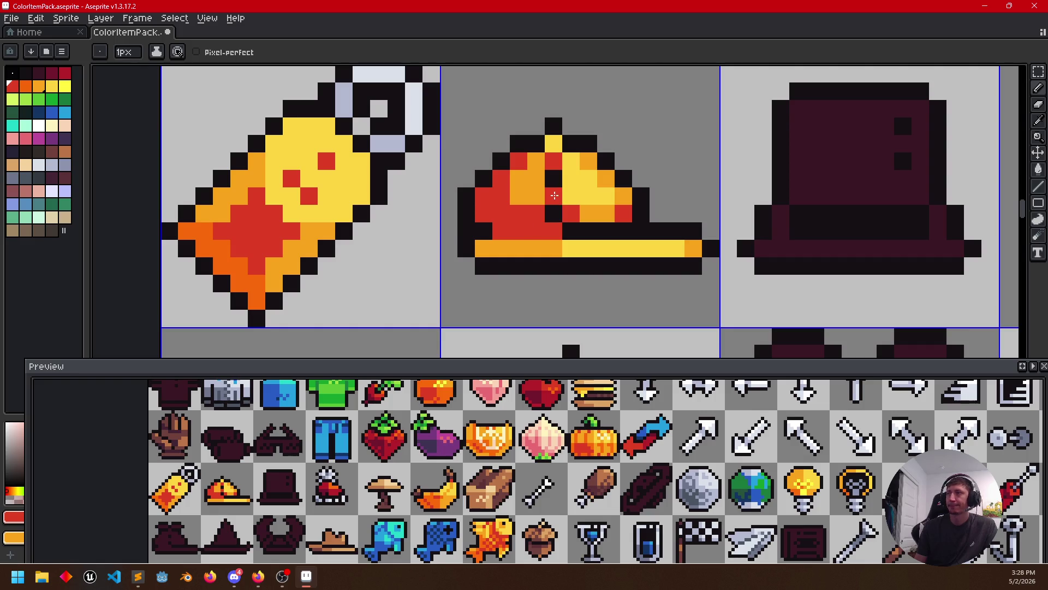
pyautogui.keyDown('alt'); pyautogui.click(534, 183); pyautogui.keyUp('alt')
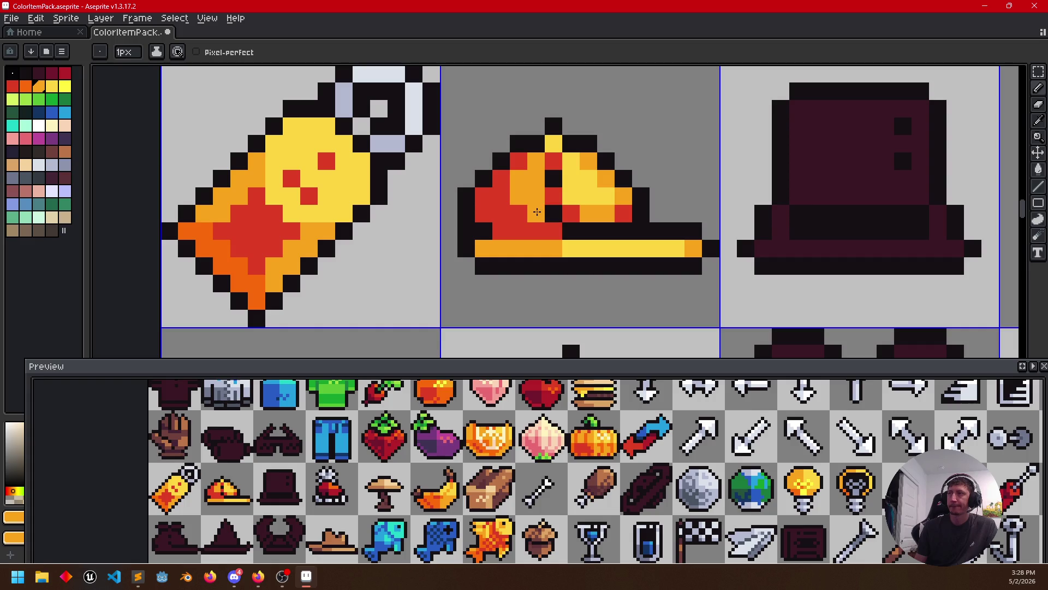
pyautogui.click(610, 232)
pyautogui.hotkey('ctrl', 'z')
pyautogui.click(572, 215)
pyautogui.click(615, 217)
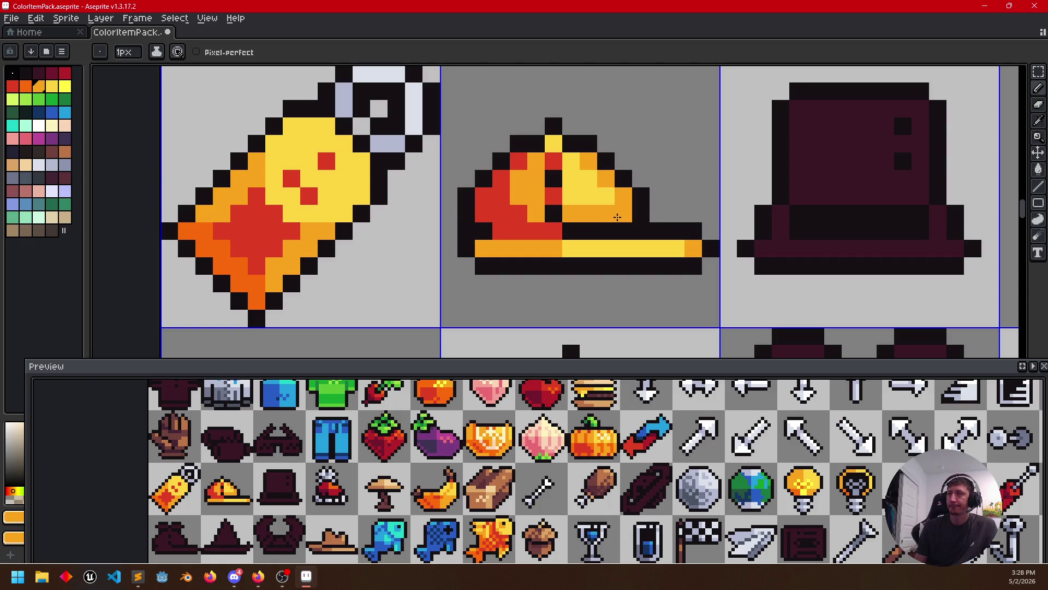
# Repaint a row and the diagonal band yellow, with an orange row beneath it
pyautogui.keyDown('alt'); pyautogui.click(603, 192); pyautogui.keyUp('alt')
pyautogui.click(606, 215)
pyautogui.moveTo(590, 215); pyautogui.dragTo(573, 209)
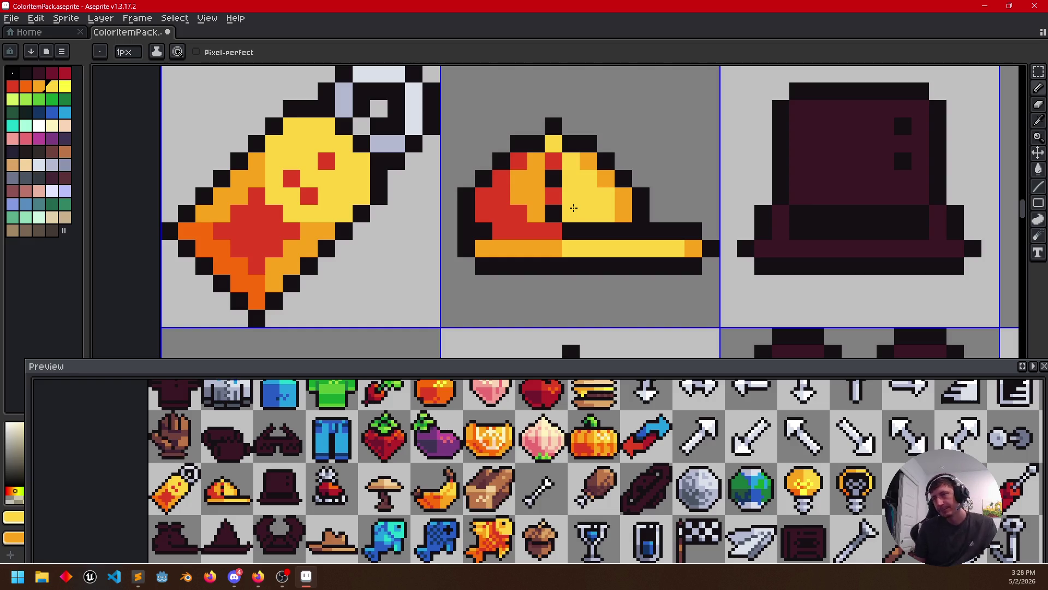
pyautogui.click(616, 210)
pyautogui.moveTo(615, 210); pyautogui.dragTo(585, 164)
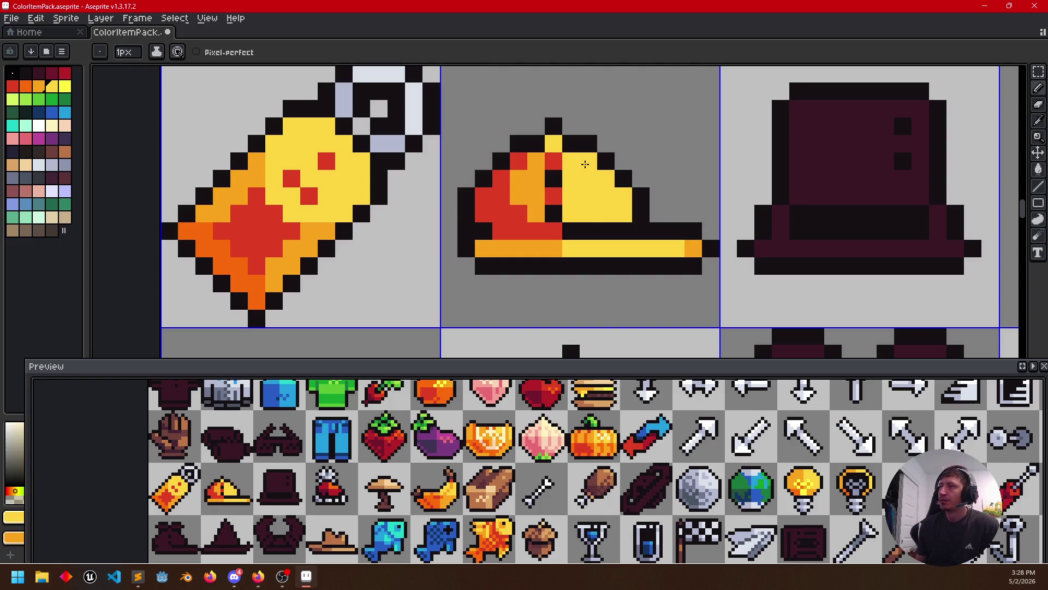
pyautogui.keyDown('alt'); pyautogui.click(543, 197); pyautogui.keyUp('alt')
pyautogui.moveTo(566, 213); pyautogui.dragTo(624, 212)
pyautogui.click(642, 267)
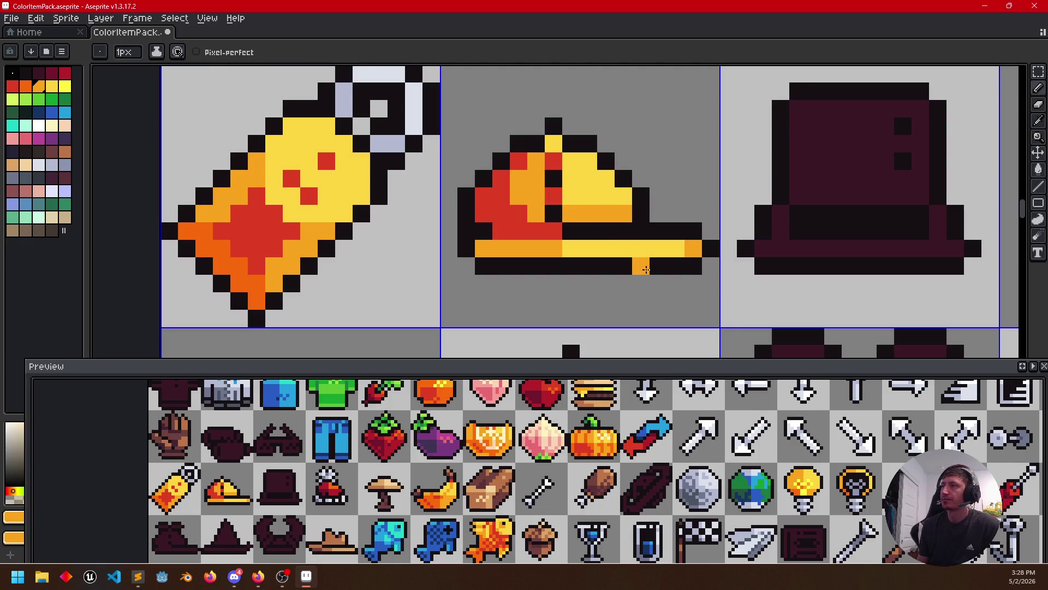
pyautogui.hotkey('ctrl', 'z')
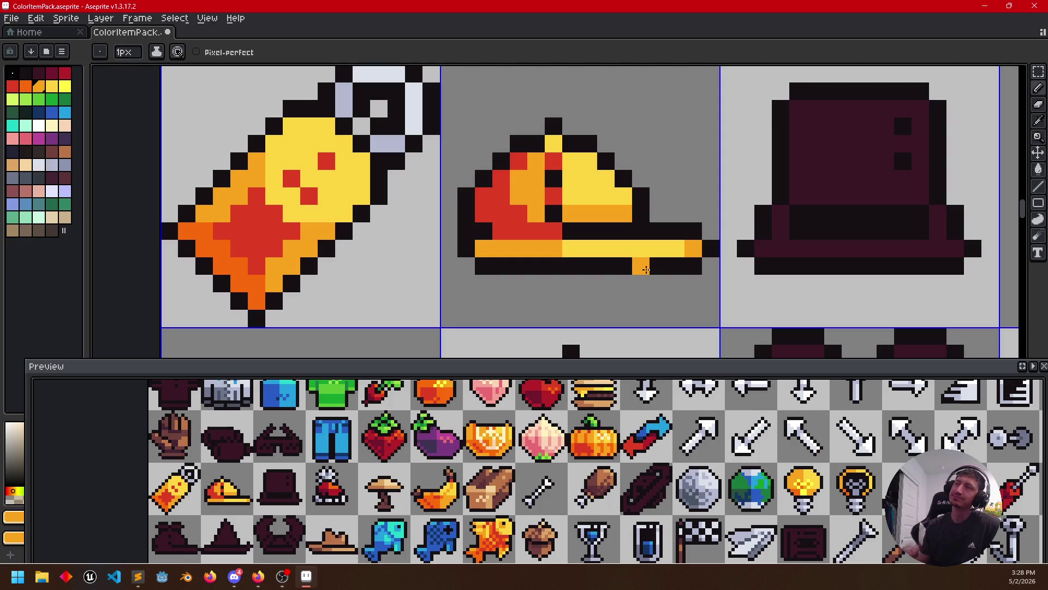
# Run a red row across the pizza and redden a bottom-edge pixel, undoing a stray
pyautogui.keyDown('alt'); pyautogui.click(532, 216); pyautogui.keyUp('alt')
pyautogui.click(574, 232)
pyautogui.moveTo(574, 233); pyautogui.dragTo(624, 233)
pyautogui.click(536, 262)
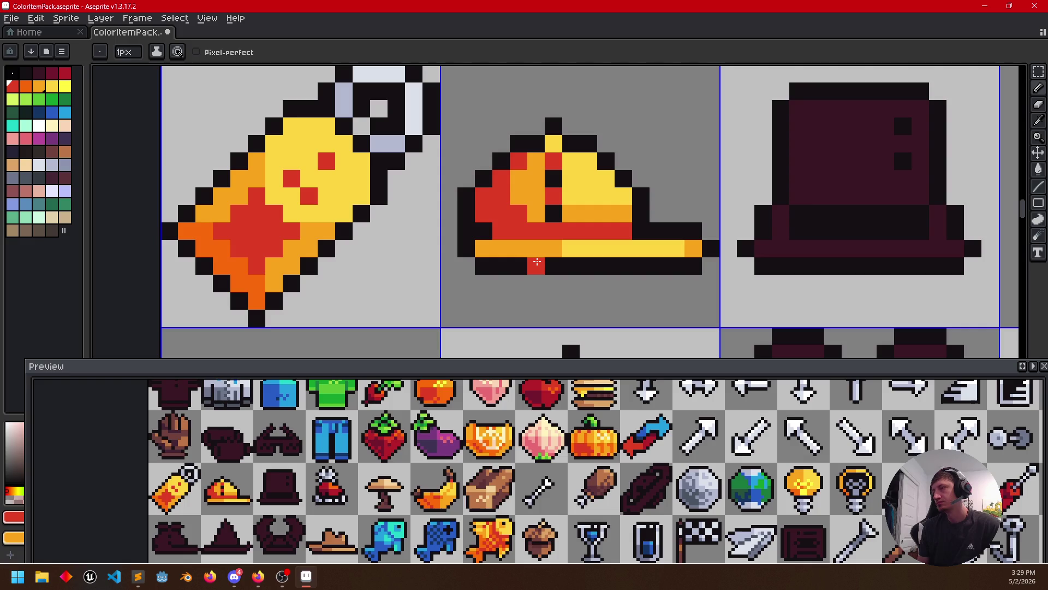
pyautogui.hotkey('ctrl', 'z')
pyautogui.click(640, 231)
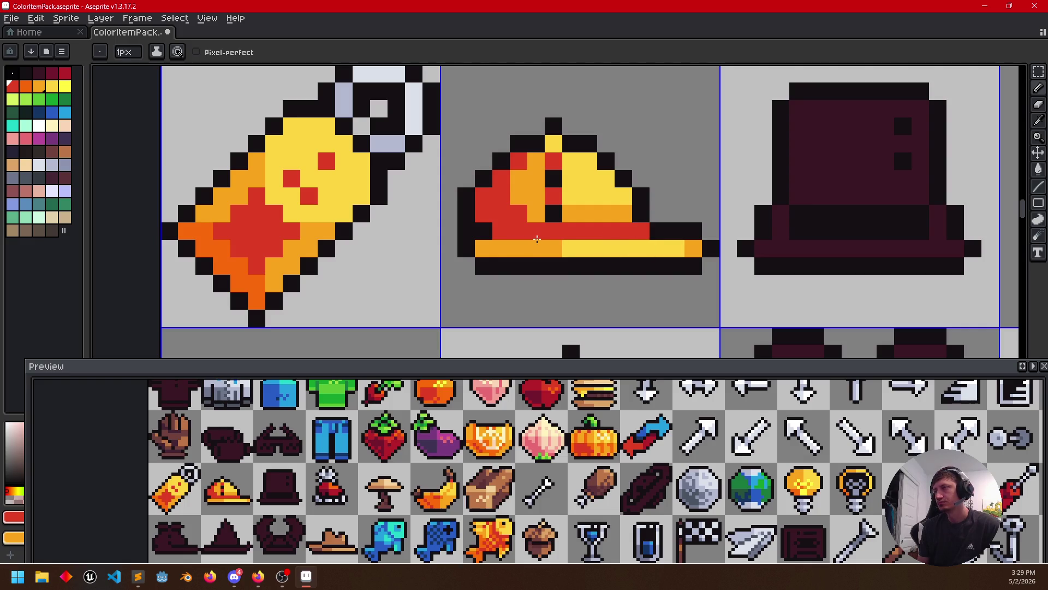
pyautogui.click(587, 215)
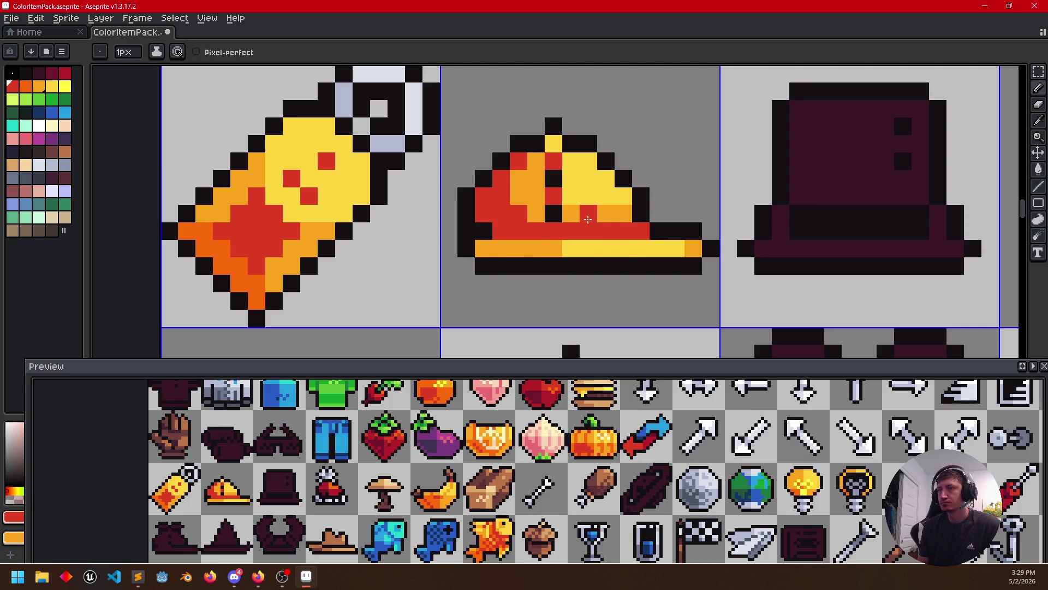
# Repaint the pizza's lower orange pixels red to finish the two-tone crust
pyautogui.keyDown('alt'); pyautogui.click(583, 210); pyautogui.keyUp('alt')
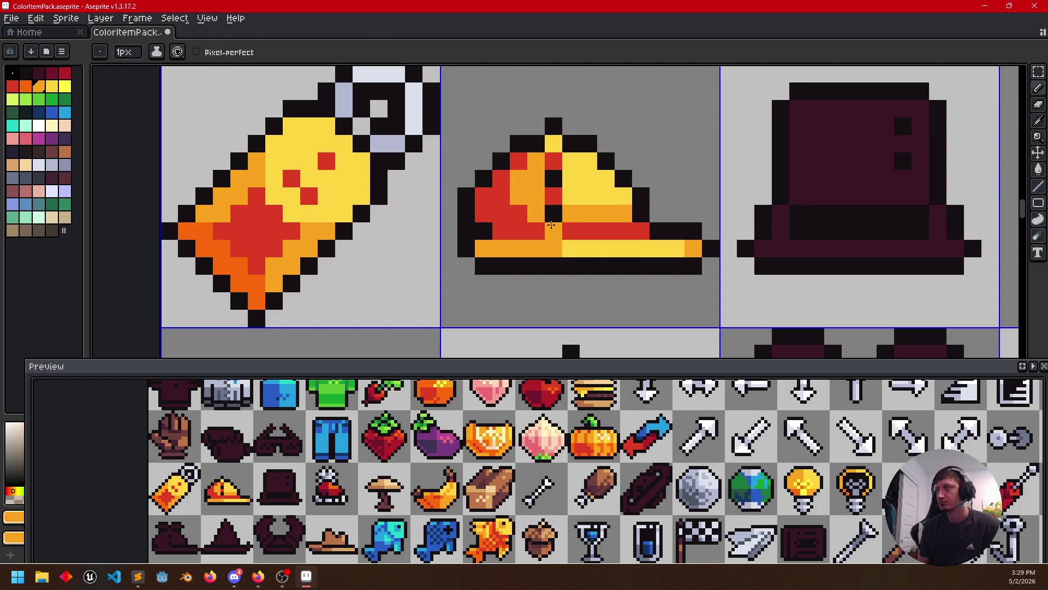
pyautogui.click(607, 264)
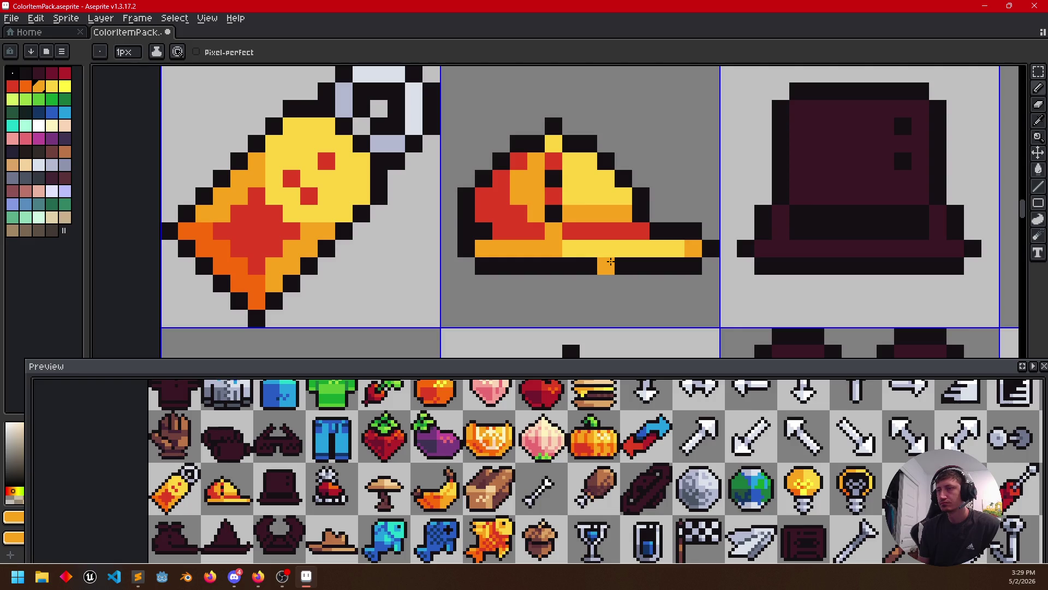
pyautogui.hotkey('ctrl', 'z')
pyautogui.click(538, 236)
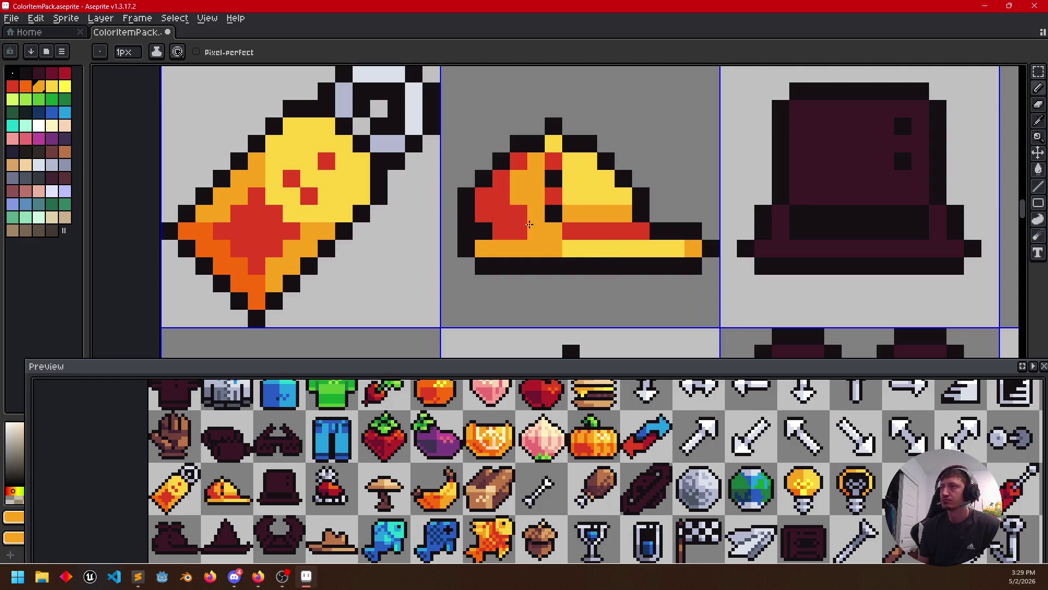
pyautogui.keyDown('alt'); pyautogui.click(590, 228); pyautogui.keyUp('alt')
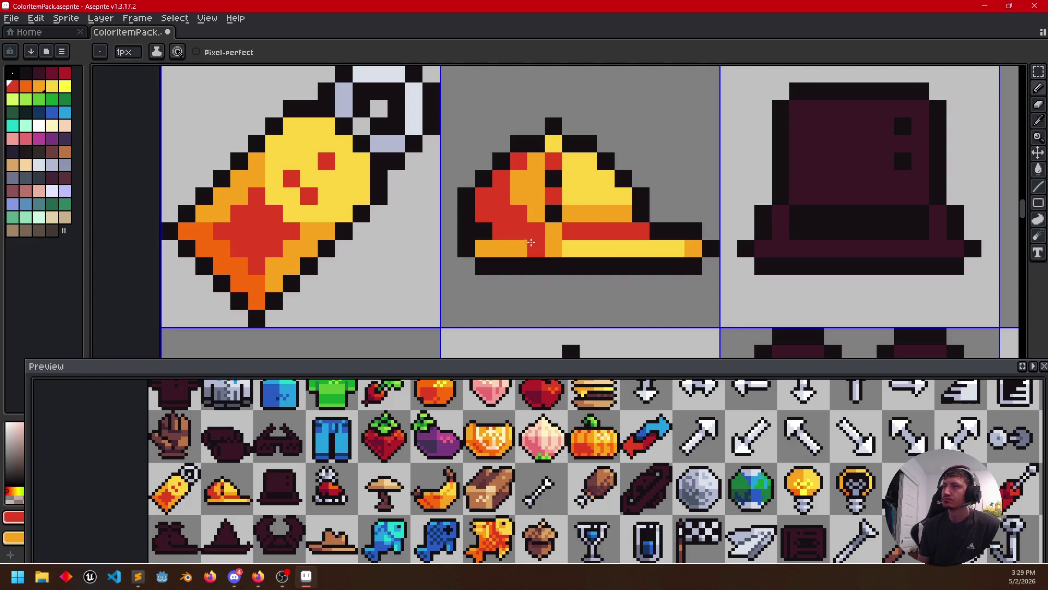
pyautogui.moveTo(532, 241); pyautogui.dragTo(483, 247)
pyautogui.click(625, 284)
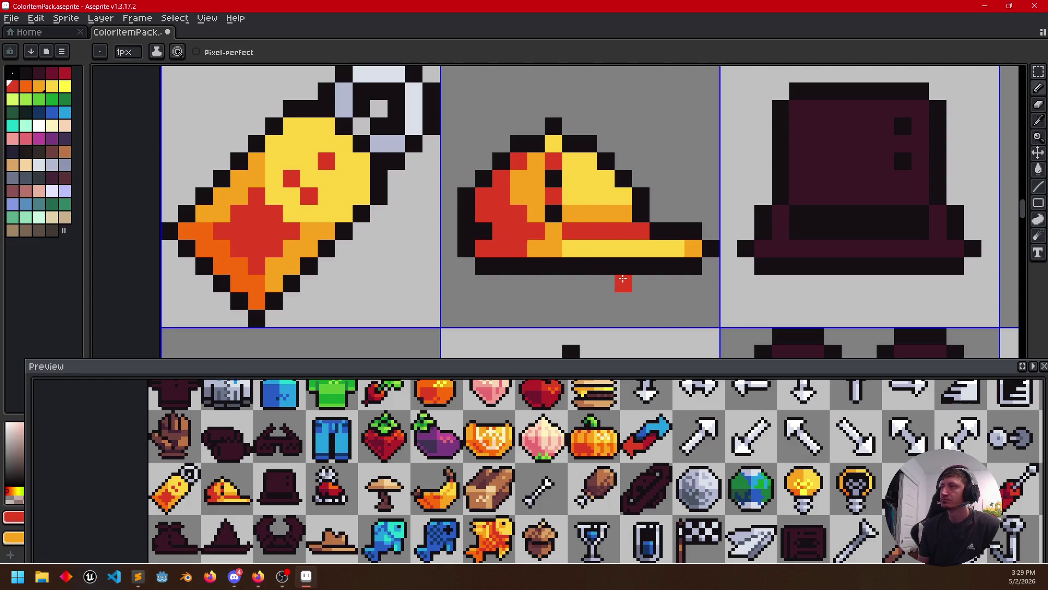
pyautogui.moveTo(677, 298)
pyautogui.mouseDown()
pyautogui.moveTo(674, 279)
pyautogui.moveTo(573, 265)
pyautogui.mouseUp()
pyautogui.scroll(-3, 586, 248)
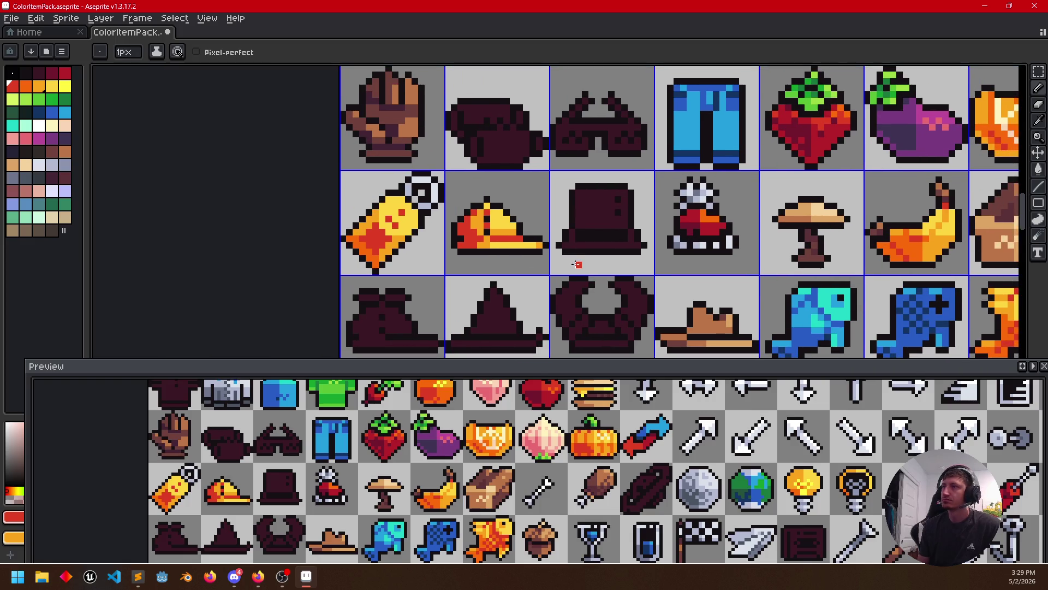
# Pan to the witch hat, choose magenta and ready the paint bucket (G)
pyautogui.rightClick(624, 265)
pyautogui.press('Escape')
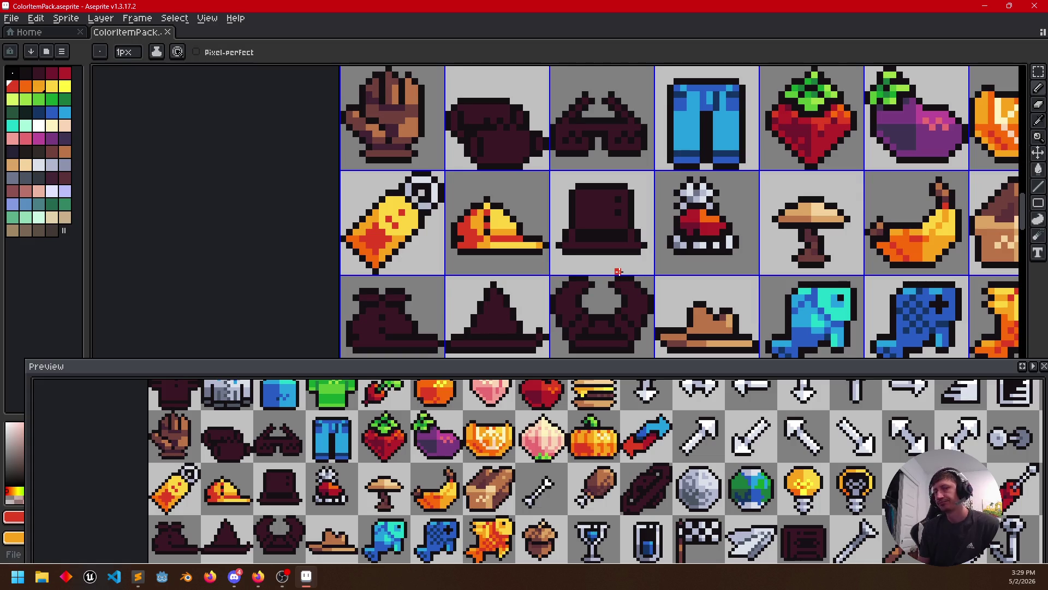
pyautogui.moveTo(655, 267); pyautogui.dragTo(636, 275)
pyautogui.moveTo(732, 285)
pyautogui.mouseDown()
pyautogui.moveTo(749, 306)
pyautogui.moveTo(766, 236)
pyautogui.mouseUp()
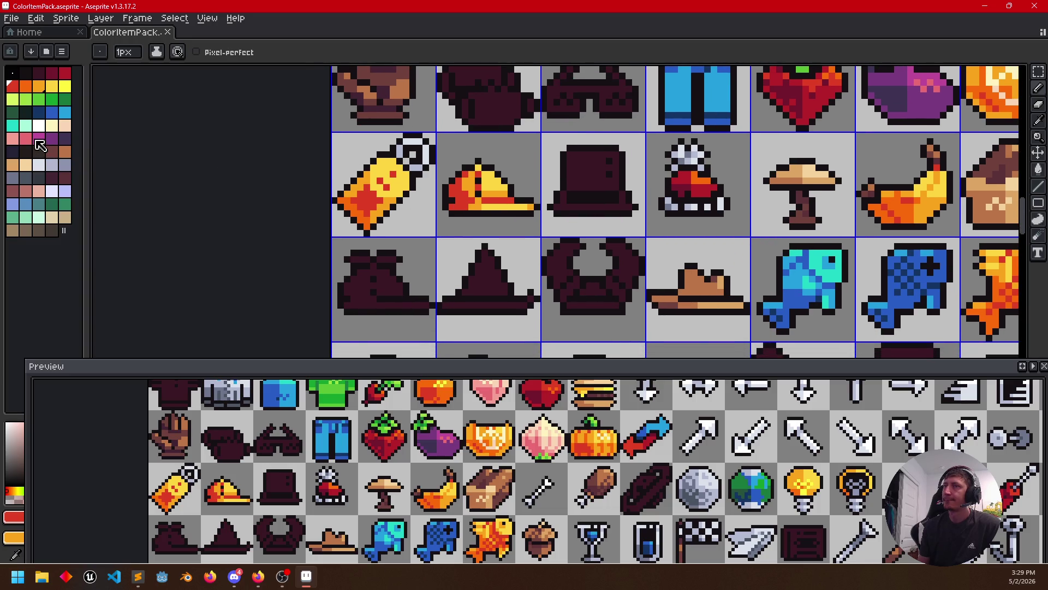
pyautogui.click(51, 139)
pyautogui.press('g')
pyautogui.click(463, 280)
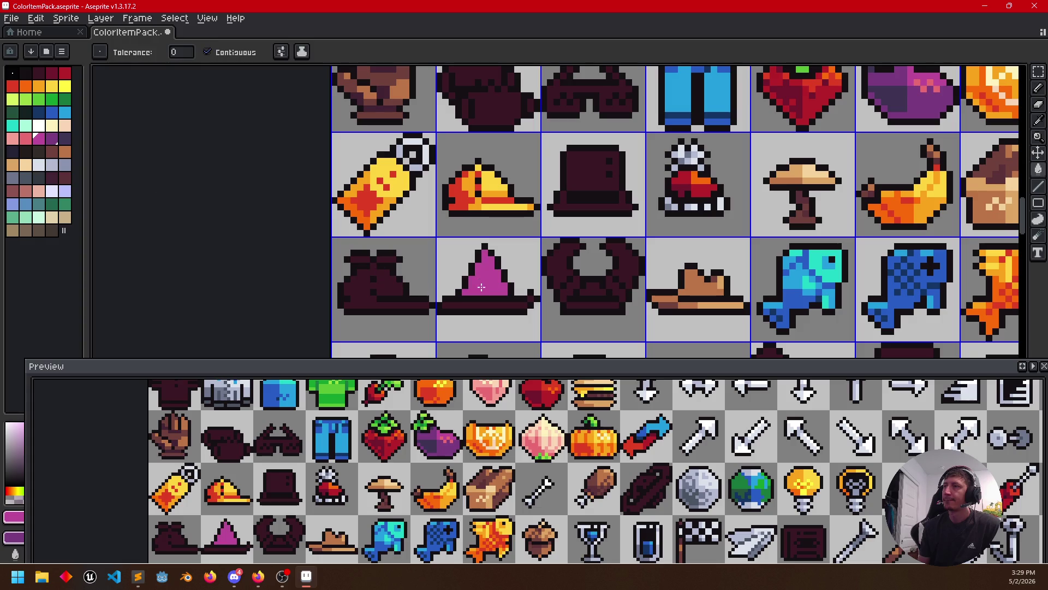
# Fill the witch hat magenta, then pencil darker purple shading and pink highlights on the cone
pyautogui.click(483, 305)
pyautogui.scroll(2, 528, 313)
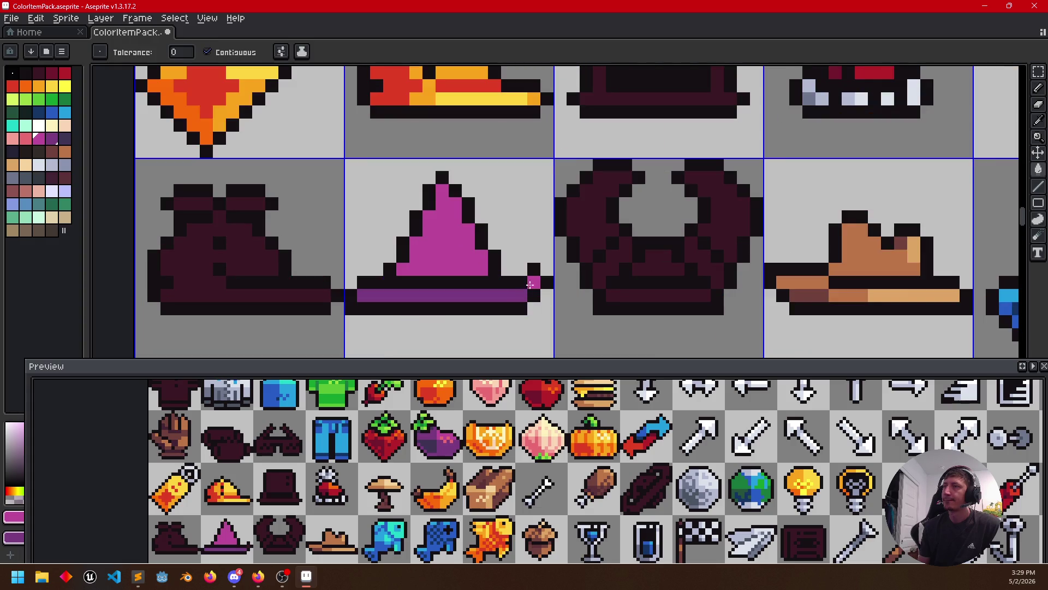
pyautogui.hscroll(-2, 445, 286)
pyautogui.press('b')
pyautogui.moveTo(475, 269)
pyautogui.mouseDown()
pyautogui.moveTo(489, 267)
pyautogui.moveTo(485, 245)
pyautogui.mouseUp()
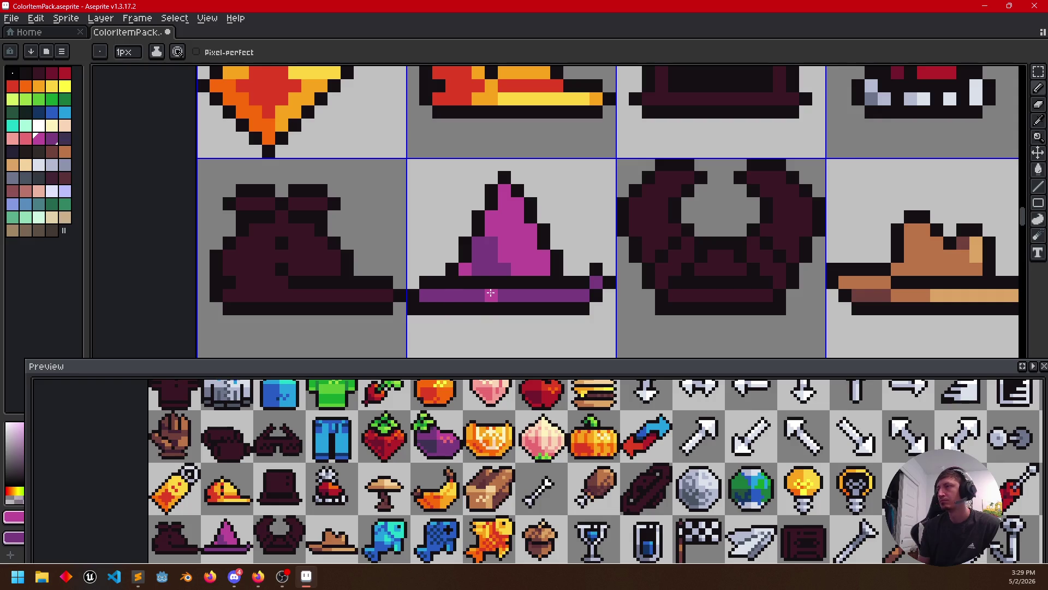
pyautogui.moveTo(540, 256)
pyautogui.mouseDown()
pyautogui.moveTo(569, 255)
pyautogui.moveTo(545, 201)
pyautogui.mouseUp()
pyautogui.click(25, 138)
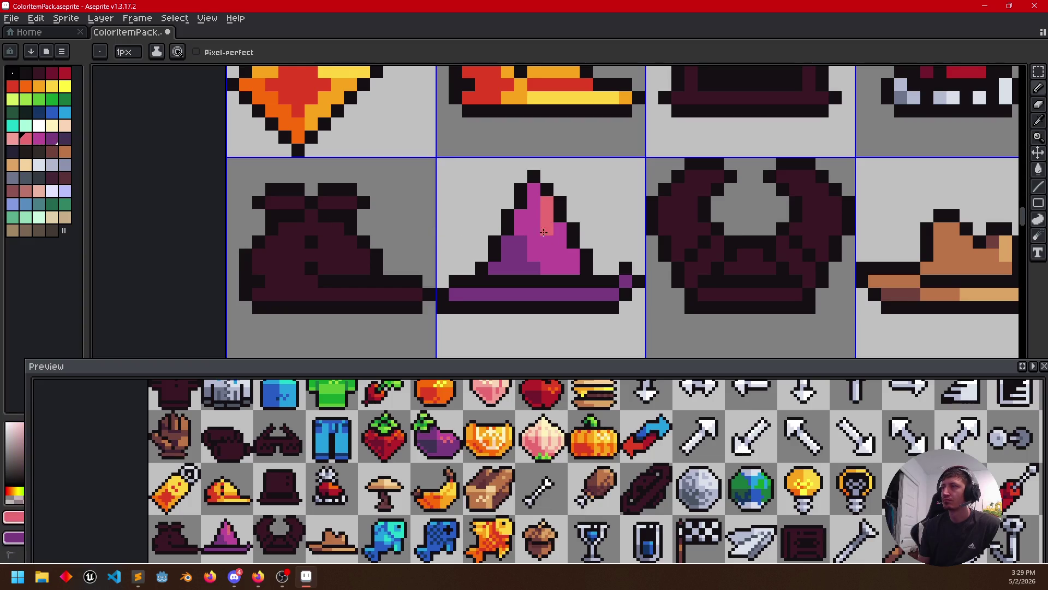
pyautogui.moveTo(546, 258); pyautogui.dragTo(531, 269)
# Paint the right brim pink with a salmon accent and darken its right end purple
pyautogui.keyDown('alt'); pyautogui.click(533, 258); pyautogui.keyUp('alt')
pyautogui.keyDown('alt'); pyautogui.click(536, 227); pyautogui.keyUp('alt')
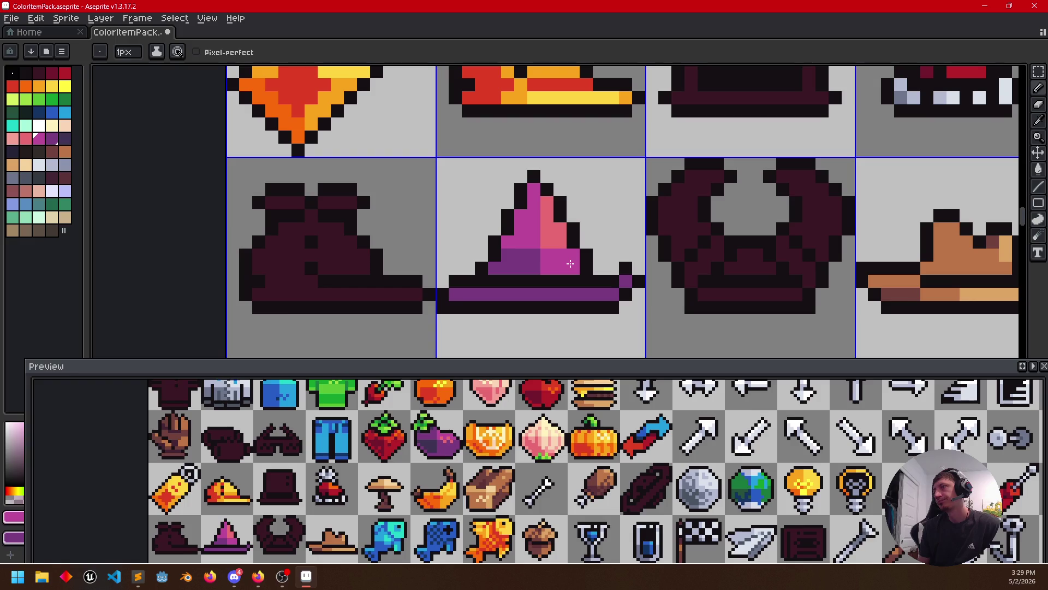
pyautogui.moveTo(546, 293); pyautogui.dragTo(608, 294)
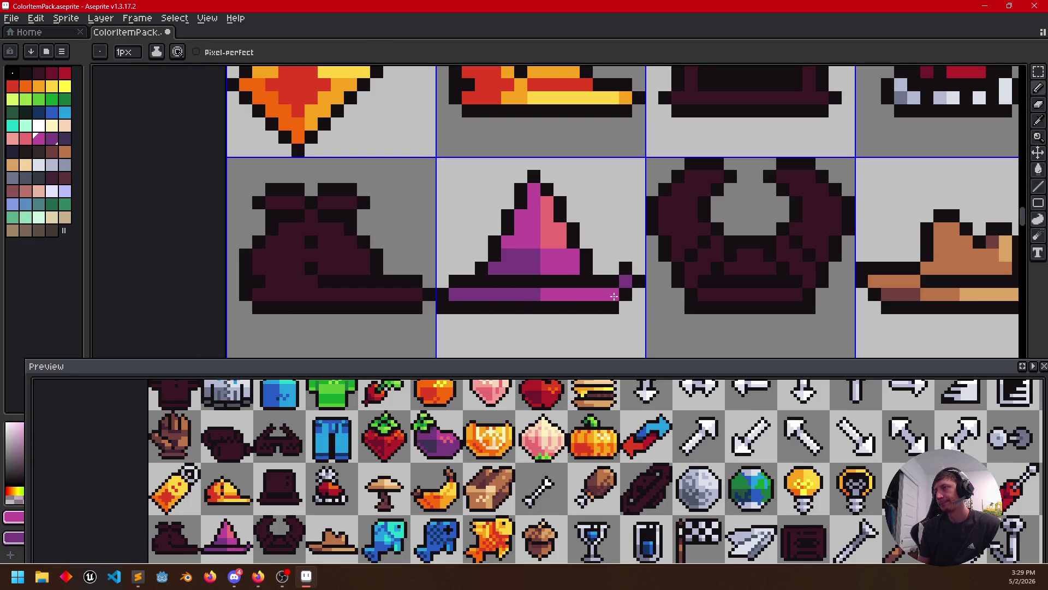
pyautogui.press('alt')
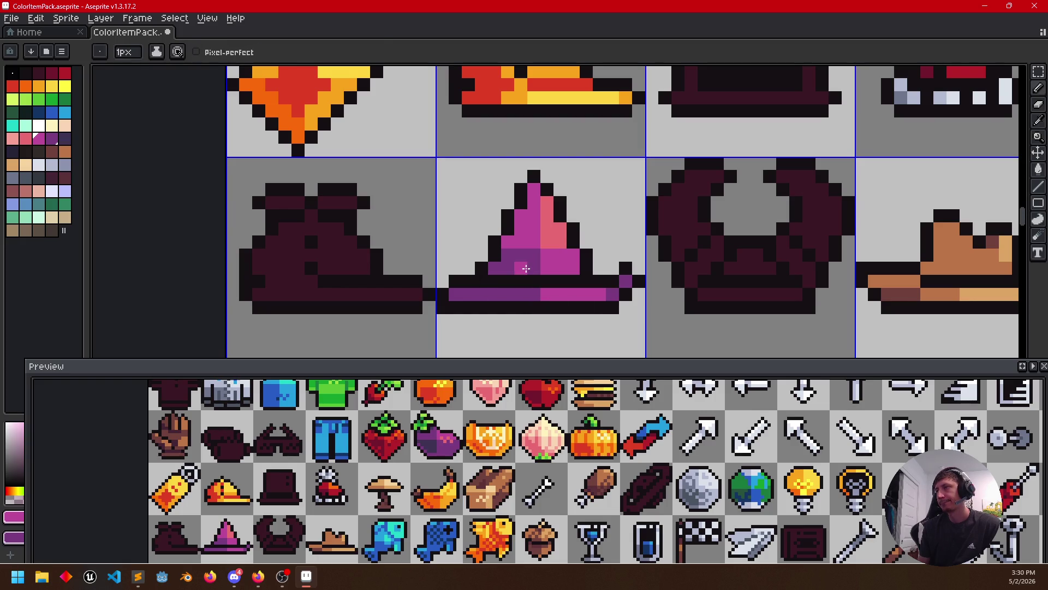
pyautogui.keyDown('alt'); pyautogui.click(558, 234); pyautogui.keyUp('alt')
pyautogui.click(571, 293)
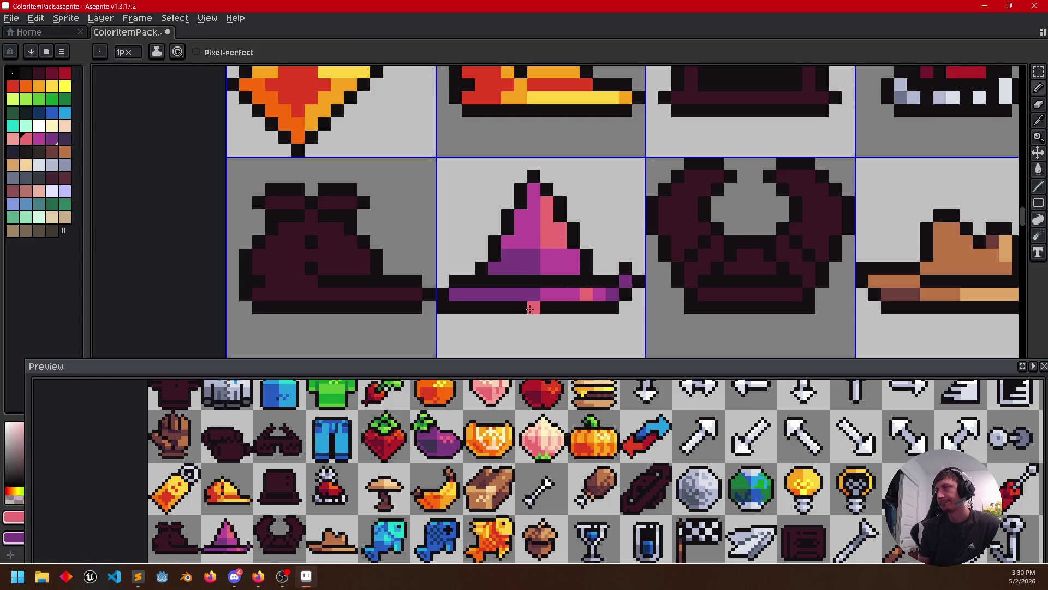
pyautogui.press('alt')
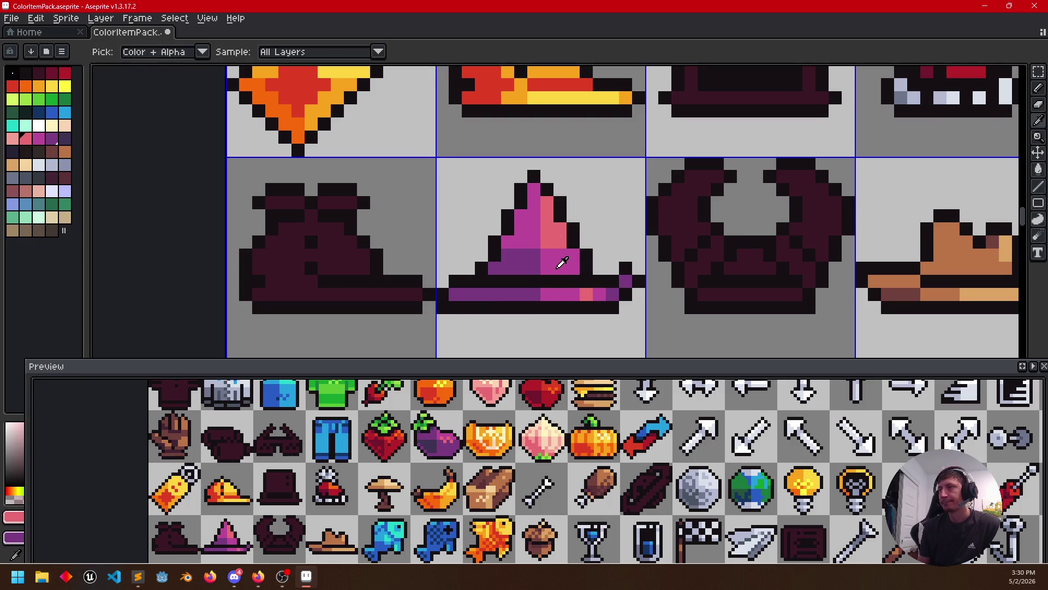
pyautogui.click(66, 140)
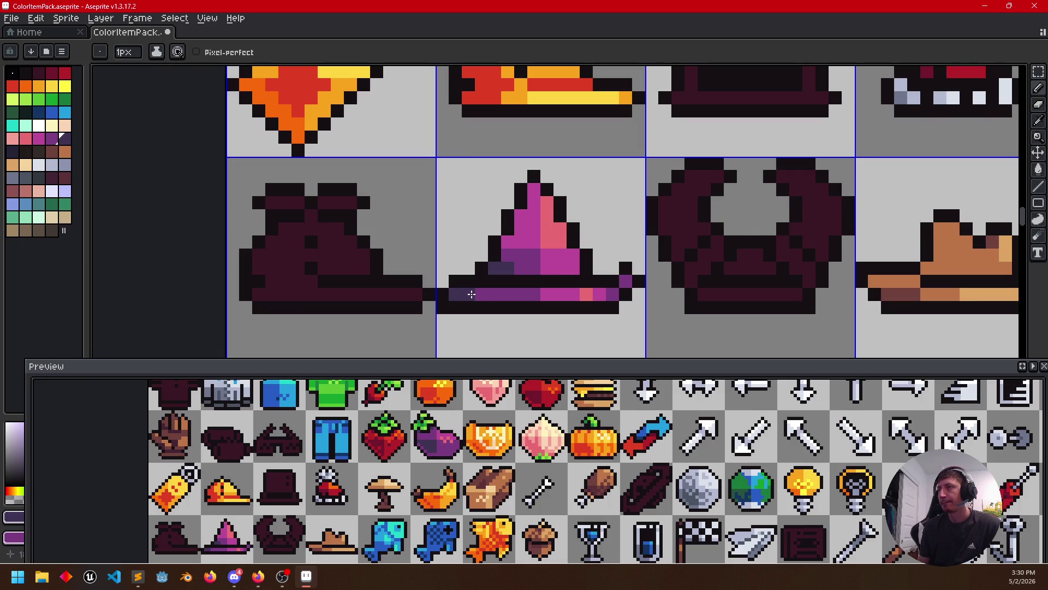
pyautogui.click(623, 284)
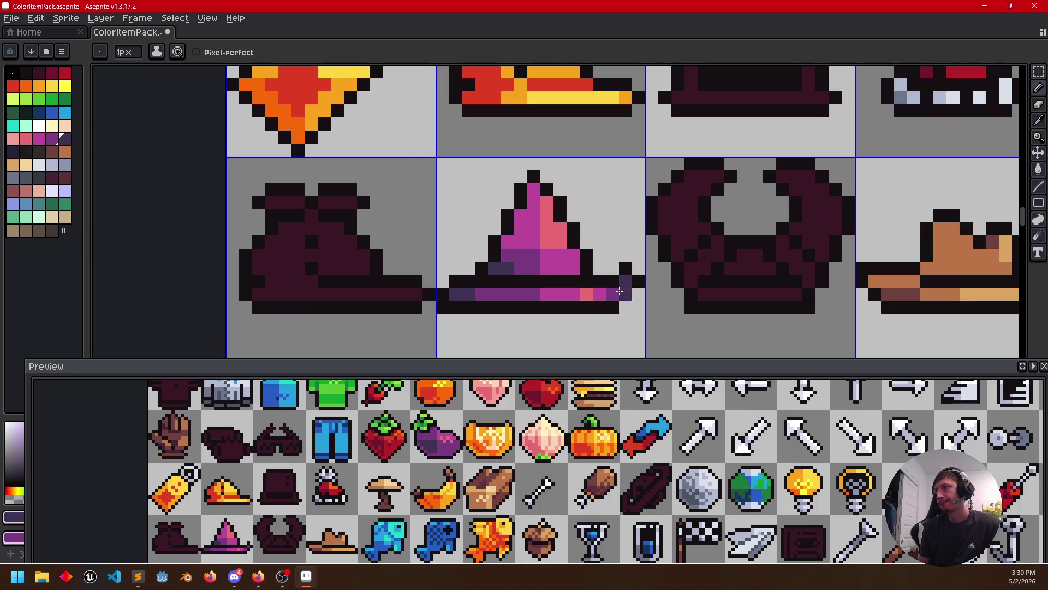
pyautogui.scroll(-3, 622, 285)
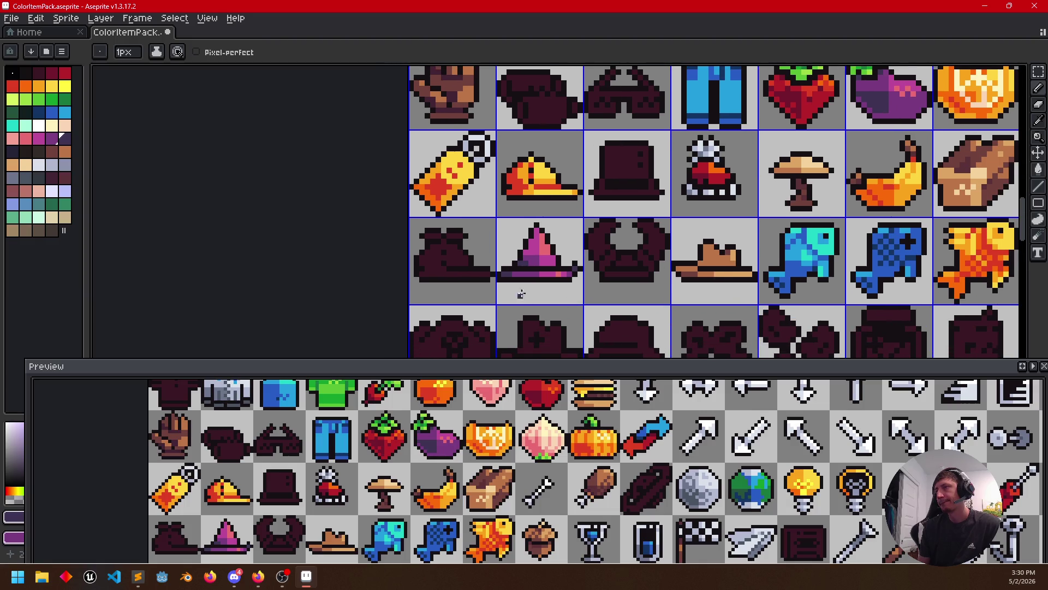
pyautogui.scroll(1, 522, 296)
pyautogui.scroll(1, 522, 296)
pyautogui.press('i')
pyautogui.keyDown('alt'); pyautogui.click(562, 235); pyautogui.keyUp('alt')
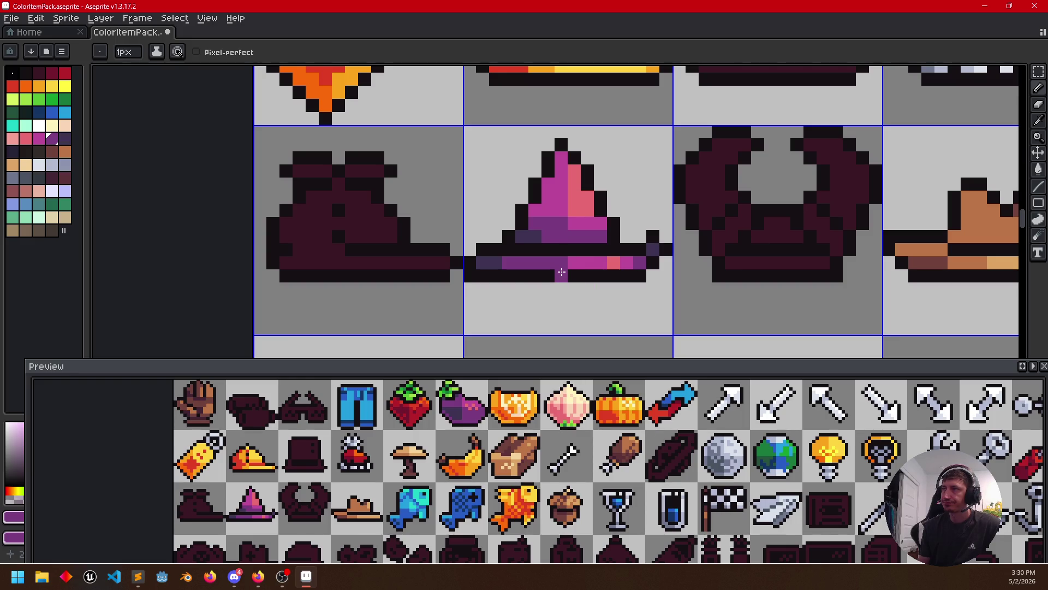
pyautogui.press('i')
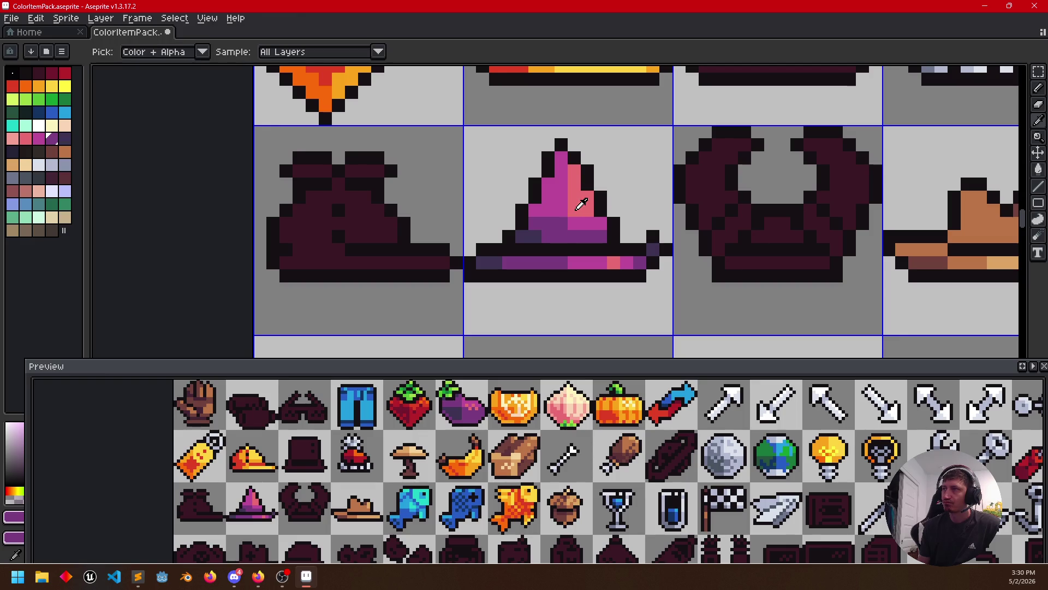
pyautogui.press('b')
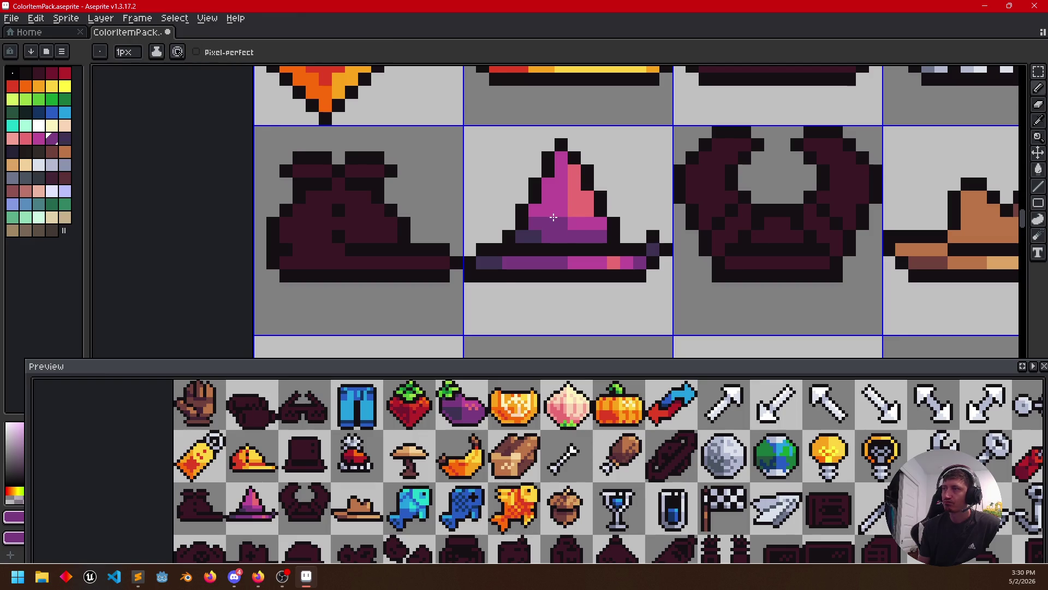
pyautogui.moveTo(510, 292); pyautogui.dragTo(529, 265)
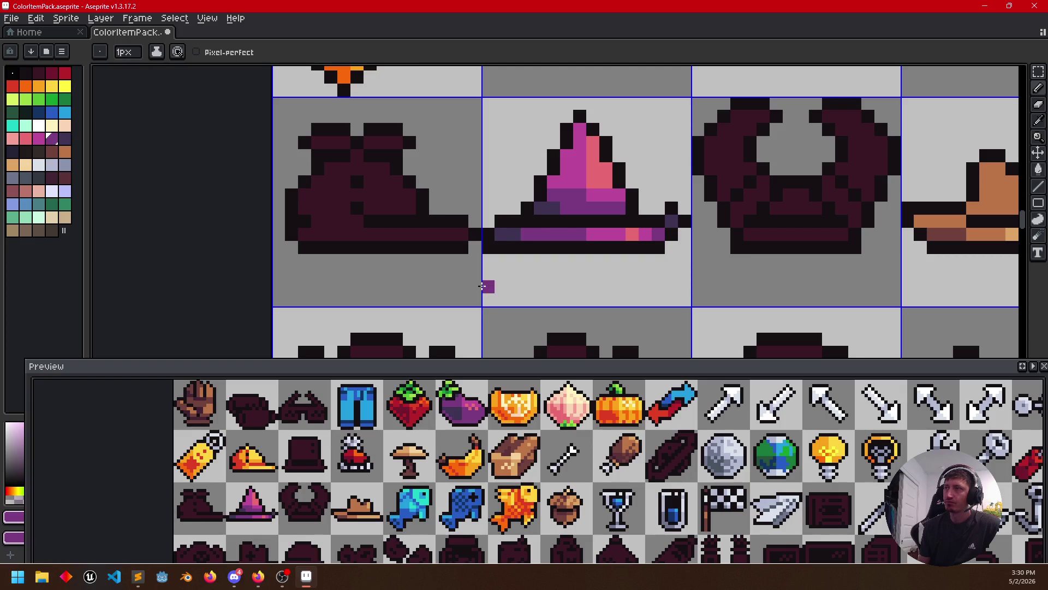
pyautogui.scroll(-2, 464, 265)
pyautogui.scroll(-1, 400, 302)
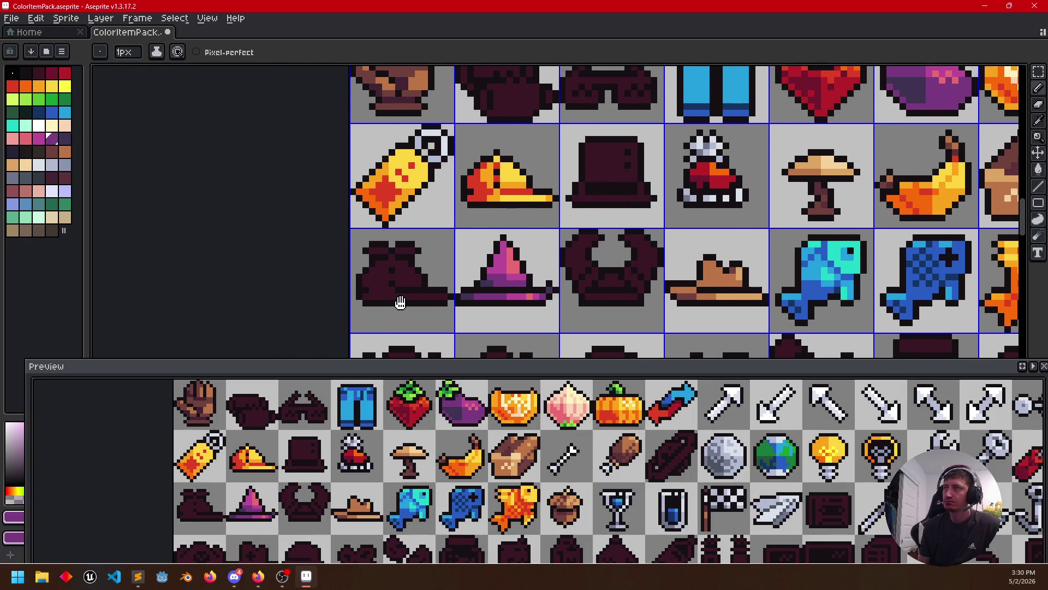
# Sample the fish's cyan and bucket-fill the dark boot cyan with a yellow top band
pyautogui.keyDown('alt'); pyautogui.click(811, 267); pyautogui.keyUp('alt')
pyautogui.keyDown('alt'); pyautogui.rightClick(809, 283); pyautogui.keyUp('alt')
pyautogui.press('g')
pyautogui.click(383, 286)
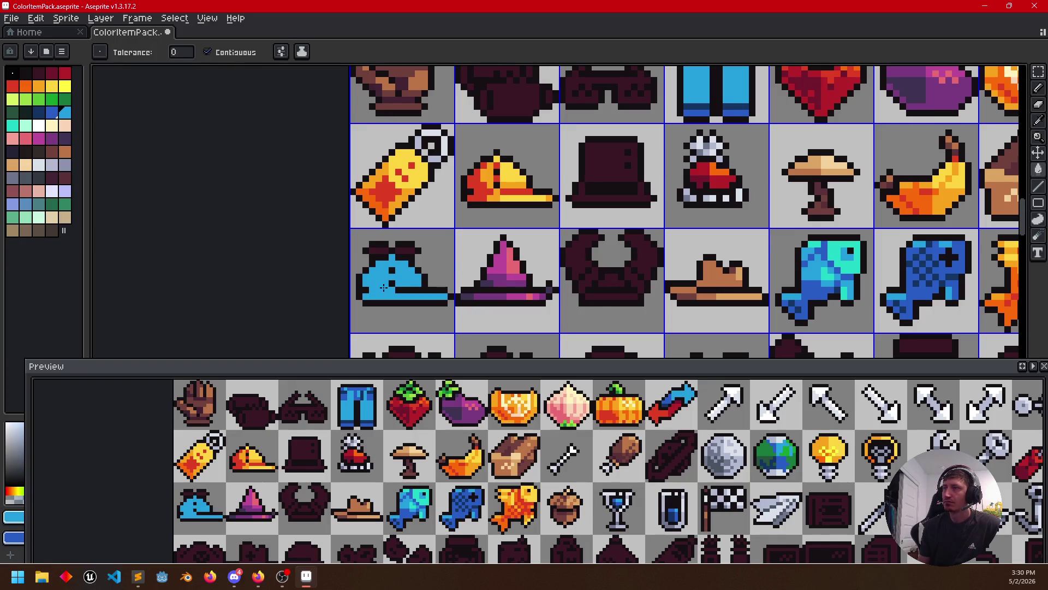
pyautogui.scroll(1, 414, 219)
pyautogui.keyDown('alt'); pyautogui.click(412, 164); pyautogui.keyUp('alt')
pyautogui.click(392, 280)
pyautogui.scroll(-1, 392, 279)
# Fill the boot's other band orange, then take the fish's blue as pencil colour
pyautogui.moveTo(462, 282); pyautogui.dragTo(505, 237)
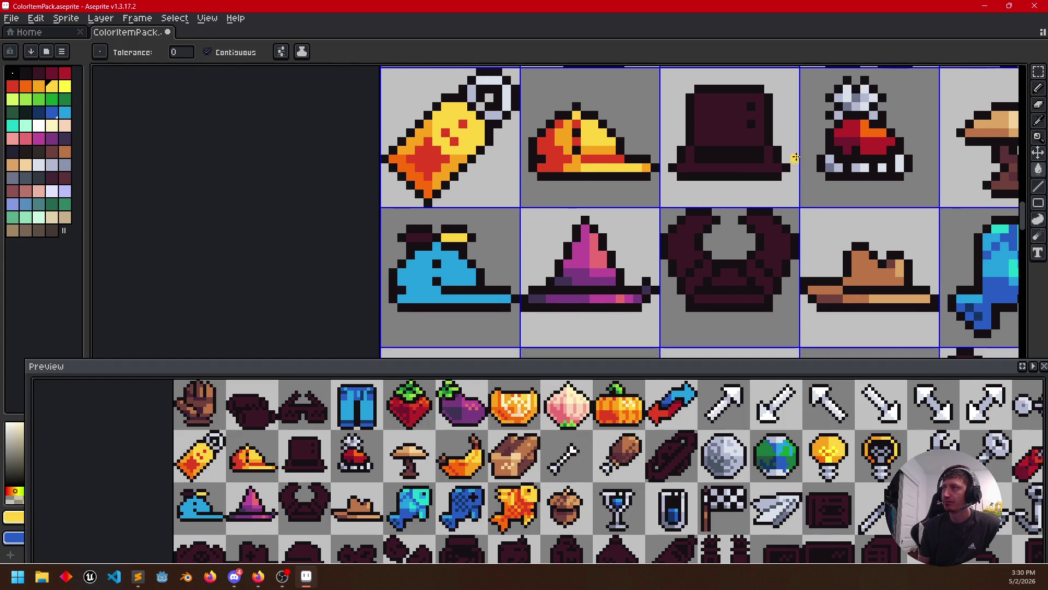
pyautogui.click(877, 123)
pyautogui.click(418, 237)
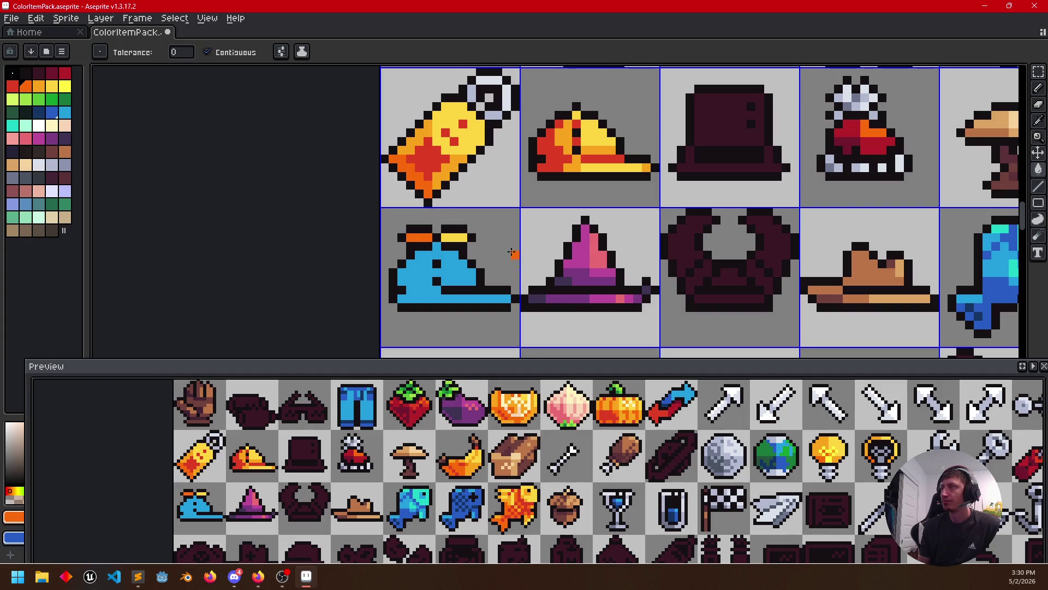
pyautogui.press('alt')
pyautogui.scroll(1, 512, 279)
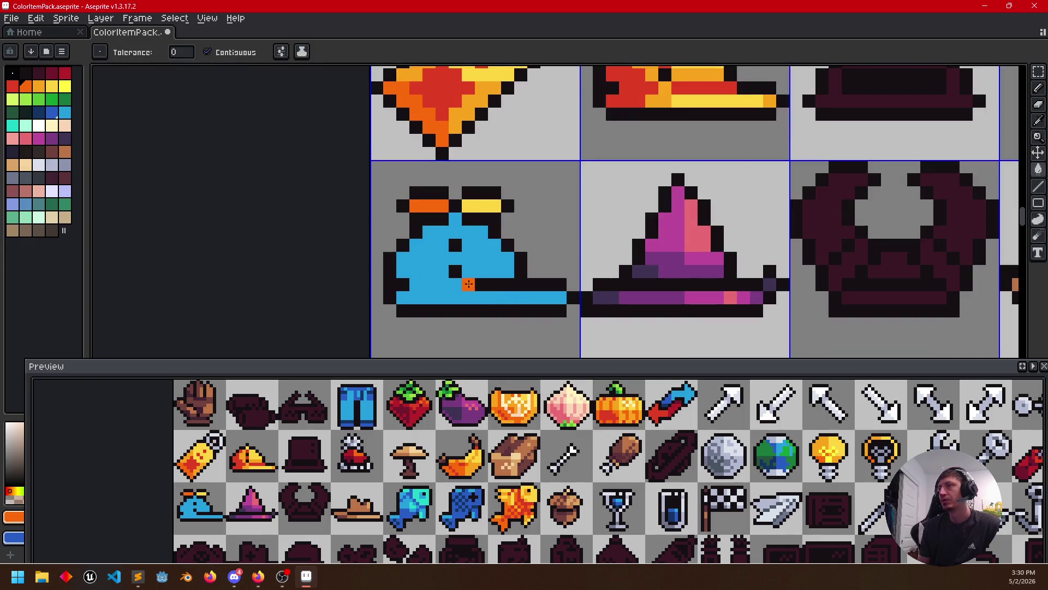
pyautogui.scroll(-2, 602, 271)
pyautogui.scroll(-1, 658, 271)
pyautogui.scroll(1, 843, 264)
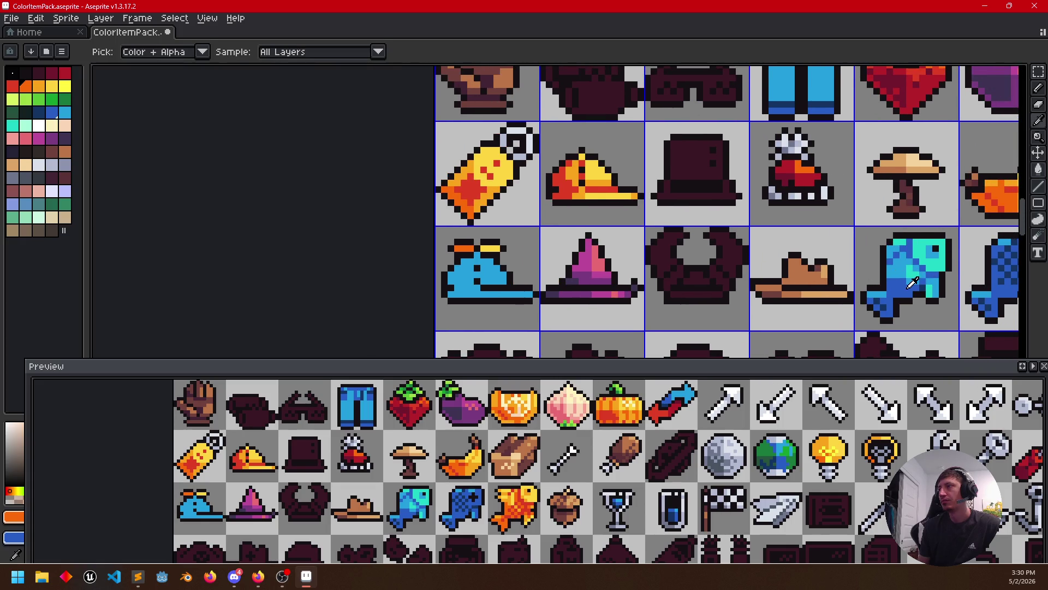
pyautogui.keyDown('alt'); pyautogui.click(913, 282); pyautogui.keyUp('alt')
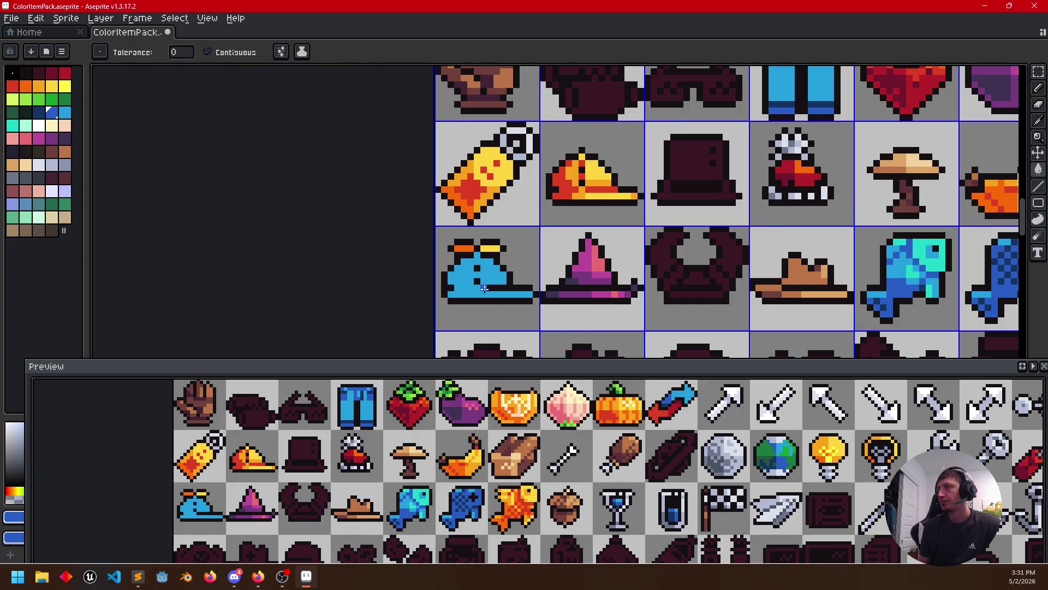
pyautogui.press('b')
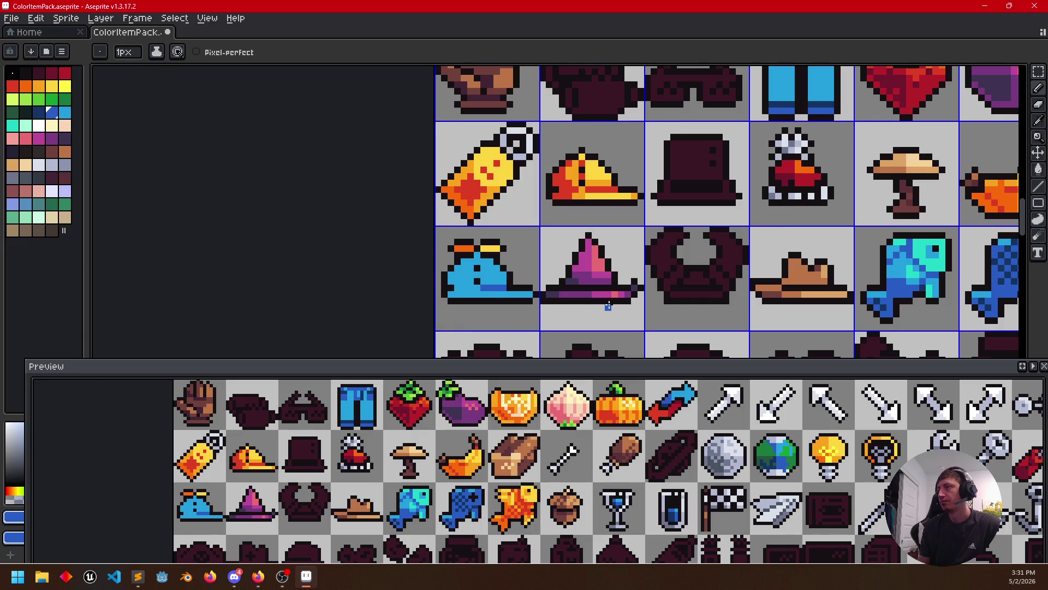
# Shade the blue cap with sampled cyan highlights and darker blue
pyautogui.keyDown('alt'); pyautogui.click(912, 275); pyautogui.keyUp('alt')
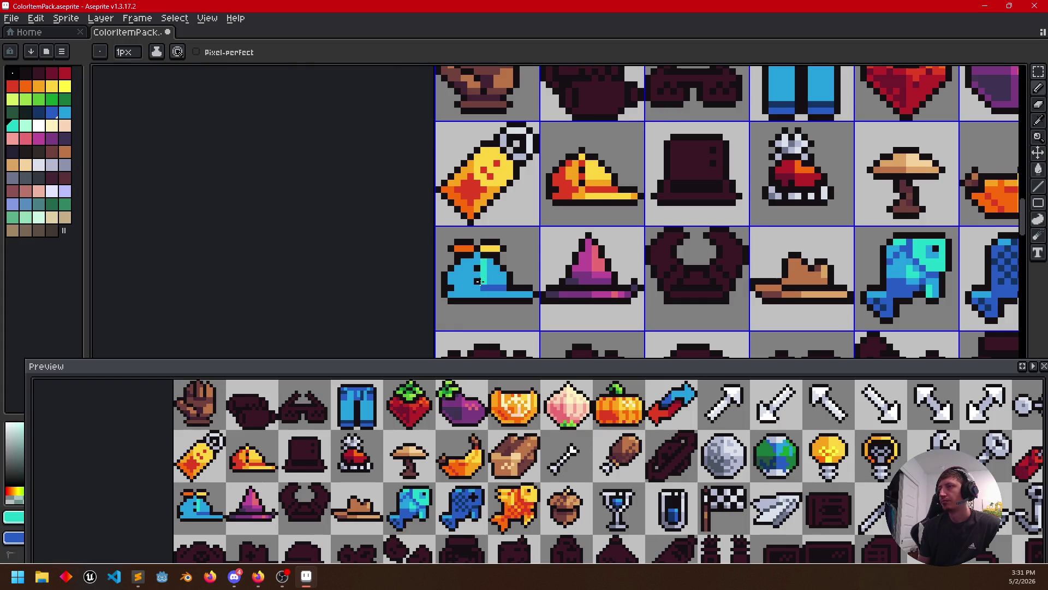
pyautogui.keyDown('alt'); pyautogui.click(487, 277); pyautogui.keyUp('alt')
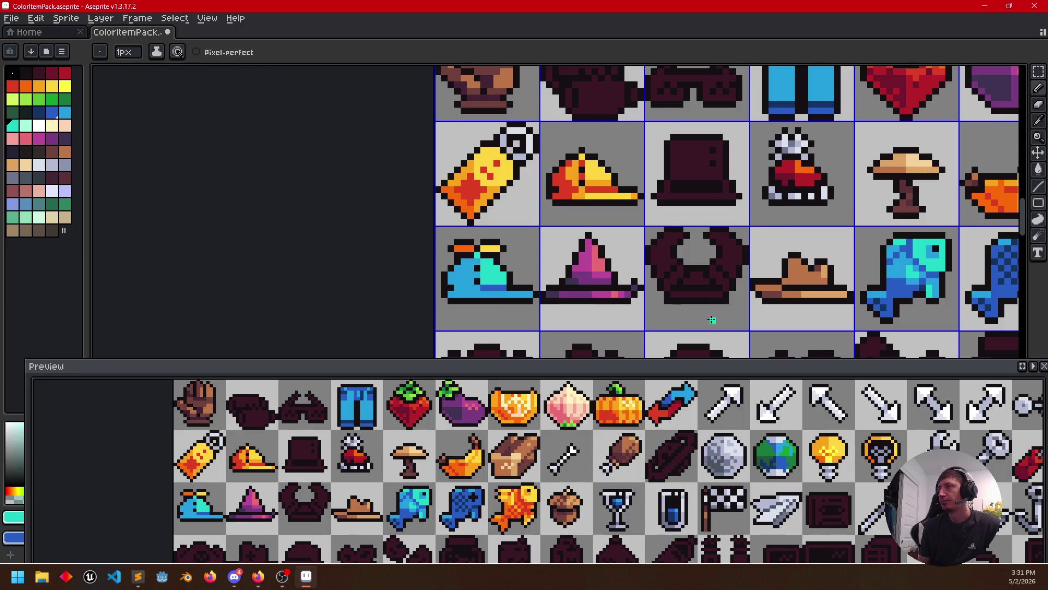
pyautogui.keyDown('alt'); pyautogui.click(889, 299); pyautogui.keyUp('alt')
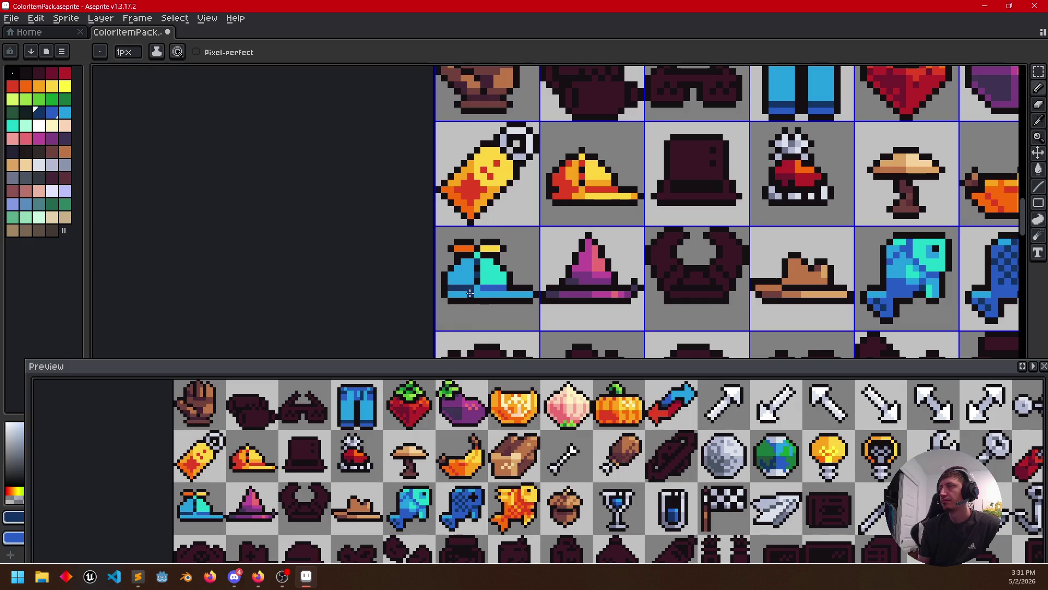
pyautogui.keyDown('alt'); pyautogui.click(465, 286); pyautogui.keyUp('alt')
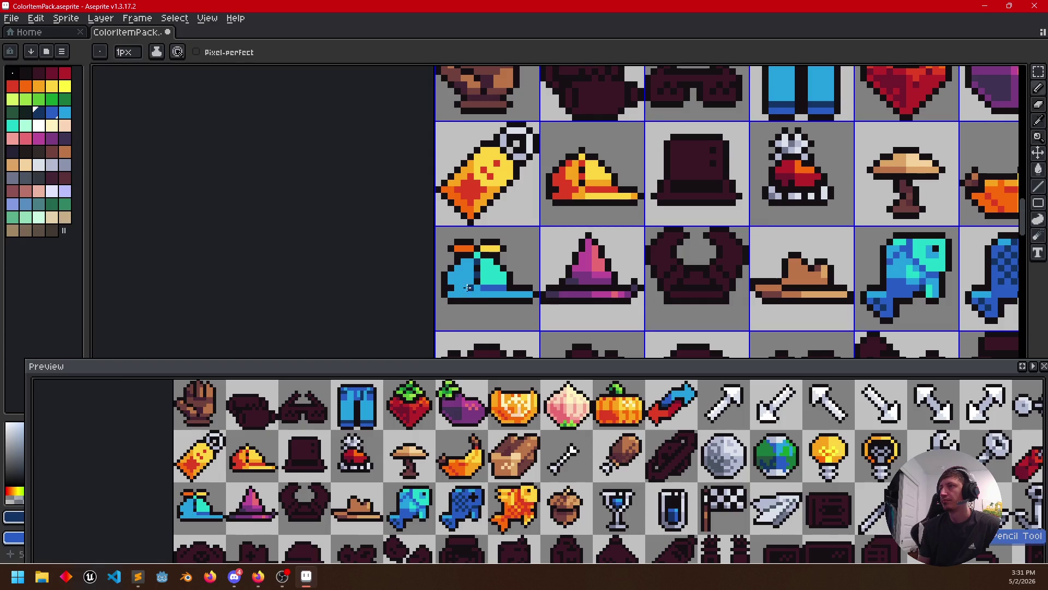
pyautogui.scroll(2, 495, 268)
pyautogui.scroll(-1, 500, 275)
pyautogui.moveTo(500, 274); pyautogui.dragTo(541, 308)
pyautogui.keyDown('alt'); pyautogui.click(522, 293); pyautogui.keyUp('alt')
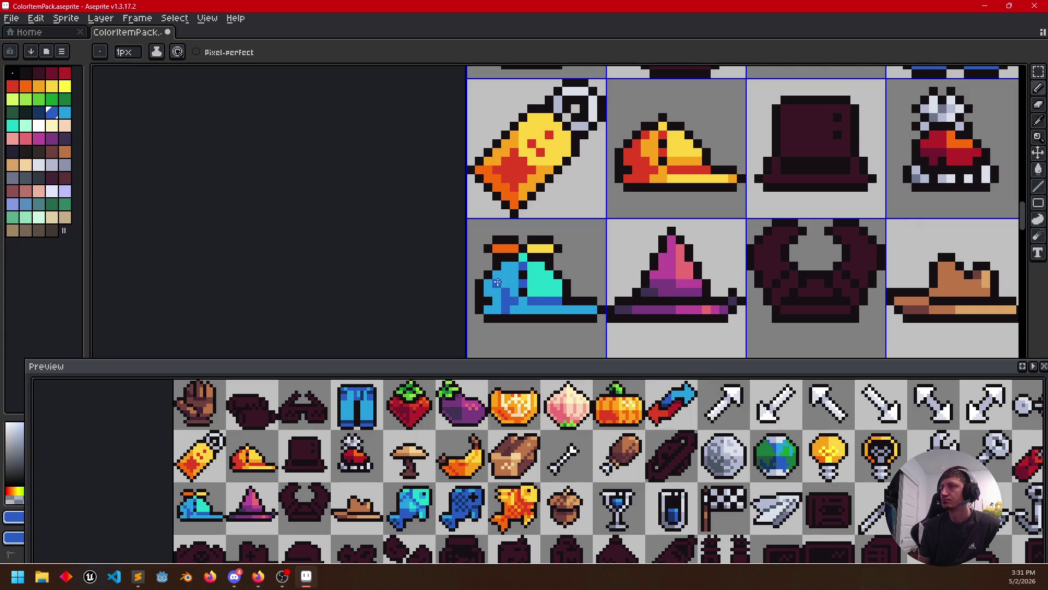
pyautogui.press('g')
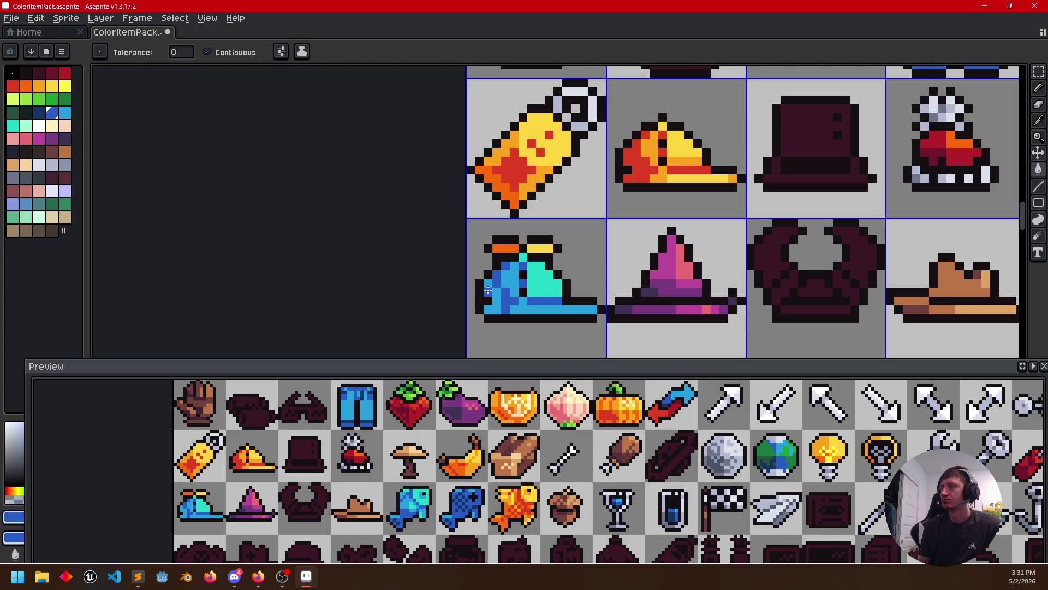
pyautogui.scroll(-1, 557, 312)
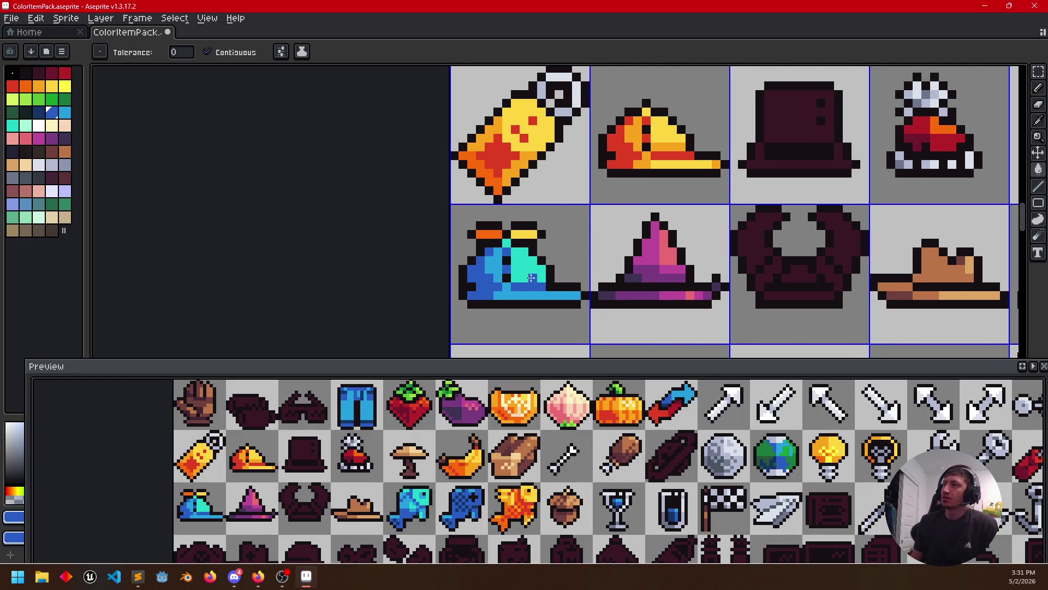
pyautogui.press('g')
pyautogui.press('g')
pyautogui.press('b')
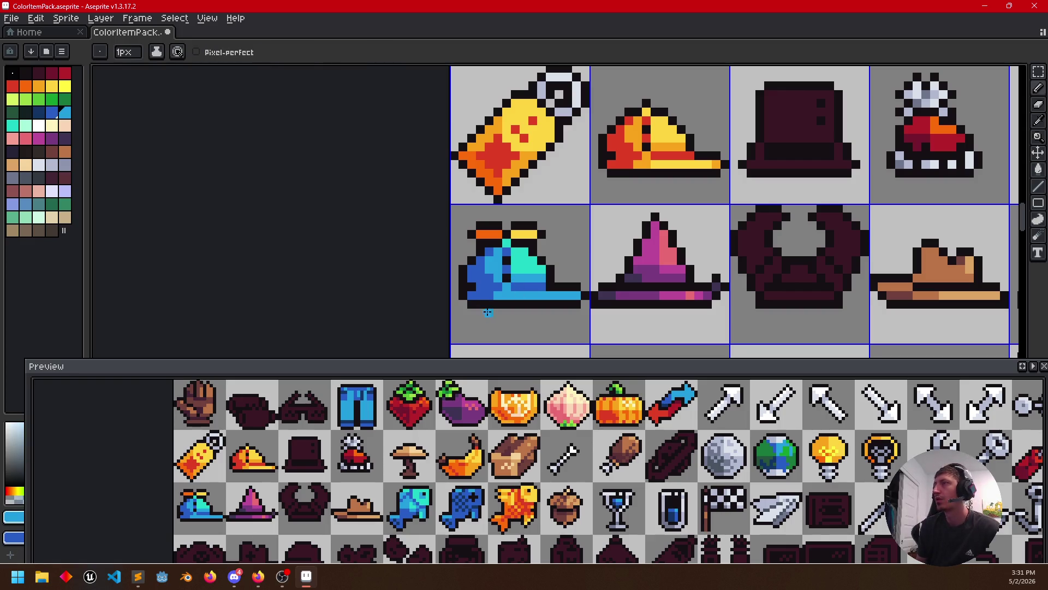
# Zoom out over the sheet and save it with Ctrl+S
pyautogui.moveTo(565, 310); pyautogui.dragTo(492, 285)
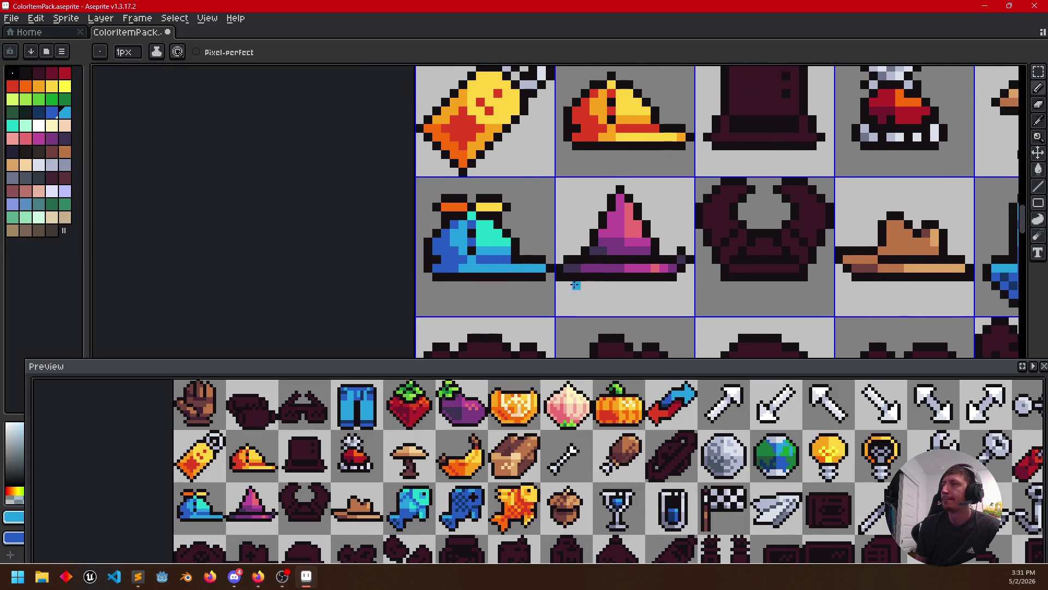
pyautogui.scroll(-2, 492, 284)
pyautogui.moveTo(557, 296)
pyautogui.mouseDown()
pyautogui.moveTo(496, 276)
pyautogui.moveTo(558, 283)
pyautogui.moveTo(550, 234)
pyautogui.mouseUp()
pyautogui.hotkey('ctrl', 's')
# Pan to the dark hats and bucket-fill the pirate hat grey-blue
pyautogui.moveTo(599, 259)
pyautogui.mouseDown()
pyautogui.moveTo(616, 210)
pyautogui.moveTo(609, 254)
pyautogui.mouseUp()
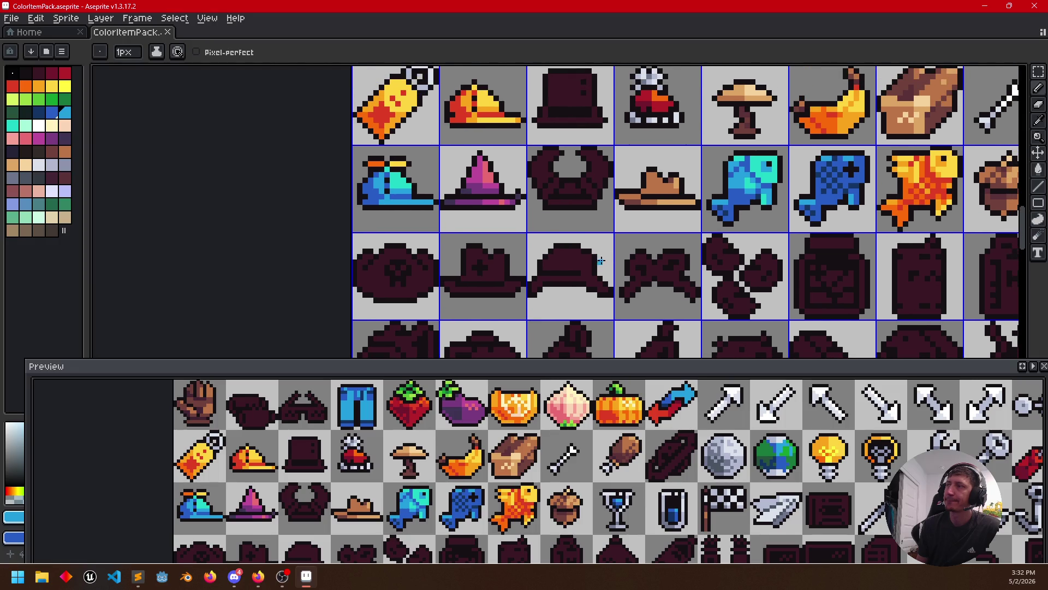
pyautogui.click(38, 178)
pyautogui.click(30, 182)
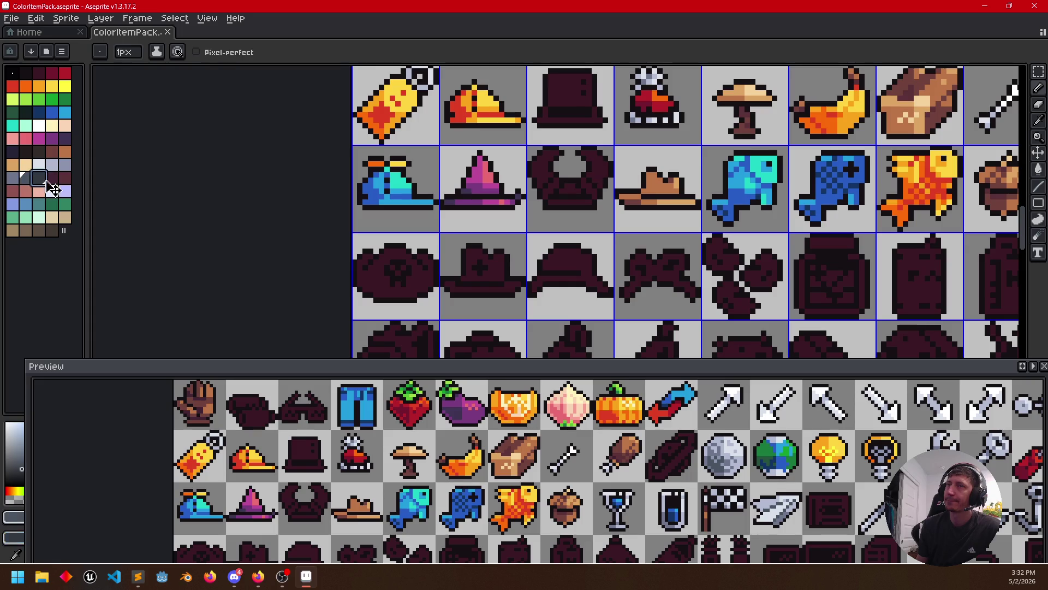
pyautogui.press('g')
pyautogui.click(380, 284)
pyautogui.scroll(2, 380, 284)
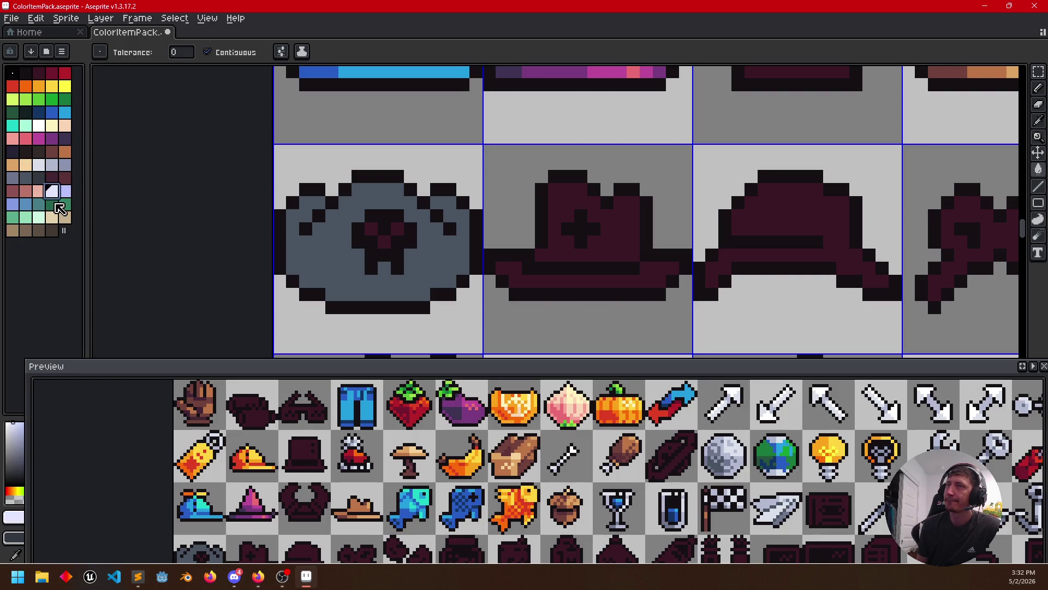
# Paint the pirate hat's skull emblem white
pyautogui.click(39, 127)
pyautogui.moveTo(370, 246); pyautogui.dragTo(388, 221)
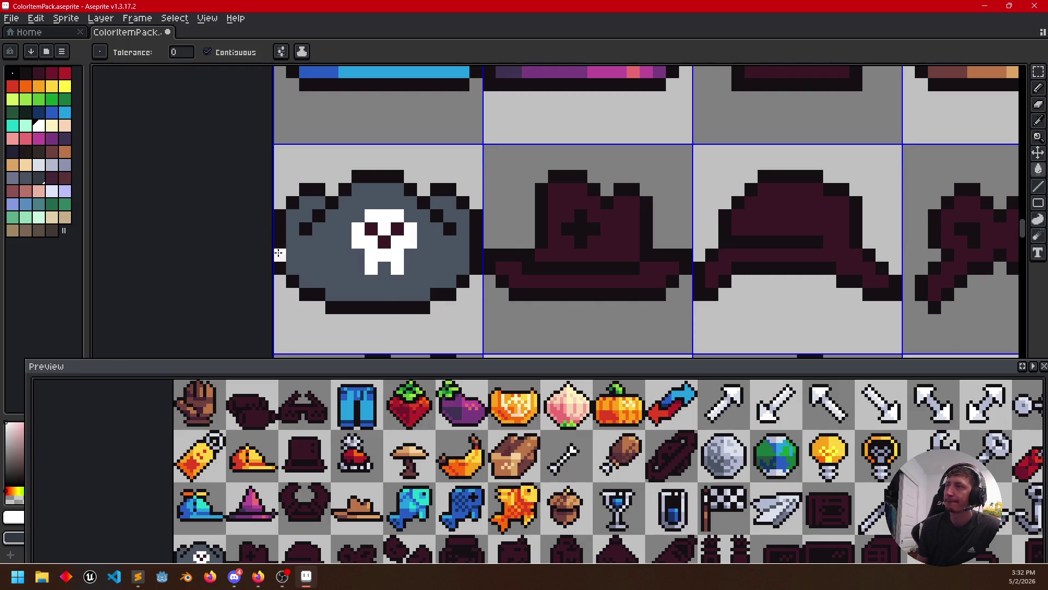
pyautogui.click(39, 178)
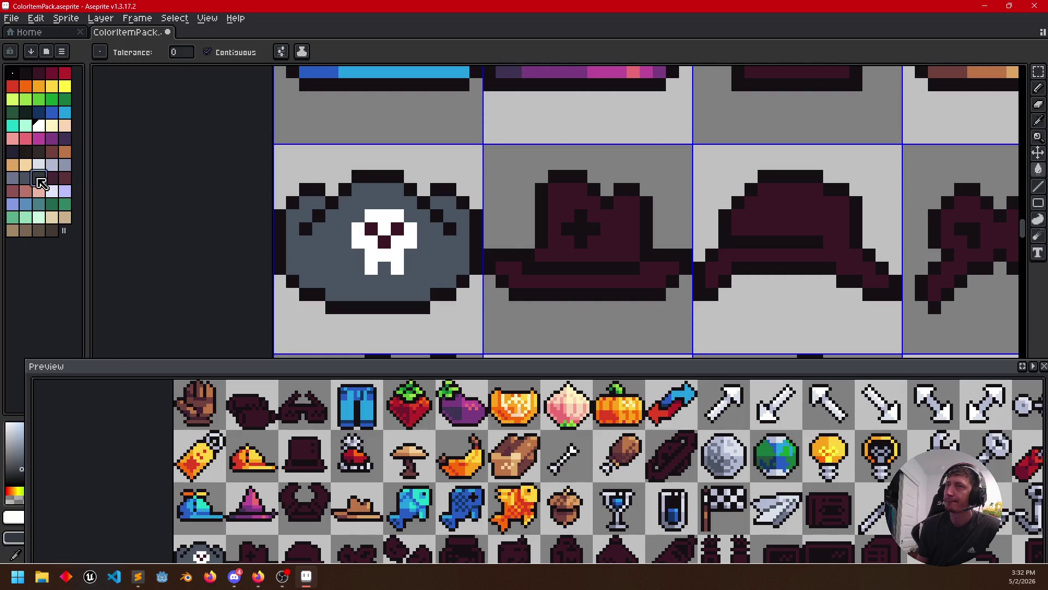
pyautogui.press('b')
# Draw a darker grey band across the hat's lower part and darken pixels near its top
pyautogui.click(31, 178)
pyautogui.rightClick(36, 181)
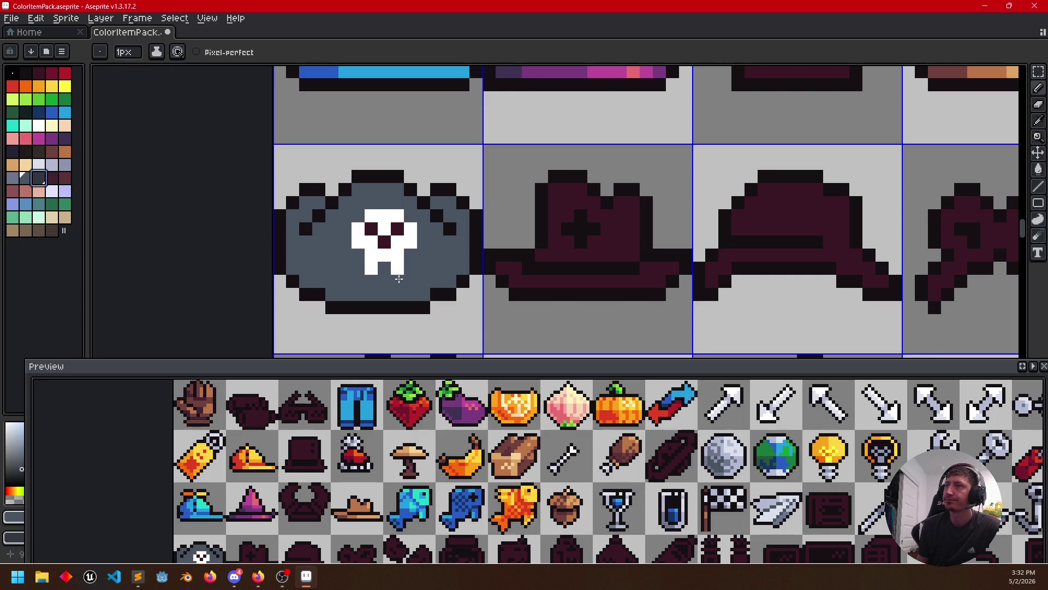
pyautogui.moveTo(355, 262)
pyautogui.mouseDown()
pyautogui.moveTo(289, 267)
pyautogui.moveTo(359, 292)
pyautogui.mouseUp()
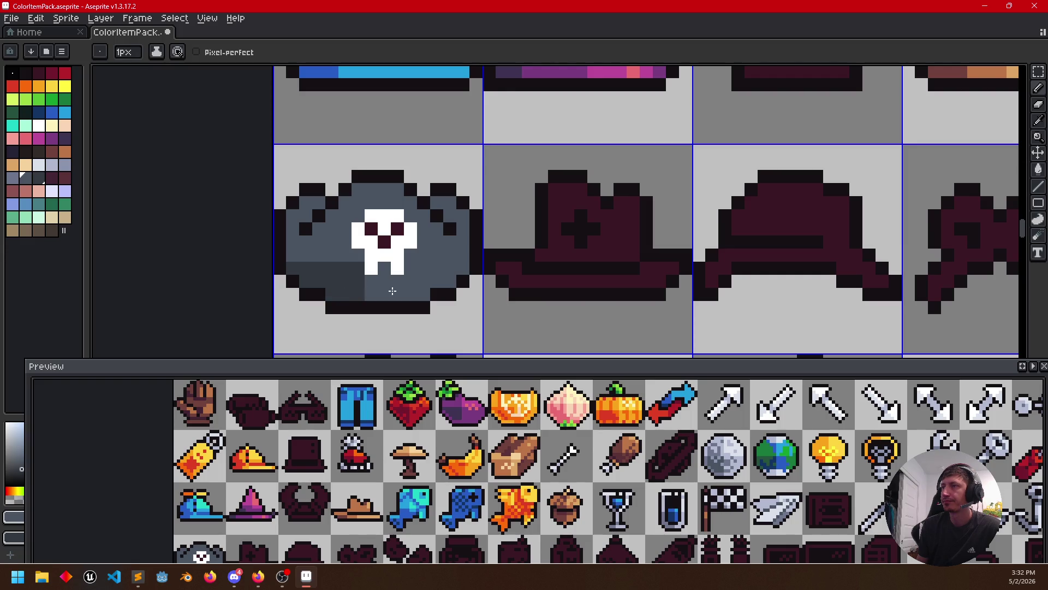
pyautogui.click(447, 213)
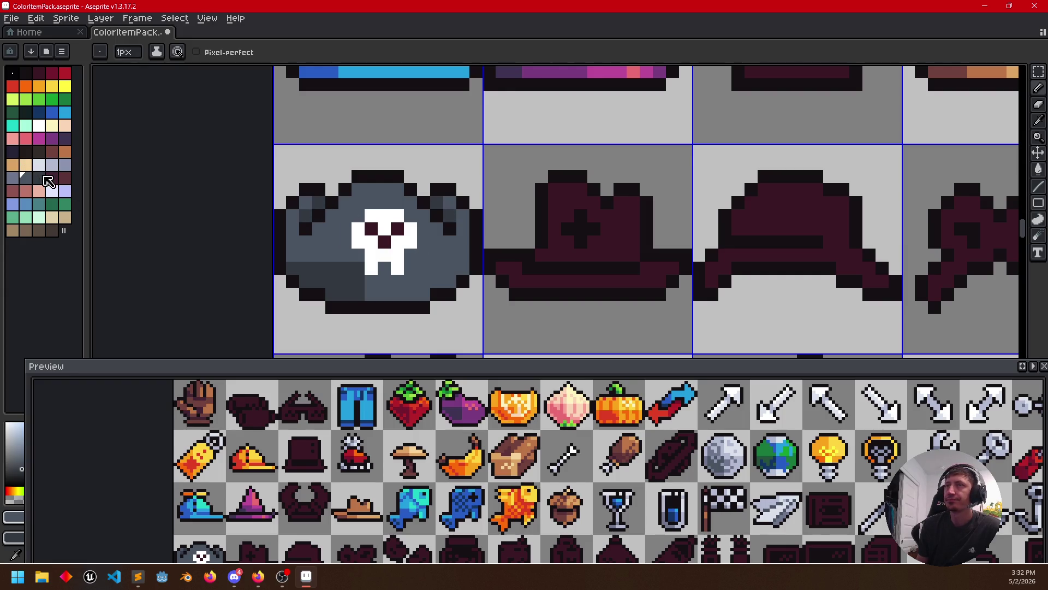
pyautogui.click(38, 152)
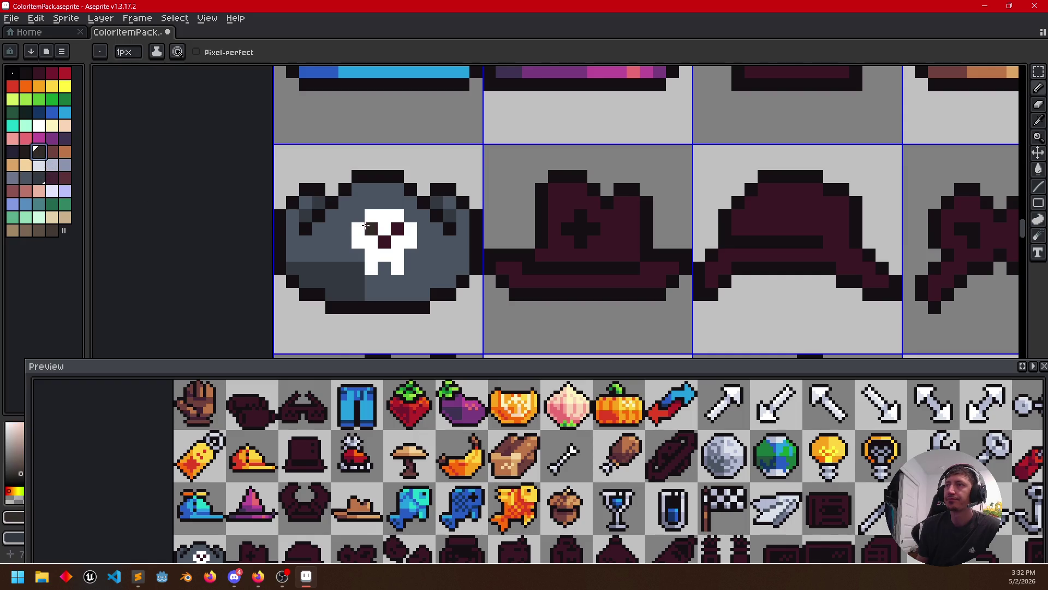
pyautogui.click(437, 204)
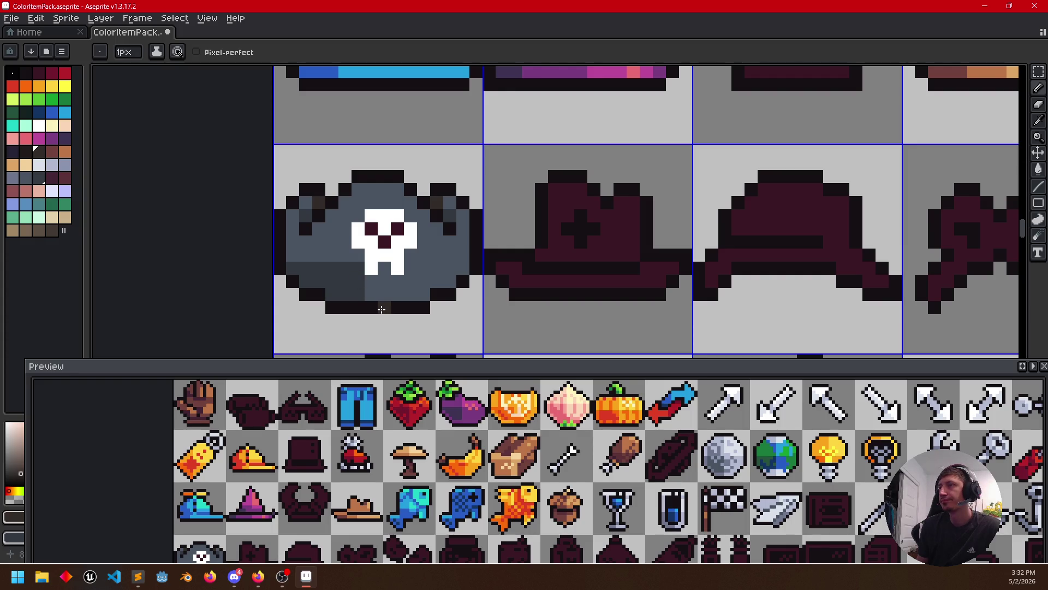
# Darken the hat's lower-left, lower edge, lower-right and upper-left areas
pyautogui.press('g')
pyautogui.click(345, 283)
pyautogui.keyDown('alt'); pyautogui.click(458, 215); pyautogui.keyUp('alt')
pyautogui.press('b')
pyautogui.click(385, 269)
pyautogui.moveTo(405, 268); pyautogui.dragTo(433, 268)
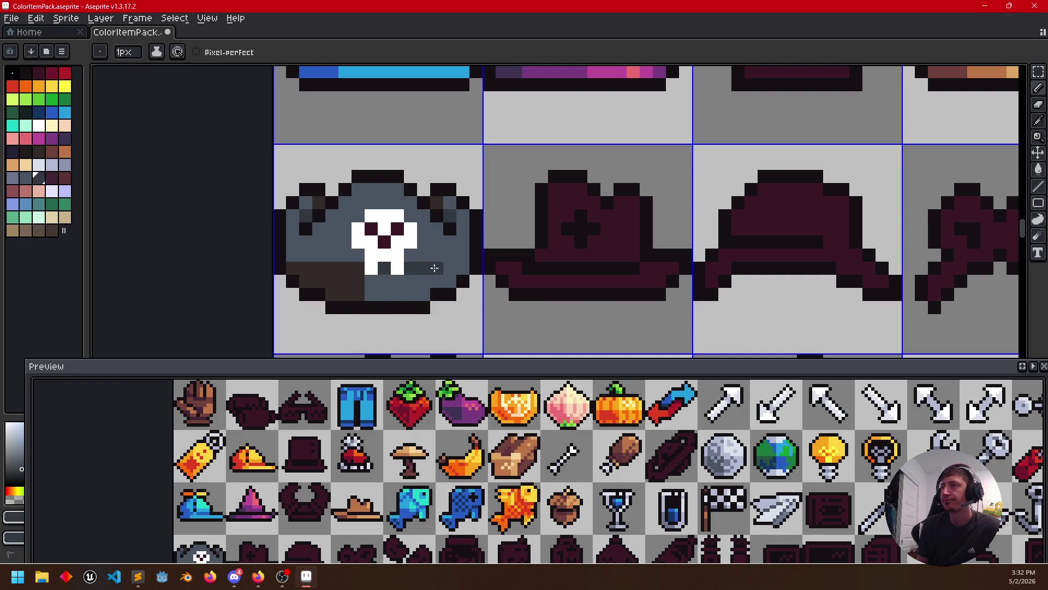
pyautogui.keyDown('alt'); pyautogui.click(366, 285); pyautogui.keyUp('alt')
pyautogui.keyDown('alt'); pyautogui.click(385, 288); pyautogui.keyUp('alt')
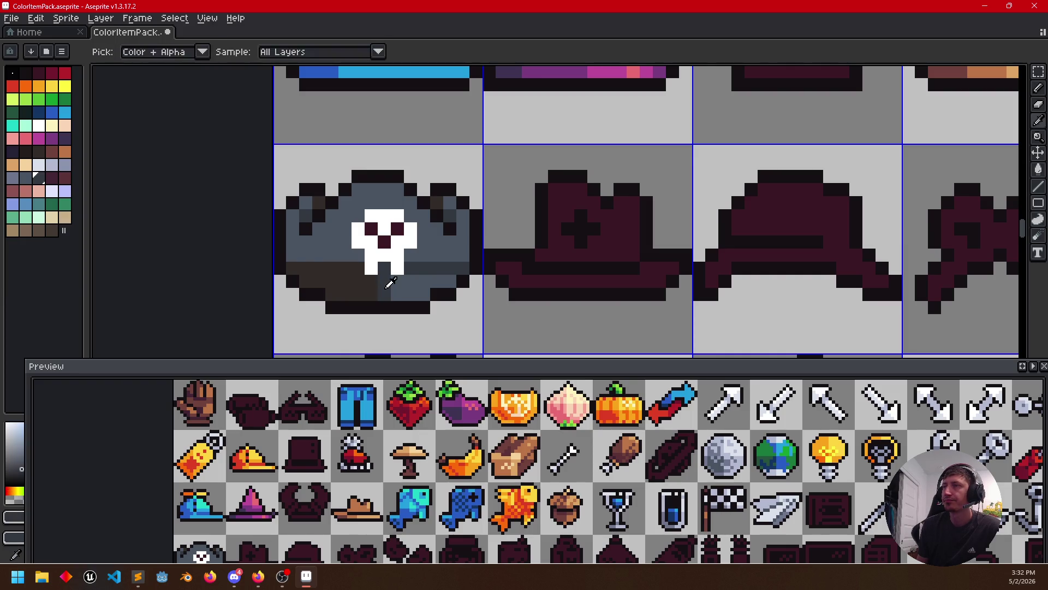
pyautogui.press('g')
pyautogui.keyDown('alt'); pyautogui.click(368, 197); pyautogui.keyUp('alt')
pyautogui.click(344, 216)
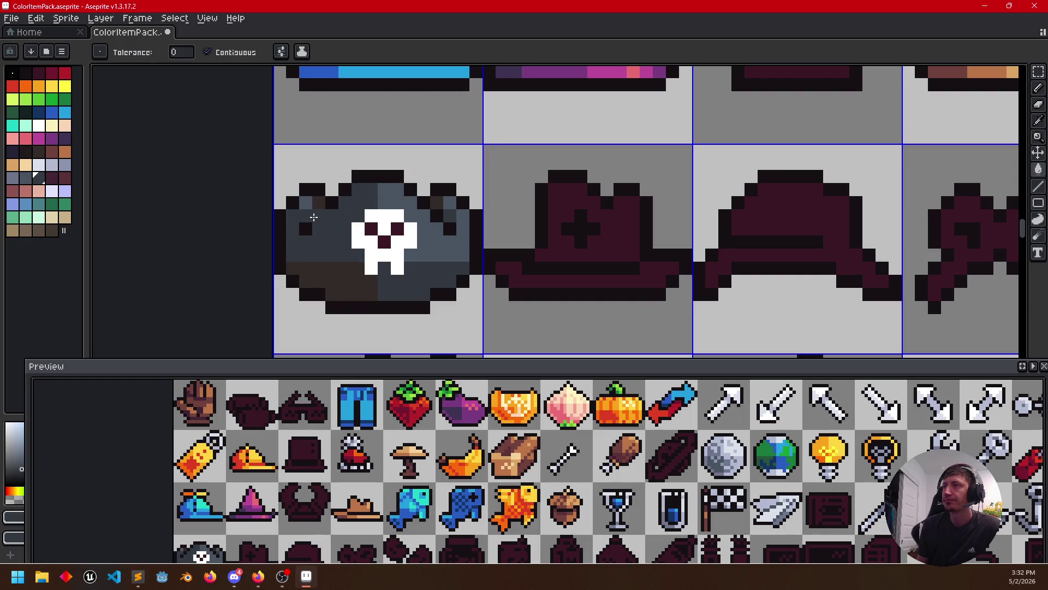
# Try a slate bottom pixel and white skull eyes, undoing both
pyautogui.keyDown('alt'); pyautogui.click(404, 196); pyautogui.keyUp('alt')
pyautogui.press('b')
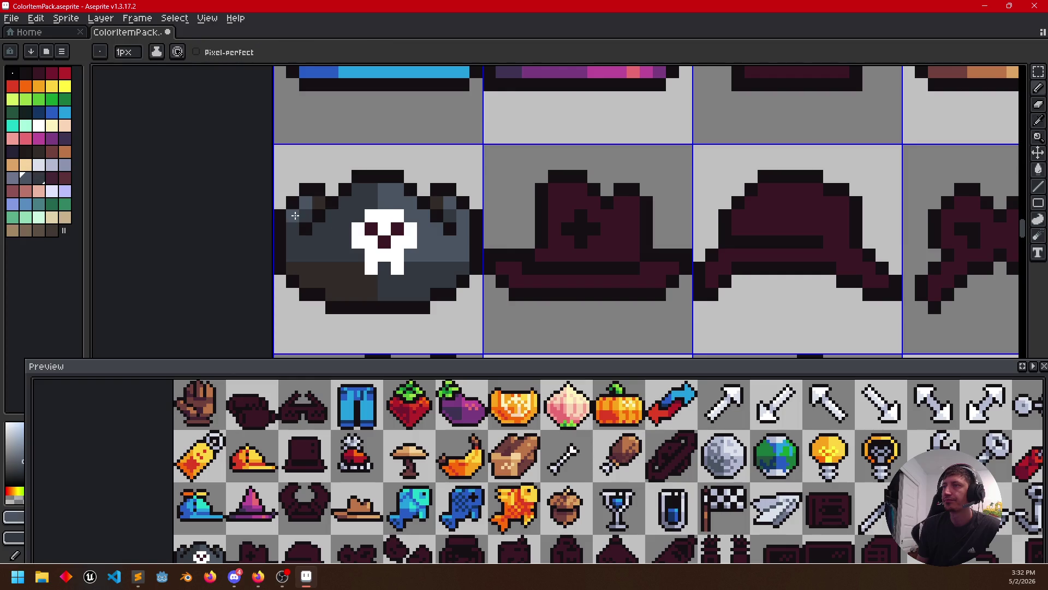
pyautogui.click(354, 309)
pyautogui.hotkey('ctrl', 'z')
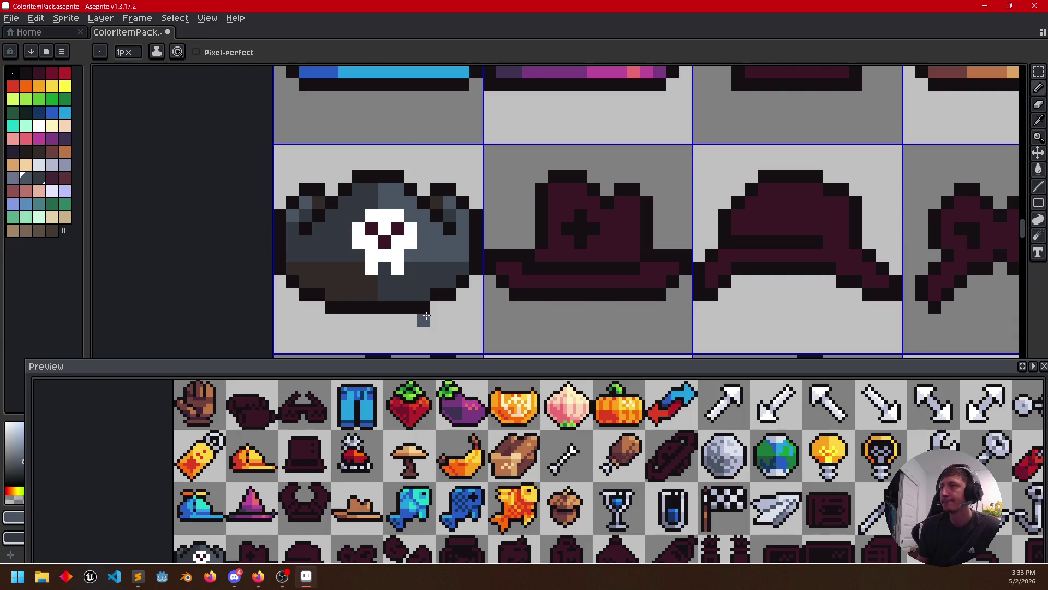
pyautogui.press('alt')
pyautogui.keyDown('alt'); pyautogui.click(366, 271); pyautogui.keyUp('alt')
pyautogui.click(401, 229)
pyautogui.click(367, 229)
pyautogui.hotkey('ctrl', 'z')
pyautogui.hotkey('ctrl', 'z')
pyautogui.hotkey('ctrl', 'z')
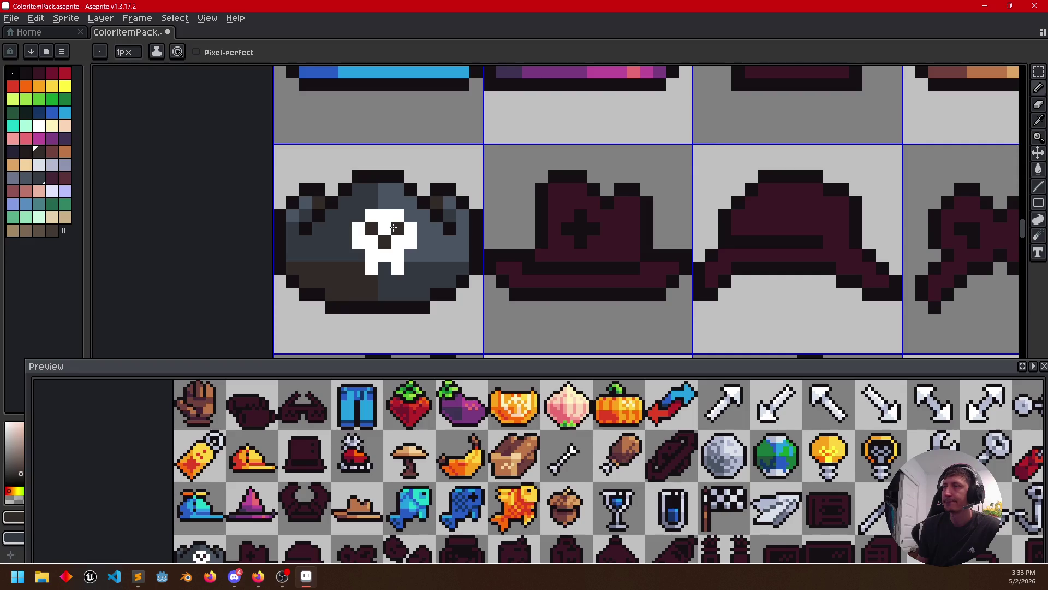
# Refine the skull's corner pixels between black and white
pyautogui.keyDown('alt'); pyautogui.click(382, 176); pyautogui.keyUp('alt')
pyautogui.click(375, 213)
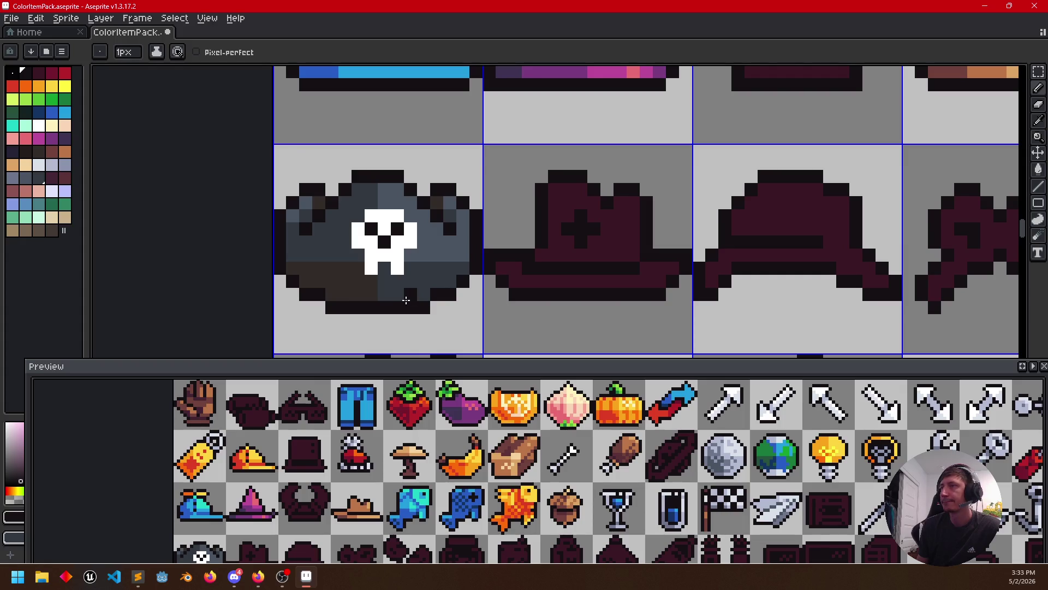
pyautogui.moveTo(384, 268); pyautogui.dragTo(403, 265)
pyautogui.click(402, 265)
pyautogui.click(405, 281)
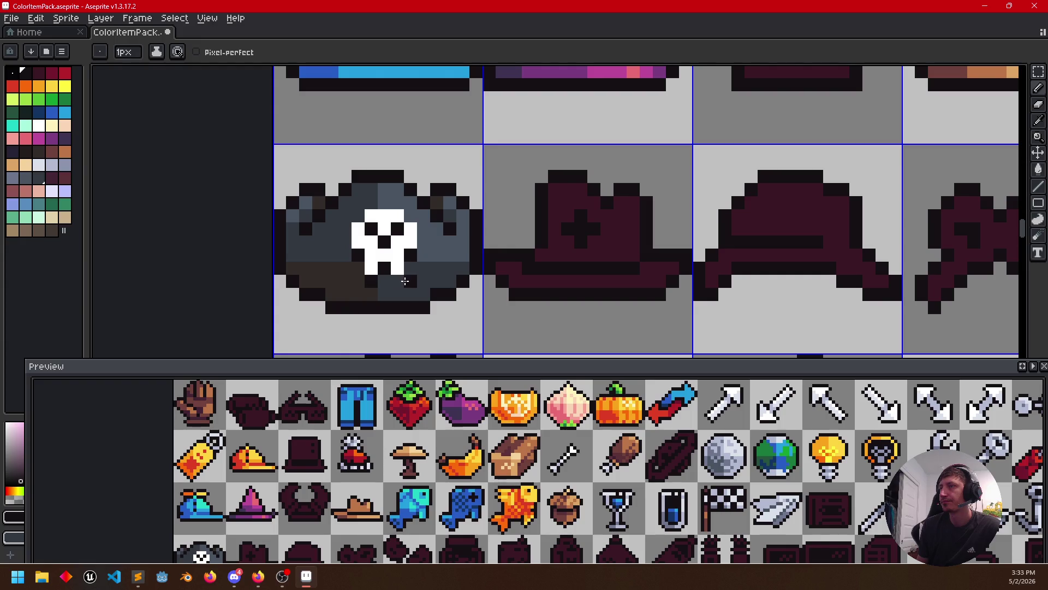
pyautogui.keyDown('alt'); pyautogui.click(427, 270); pyautogui.keyUp('alt')
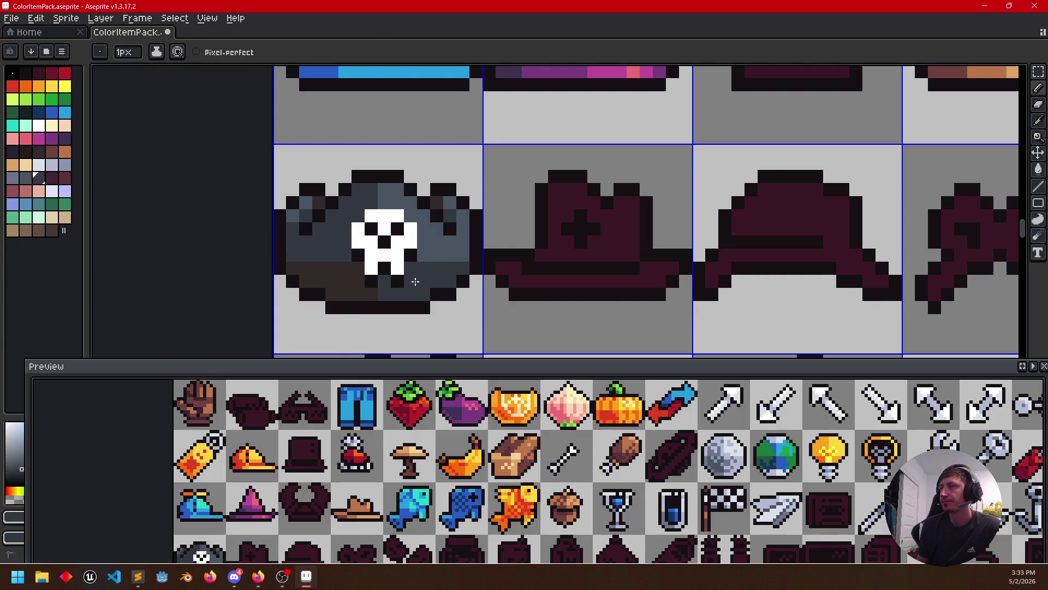
# Pan the canvas to centre the unpainted maroon cowboy hat
pyautogui.moveTo(400, 440)
pyautogui.mouseDown()
pyautogui.moveTo(421, 397)
pyautogui.moveTo(411, 398)
pyautogui.mouseUp()
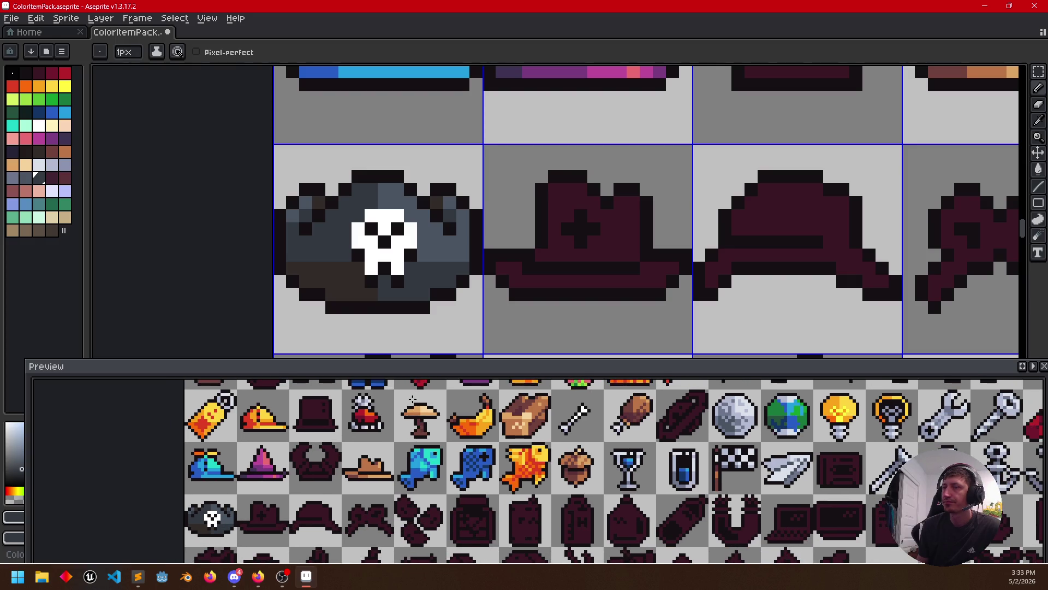
pyautogui.moveTo(491, 269); pyautogui.dragTo(414, 269)
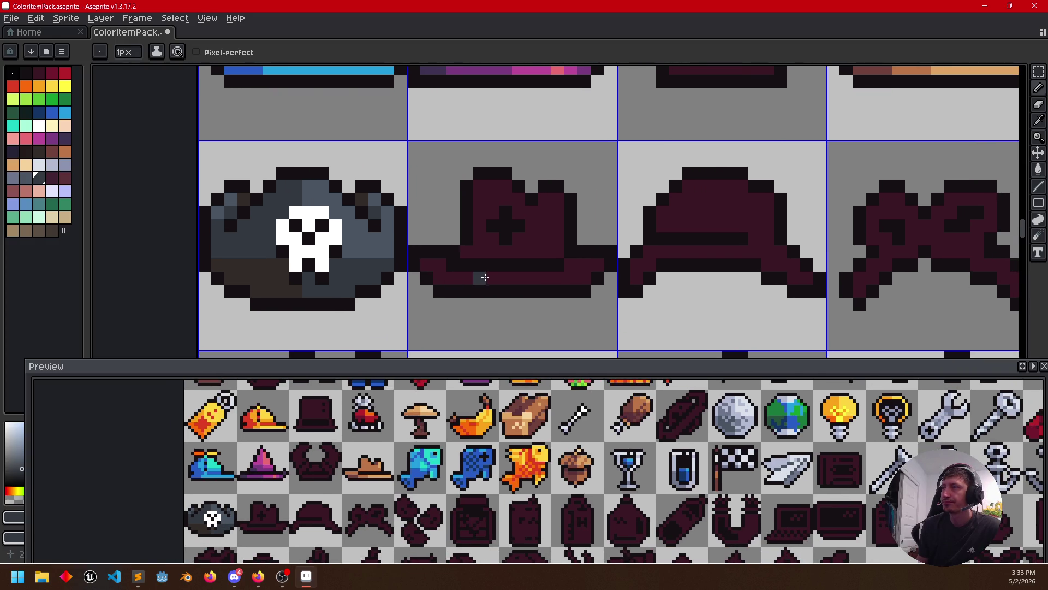
pyautogui.moveTo(480, 276); pyautogui.dragTo(428, 265)
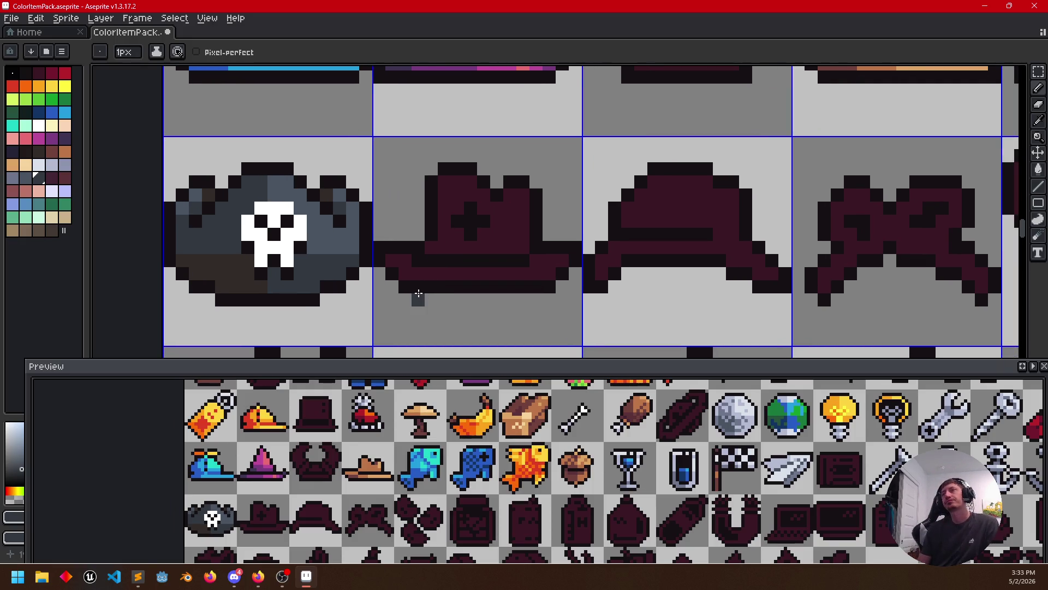
pyautogui.scroll(-1, 416, 295)
pyautogui.scroll(-2, 468, 273)
# Fill the cowboy hat's crown and brim with tan and paint a light tan stripe along the brim
pyautogui.keyDown('alt'); pyautogui.click(655, 178); pyautogui.keyUp('alt')
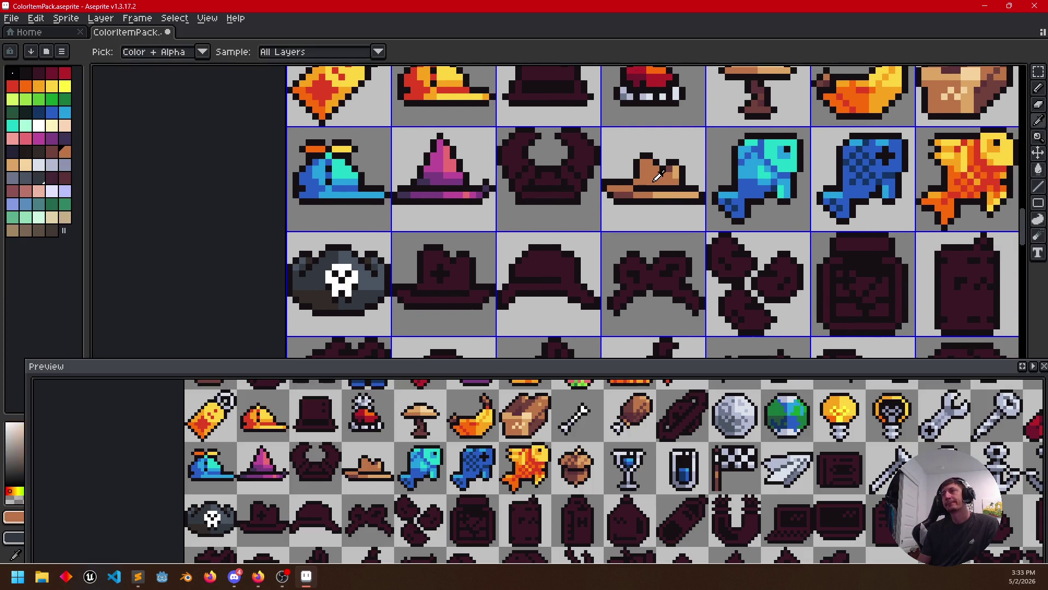
pyautogui.press('g')
pyautogui.click(462, 275)
pyautogui.click(454, 298)
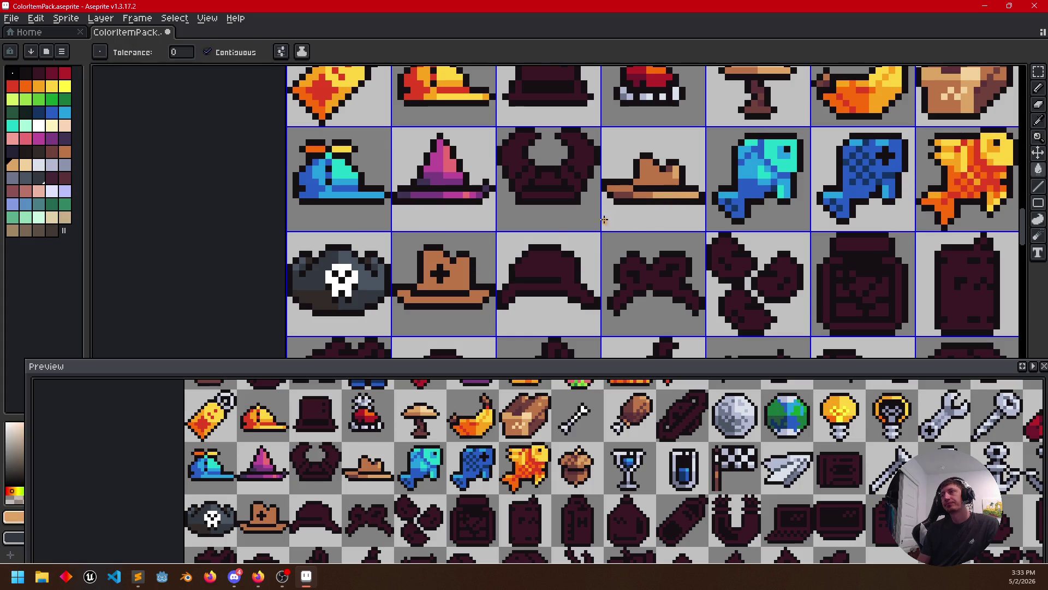
pyautogui.press('b')
pyautogui.scroll(3, 431, 288)
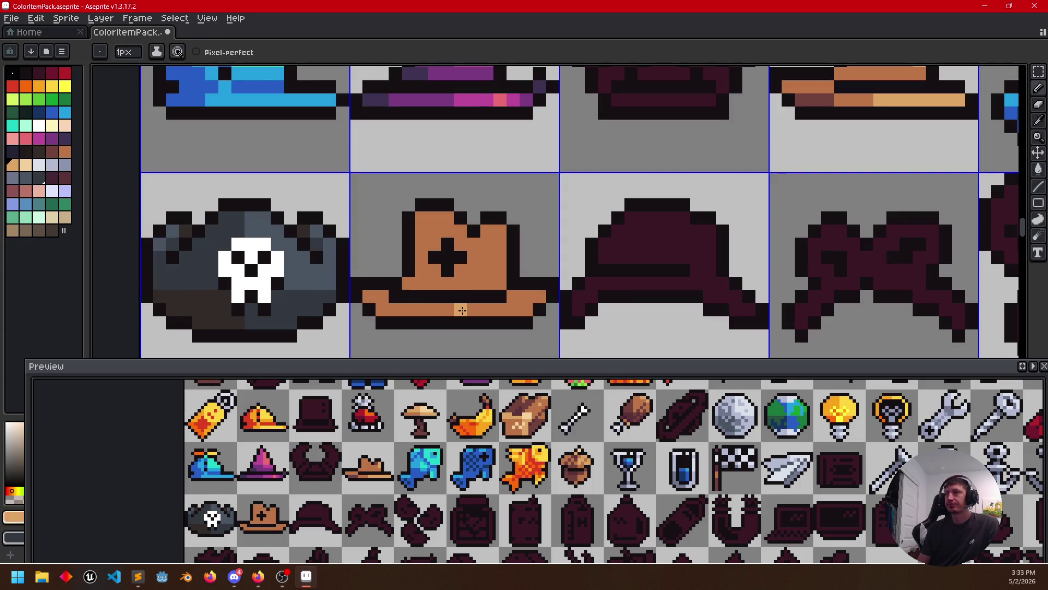
pyautogui.moveTo(472, 310); pyautogui.dragTo(525, 297)
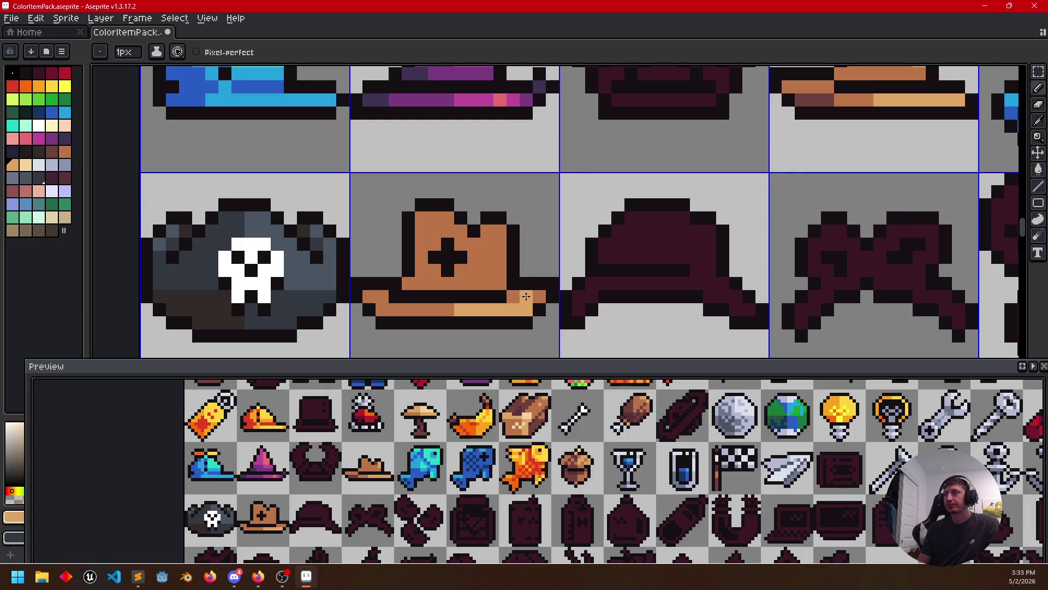
pyautogui.scroll(-3, 528, 297)
# Sample a dark reddish-brown from the hat and paint a dark band along the top of the brim
pyautogui.press('i')
pyautogui.keyDown('alt'); pyautogui.click(683, 212); pyautogui.keyUp('alt')
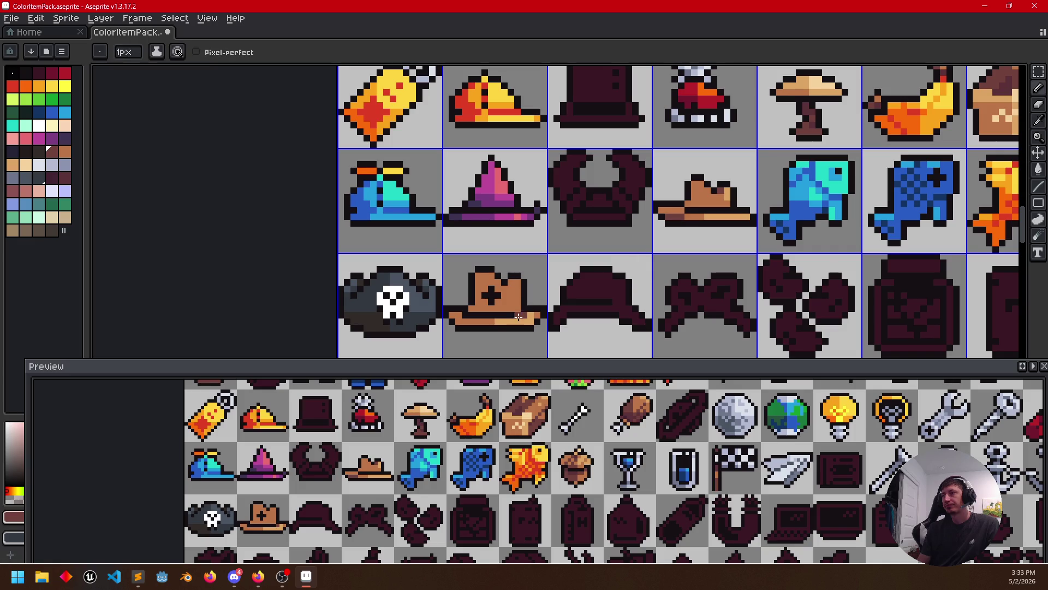
pyautogui.scroll(3, 515, 325)
pyautogui.keyDown('alt'); pyautogui.click(559, 303); pyautogui.keyUp('alt')
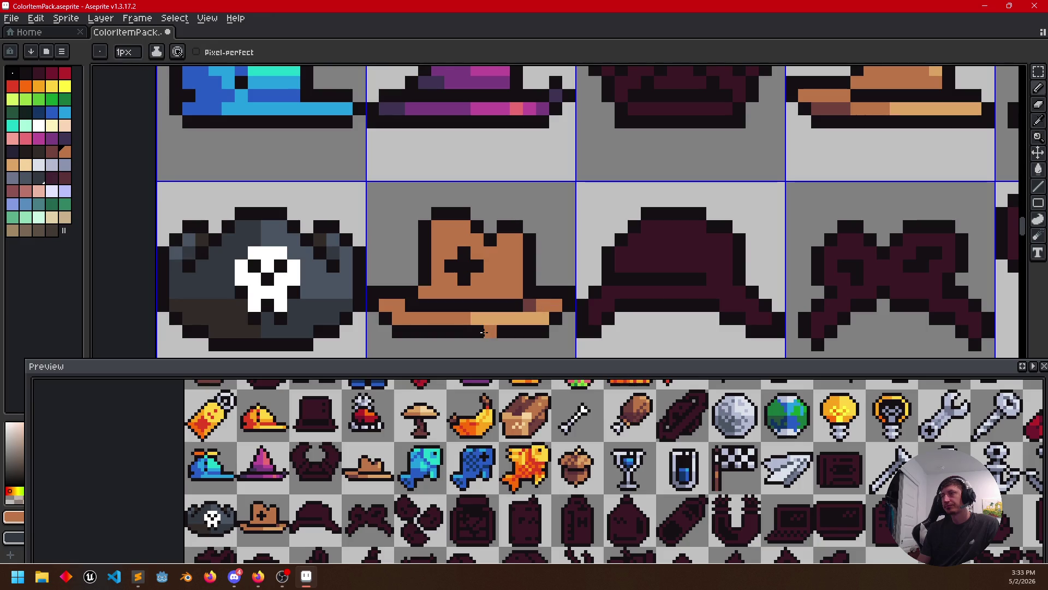
pyautogui.press('alt')
pyautogui.keyDown('alt'); pyautogui.click(533, 299); pyautogui.keyUp('alt')
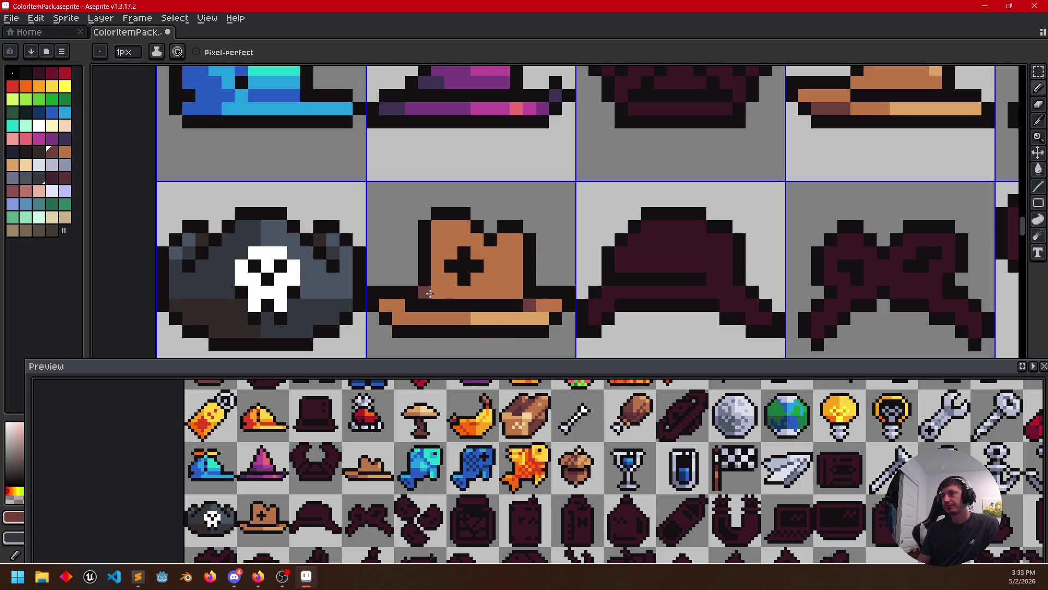
pyautogui.moveTo(426, 292); pyautogui.dragTo(487, 293)
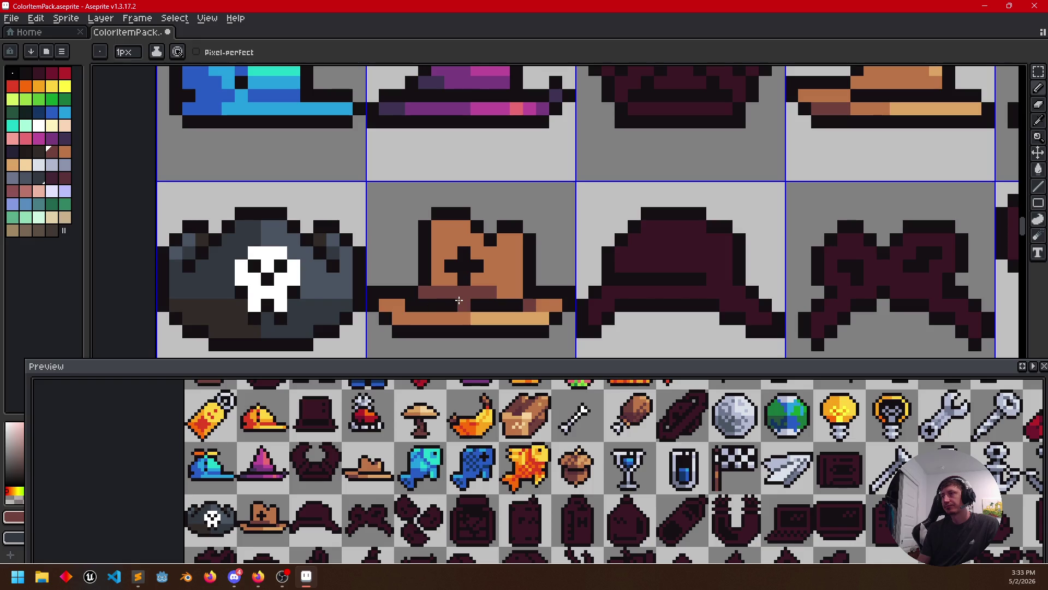
# Fill the cross on the hat with yellow and shade the star's left arm orange
pyautogui.click(52, 85)
pyautogui.press('g')
pyautogui.click(454, 264)
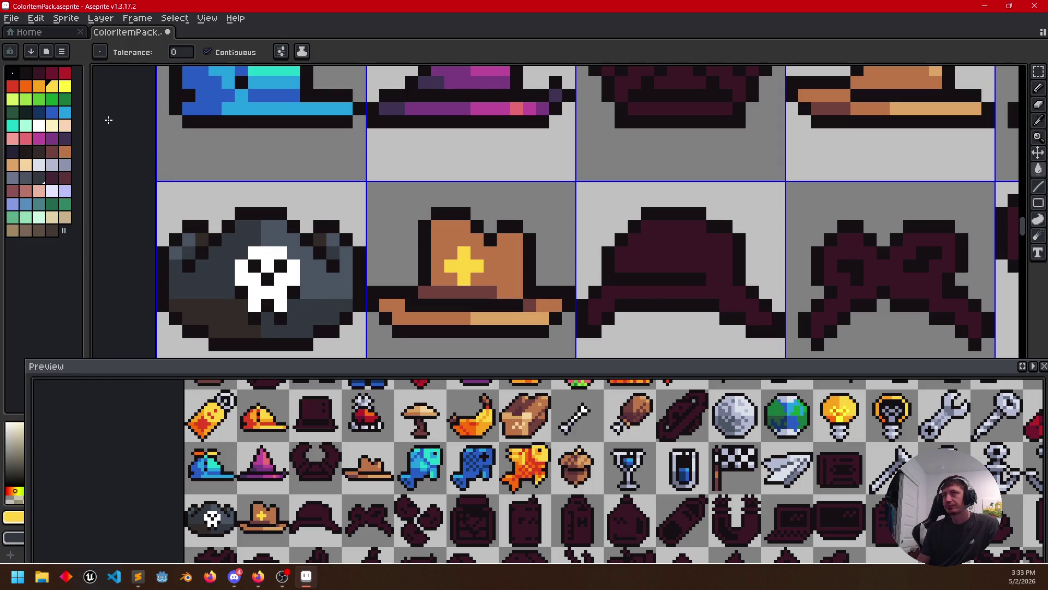
pyautogui.click(38, 85)
pyautogui.press('b')
pyautogui.click(455, 266)
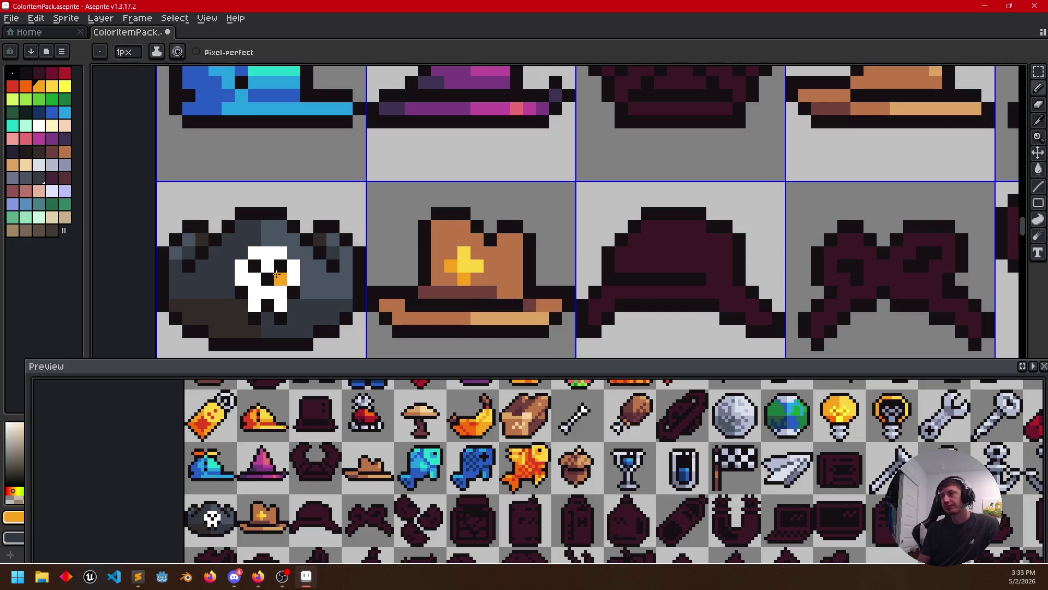
# Lighten the right side of the hat crown with sampled orange-brown
pyautogui.moveTo(476, 292); pyautogui.dragTo(492, 283)
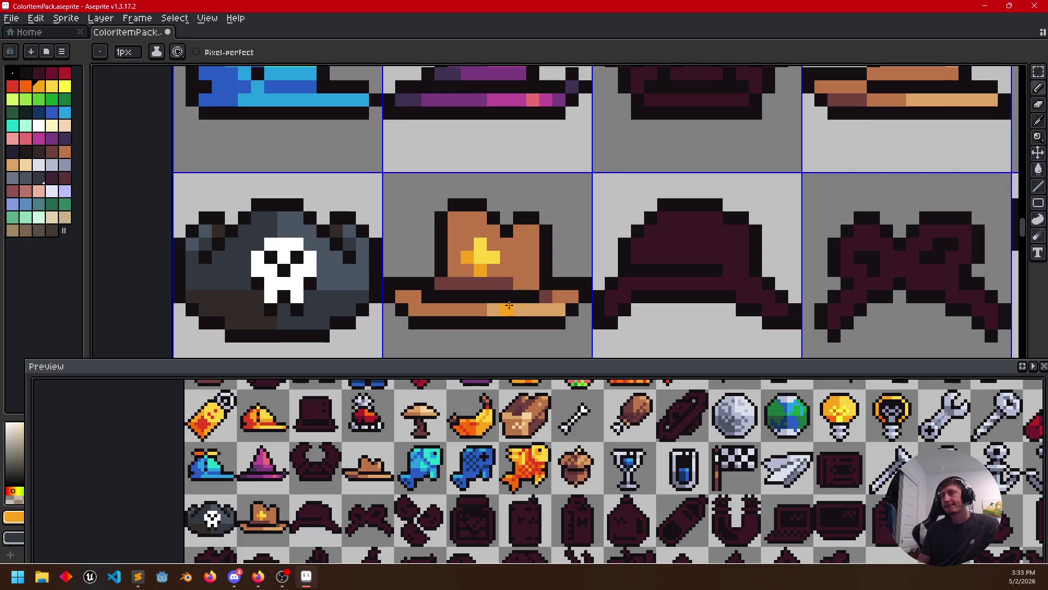
pyautogui.keyDown('alt'); pyautogui.click(502, 282); pyautogui.keyUp('alt')
pyautogui.keyDown('alt'); pyautogui.click(526, 240); pyautogui.keyUp('alt')
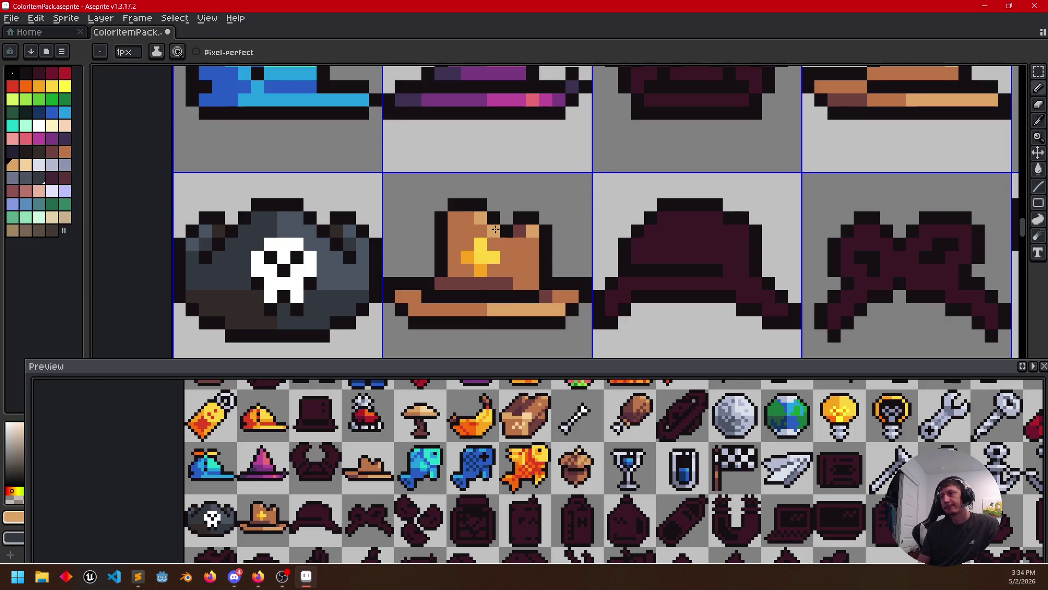
pyautogui.moveTo(492, 242); pyautogui.dragTo(526, 242)
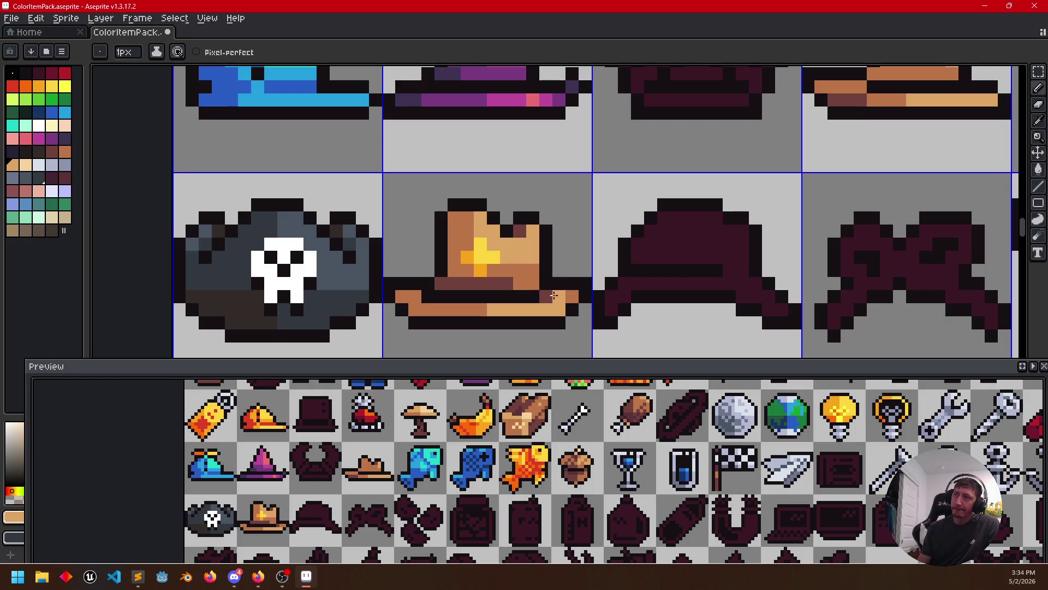
pyautogui.keyDown('alt'); pyautogui.click(482, 276); pyautogui.keyUp('alt')
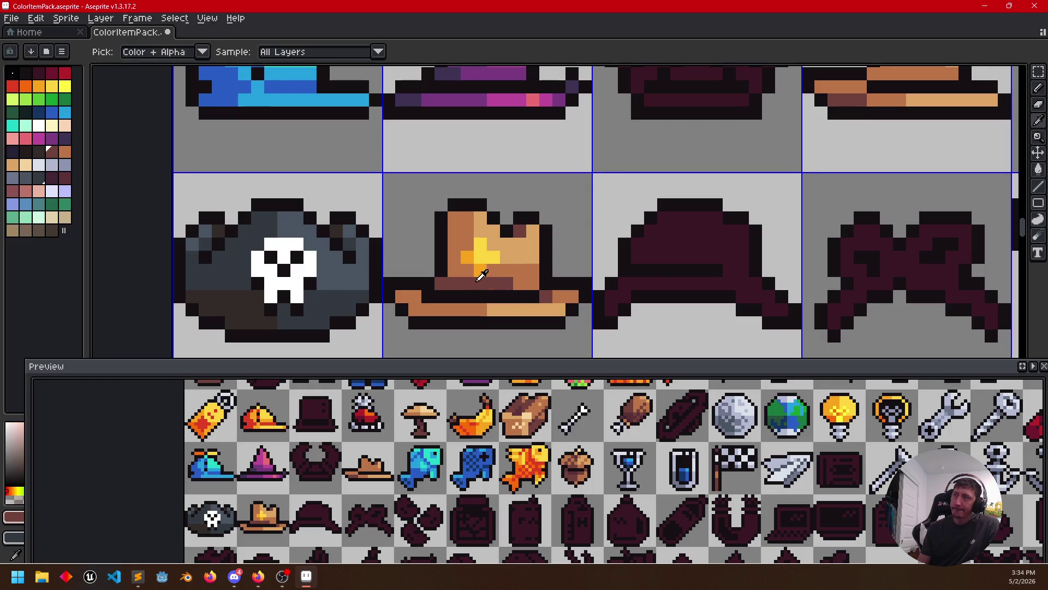
pyautogui.scroll(-3, 582, 308)
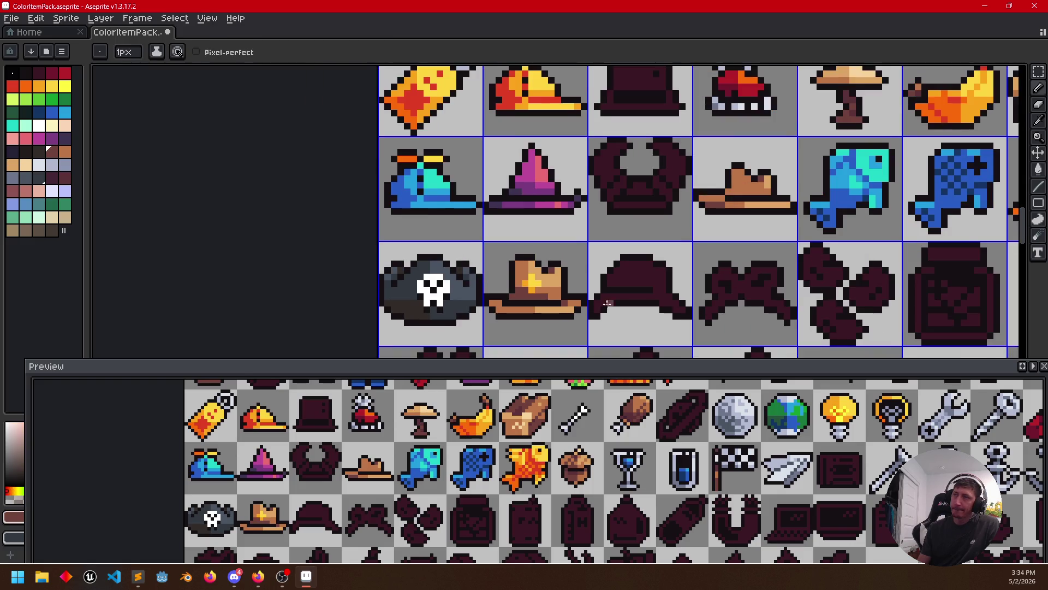
pyautogui.scroll(5, 467, 244)
# Touch up pixels beside the star with orange-brown and dark brown, and dot the brim orange-brown
pyautogui.click(468, 243)
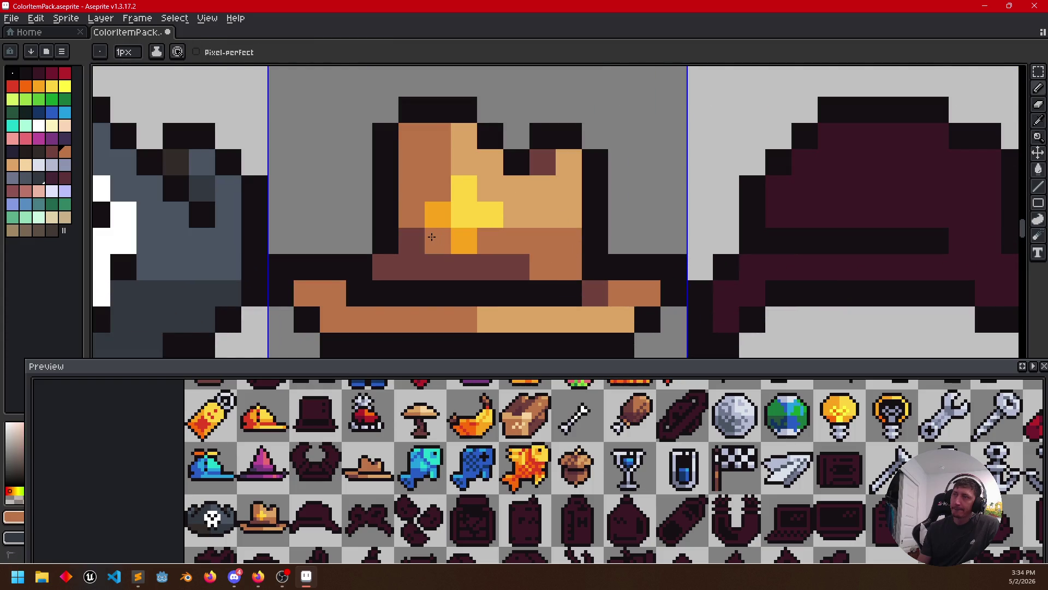
pyautogui.click(414, 239)
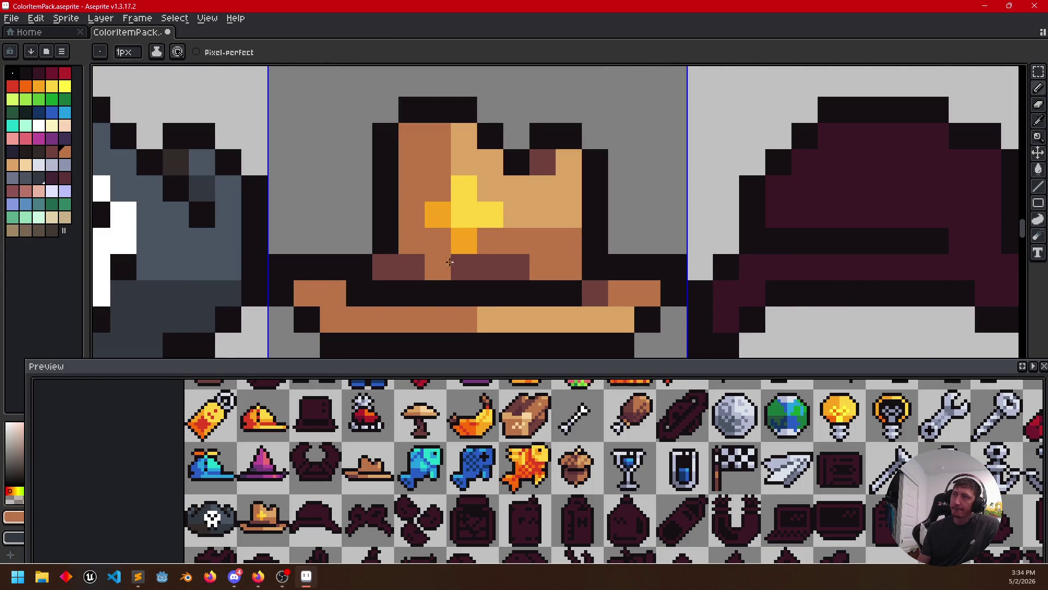
pyautogui.keyDown('alt'); pyautogui.click(498, 257); pyautogui.keyUp('alt')
pyautogui.moveTo(489, 244); pyautogui.dragTo(449, 239)
pyautogui.keyDown('alt'); pyautogui.click(449, 238); pyautogui.keyUp('alt')
pyautogui.scroll(-1, 449, 238)
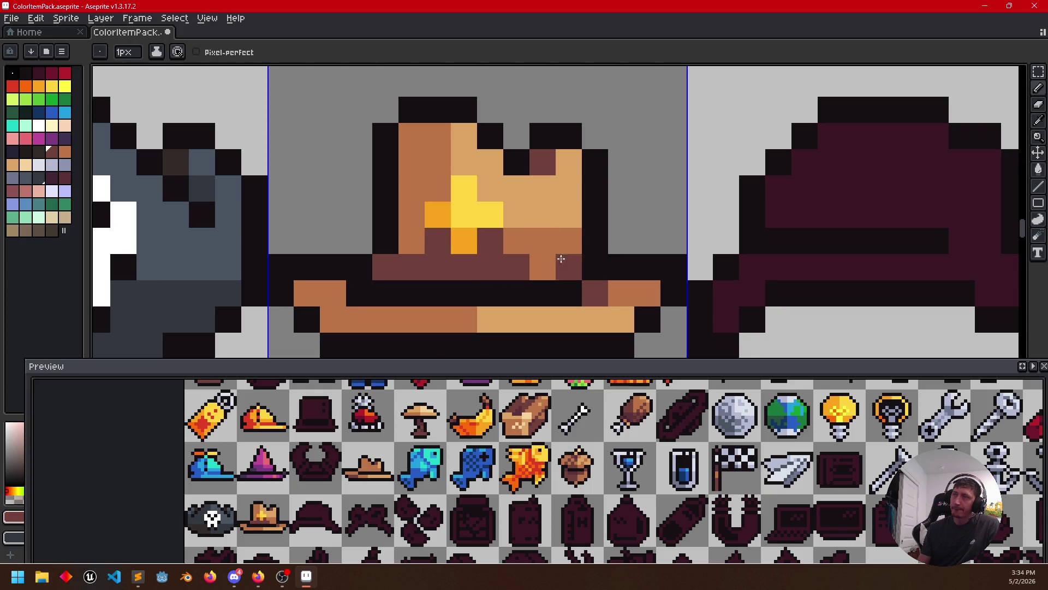
pyautogui.scroll(-1, 491, 241)
pyautogui.scroll(1, 529, 245)
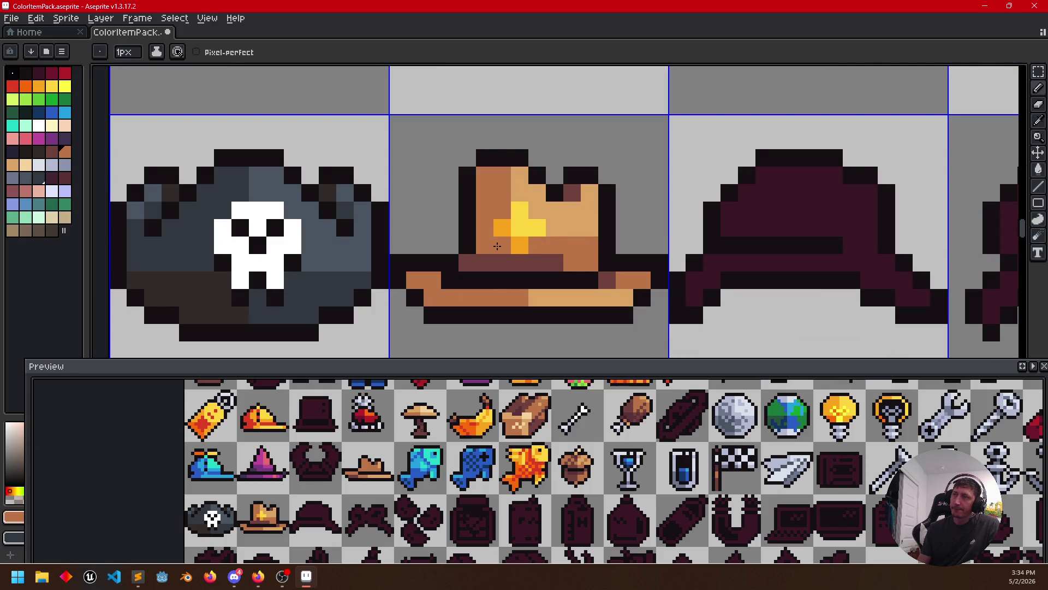
pyautogui.scroll(-1, 623, 296)
pyautogui.click(568, 288)
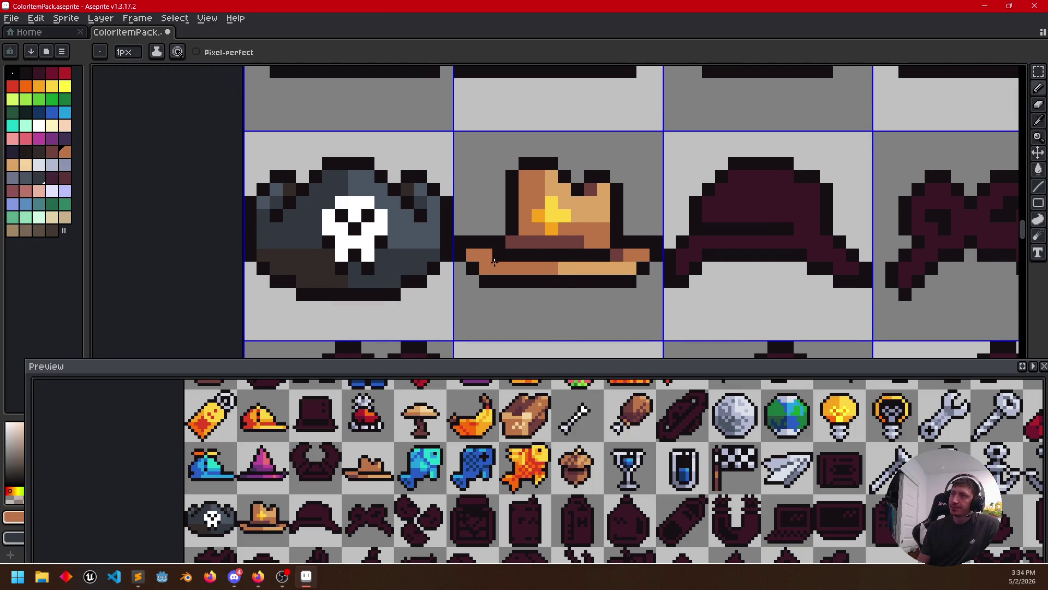
pyautogui.keyDown('alt'); pyautogui.click(482, 269); pyautogui.keyUp('alt')
pyautogui.scroll(-2, 661, 266)
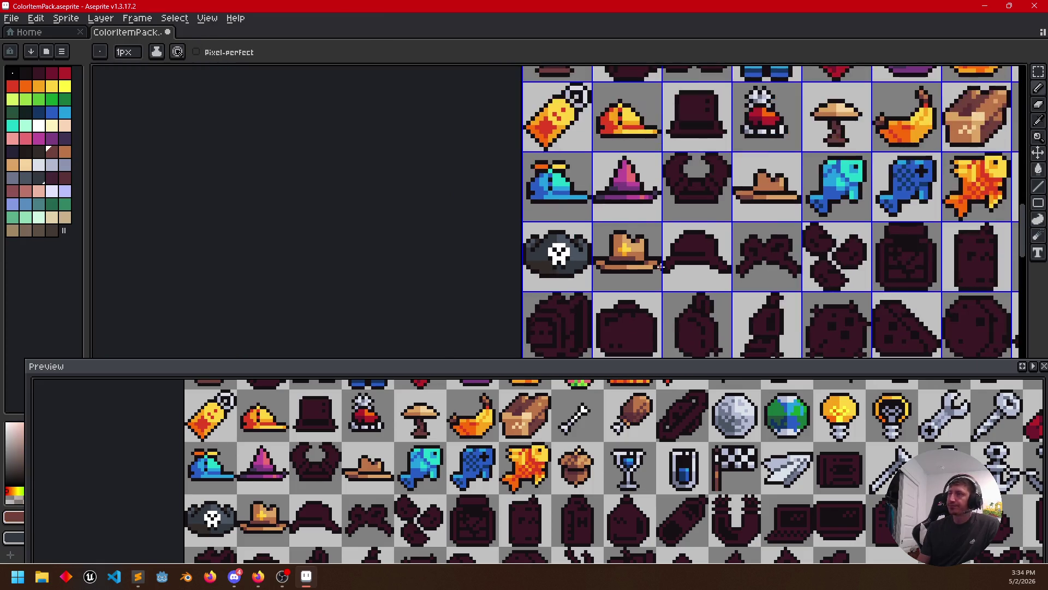
pyautogui.scroll(1, 660, 266)
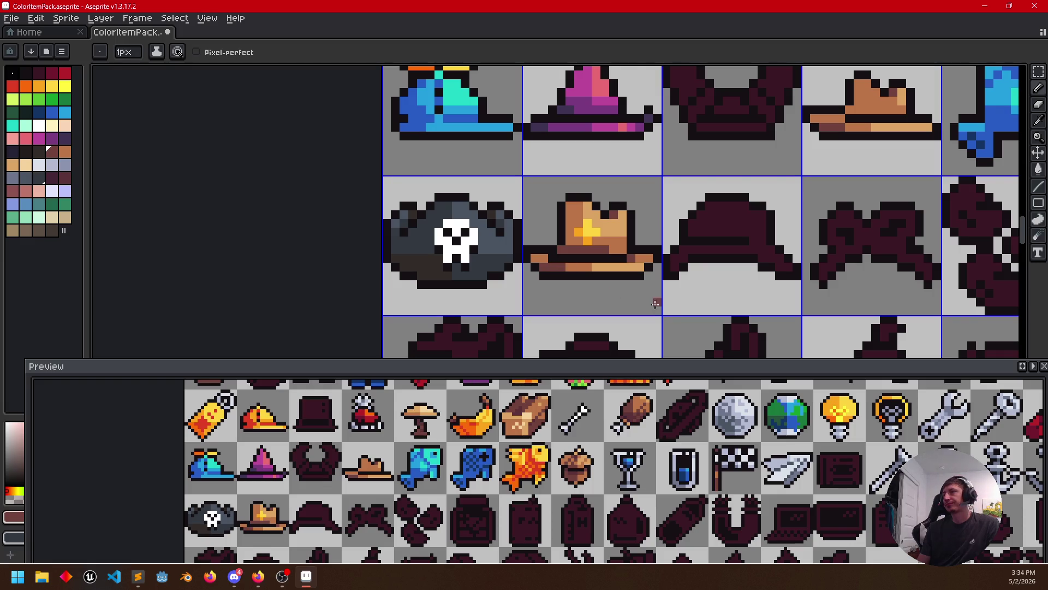
pyautogui.scroll(1, 705, 279)
pyautogui.scroll(-1, 680, 287)
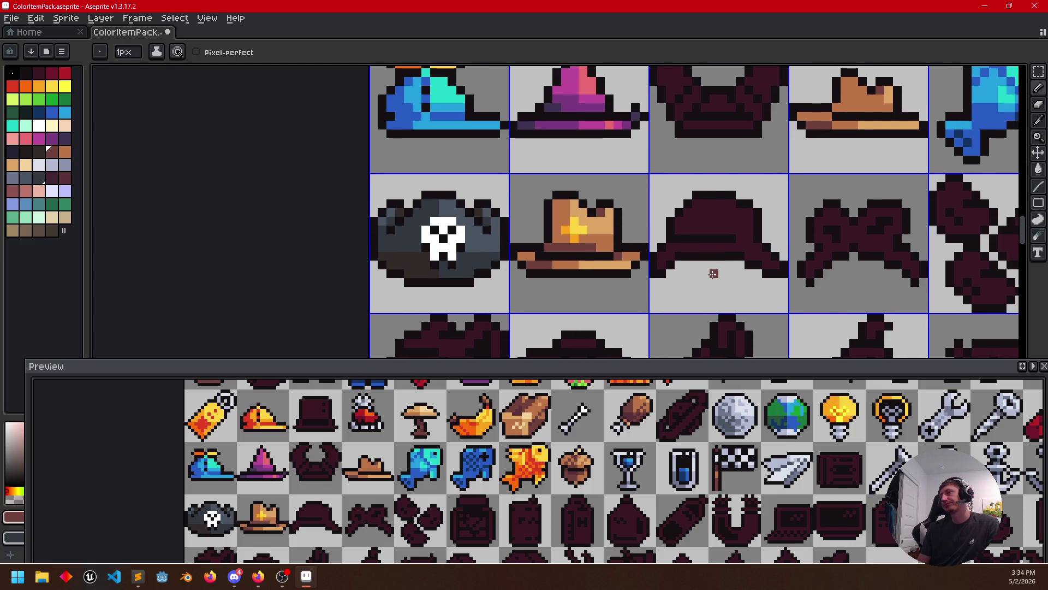
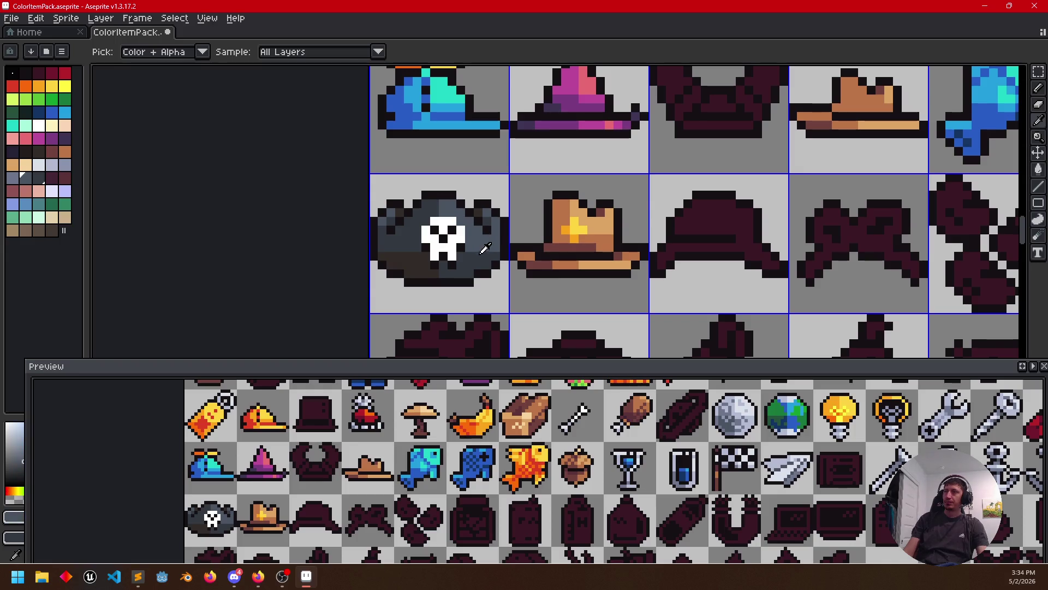
pyautogui.scroll(-1, 705, 228)
pyautogui.scroll(-1, 619, 181)
# Fill the dark hat's crown and brim grey and darken a stroke along the brim
pyautogui.press('g')
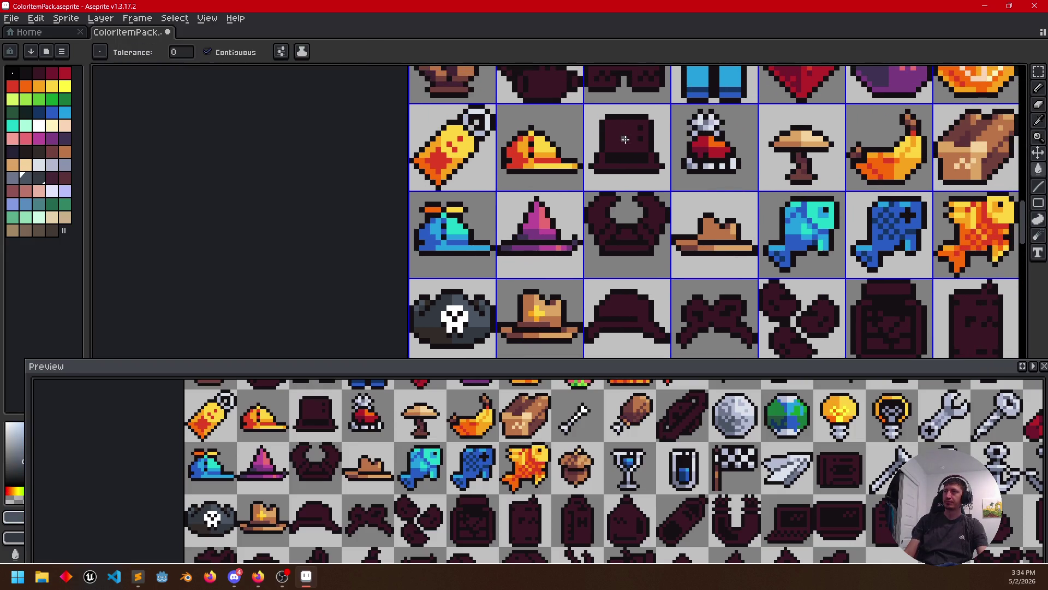
pyautogui.click(626, 125)
pyautogui.click(628, 168)
pyautogui.scroll(2, 627, 167)
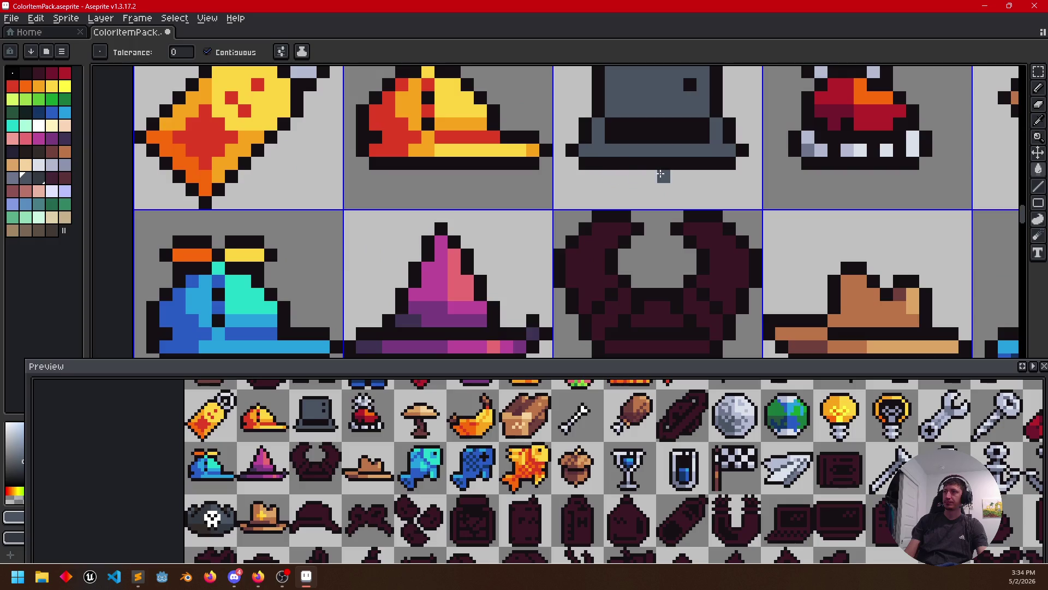
pyautogui.press('b')
pyautogui.moveTo(623, 240); pyautogui.dragTo(562, 240)
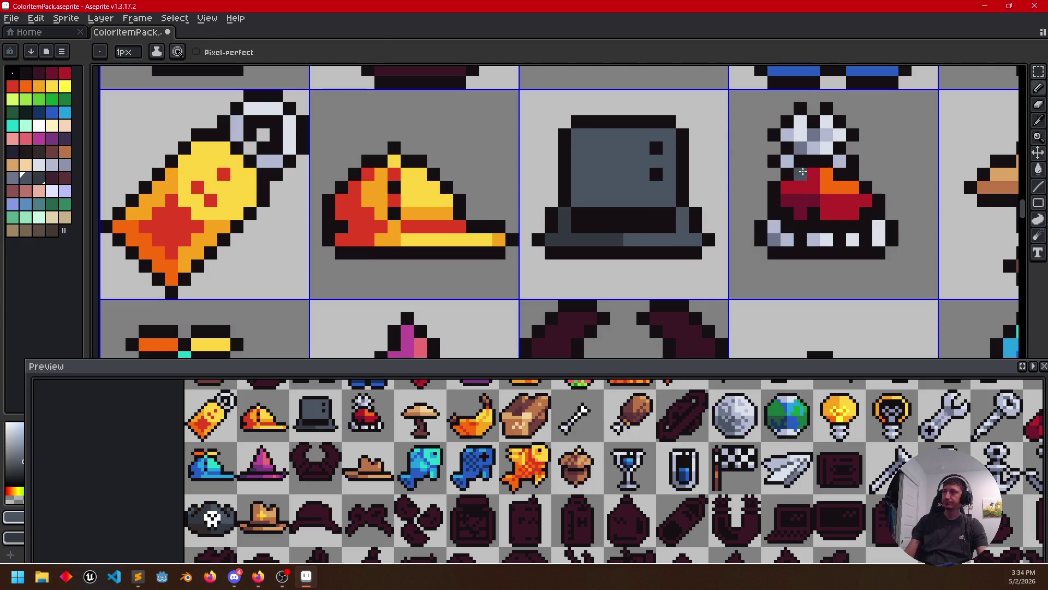
# Fill the hat's band with red sampled from the sprite, undoing a stray fill
pyautogui.press('i')
pyautogui.click(839, 189)
pyautogui.press('g')
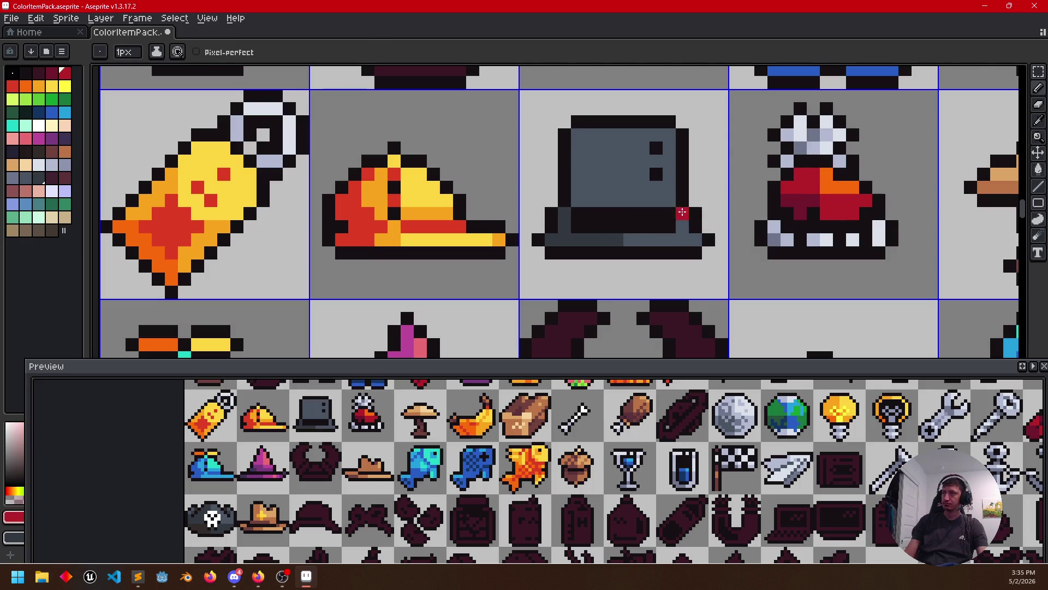
pyautogui.click(623, 220)
pyautogui.click(718, 239)
pyautogui.hotkey('ctrl', 'z')
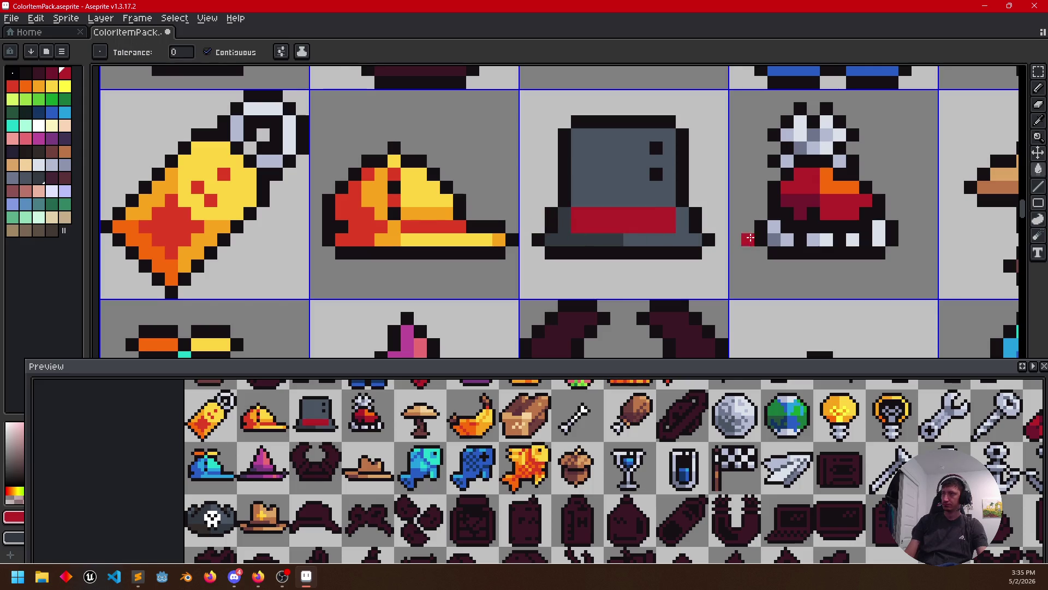
pyautogui.click(800, 215)
# Colour the pixel at the band's right end orange
pyautogui.press('i')
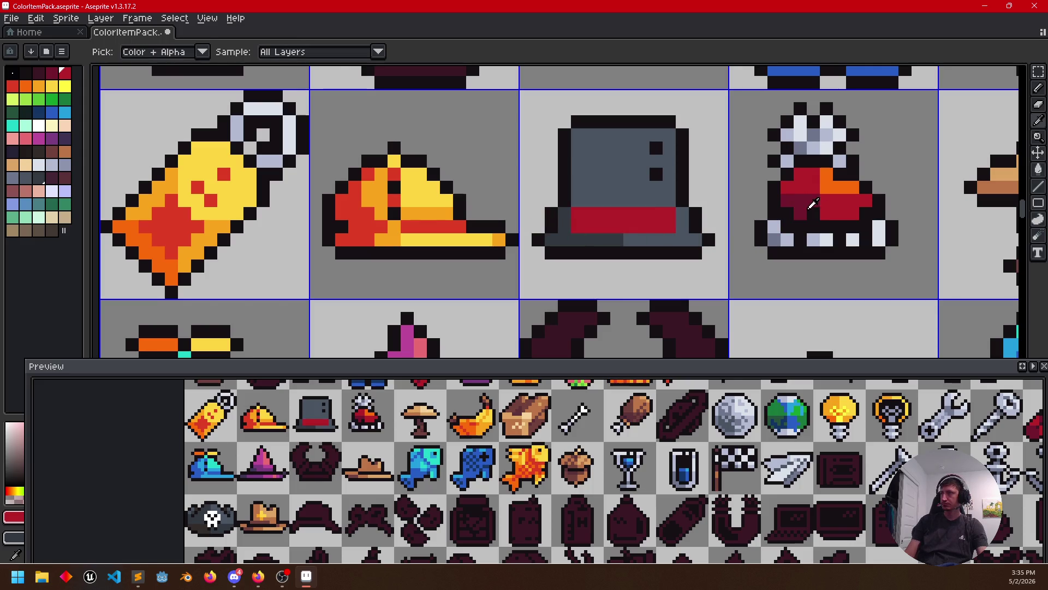
pyautogui.rightClick(830, 182)
pyautogui.press('g')
pyautogui.press('b')
pyautogui.click(679, 214)
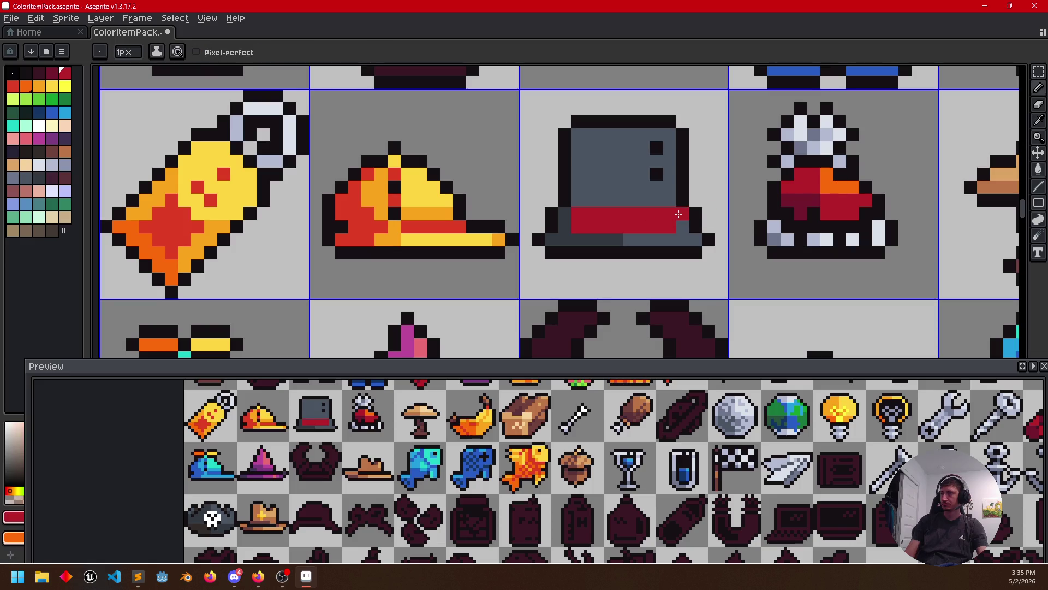
# Shade the lower-left of the red band dark maroon
pyautogui.press('i')
pyautogui.click(807, 205)
pyautogui.press('b')
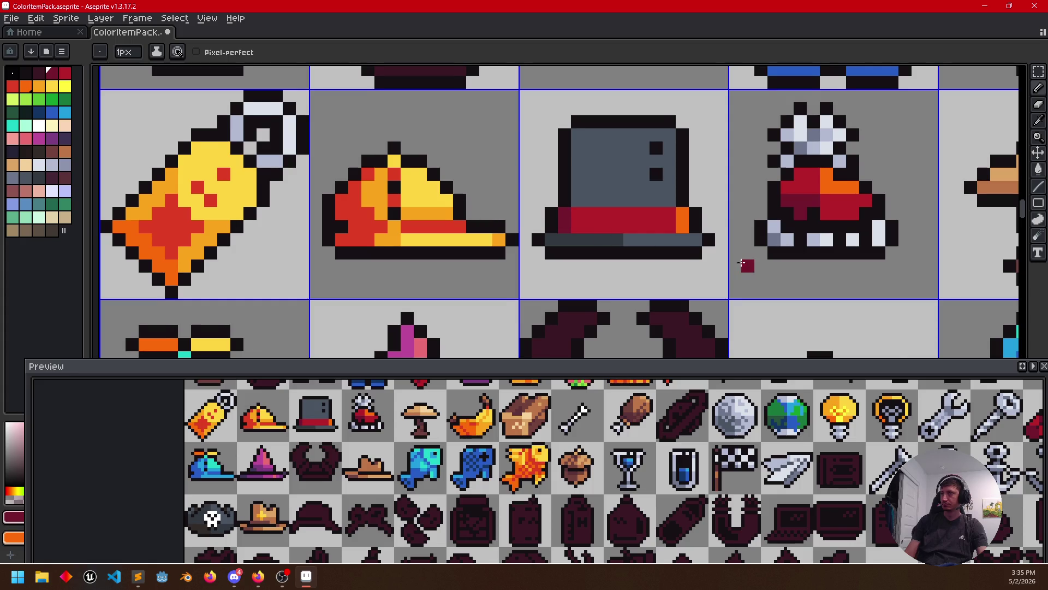
pyautogui.moveTo(733, 260); pyautogui.dragTo(760, 246)
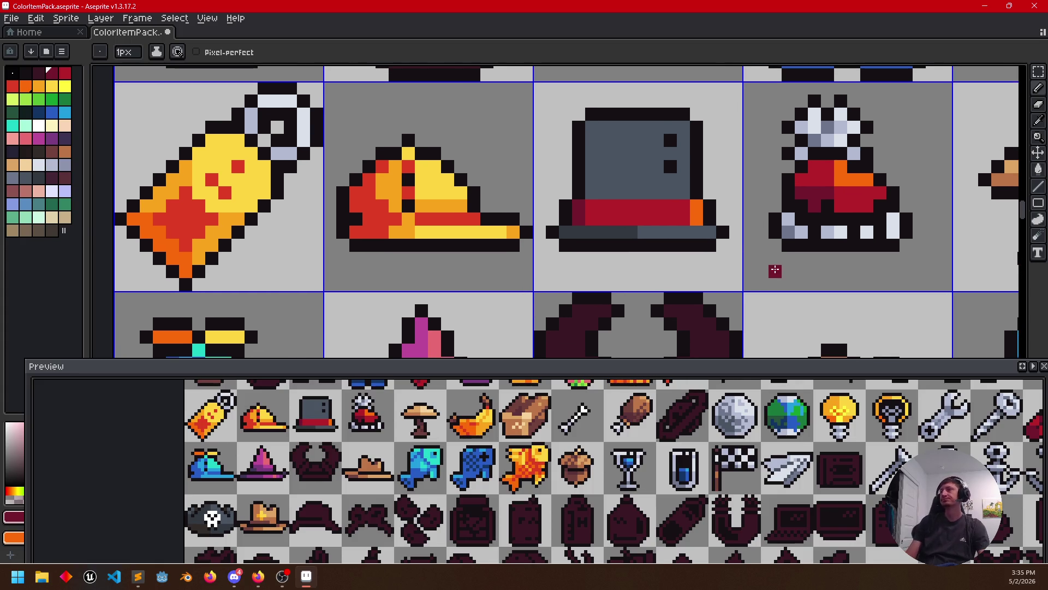
pyautogui.moveTo(587, 215); pyautogui.dragTo(631, 218)
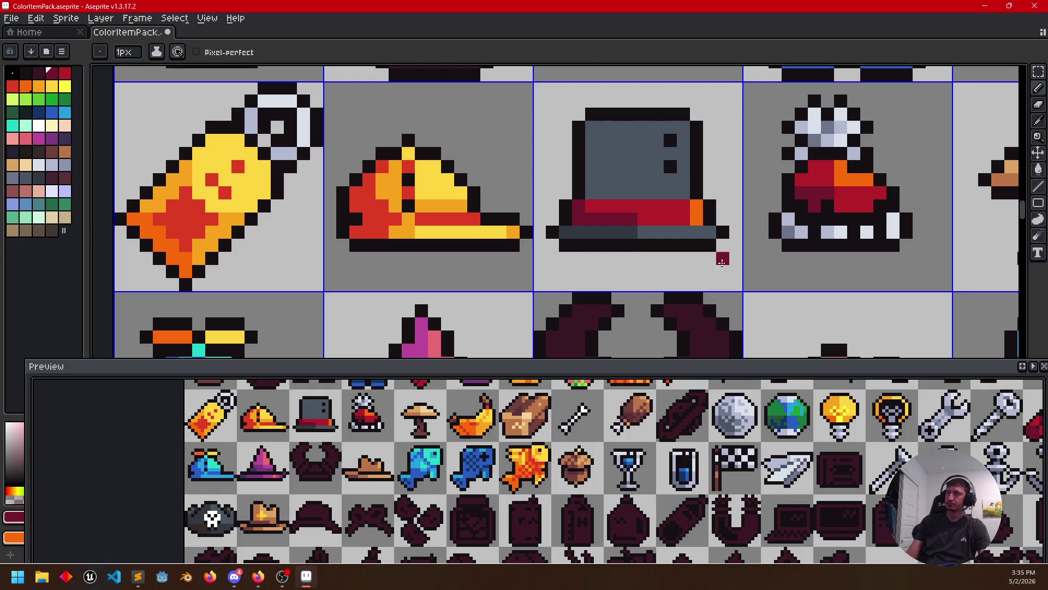
pyautogui.scroll(-3, 734, 259)
pyautogui.moveTo(691, 220); pyautogui.dragTo(691, 197)
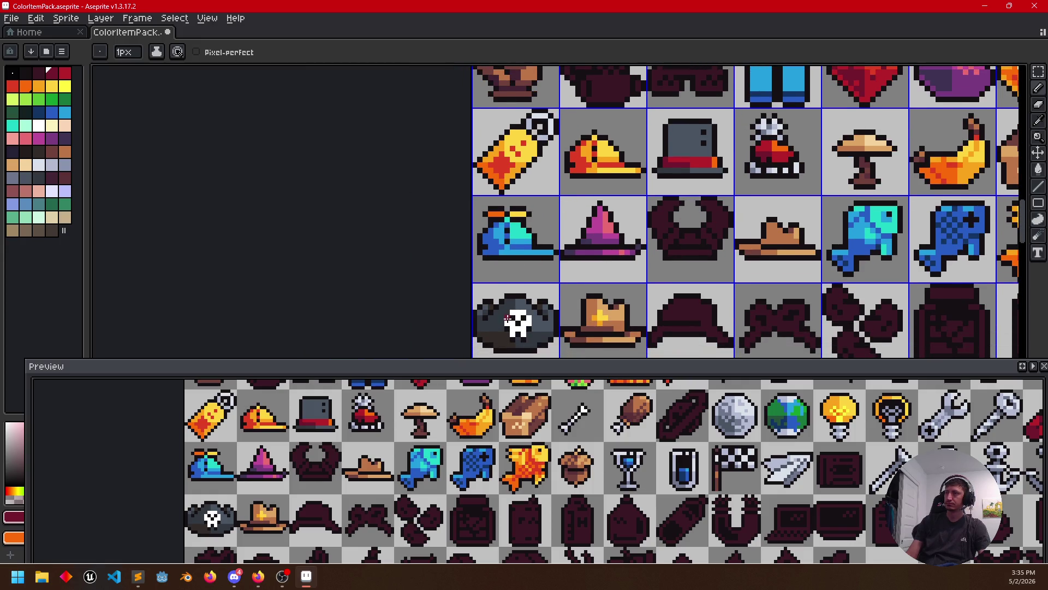
# Paint and fill part of the hat brim dark brown
pyautogui.press('i')
pyautogui.press('b')
pyautogui.scroll(3, 679, 169)
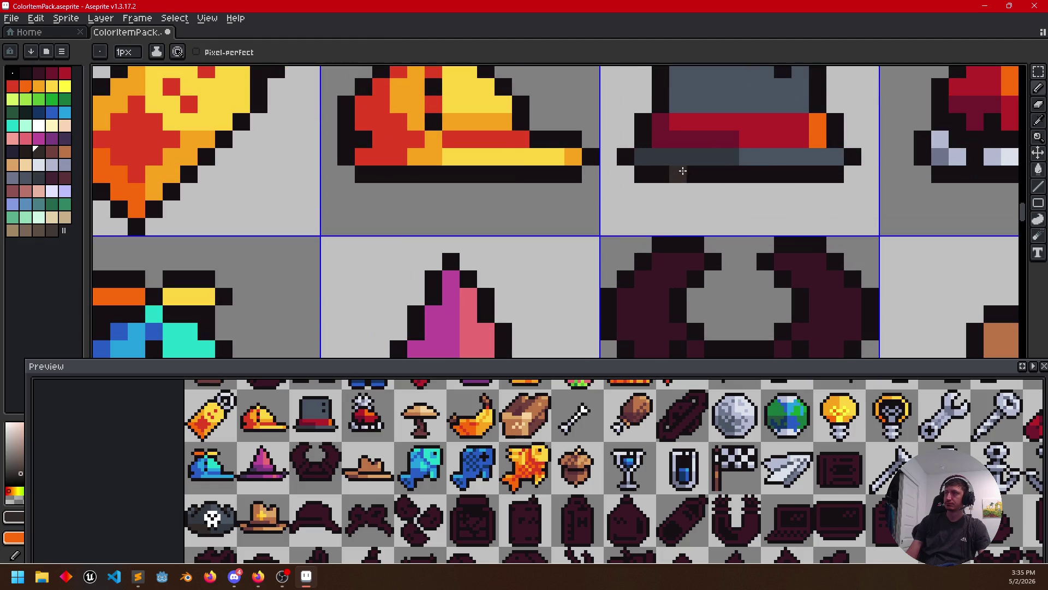
pyautogui.moveTo(721, 157); pyautogui.dragTo(671, 151)
pyautogui.press('g')
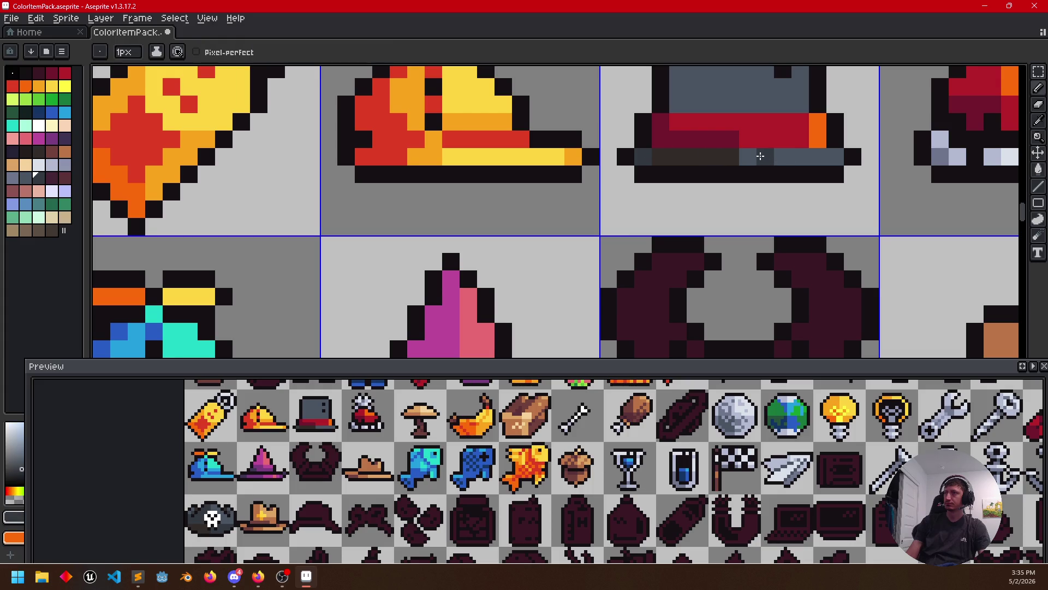
pyautogui.click(755, 156)
# Draw a dark divider up the crown and fill its left half darker grey
pyautogui.press('alt')
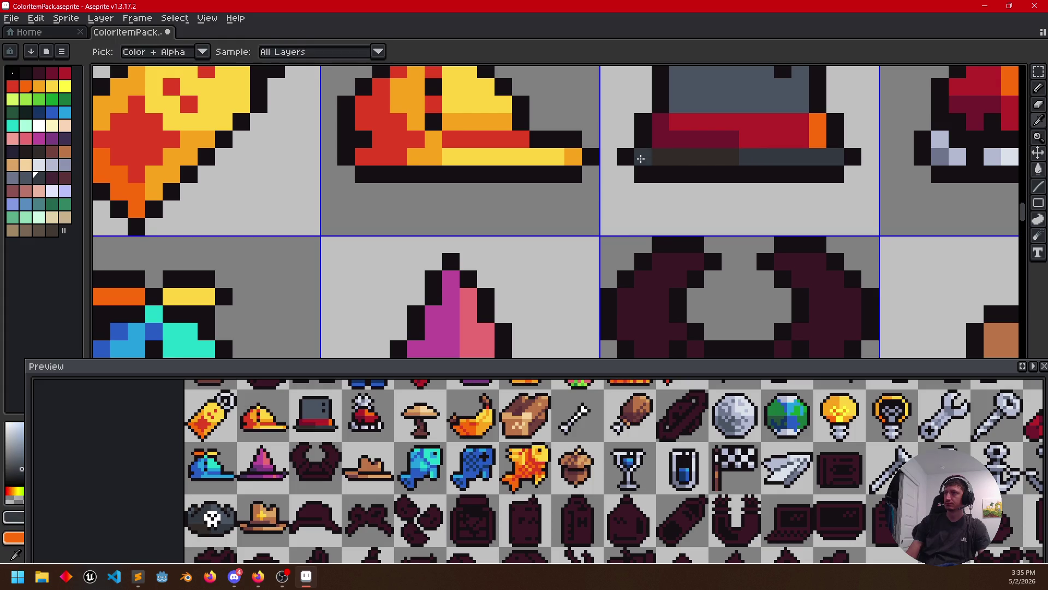
pyautogui.scroll(2, 655, 165)
pyautogui.press('b')
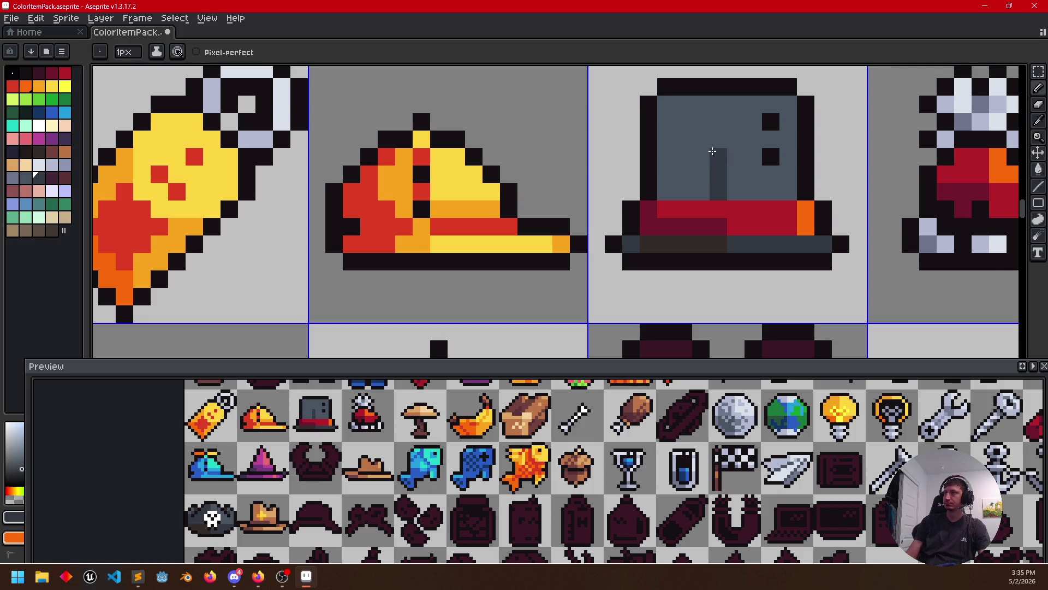
pyautogui.moveTo(710, 189); pyautogui.dragTo(715, 103)
pyautogui.press('g')
pyautogui.click(702, 124)
pyautogui.scroll(-1, 721, 252)
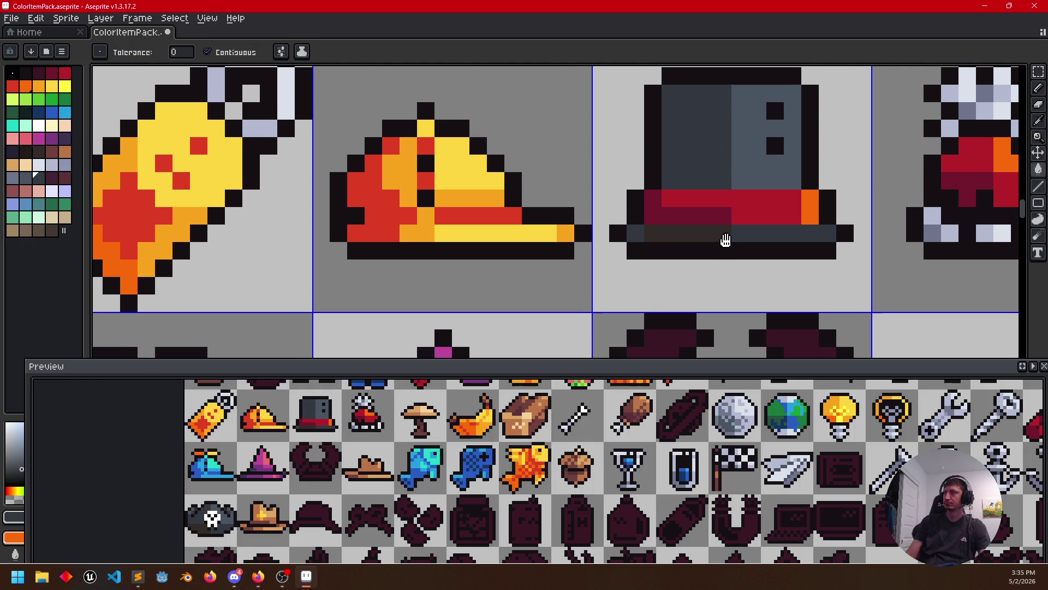
pyautogui.press('alt')
pyautogui.scroll(-1, 700, 234)
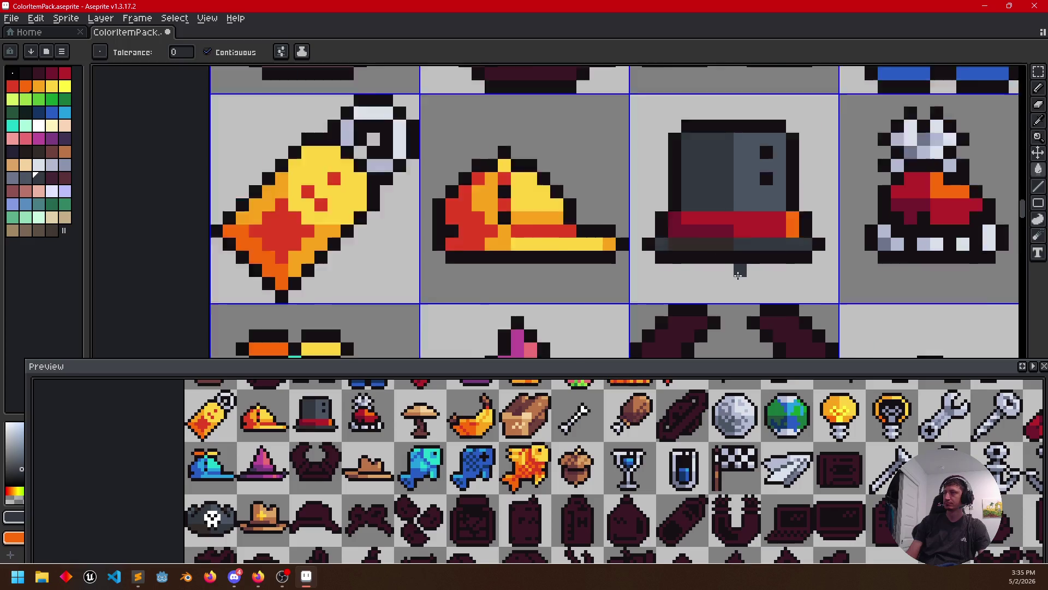
pyautogui.scroll(-1, 713, 246)
pyautogui.scroll(-1, 726, 258)
# Draw a brown strip across the hat and paint its bottom-left pixel brown, after undoing a misplaced fill
pyautogui.moveTo(701, 293); pyautogui.dragTo(709, 208)
pyautogui.keyDown('alt'); pyautogui.click(588, 309); pyautogui.keyUp('alt')
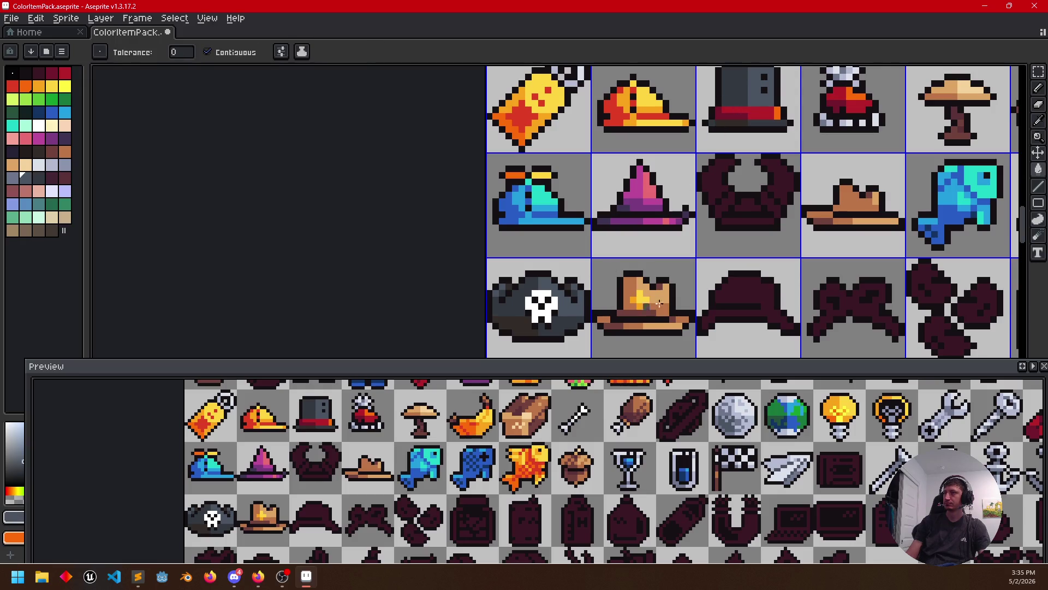
pyautogui.moveTo(722, 302); pyautogui.dragTo(716, 322)
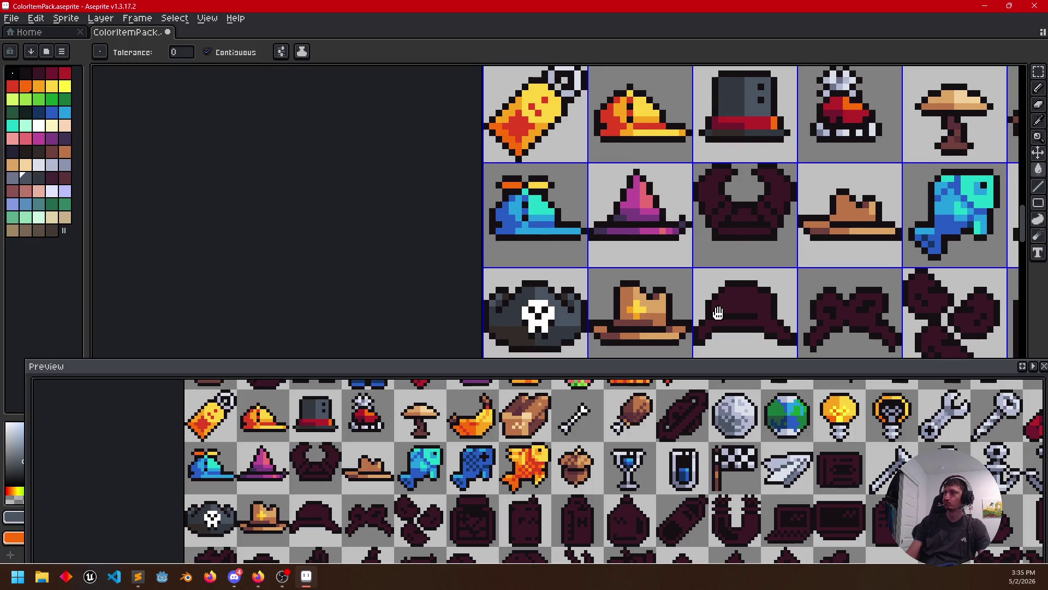
pyautogui.scroll(1, 716, 322)
pyautogui.moveTo(725, 94); pyautogui.dragTo(698, 256)
pyautogui.scroll(3, 698, 255)
pyautogui.keyDown('alt'); pyautogui.click(698, 256); pyautogui.keyUp('alt')
pyautogui.click(688, 182)
pyautogui.hotkey('ctrl', 'z')
pyautogui.press('b')
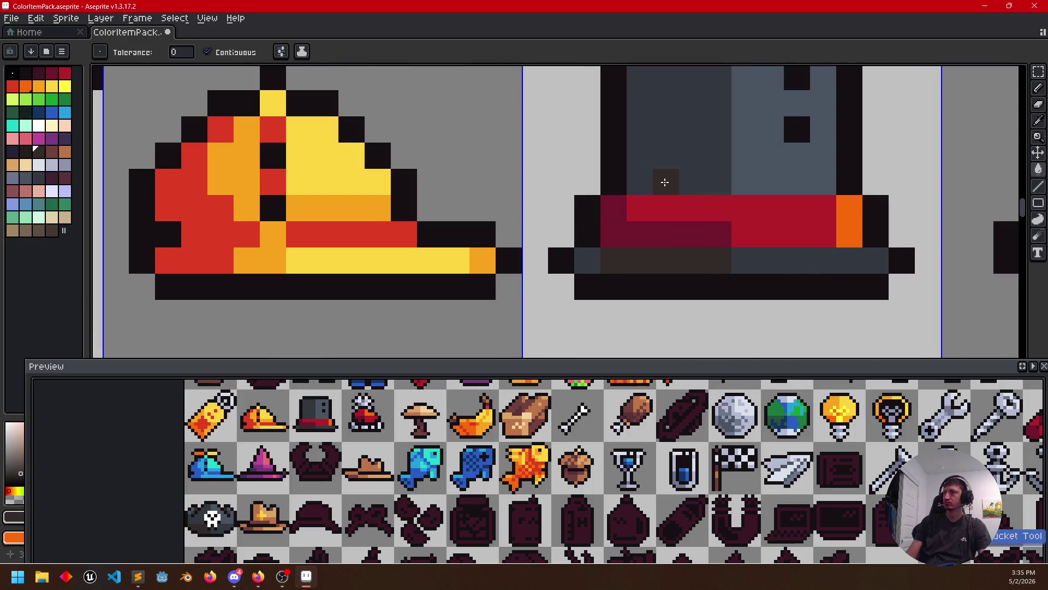
pyautogui.moveTo(665, 183); pyautogui.dragTo(710, 182)
pyautogui.click(590, 258)
# Draw a dark strip across the hat's lower right and sample the band's red and orange
pyautogui.moveTo(797, 286); pyautogui.dragTo(788, 332)
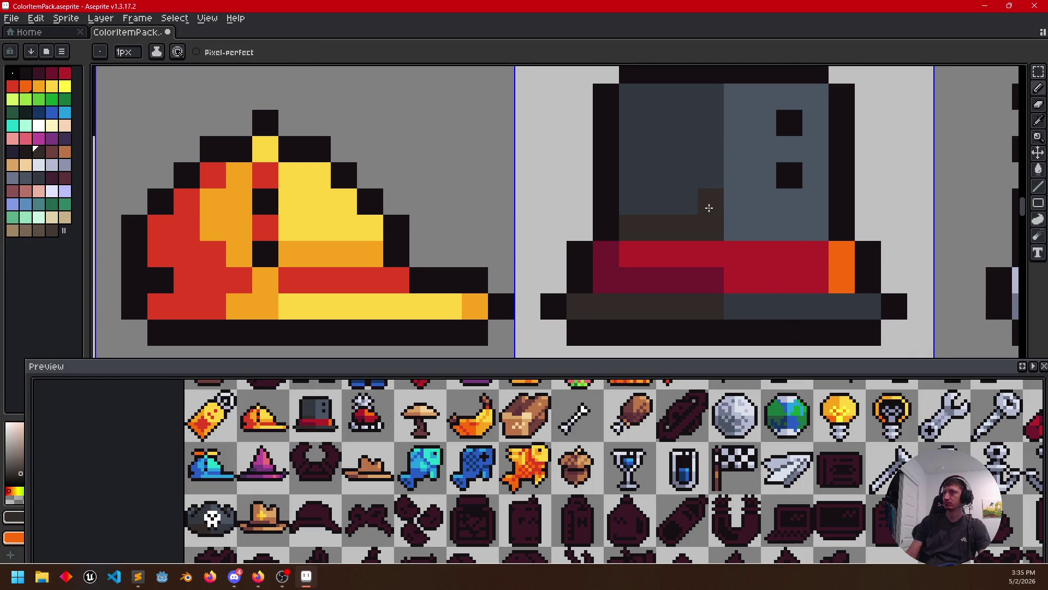
pyautogui.scroll(-2, 709, 204)
pyautogui.press('b')
pyautogui.moveTo(734, 225); pyautogui.dragTo(776, 231)
pyautogui.keyDown('alt'); pyautogui.click(774, 237); pyautogui.keyUp('alt')
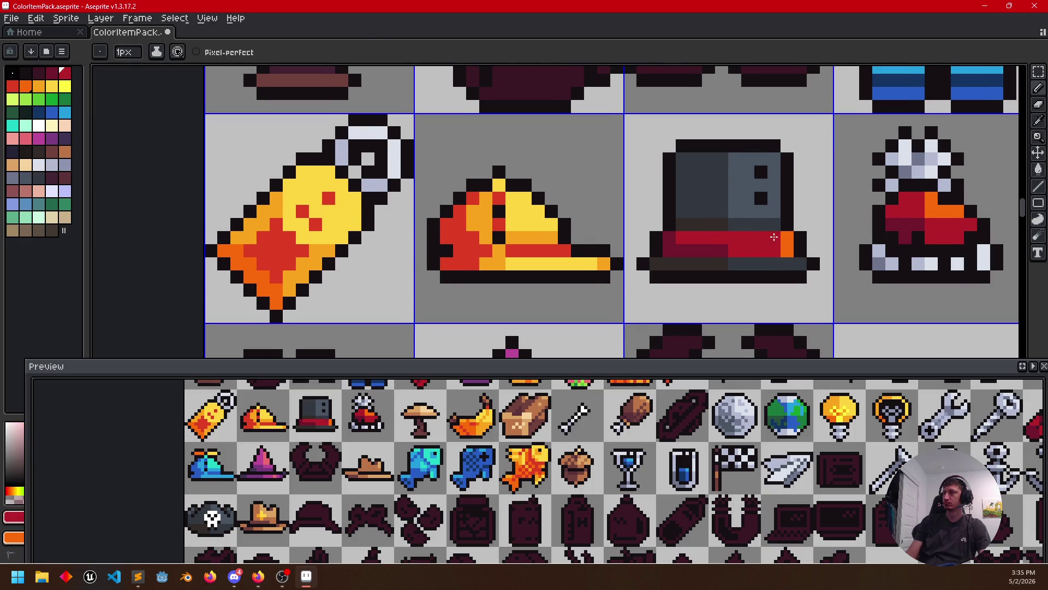
pyautogui.moveTo(828, 303); pyautogui.dragTo(807, 286)
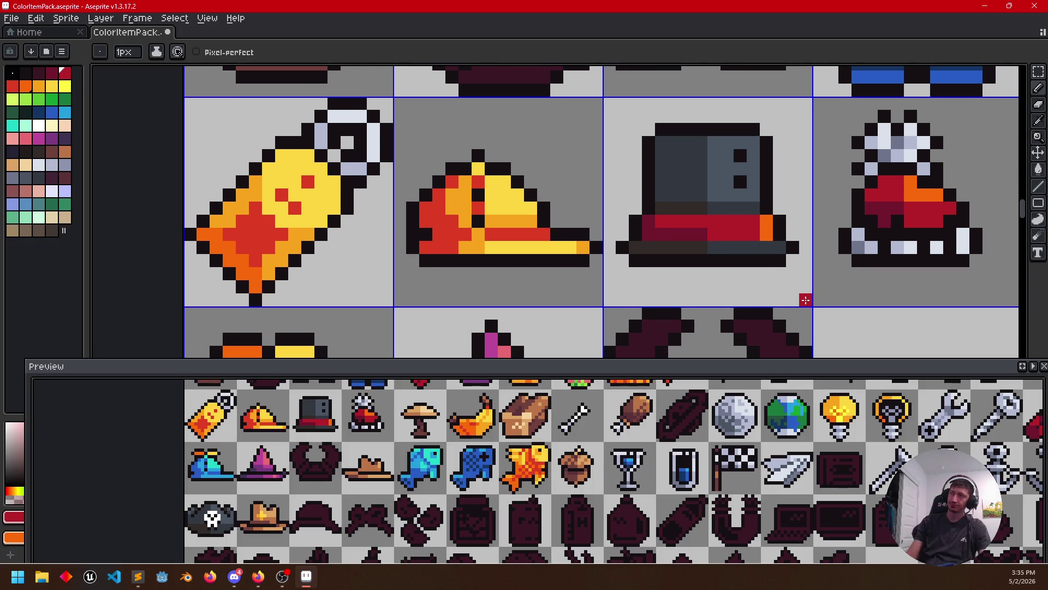
pyautogui.keyDown('alt'); pyautogui.click(766, 227); pyautogui.keyUp('alt')
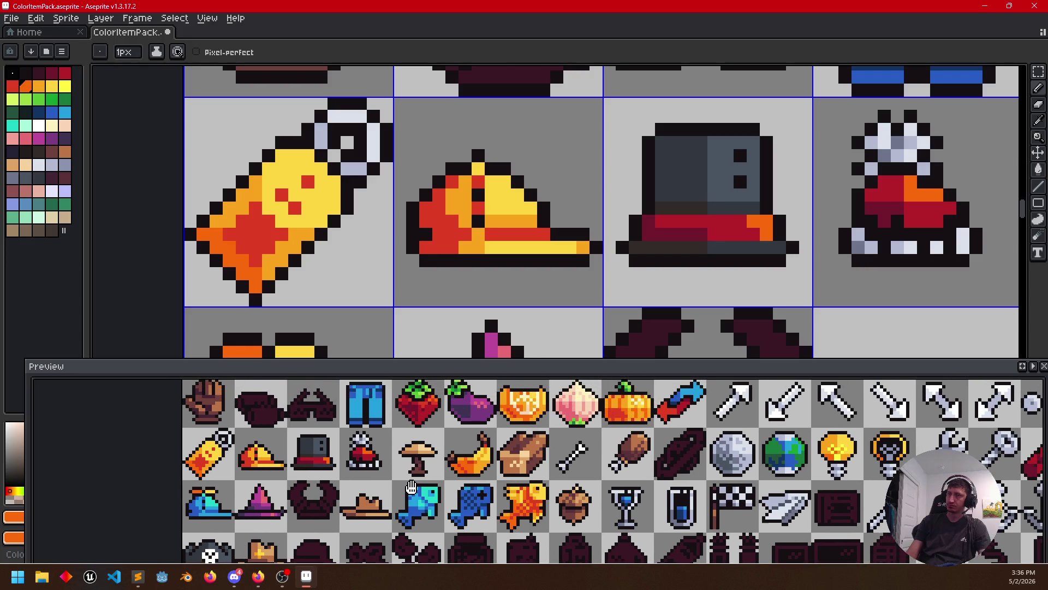
# Extend the orange highlight along the band's top and bottom rows and add a dark red row
pyautogui.moveTo(718, 221); pyautogui.dragTo(742, 221)
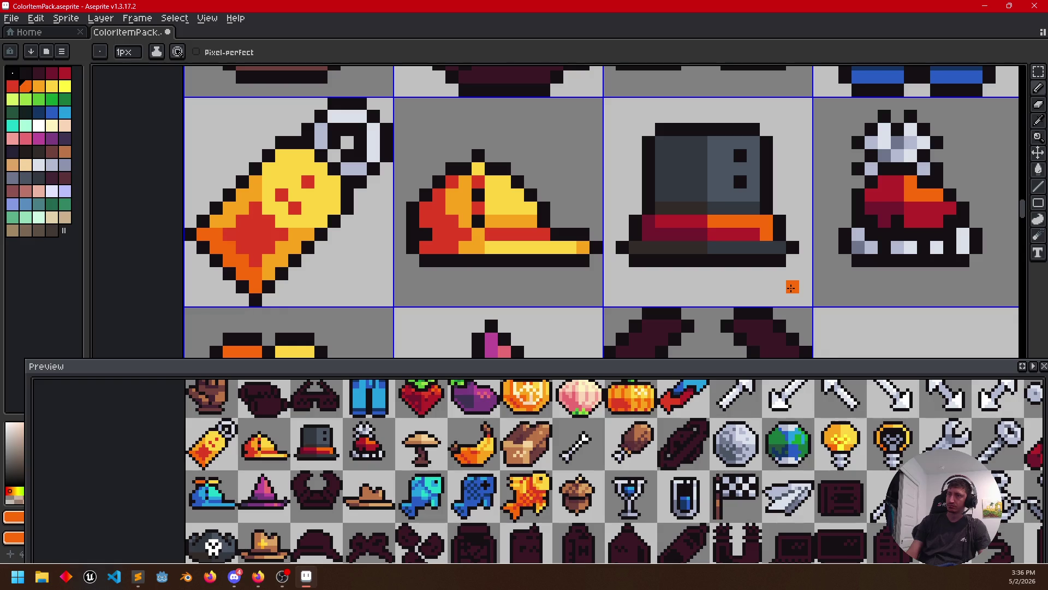
pyautogui.moveTo(712, 235); pyautogui.dragTo(754, 234)
pyautogui.keyDown('alt'); pyautogui.click(701, 221); pyautogui.keyUp('alt')
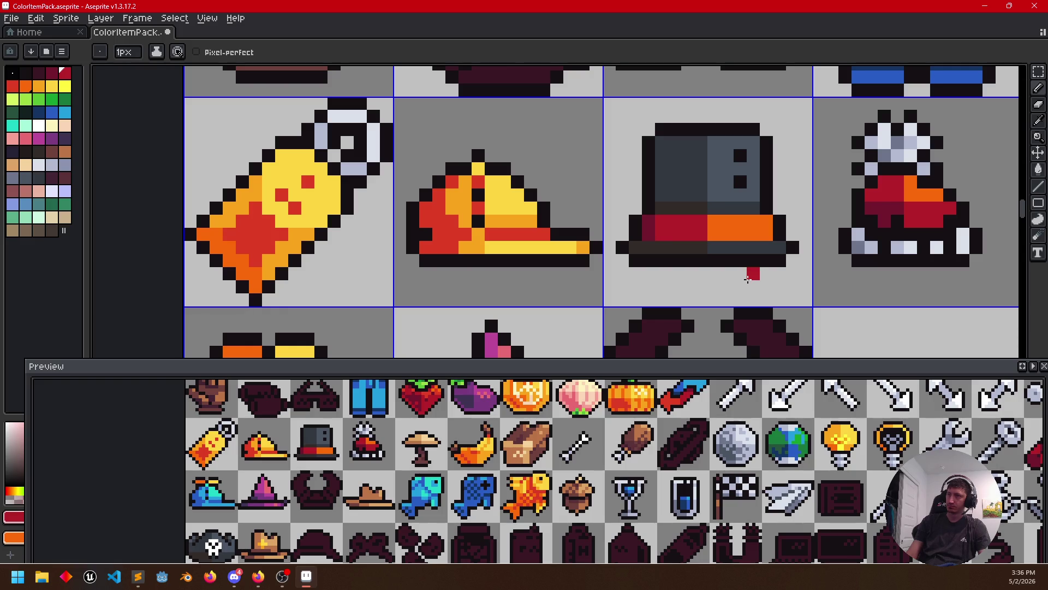
pyautogui.press('alt')
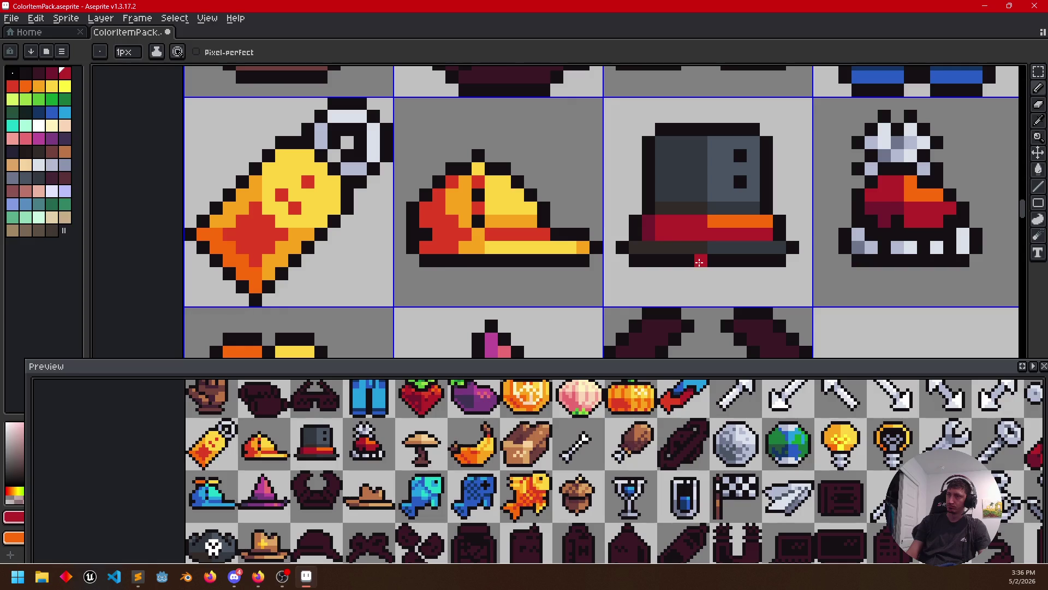
pyautogui.keyDown('alt'); pyautogui.click(675, 237); pyautogui.keyUp('alt')
pyautogui.moveTo(652, 235); pyautogui.dragTo(706, 233)
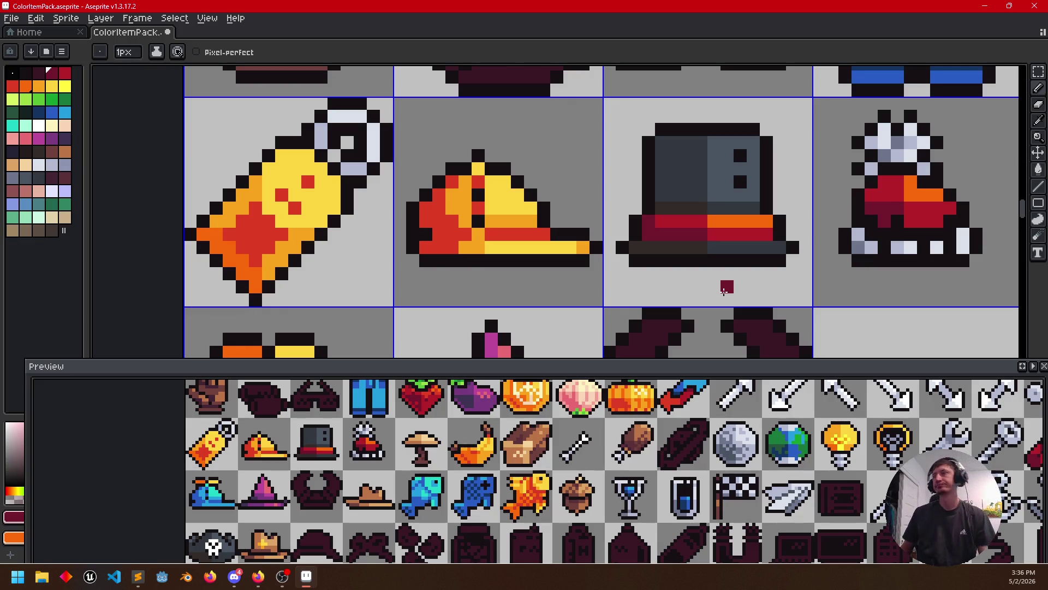
# Place two pixels on the crown's right side and repaint them light grey-blue as highlights
pyautogui.moveTo(740, 286); pyautogui.dragTo(746, 246)
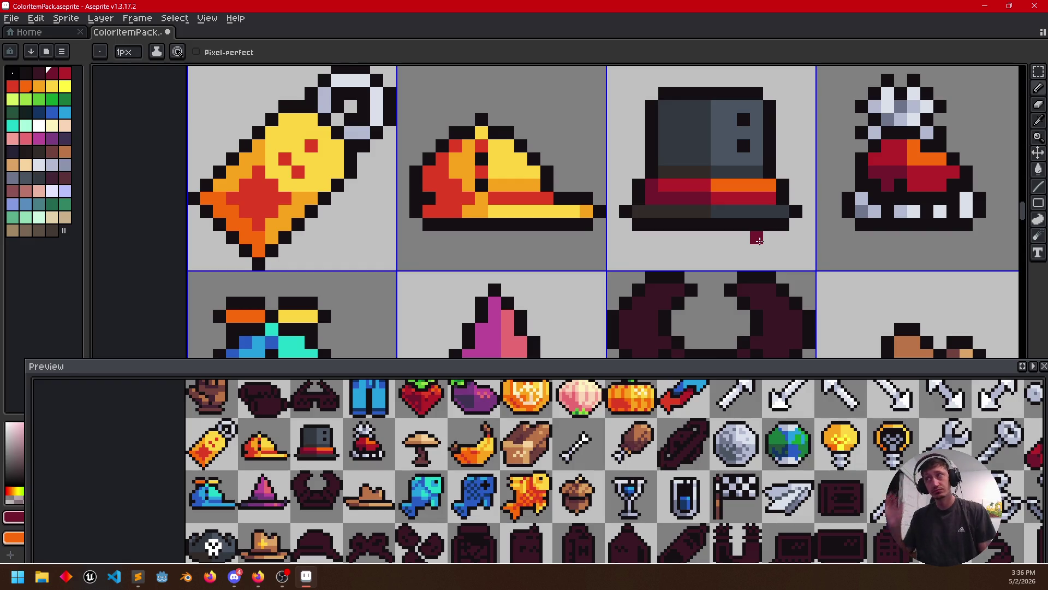
pyautogui.moveTo(800, 227); pyautogui.dragTo(753, 236)
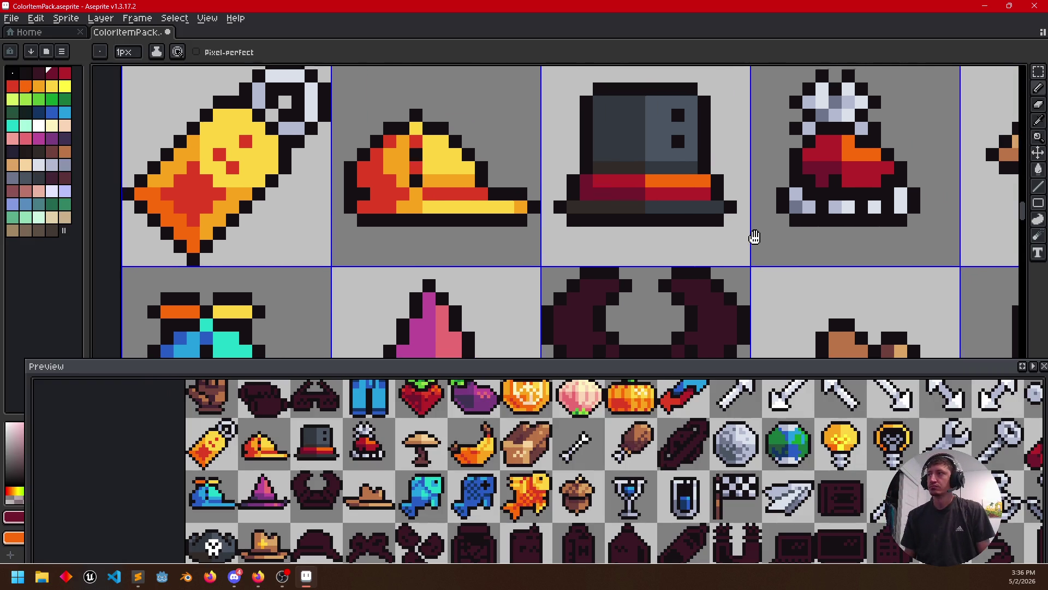
pyautogui.press('alt')
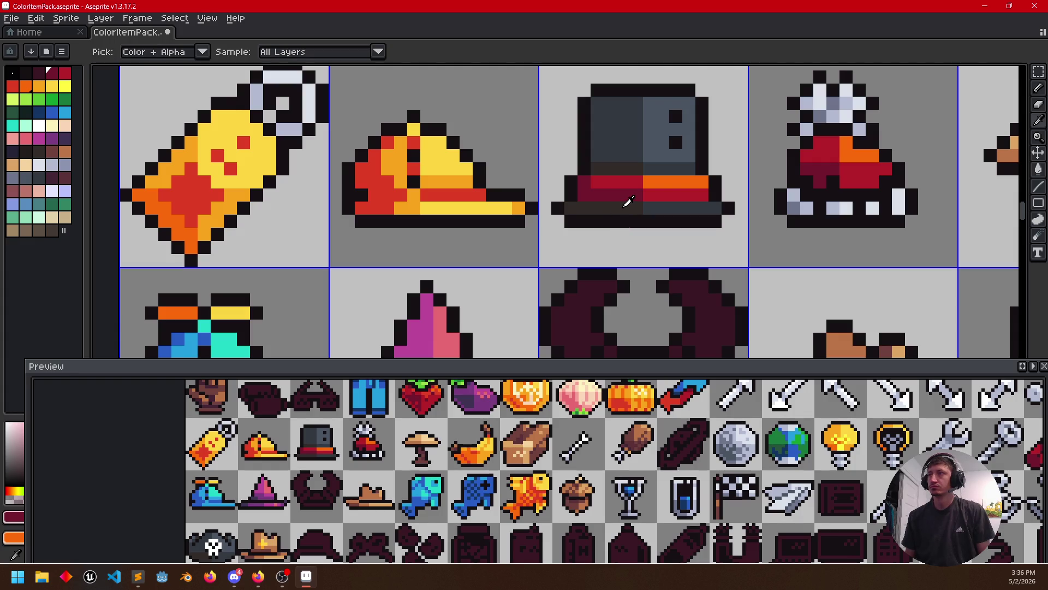
pyautogui.click(662, 170)
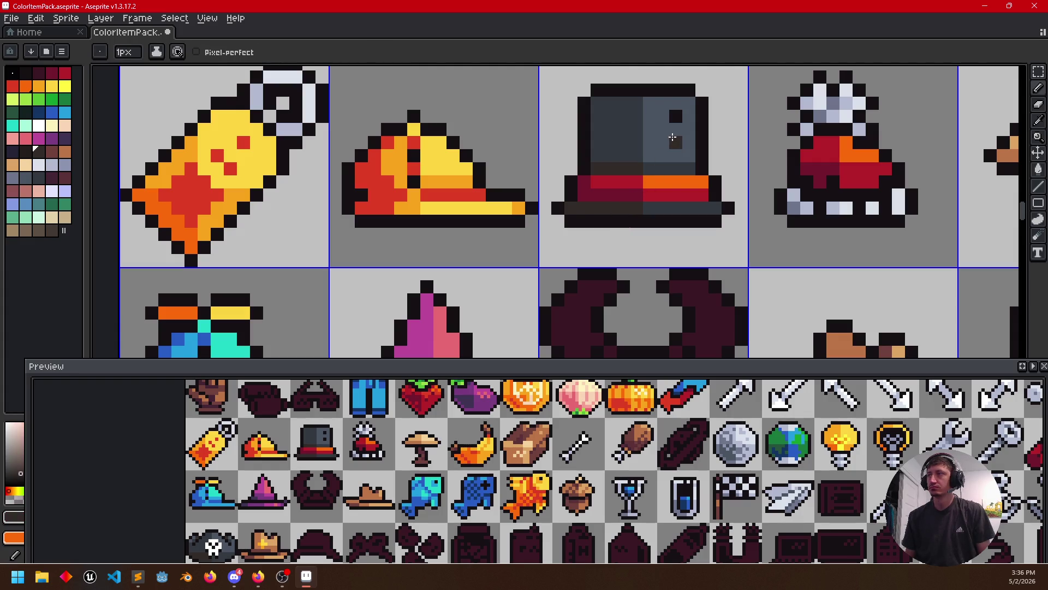
pyautogui.click(674, 137)
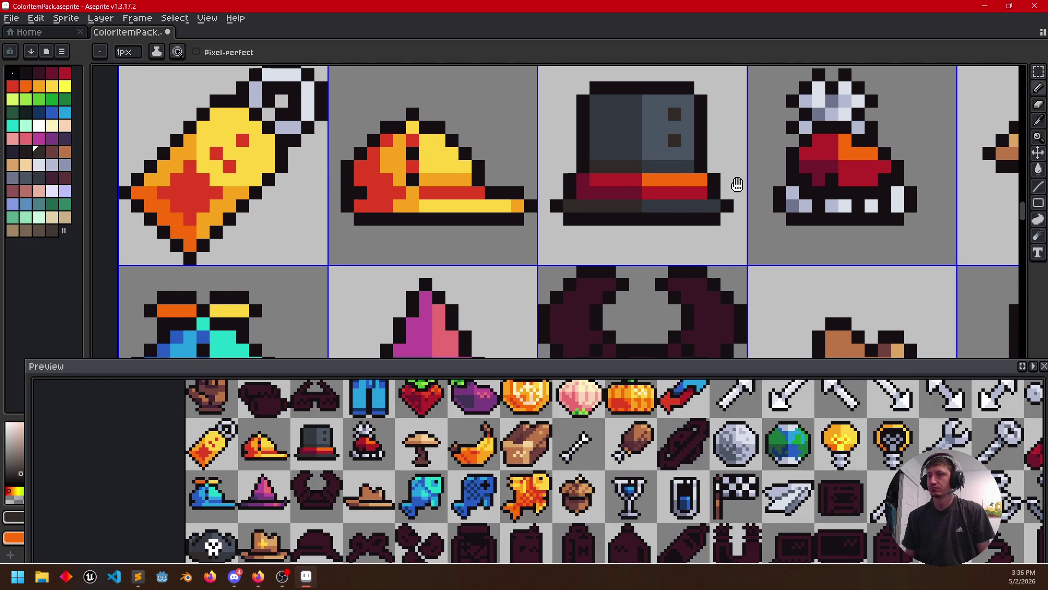
pyautogui.keyDown('alt'); pyautogui.click(800, 130); pyautogui.keyUp('alt')
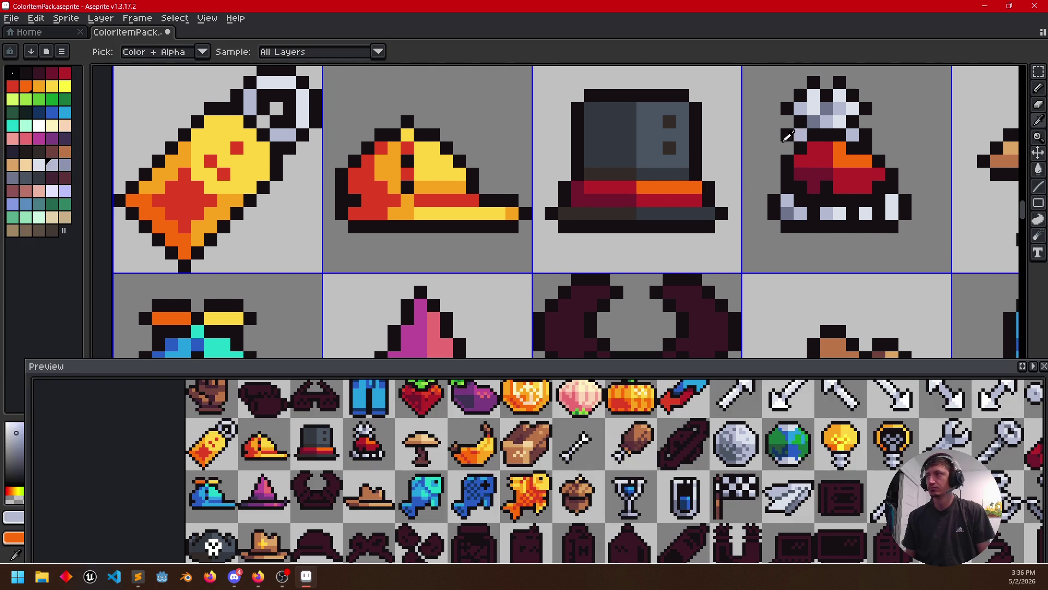
pyautogui.click(670, 148)
pyautogui.click(669, 123)
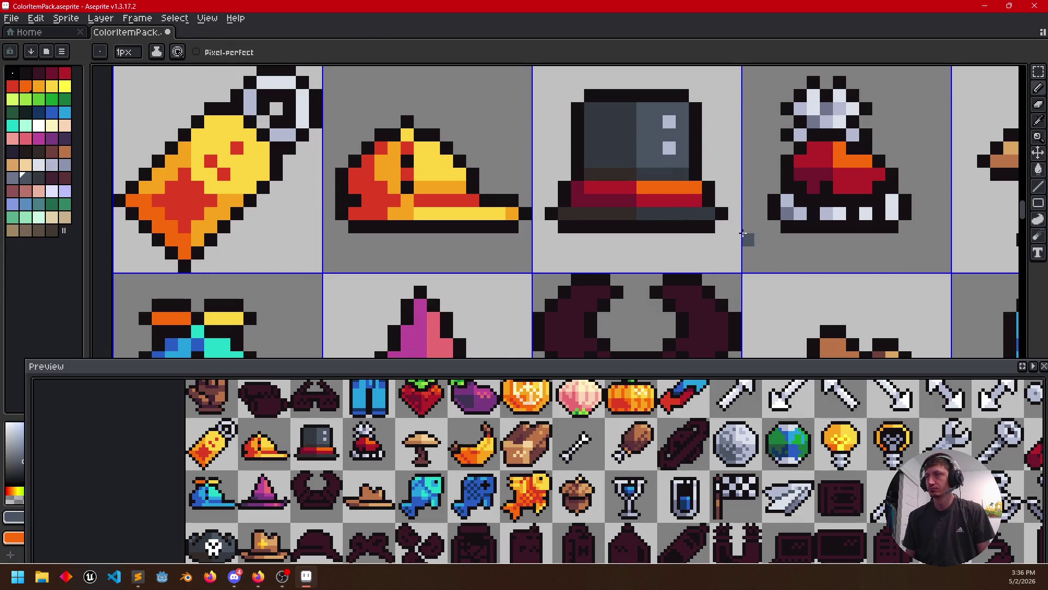
pyautogui.scroll(-1, 743, 235)
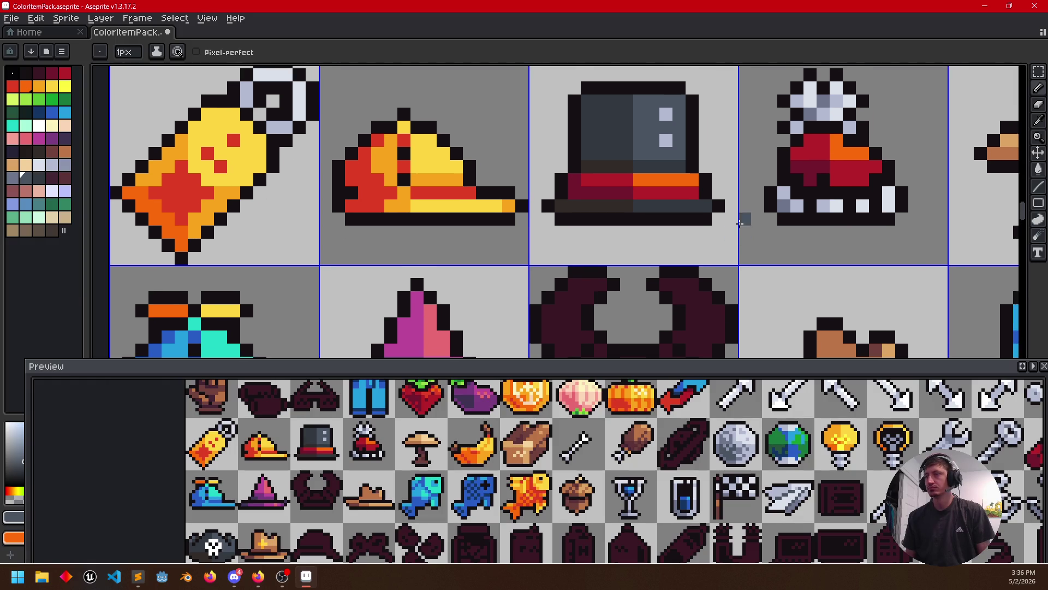
pyautogui.scroll(-2, 738, 216)
pyautogui.scroll(-1, 712, 233)
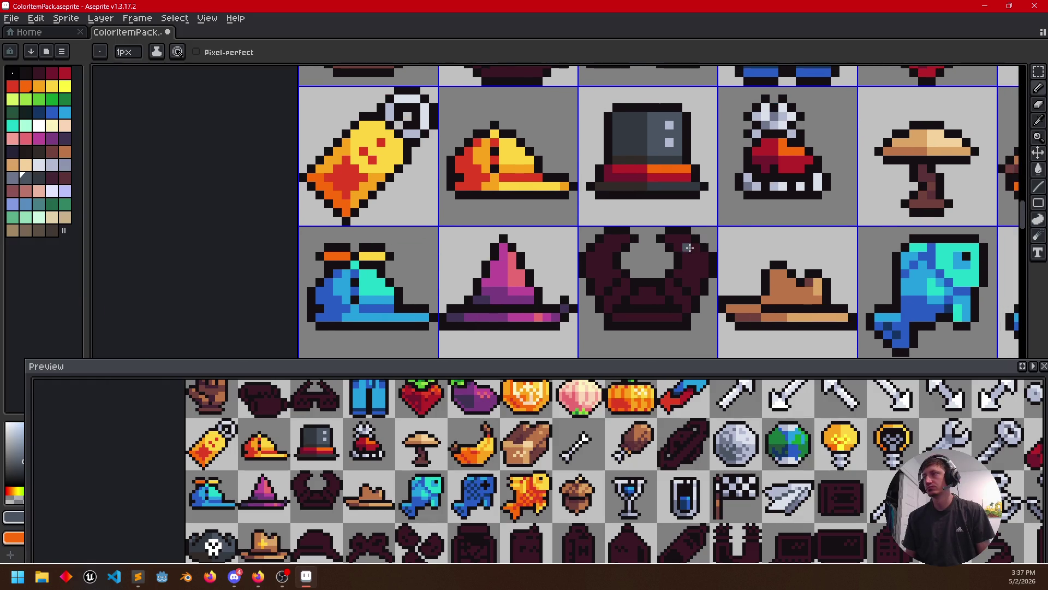
# Fill both helmet horns tan from the mushroom and their lower parts darker tan
pyautogui.keyDown('alt'); pyautogui.click(914, 152); pyautogui.keyUp('alt')
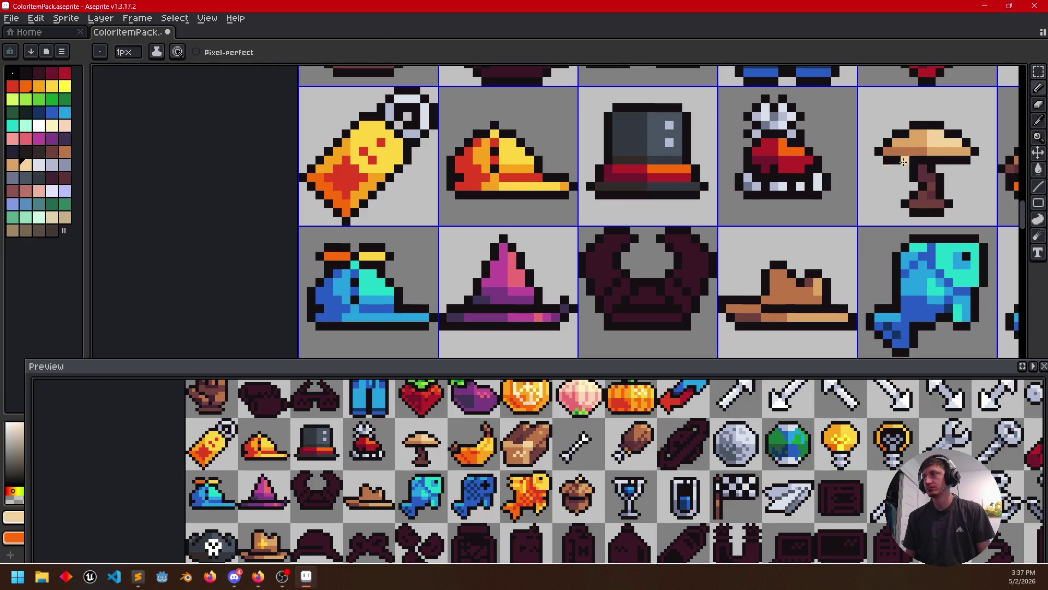
pyautogui.press('g')
pyautogui.click(687, 274)
pyautogui.click(618, 275)
pyautogui.scroll(-2, 730, 269)
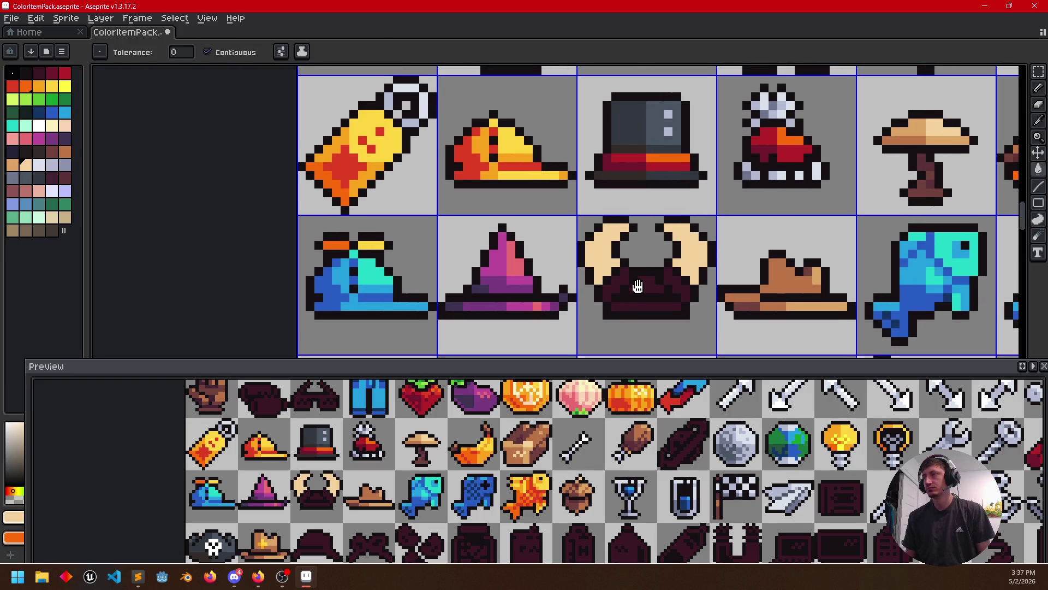
pyautogui.keyDown('alt'); pyautogui.click(912, 134); pyautogui.keyUp('alt')
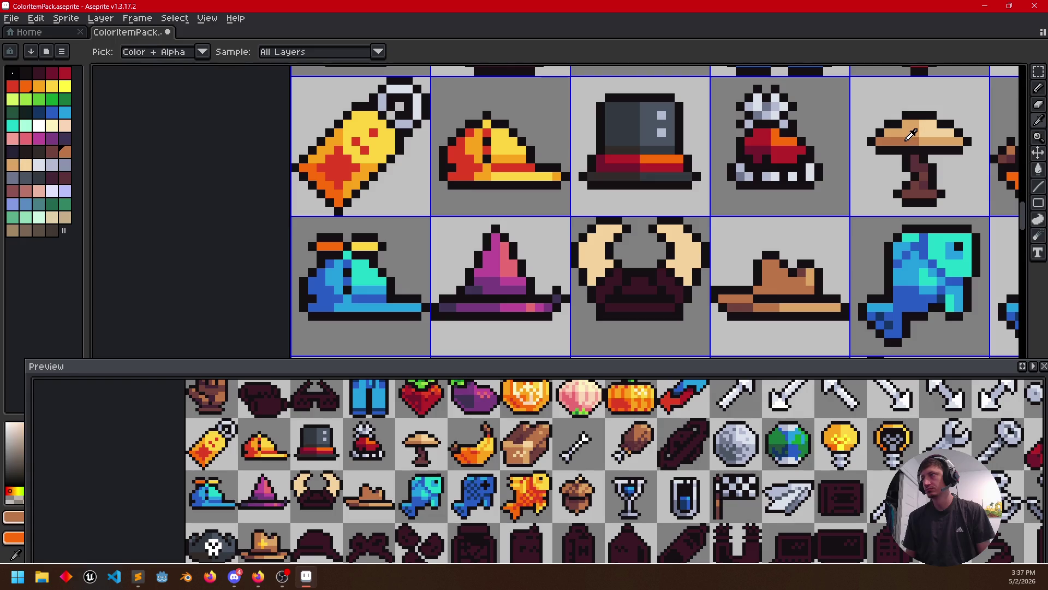
pyautogui.click(610, 279)
pyautogui.click(665, 281)
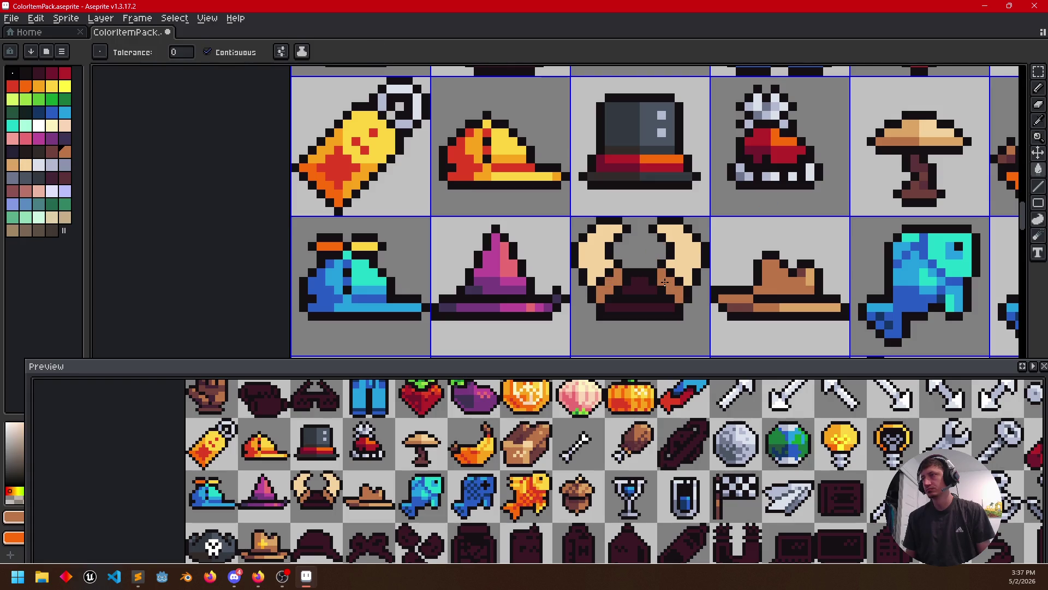
pyautogui.scroll(1, 657, 289)
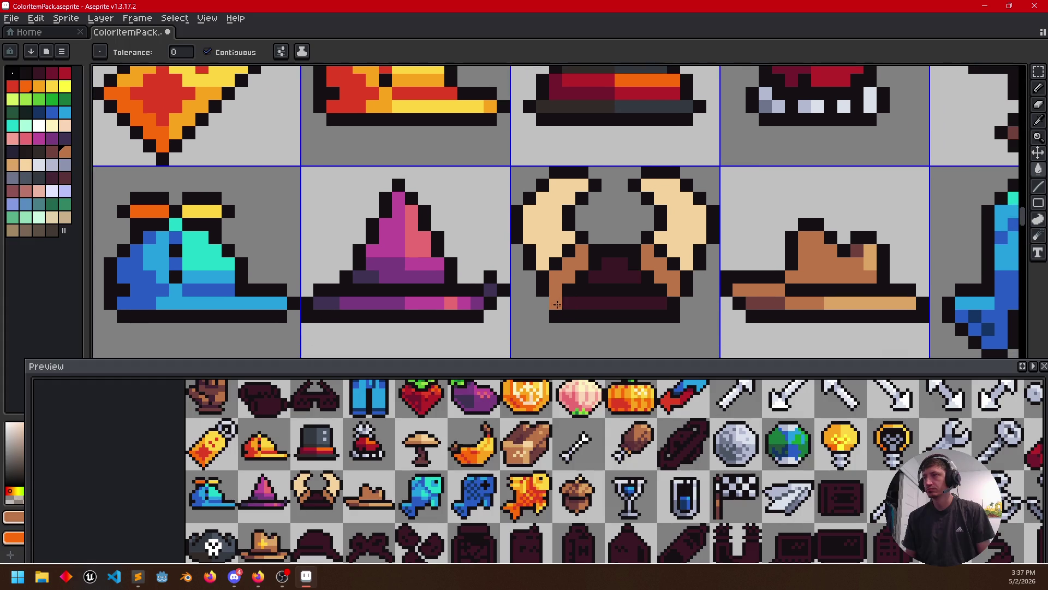
# Paint dark-tan shading strips on both horns and a brown pixel on the left horn
pyautogui.keyDown('alt'); pyautogui.click(852, 297); pyautogui.keyUp('alt')
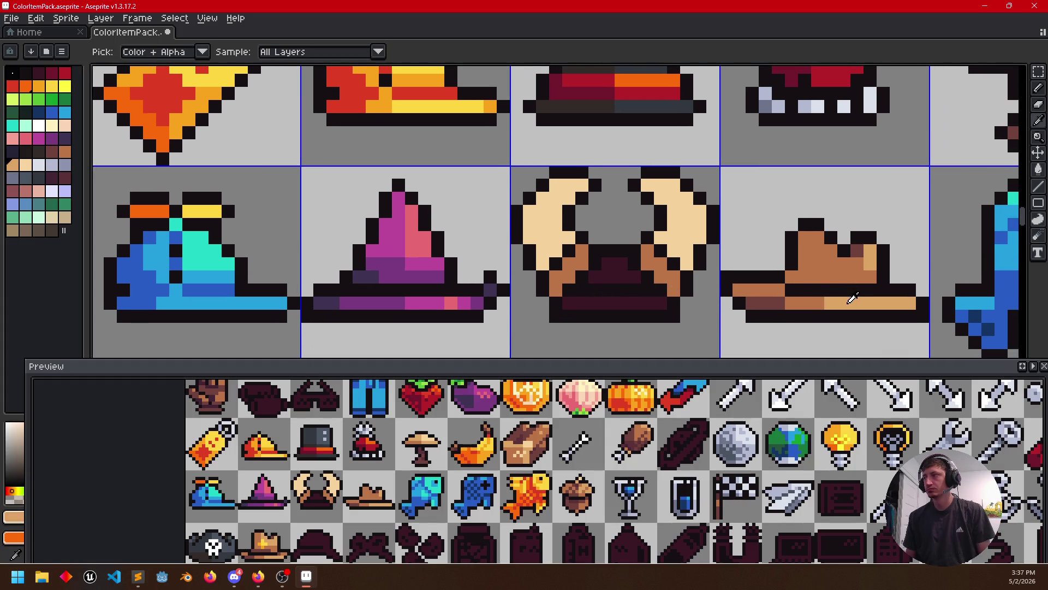
pyautogui.press('b')
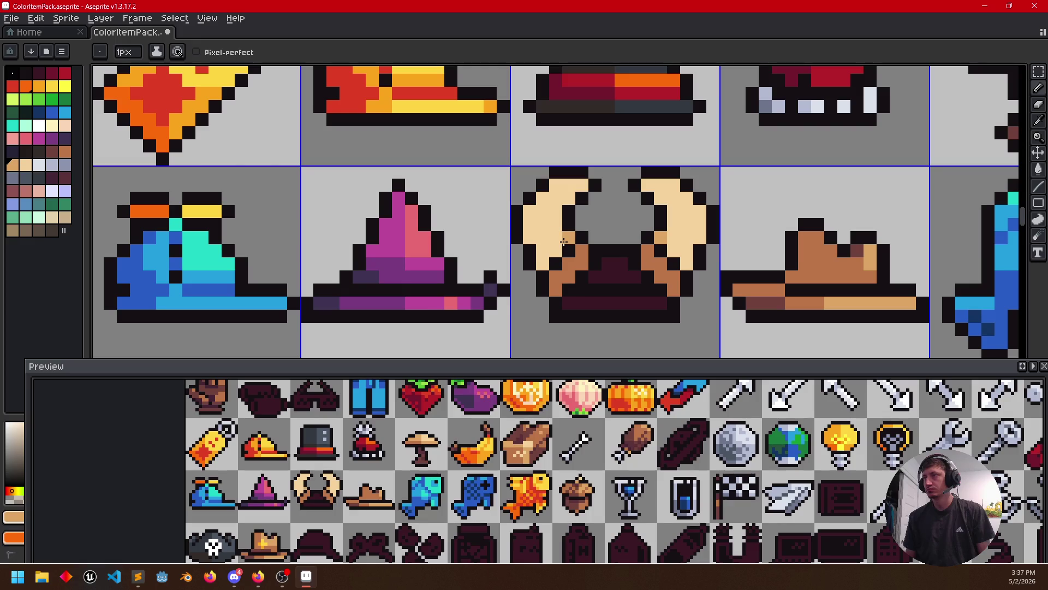
pyautogui.moveTo(557, 228); pyautogui.dragTo(559, 212)
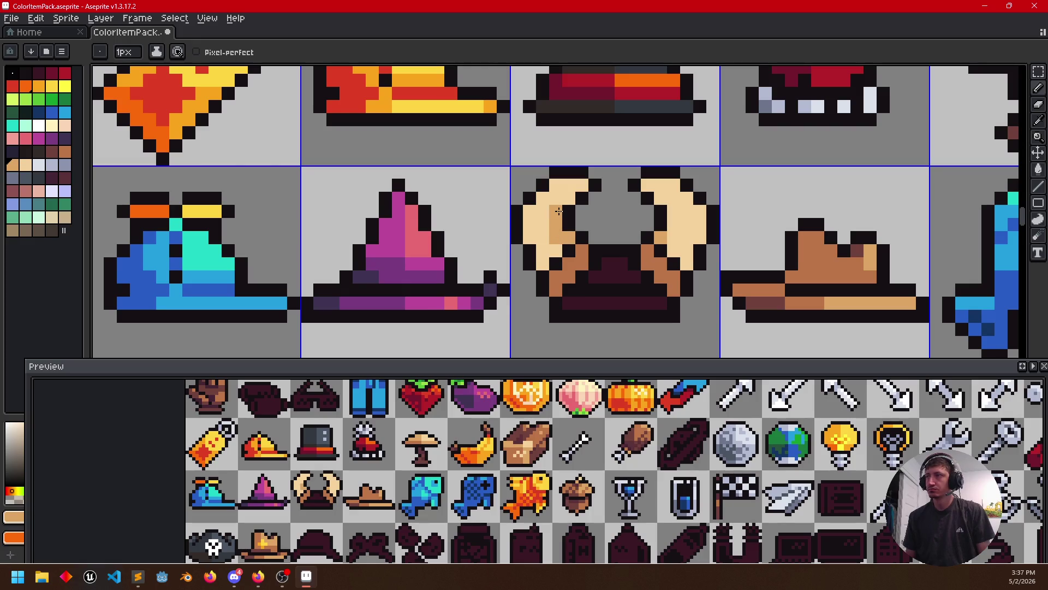
pyautogui.moveTo(673, 238); pyautogui.dragTo(673, 211)
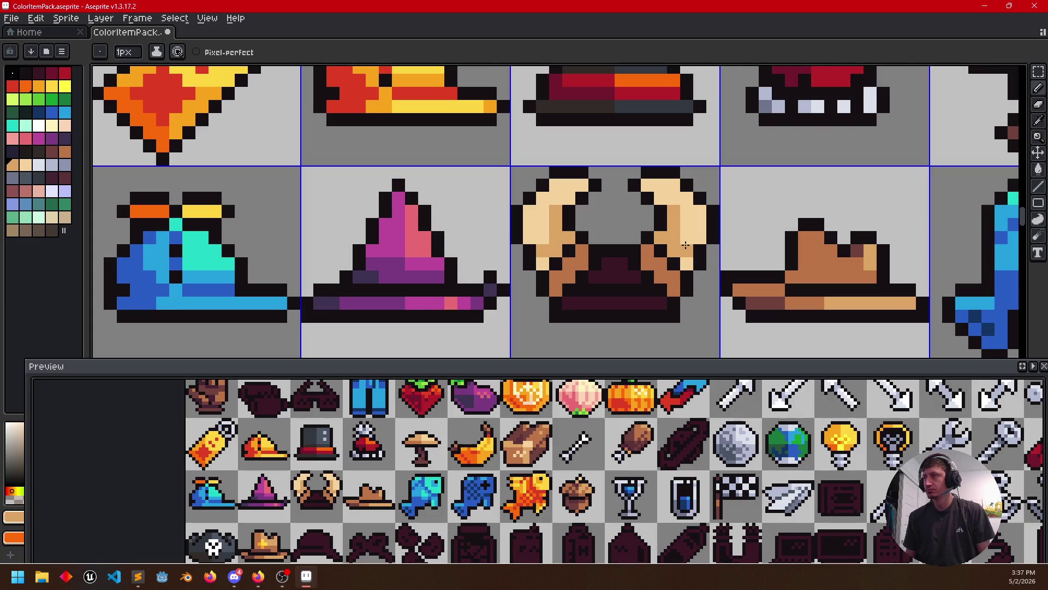
pyautogui.keyDown('alt'); pyautogui.click(737, 283); pyautogui.keyUp('alt')
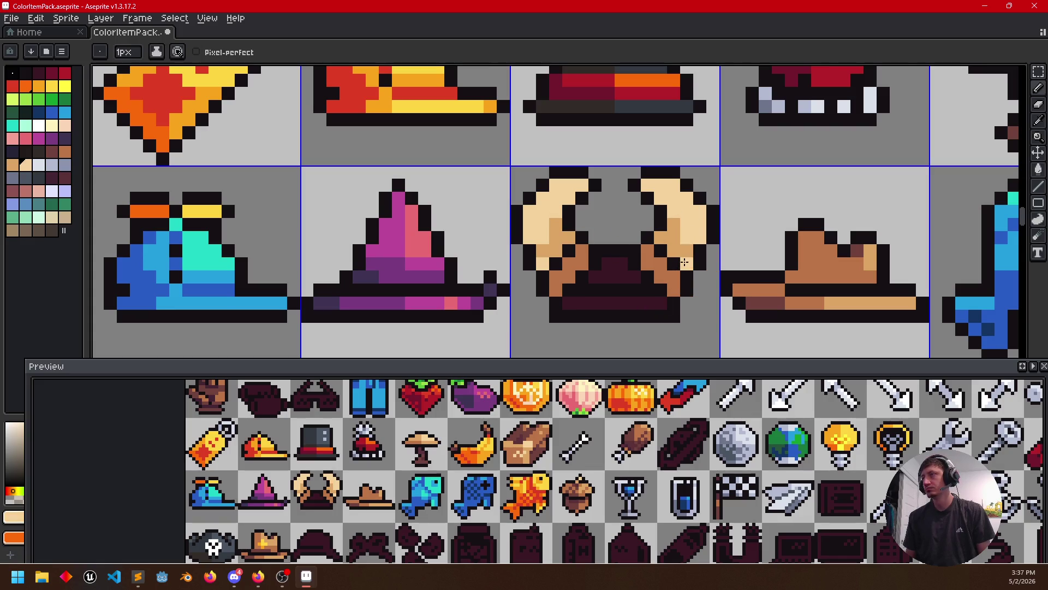
pyautogui.scroll(-3, 684, 256)
pyautogui.scroll(3, 679, 279)
pyautogui.keyDown('alt'); pyautogui.click(655, 245); pyautogui.keyUp('alt')
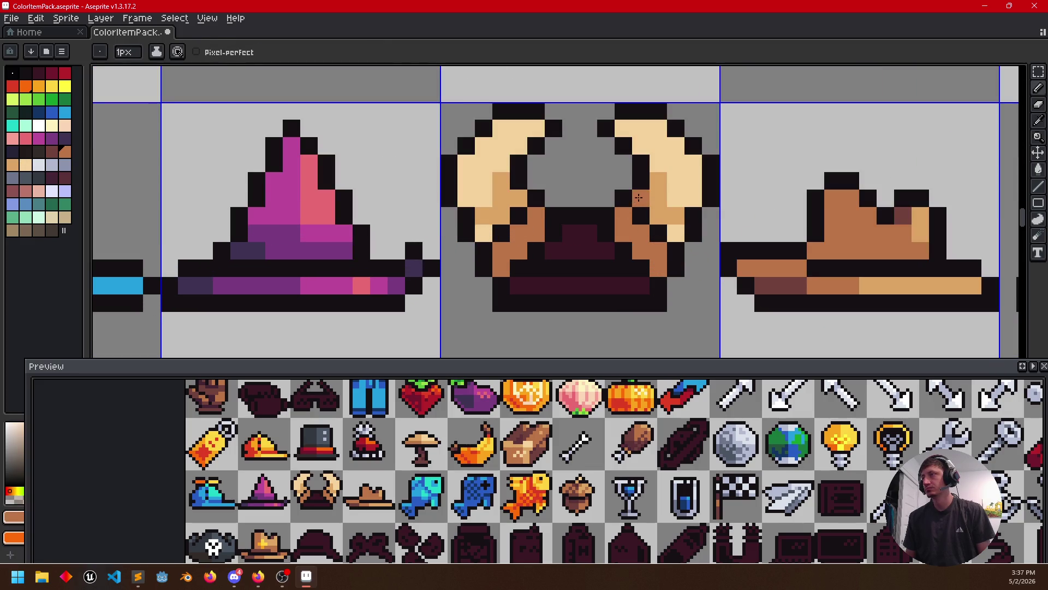
pyautogui.click(519, 198)
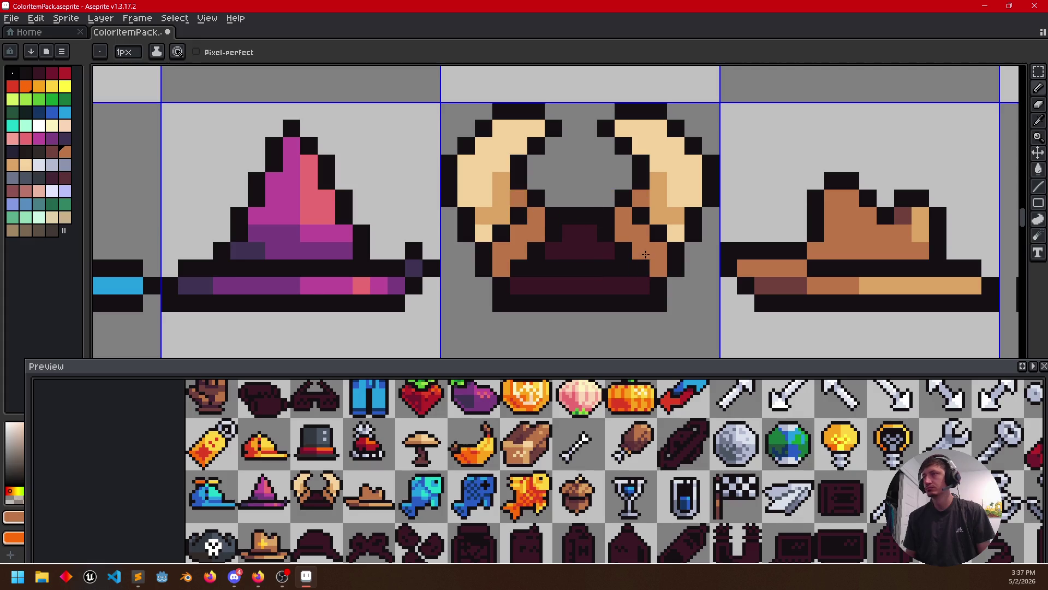
pyautogui.scroll(-1, 647, 266)
pyautogui.keyDown('alt'); pyautogui.click(733, 274); pyautogui.keyUp('alt')
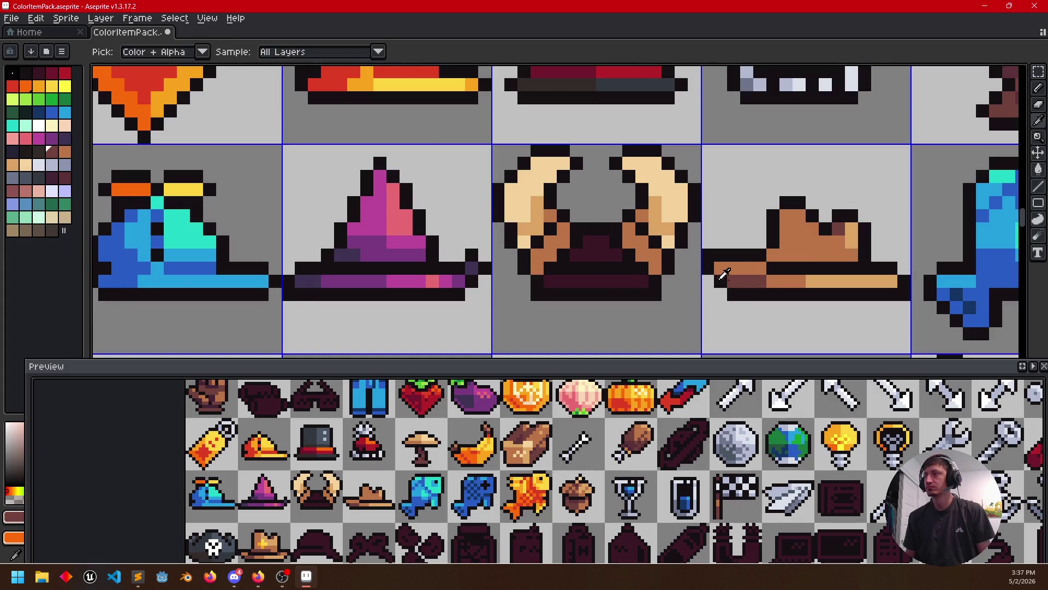
# Fill both horns' inner areas dark brown and the helmet's dark interior light grey
pyautogui.click(643, 250)
pyautogui.click(551, 254)
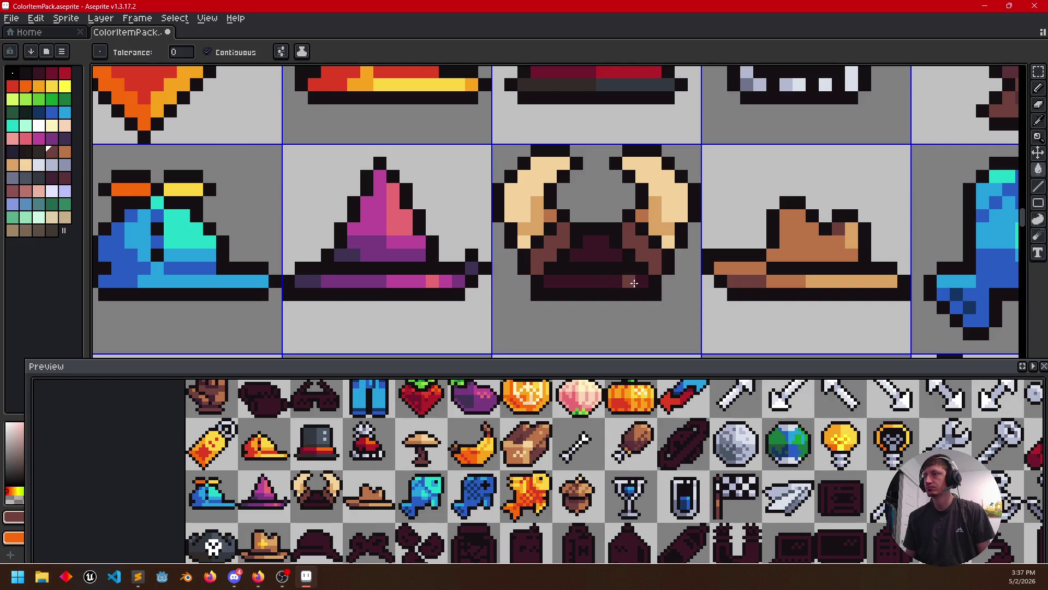
pyautogui.scroll(1, 633, 283)
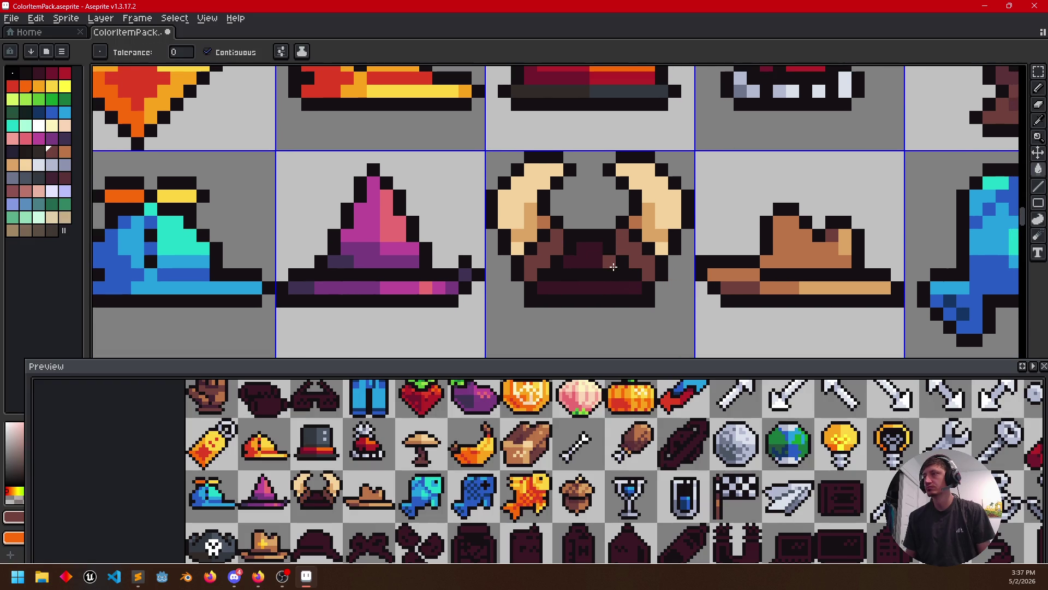
pyautogui.scroll(-1, 613, 265)
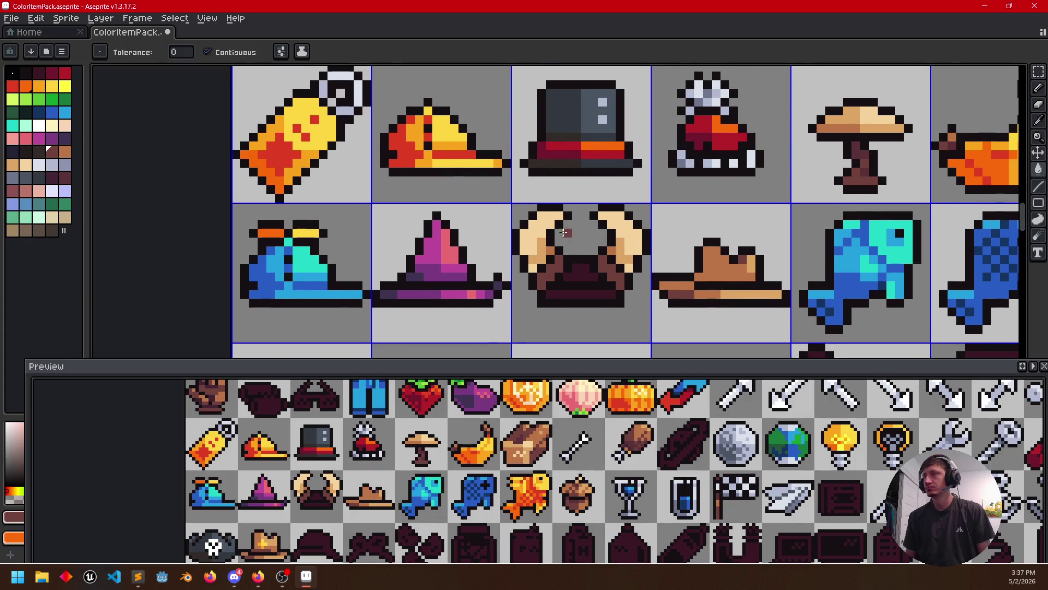
pyautogui.click(51, 166)
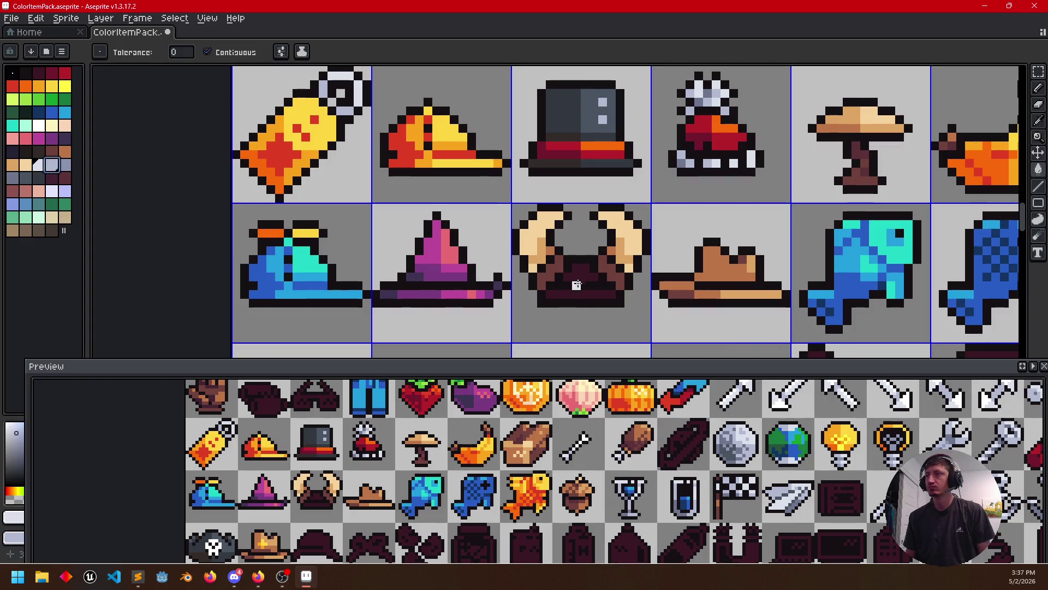
pyautogui.click(577, 279)
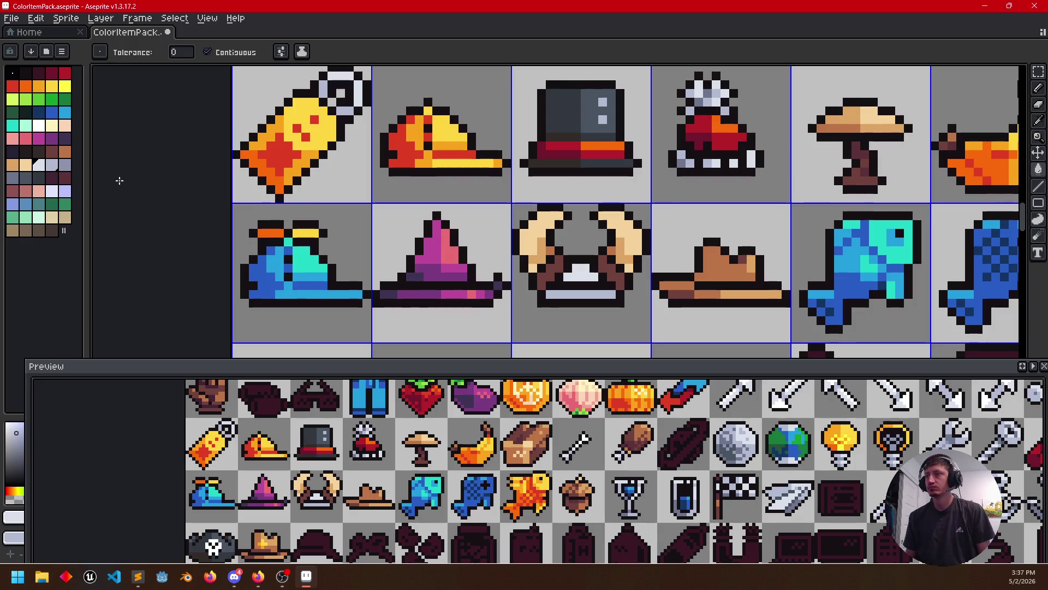
pyautogui.scroll(1, 573, 279)
pyautogui.press('b')
# Repaint visor pixels in black, mid-grey, lighter grey and mid-blue shades
pyautogui.click(607, 297)
pyautogui.click(607, 280)
pyautogui.click(516, 312)
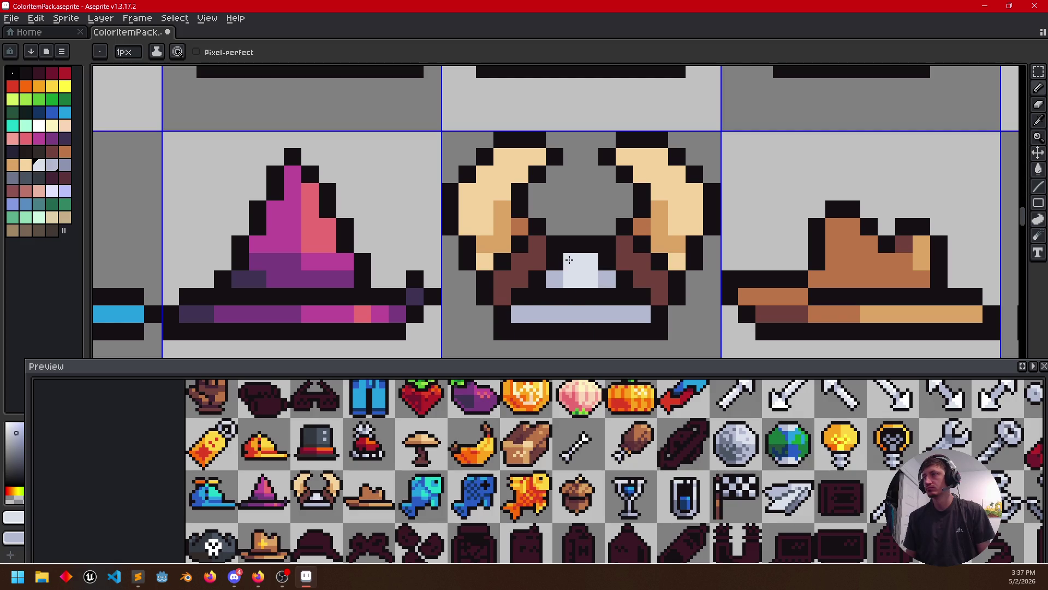
pyautogui.click(571, 262)
pyautogui.moveTo(554, 331); pyautogui.dragTo(564, 285)
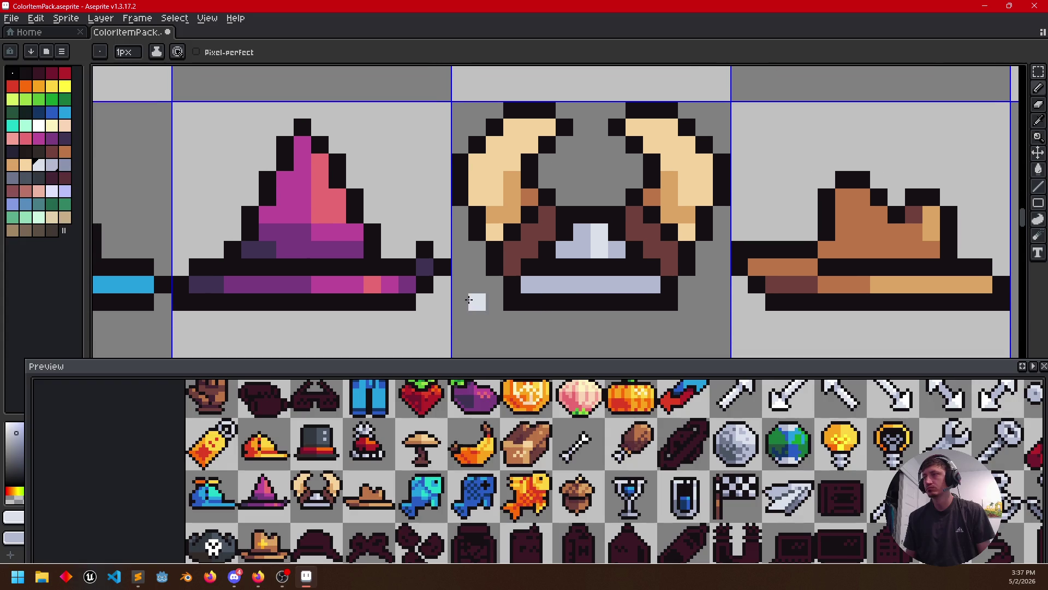
# Darken the visor's bottom row and lower-left pixel with grey-blue
pyautogui.click(64, 165)
pyautogui.moveTo(584, 284); pyautogui.dragTo(533, 284)
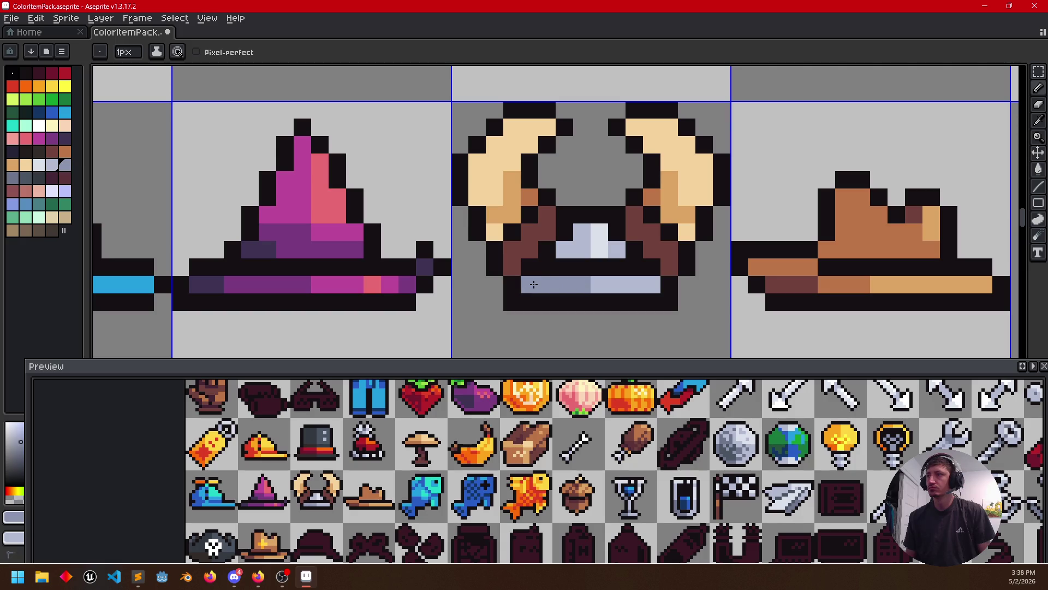
pyautogui.click(571, 258)
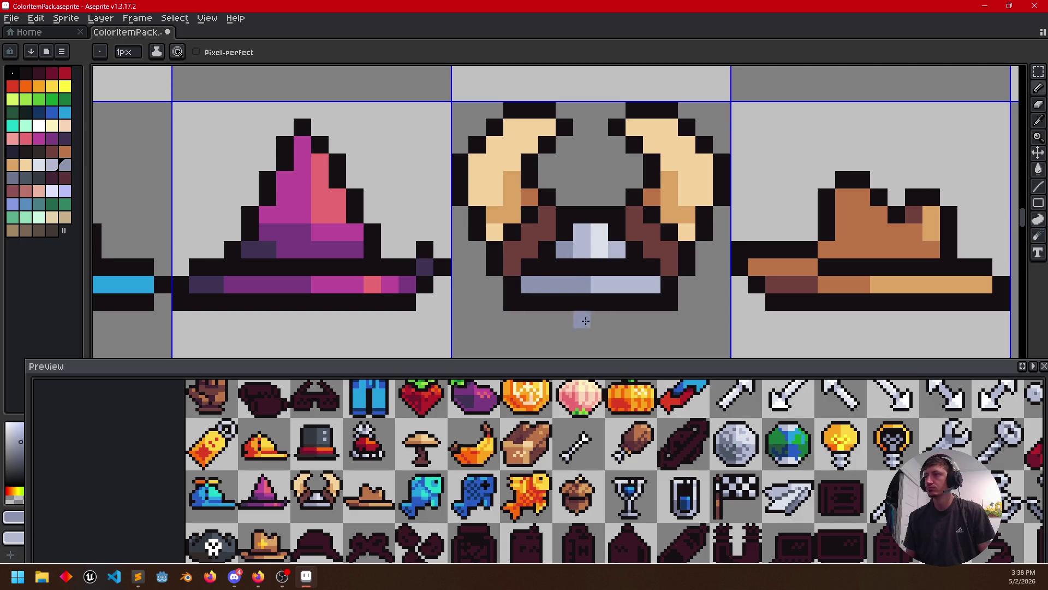
pyautogui.scroll(-2, 687, 332)
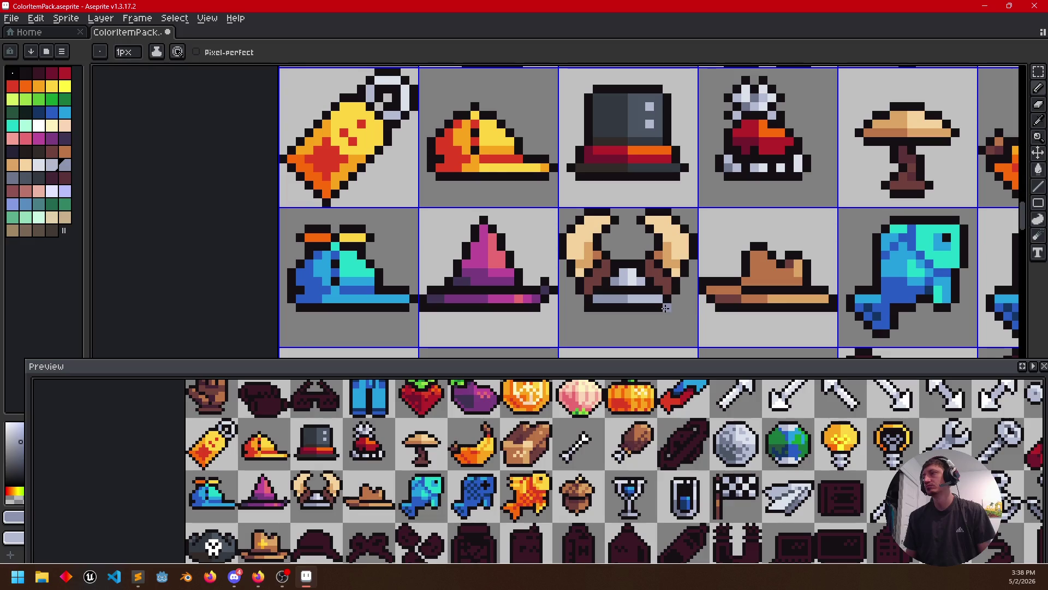
pyautogui.keyDown('alt'); pyautogui.click(632, 273); pyautogui.keyUp('alt')
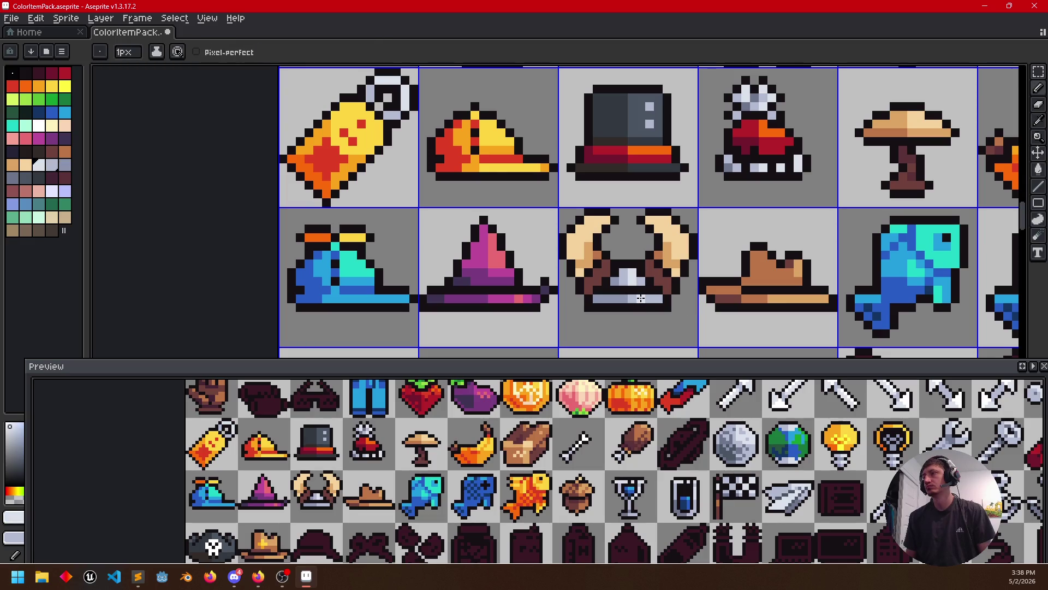
pyautogui.moveTo(658, 338); pyautogui.dragTo(644, 320)
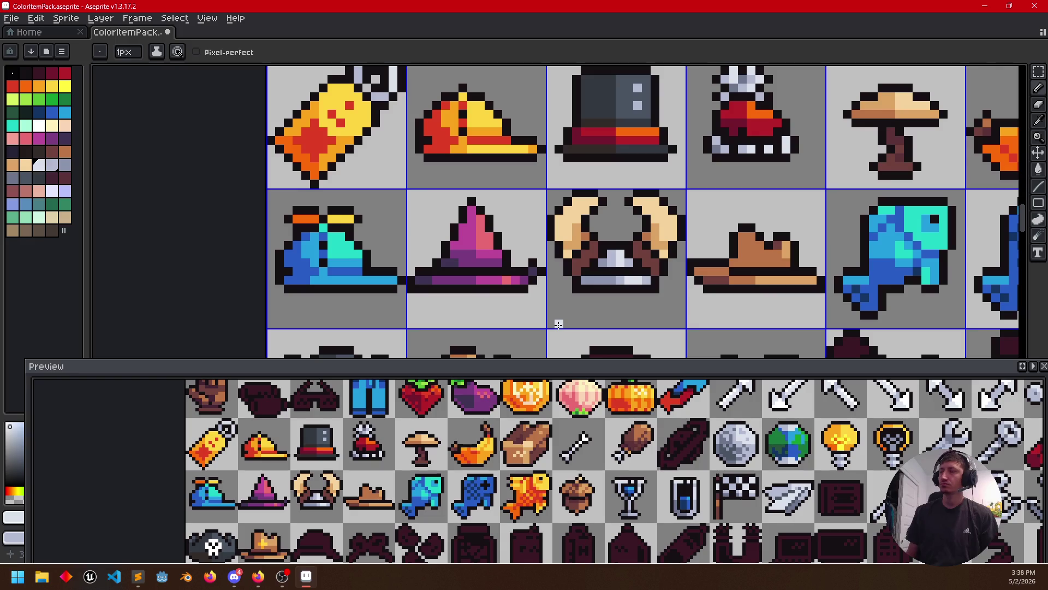
pyautogui.moveTo(661, 297); pyautogui.dragTo(659, 245)
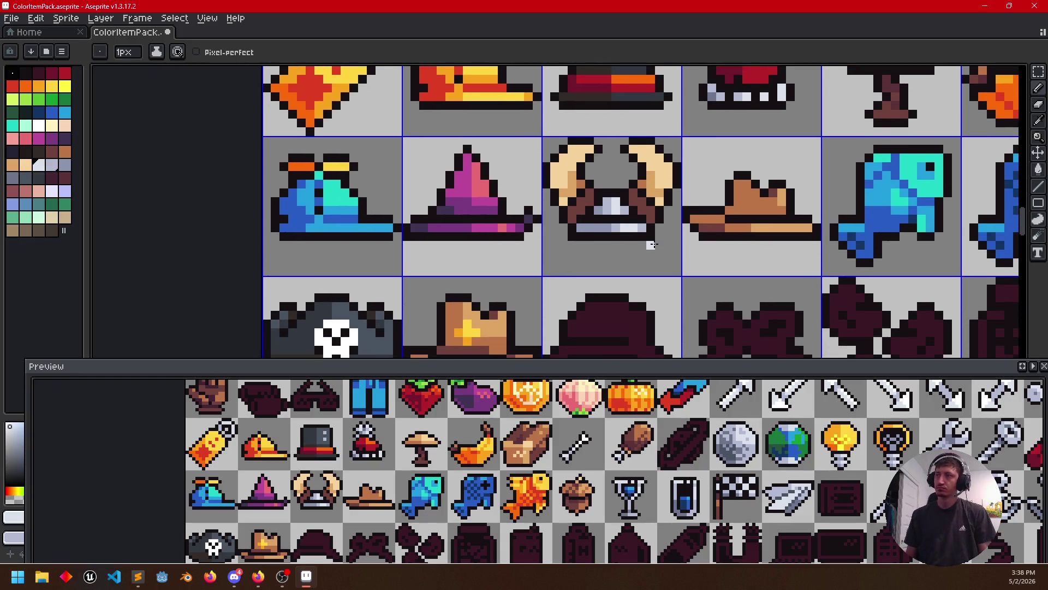
pyautogui.scroll(3, 635, 222)
# Paint a blue-grey highlight row across the helmet plus one pixel below
pyautogui.press('i')
pyautogui.click(544, 187)
pyautogui.press('b')
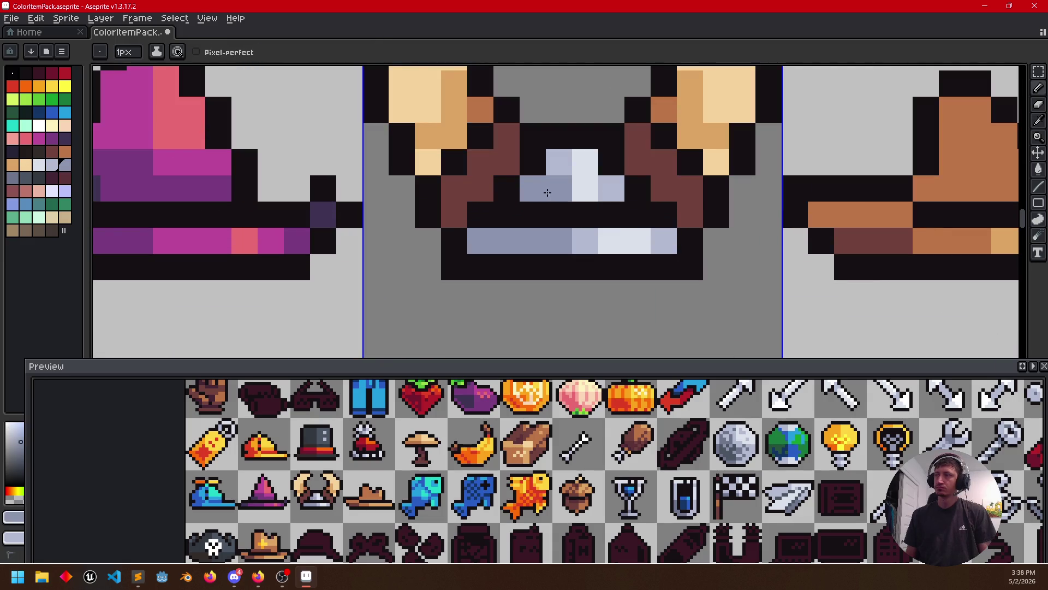
pyautogui.moveTo(544, 187); pyautogui.dragTo(611, 188)
pyautogui.click(558, 267)
pyautogui.scroll(-3, 564, 258)
pyautogui.moveTo(756, 286); pyautogui.dragTo(784, 246)
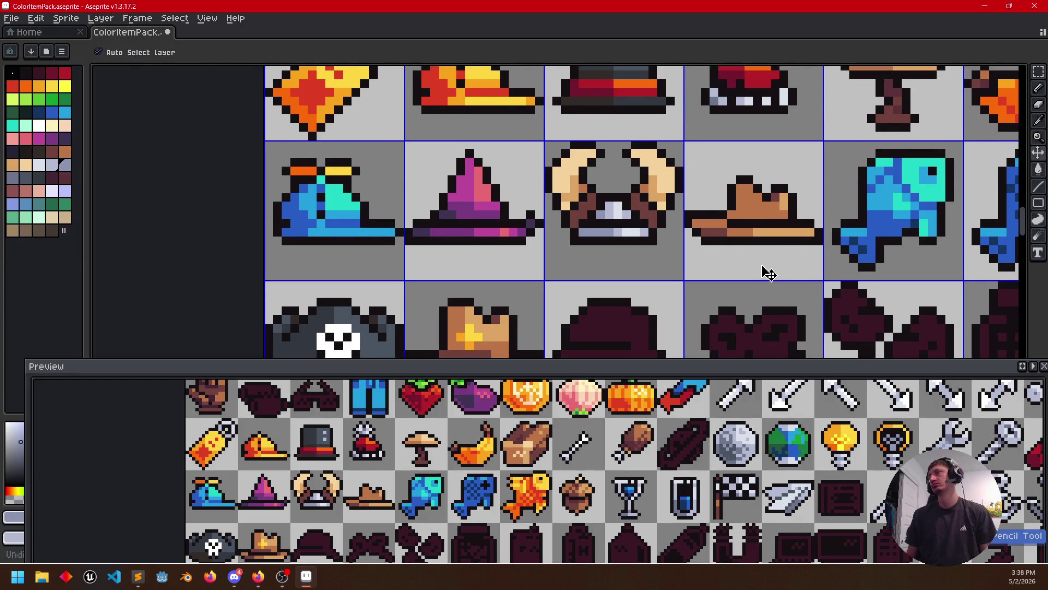
pyautogui.moveTo(640, 267)
pyautogui.mouseDown()
pyautogui.moveTo(663, 236)
pyautogui.moveTo(651, 290)
pyautogui.mouseUp()
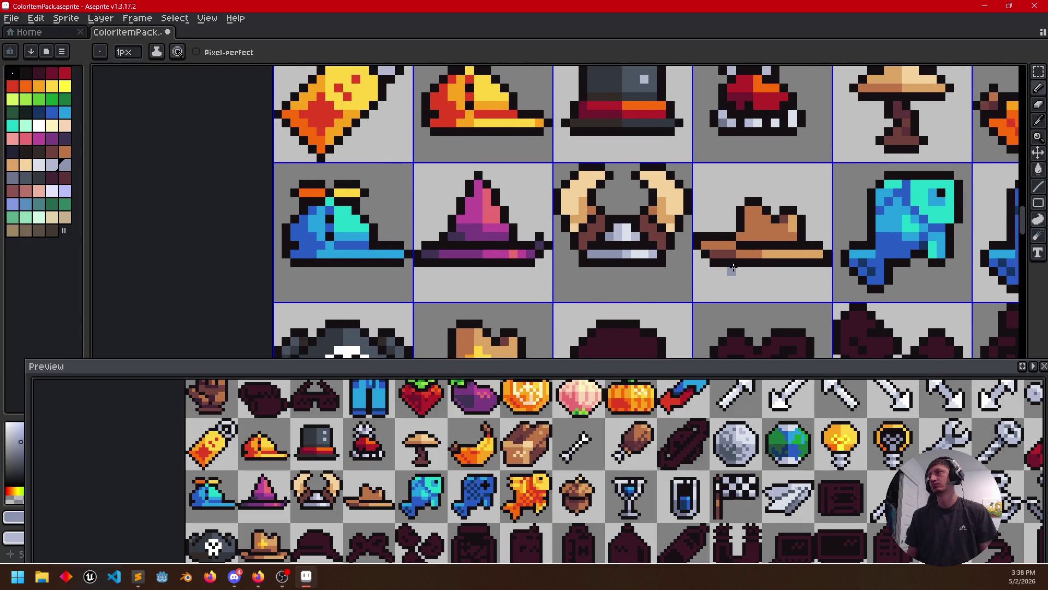
# Shade the helmet's brown side pieces dark maroon
pyautogui.keyDown('alt'); pyautogui.click(586, 241); pyautogui.keyUp('alt')
pyautogui.scroll(3, 609, 288)
pyautogui.click(525, 153)
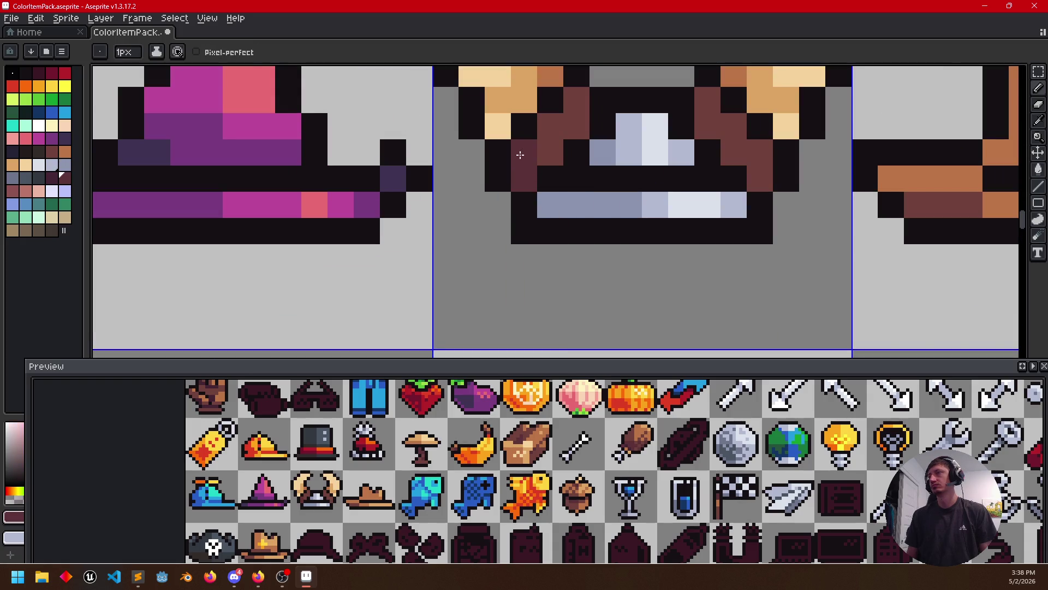
pyautogui.moveTo(734, 153); pyautogui.dragTo(751, 151)
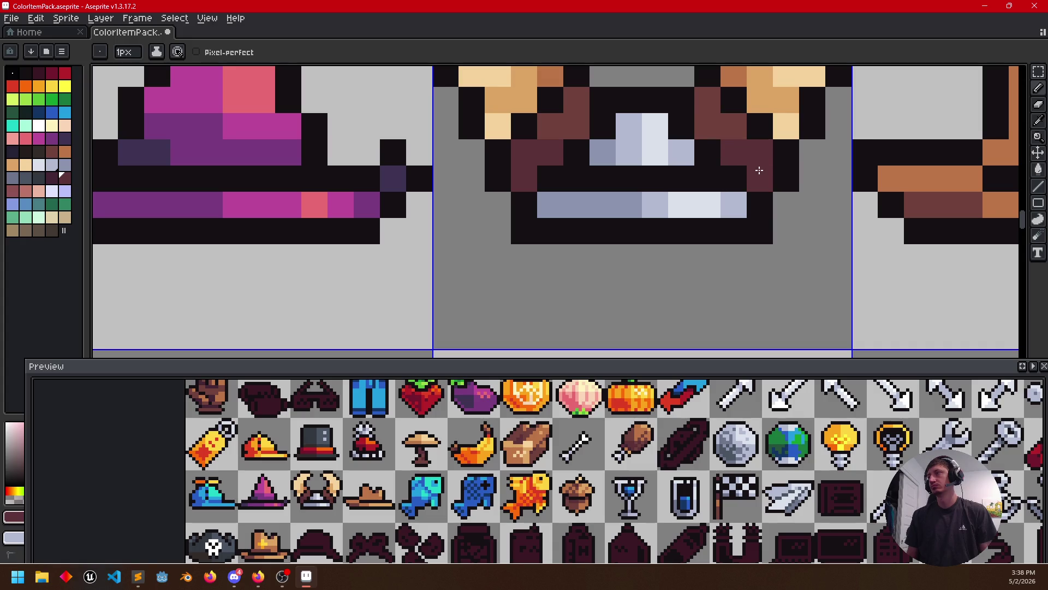
pyautogui.scroll(-3, 765, 265)
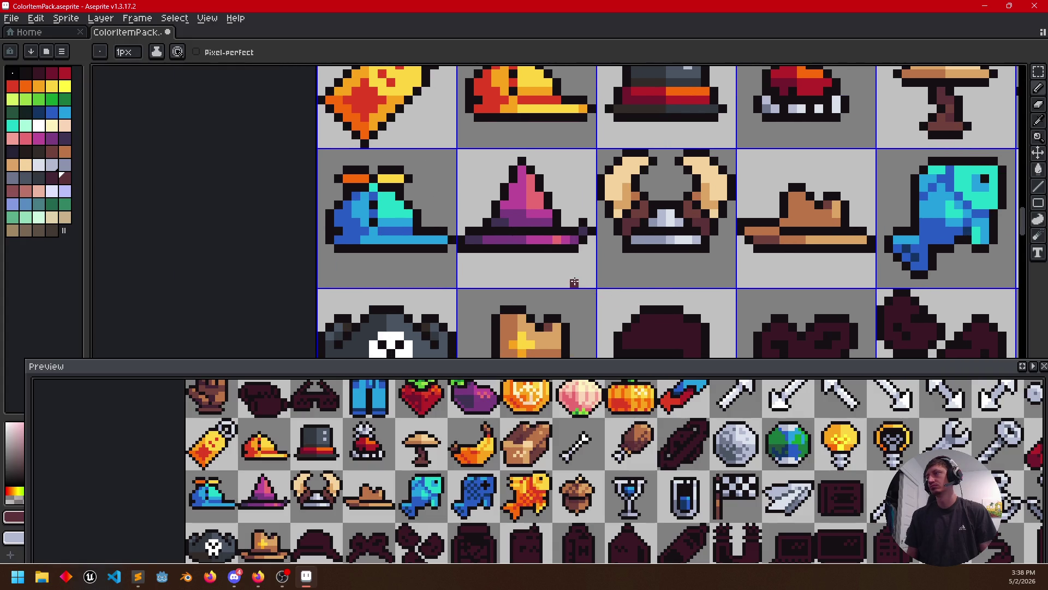
pyautogui.moveTo(575, 283); pyautogui.dragTo(576, 241)
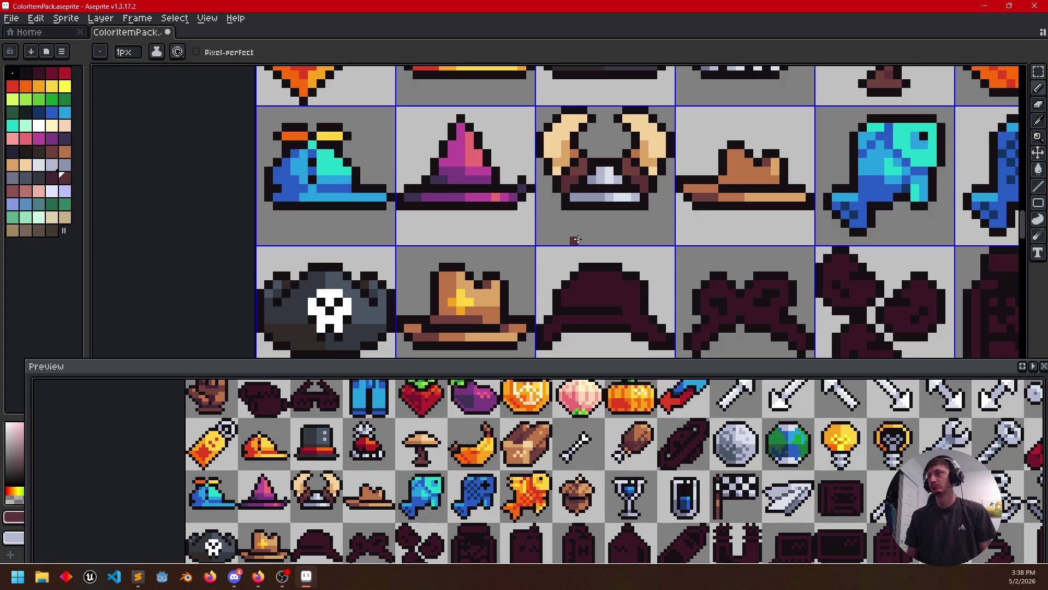
pyautogui.moveTo(578, 237); pyautogui.dragTo(574, 203)
# Save the sheet and fill the dark bow silhouette with pink
pyautogui.hotkey('ctrl', 's')
pyautogui.hscroll(1, 632, 237)
pyautogui.hscroll(2, 602, 243)
pyautogui.moveTo(601, 242); pyautogui.dragTo(568, 234)
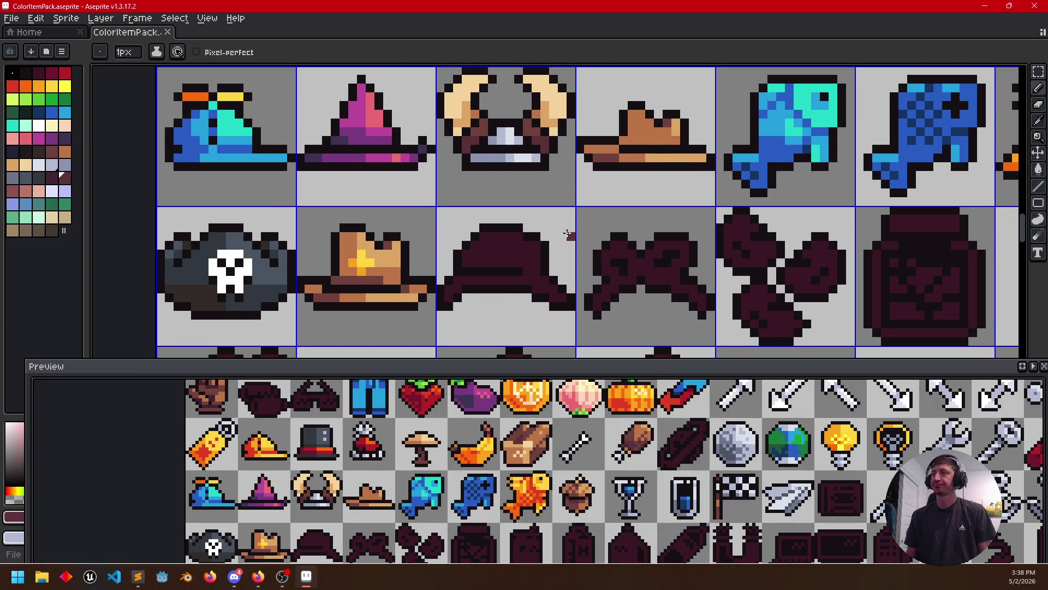
pyautogui.press('i')
pyautogui.click(367, 112)
pyautogui.press('g')
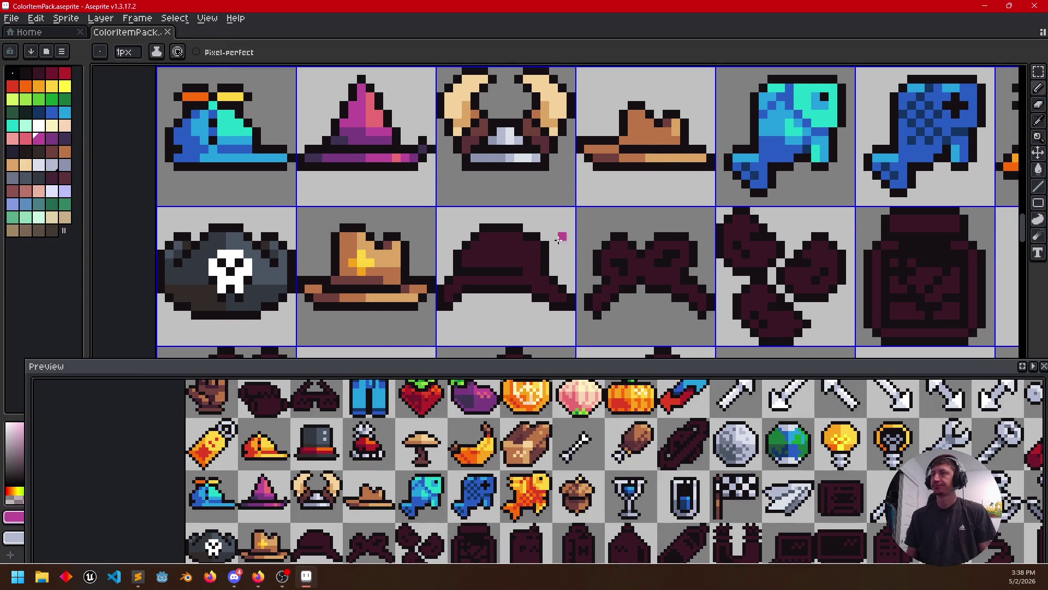
pyautogui.click(614, 263)
# Paint purple shading across the bow's ribbons
pyautogui.press('i')
pyautogui.click(381, 109)
pyautogui.press('b')
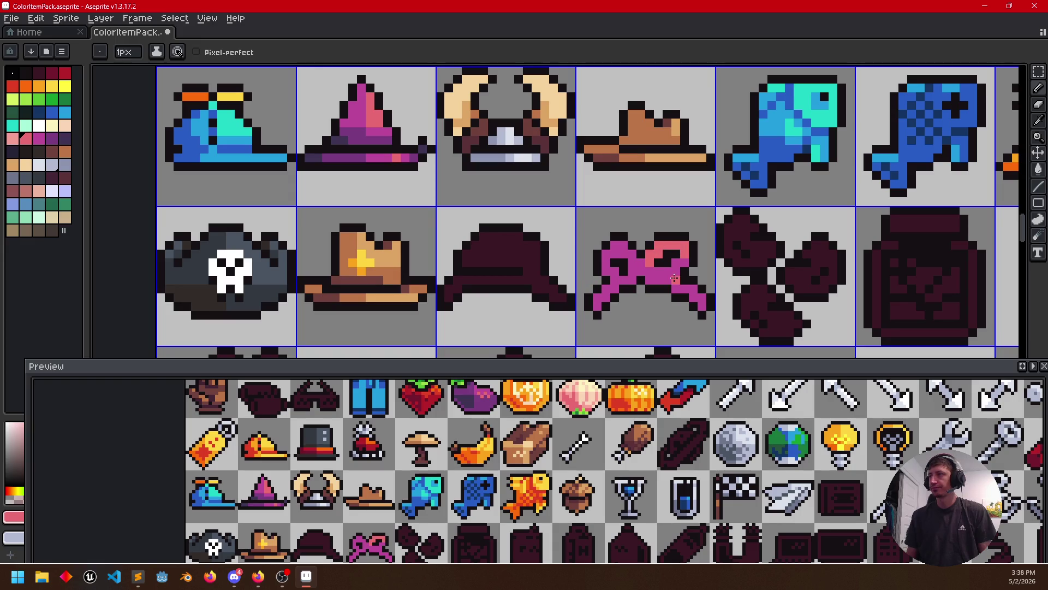
pyautogui.press('i')
pyautogui.click(370, 148)
pyautogui.press('b')
pyautogui.moveTo(674, 260); pyautogui.dragTo(686, 262)
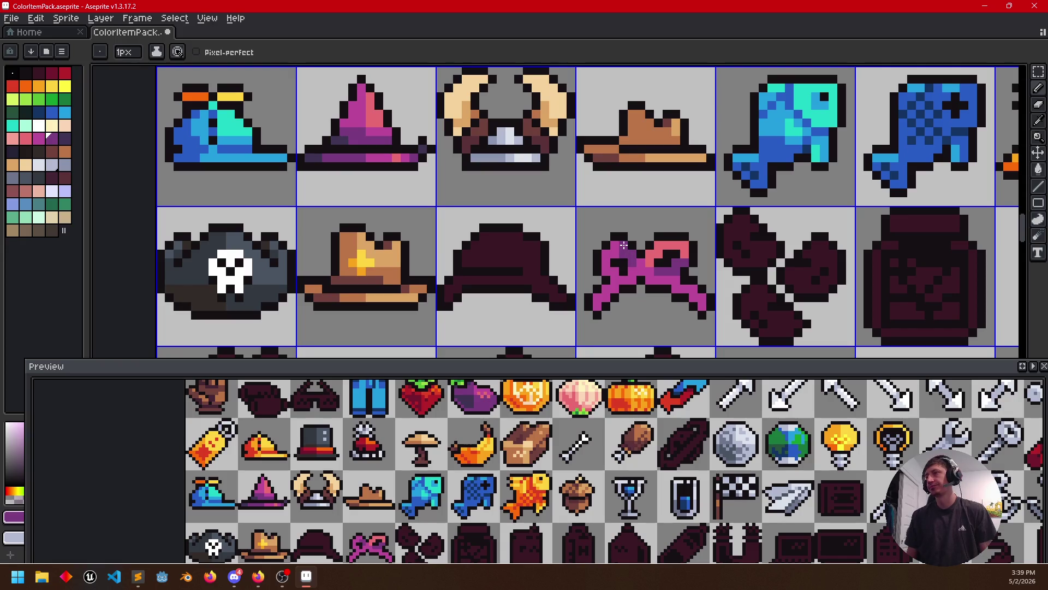
# Alternate salmon-pink and purple to add highlight pixels along the right ribbon
pyautogui.press('i')
pyautogui.click(662, 244)
pyautogui.press('b')
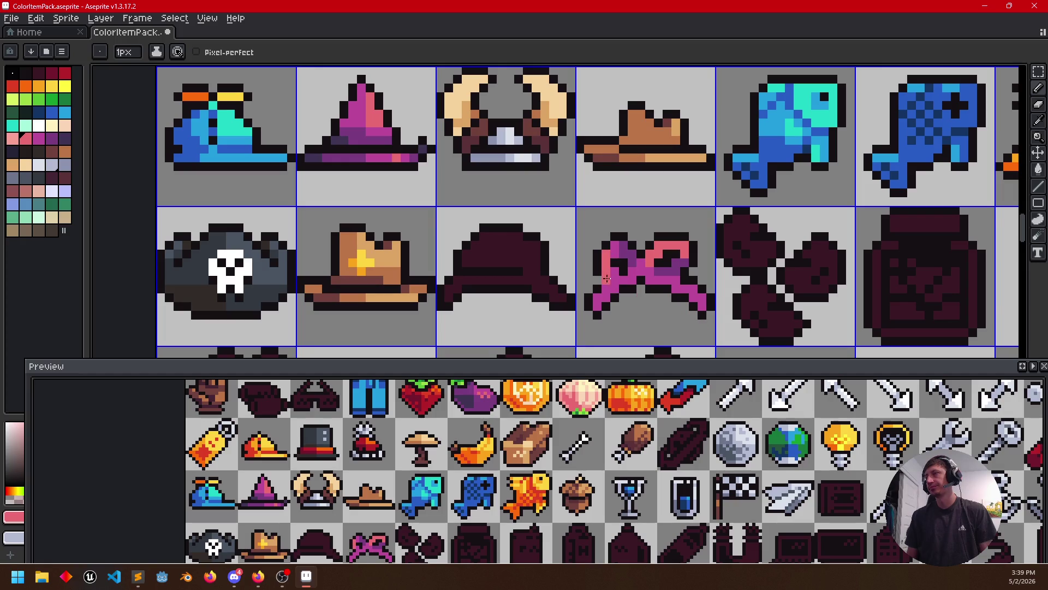
pyautogui.press('i')
pyautogui.click(637, 262)
pyautogui.press('b')
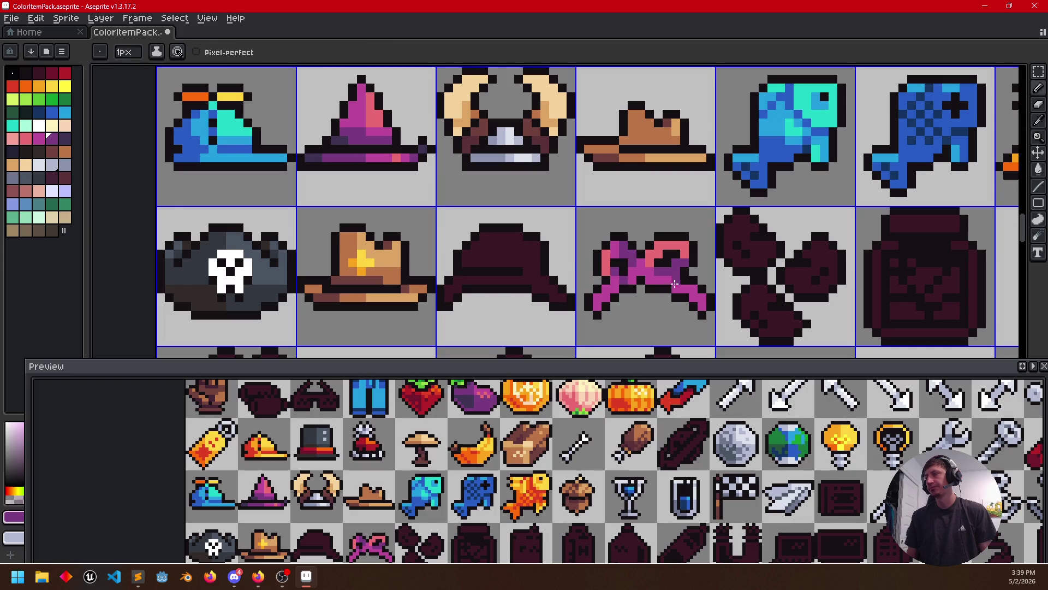
pyautogui.press('i')
pyautogui.click(611, 261)
pyautogui.press('b')
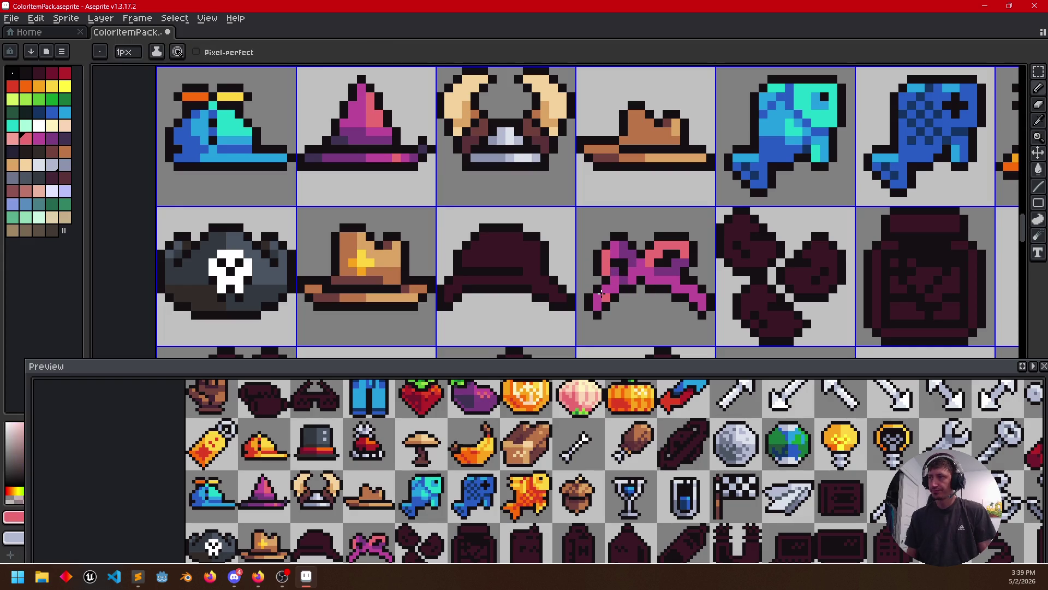
pyautogui.click(693, 280)
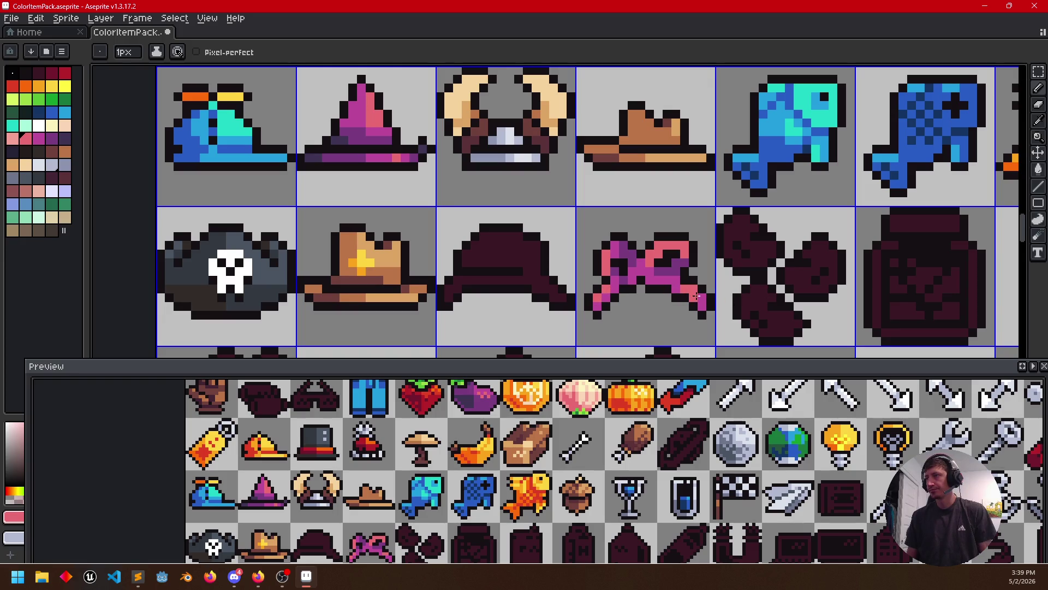
pyautogui.keyDown('alt'); pyautogui.click(684, 259); pyautogui.keyUp('alt')
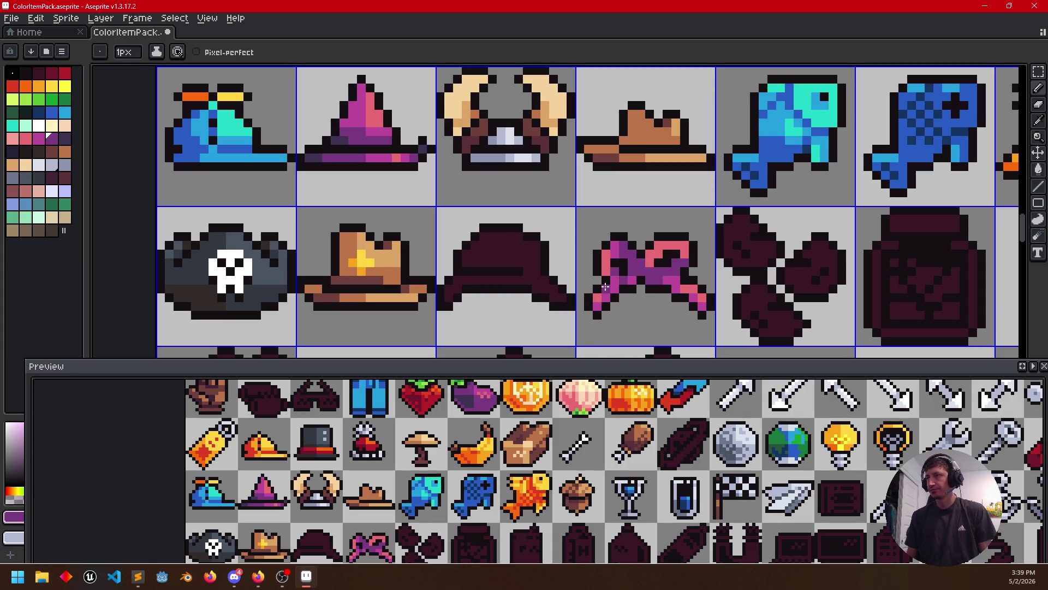
pyautogui.scroll(-2, 537, 307)
pyautogui.hscroll(-2, 537, 307)
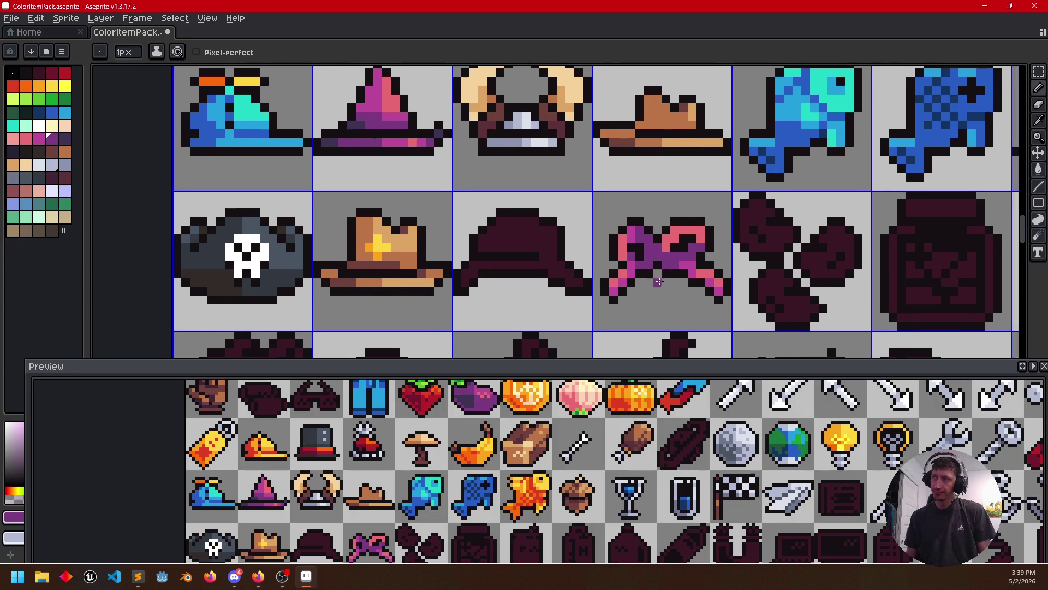
# Add pinkish-red and magenta shading pixels to the bow, alternating between the two shades
pyautogui.keyDown('alt'); pyautogui.click(637, 232); pyautogui.keyUp('alt')
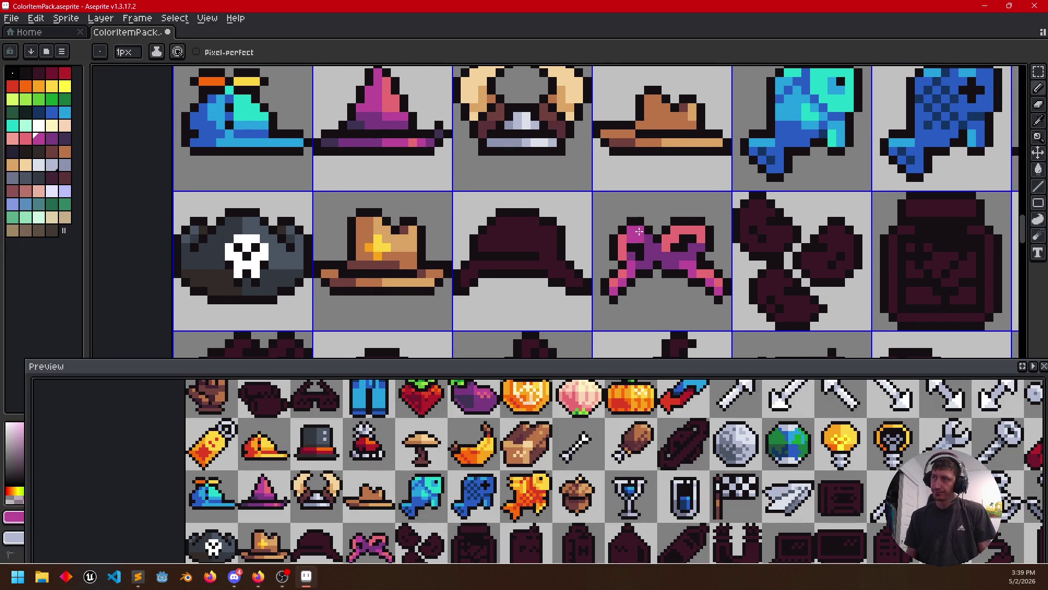
pyautogui.keyDown('alt'); pyautogui.click(628, 241); pyautogui.keyUp('alt')
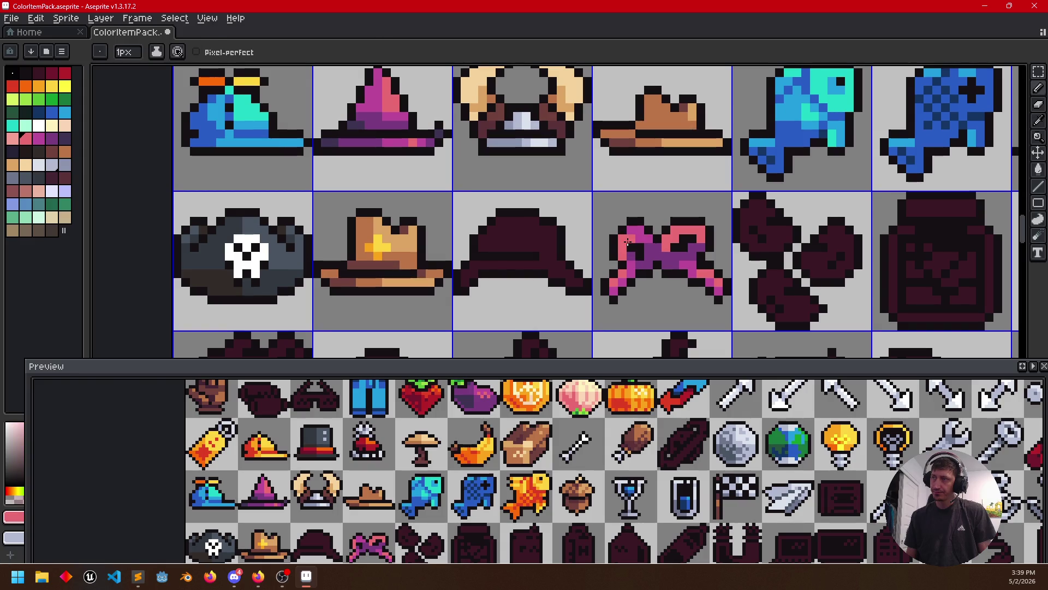
pyautogui.keyDown('alt'); pyautogui.click(635, 253); pyautogui.keyUp('alt')
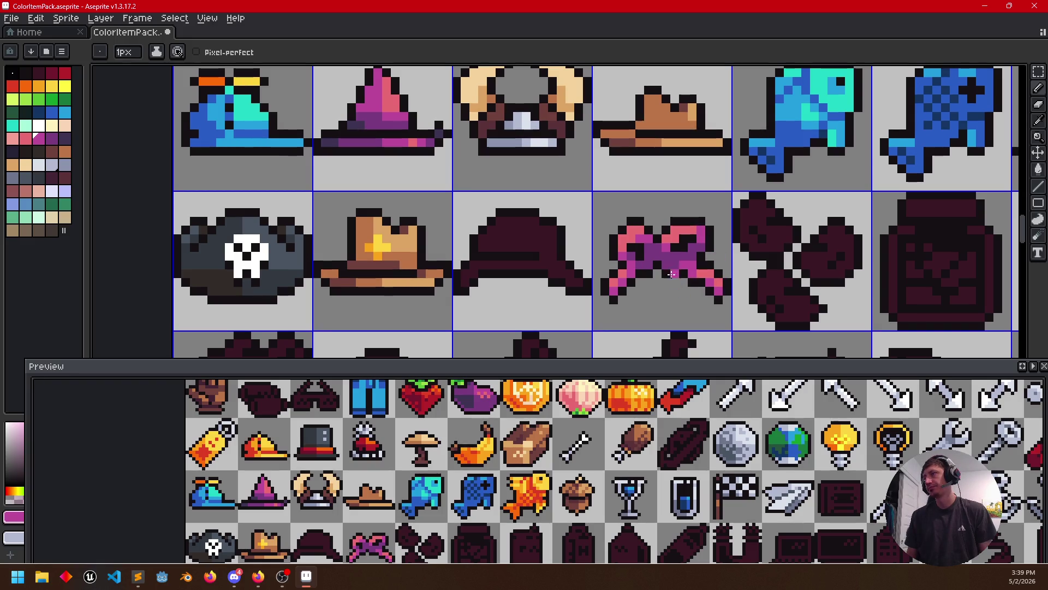
pyautogui.keyDown('alt'); pyautogui.click(675, 234); pyautogui.keyUp('alt')
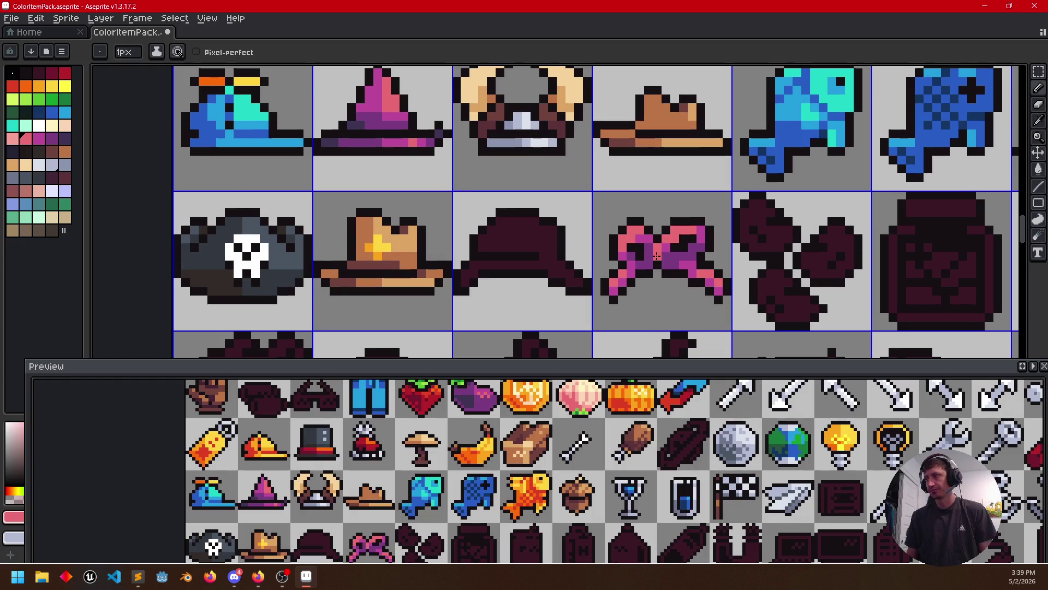
pyautogui.keyDown('alt'); pyautogui.click(669, 256); pyautogui.keyUp('alt')
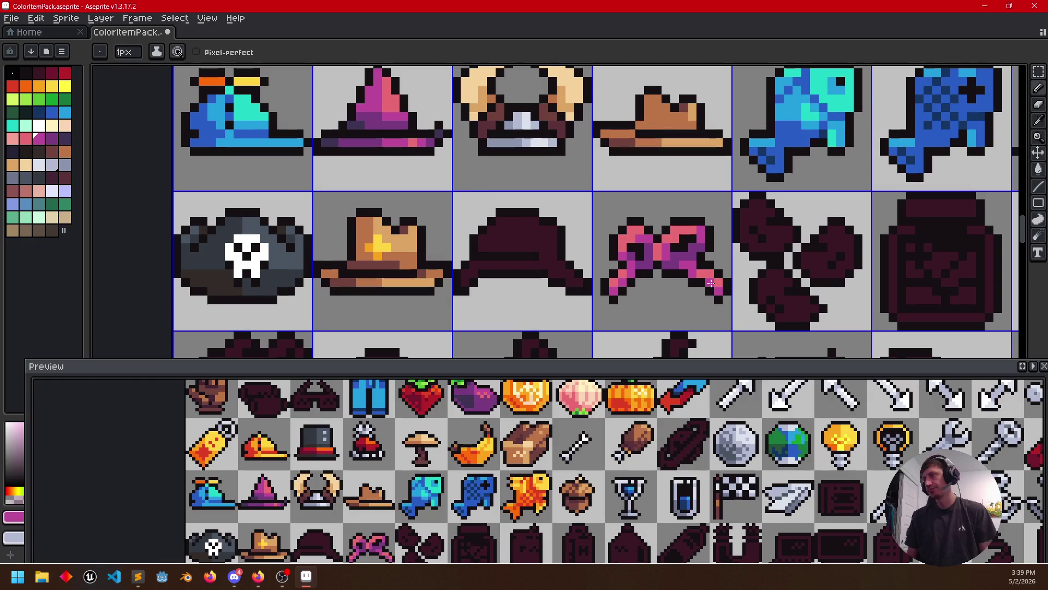
pyautogui.keyDown('alt'); pyautogui.click(662, 251); pyautogui.keyUp('alt')
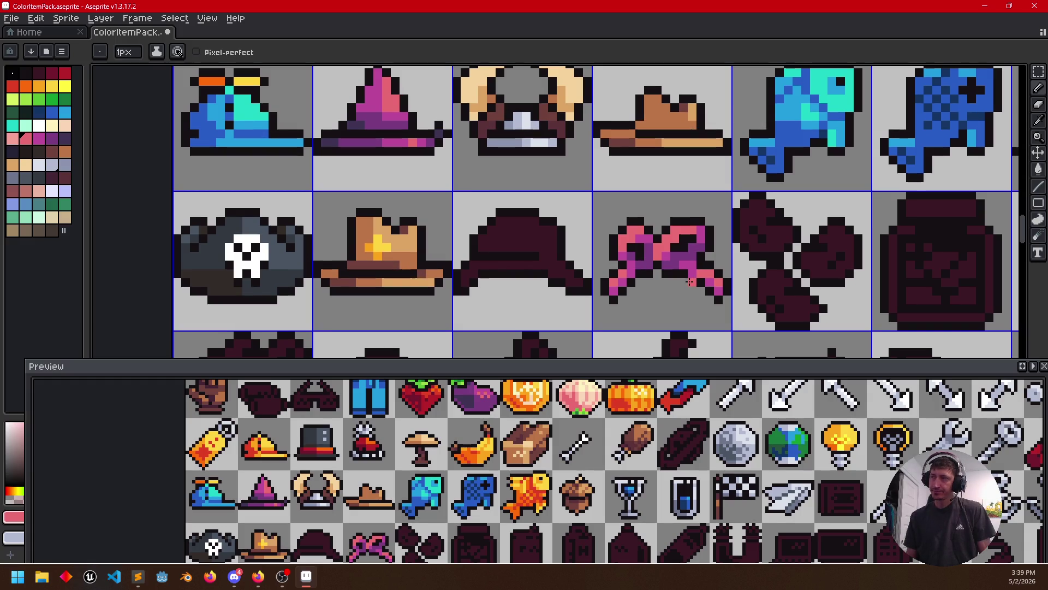
# Save the sprite sheet and move the view toward the jar silhouettes
pyautogui.moveTo(690, 282); pyautogui.dragTo(673, 263)
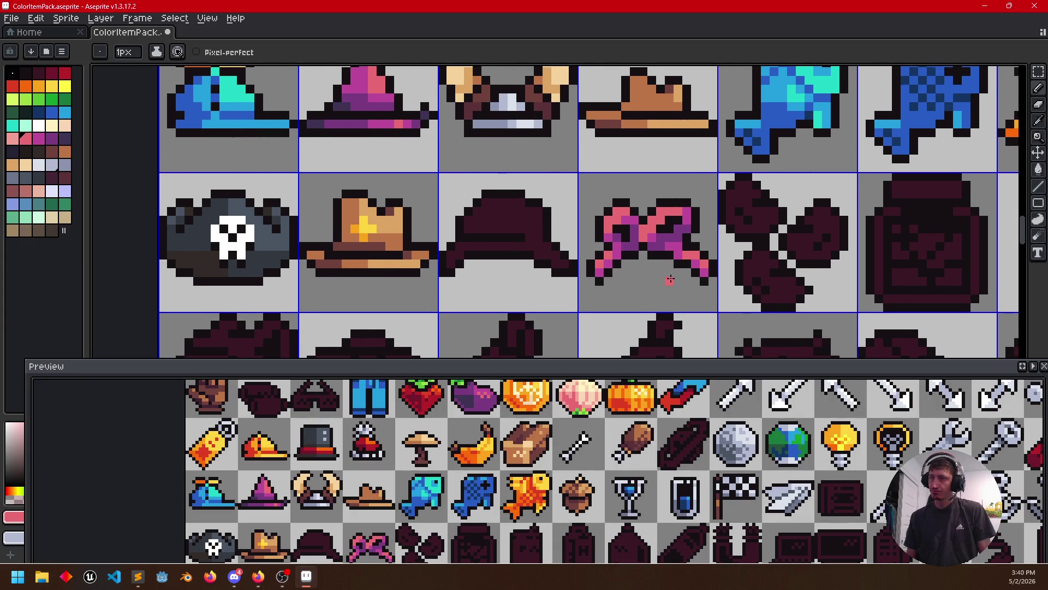
pyautogui.moveTo(505, 457); pyautogui.dragTo(525, 427)
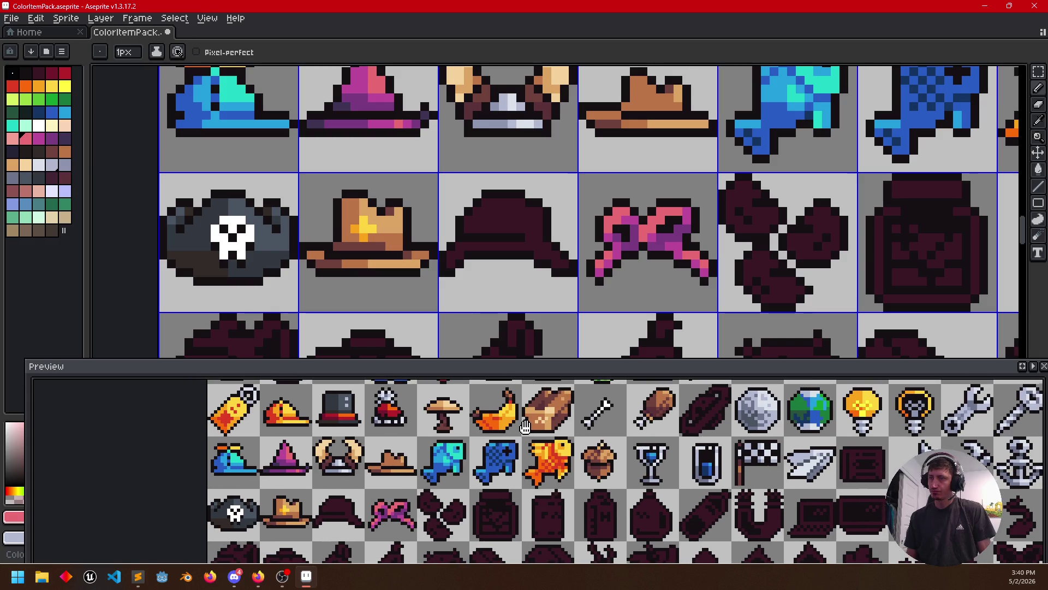
pyautogui.moveTo(632, 276); pyautogui.dragTo(647, 262)
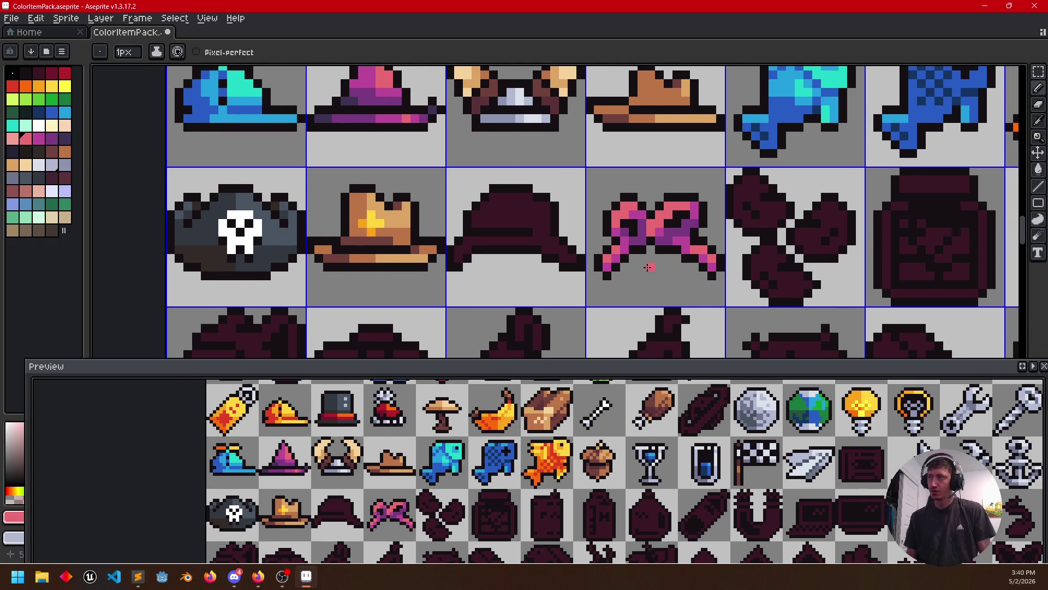
pyautogui.hotkey('ctrl', 's')
pyautogui.moveTo(817, 279); pyautogui.dragTo(639, 278)
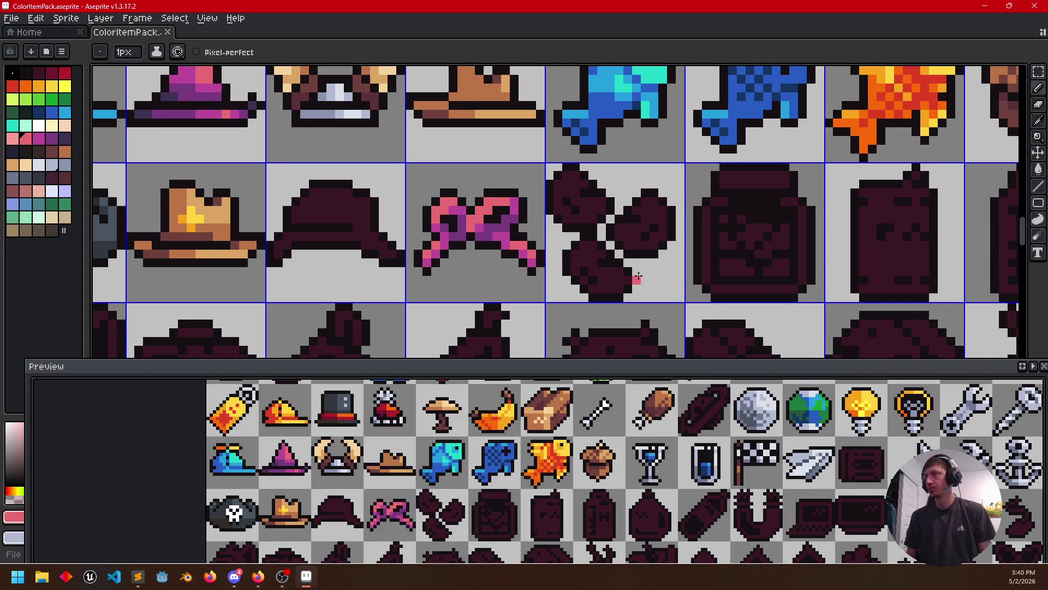
pyautogui.scroll(-1, 721, 275)
# Fill the jar's glass walls and bottom outline with the sampled light grey highlight colour
pyautogui.moveTo(737, 275); pyautogui.dragTo(620, 303)
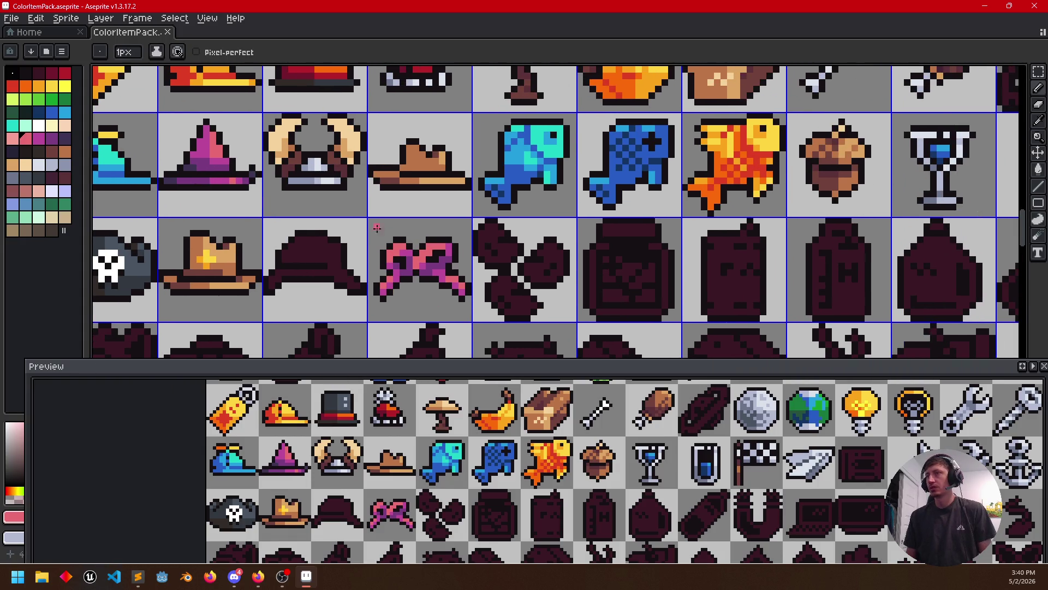
pyautogui.press('i')
pyautogui.click(336, 184)
pyautogui.press('g')
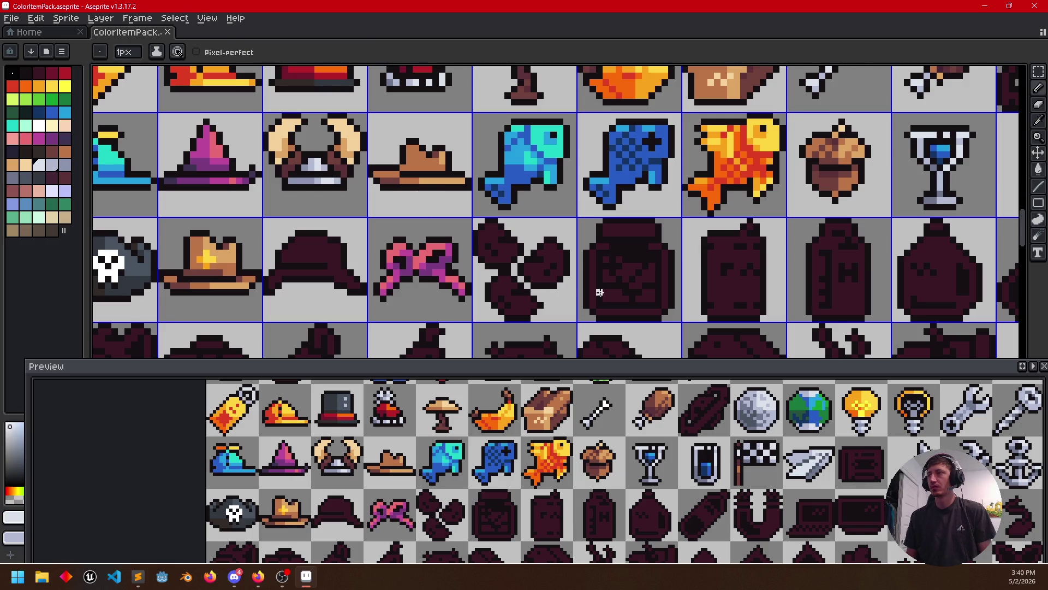
pyautogui.click(666, 272)
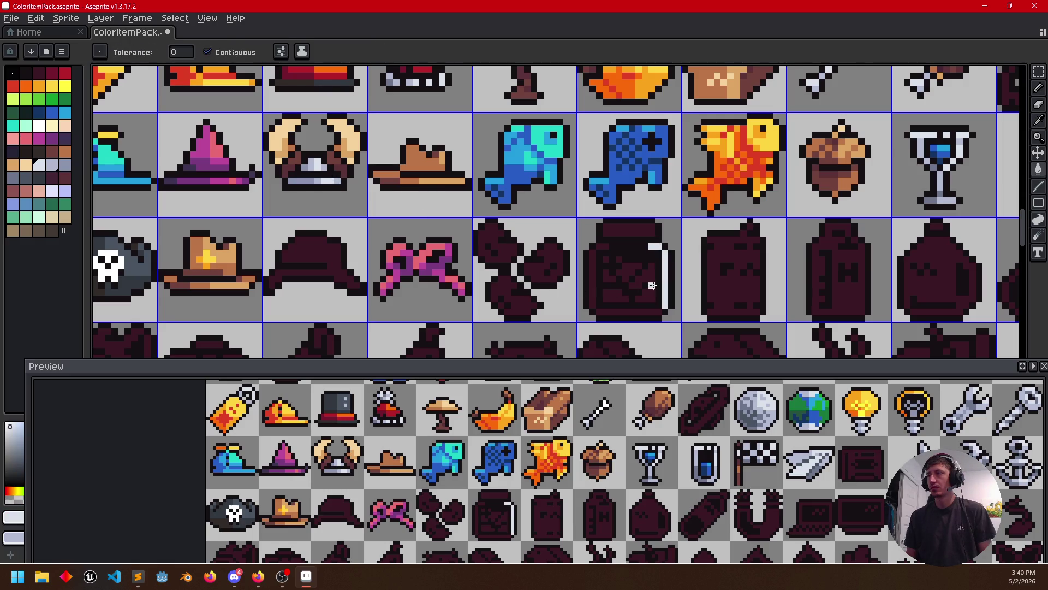
pyautogui.press('i')
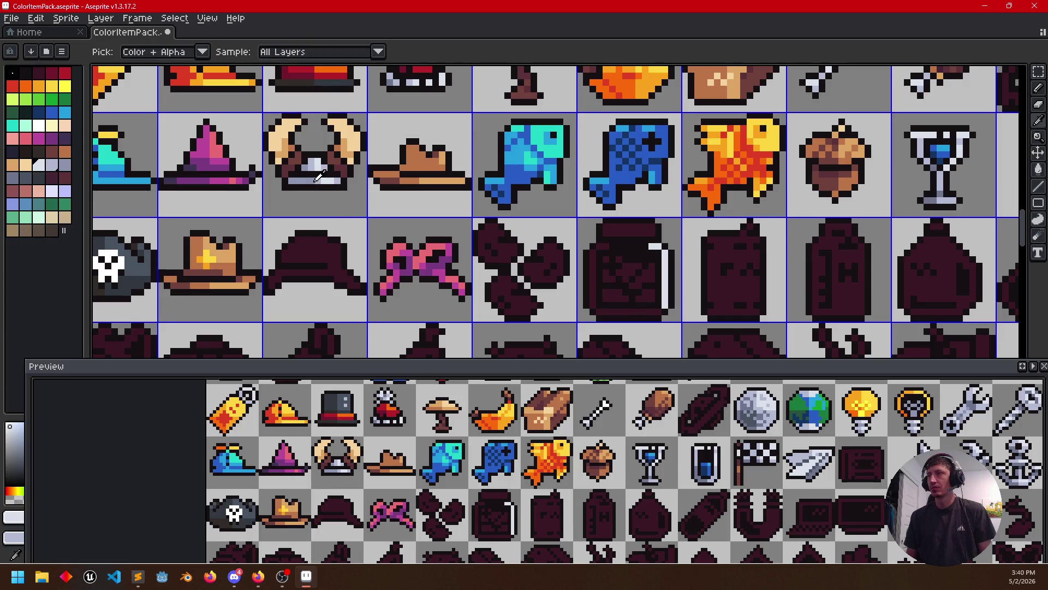
pyautogui.press('g')
pyautogui.click(626, 312)
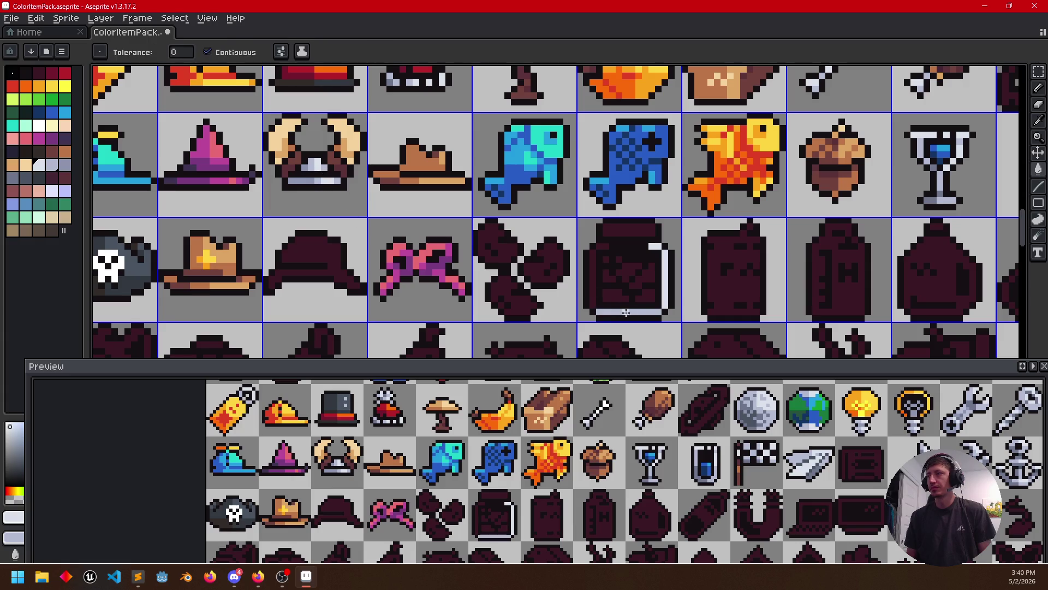
pyautogui.click(592, 283)
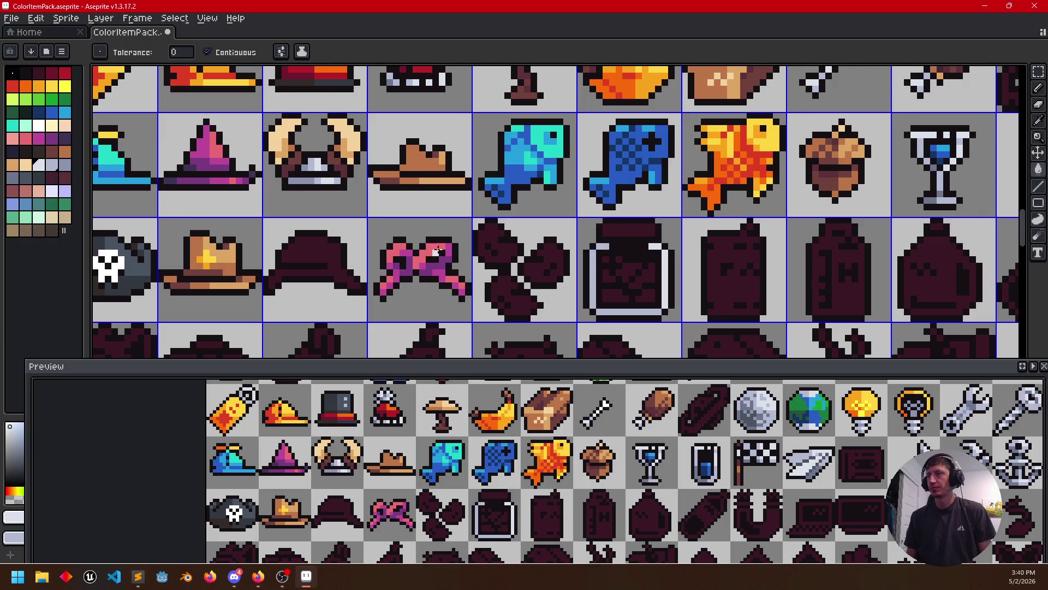
# Shade the jar's lower-left side and bottom edge a darker grey-blue sampled from the glass
pyautogui.press('i')
pyautogui.click(299, 175)
pyautogui.press('g')
pyautogui.press('b')
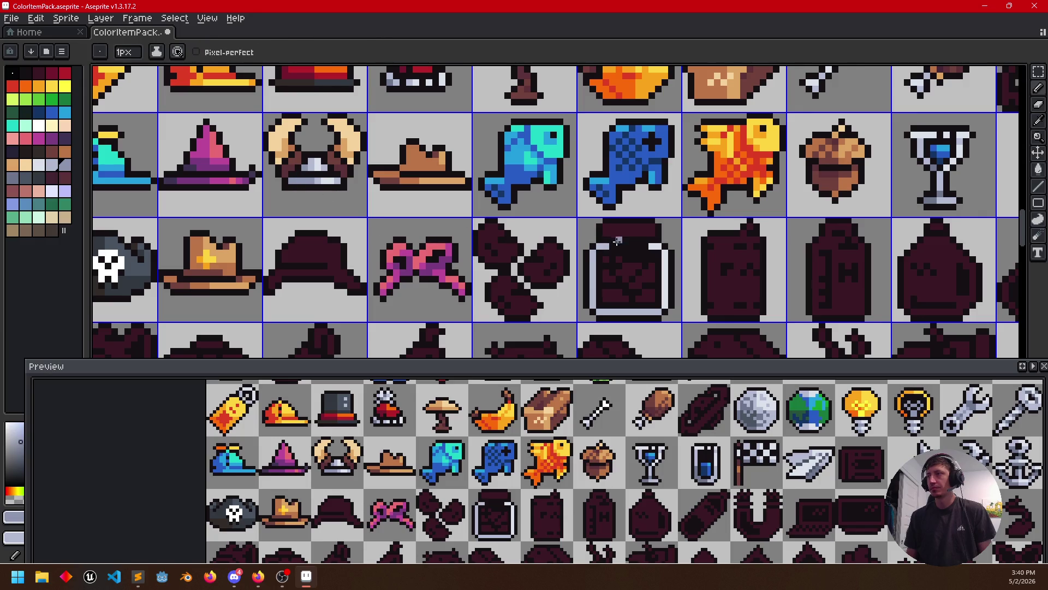
pyautogui.scroll(2, 596, 252)
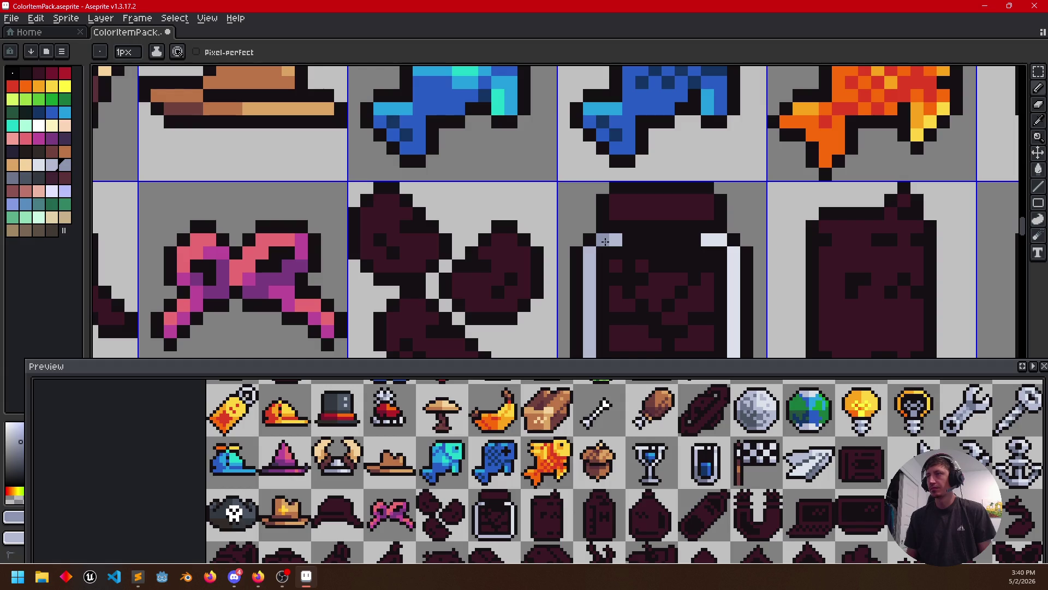
pyautogui.keyDown('alt'); pyautogui.click(610, 239); pyautogui.keyUp('alt')
pyautogui.keyDown('alt'); pyautogui.click(610, 239); pyautogui.keyUp('alt')
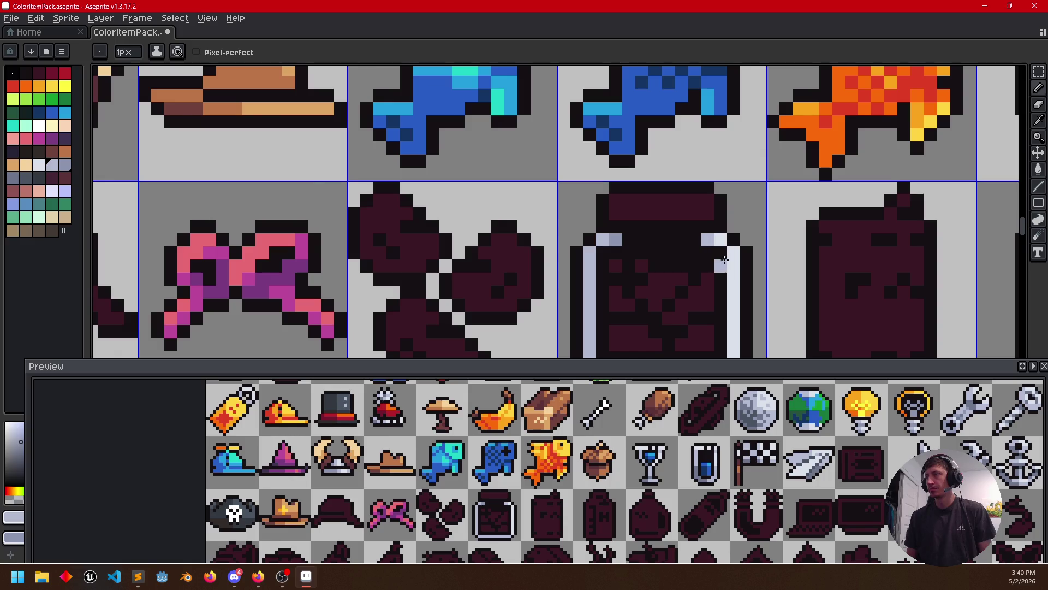
pyautogui.scroll(-1, 722, 239)
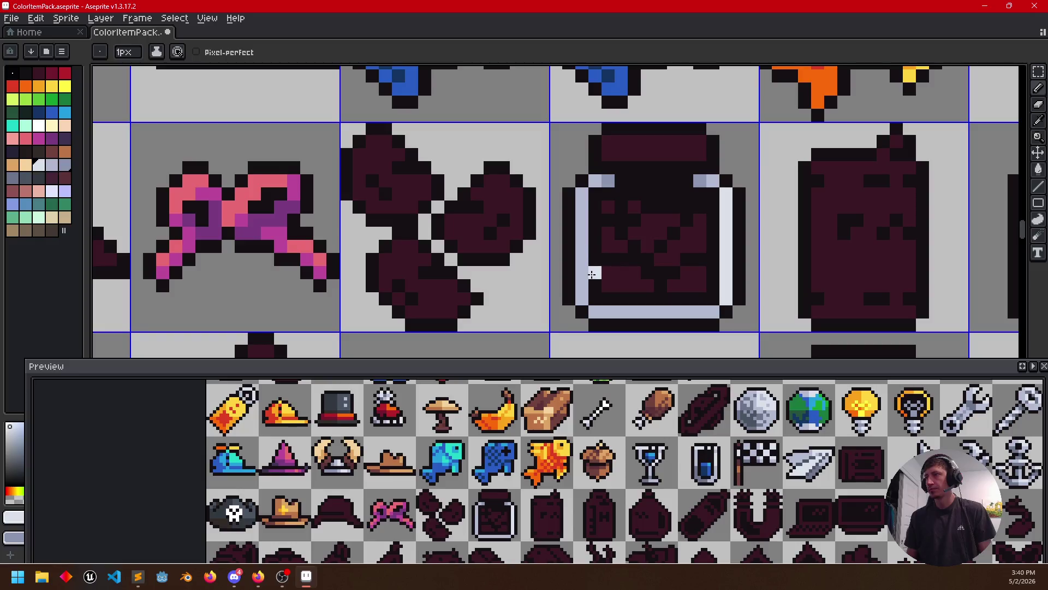
pyautogui.keyDown('alt'); pyautogui.click(610, 180); pyautogui.keyUp('alt')
pyautogui.moveTo(582, 245)
pyautogui.mouseDown()
pyautogui.moveTo(582, 300)
pyautogui.moveTo(646, 311)
pyautogui.mouseUp()
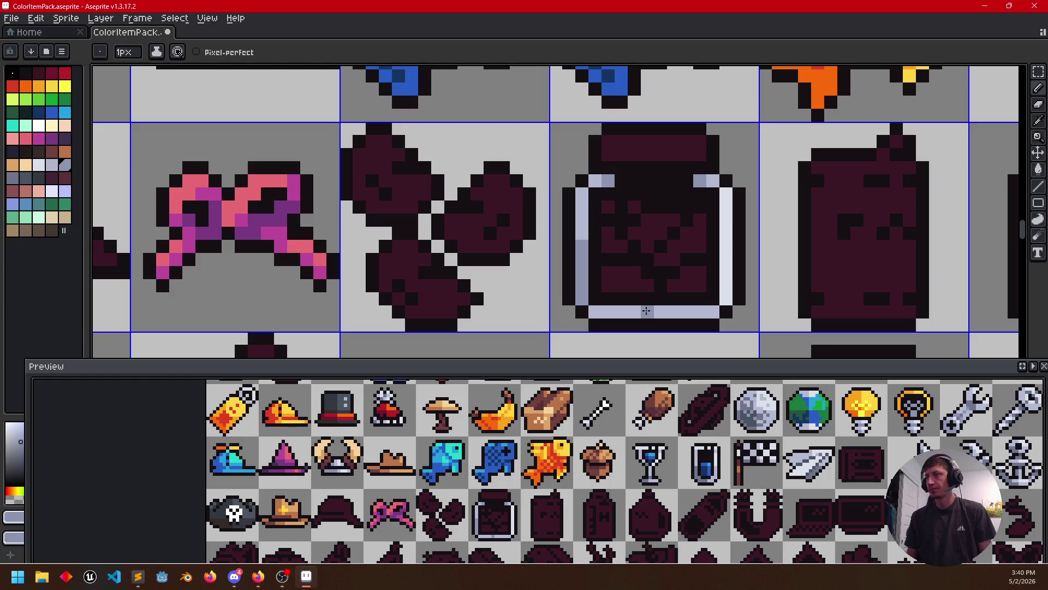
pyautogui.press('g')
pyautogui.click(598, 312)
pyautogui.scroll(1, 504, 319)
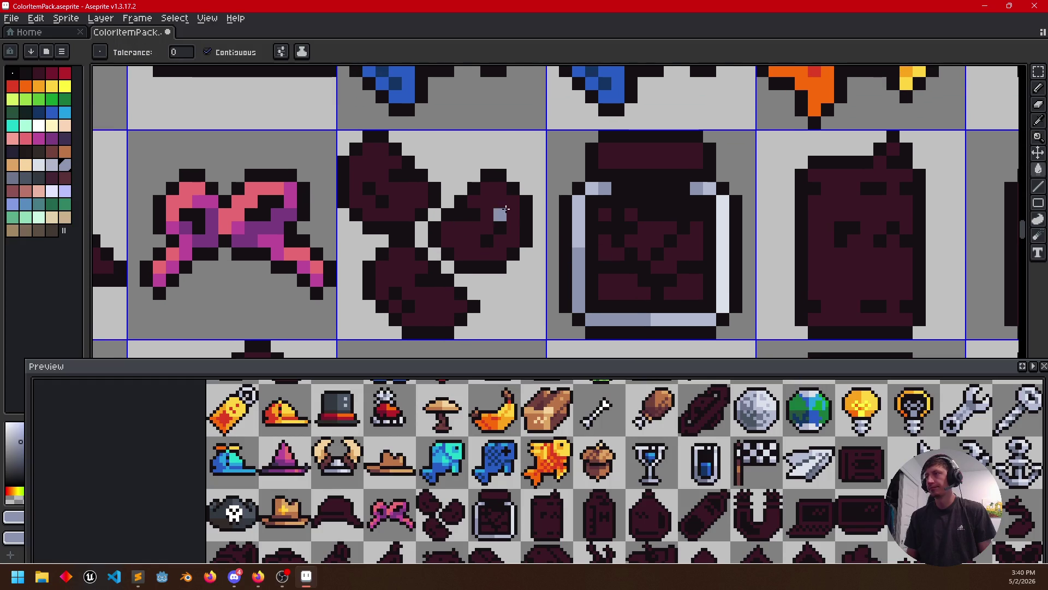
# Fill the jar's lid and inner dark regions with a dark reddish-brown from the palette
pyautogui.click(53, 153)
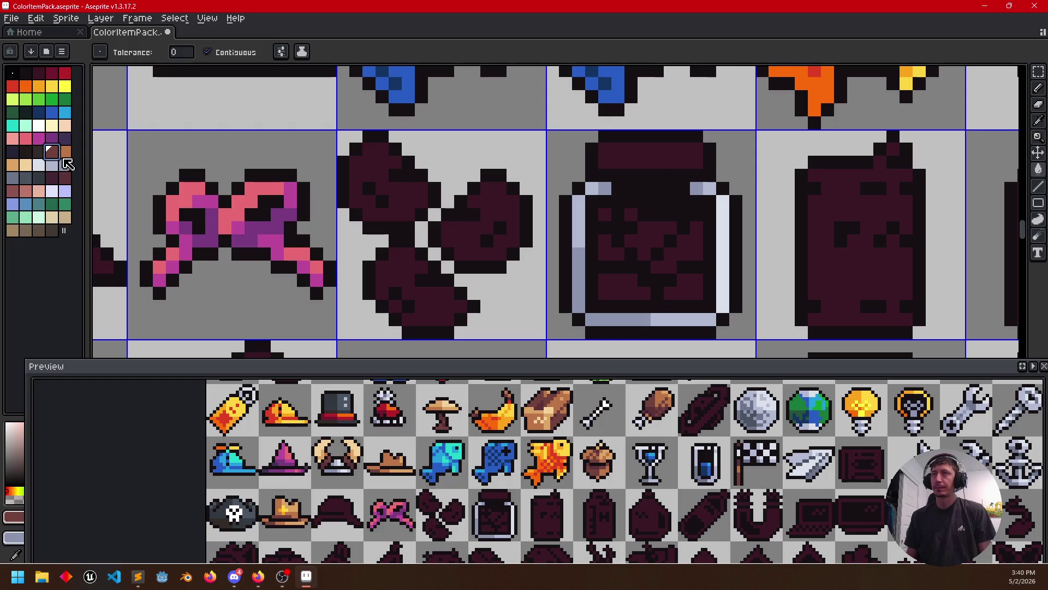
pyautogui.click(65, 178)
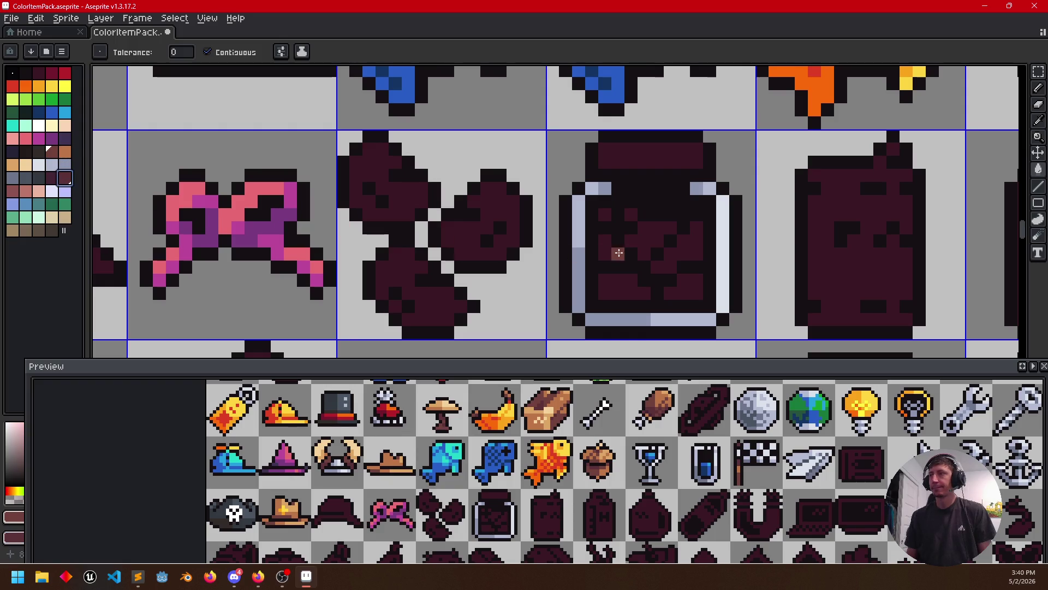
pyautogui.click(632, 231)
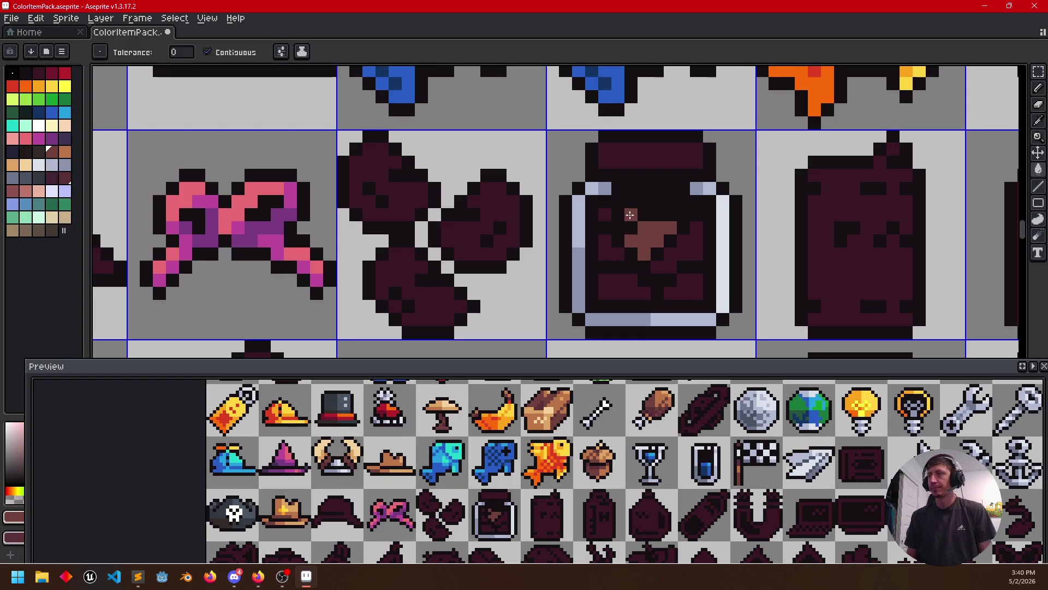
pyautogui.click(605, 242)
pyautogui.click(688, 245)
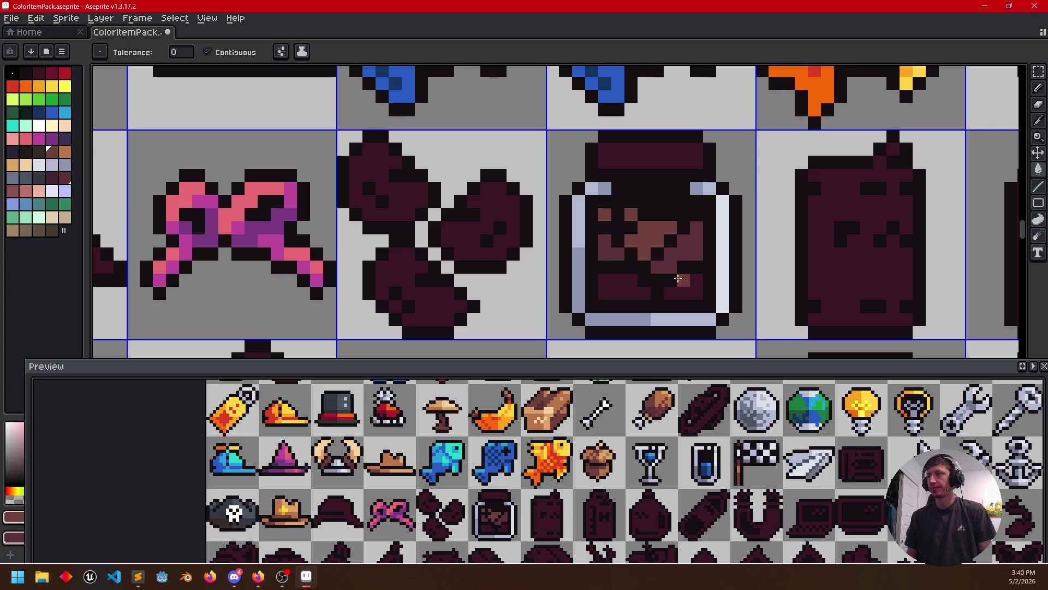
pyautogui.click(684, 285)
pyautogui.click(652, 291)
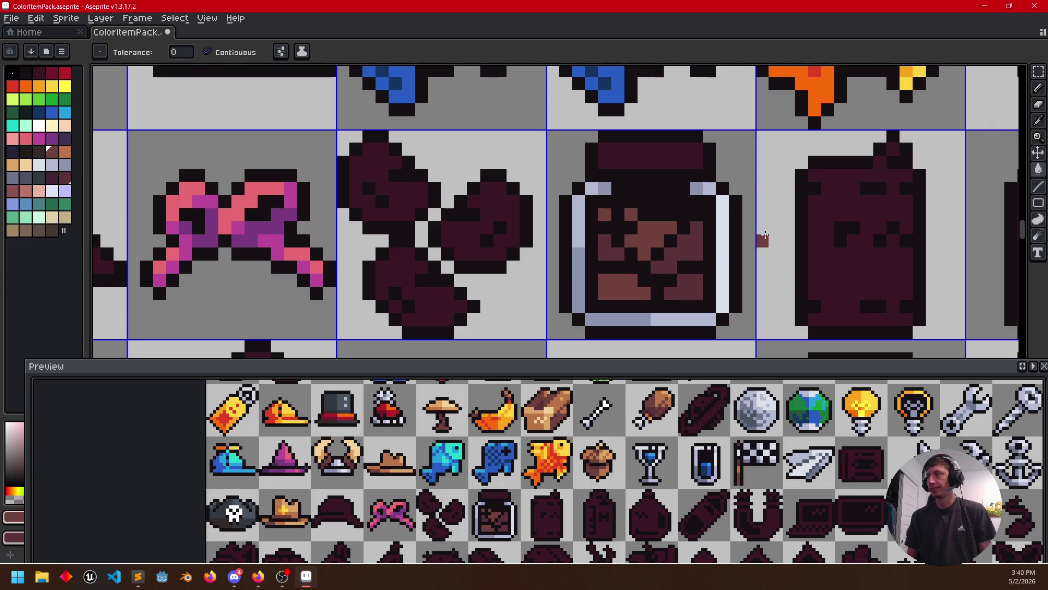
pyautogui.scroll(-3, 763, 238)
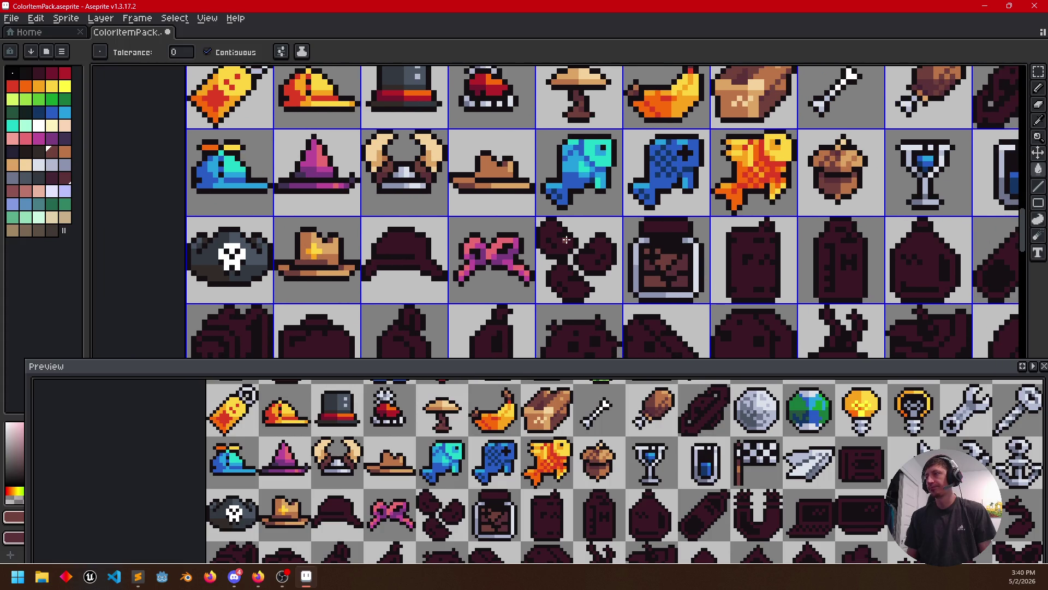
pyautogui.scroll(1, 566, 239)
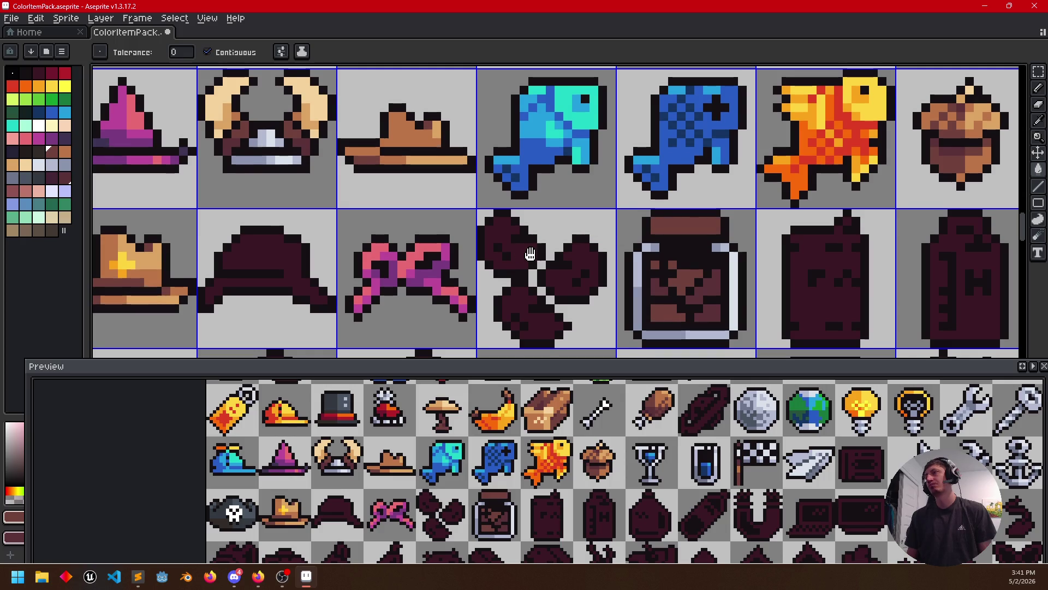
# Fill the jar's contents blue sampled from the fish, then recolour them pink from the bow
pyautogui.moveTo(530, 253); pyautogui.dragTo(508, 238)
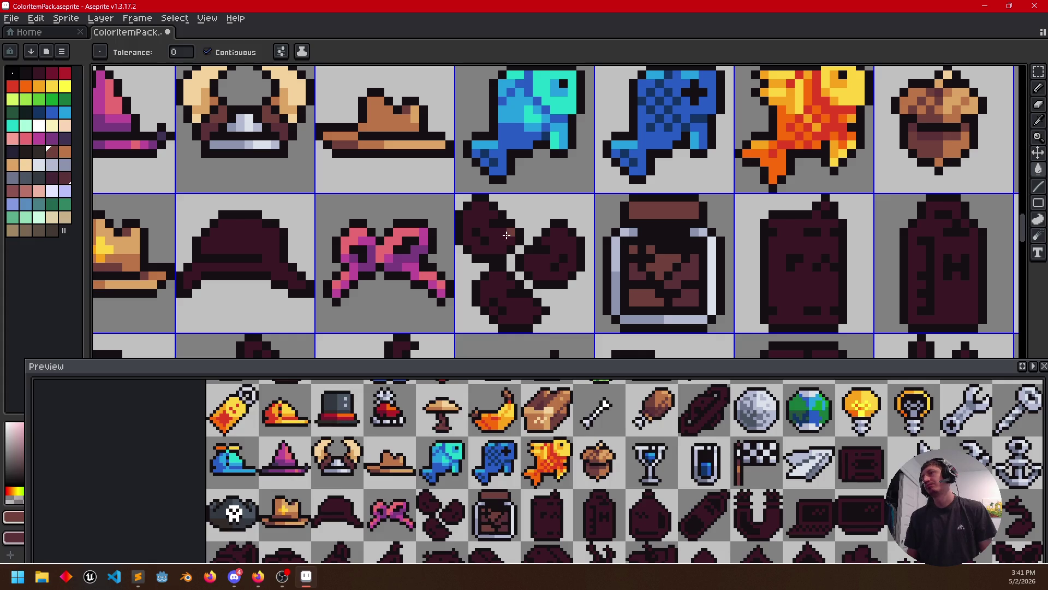
pyautogui.scroll(-1, 506, 235)
pyautogui.scroll(-1, 508, 238)
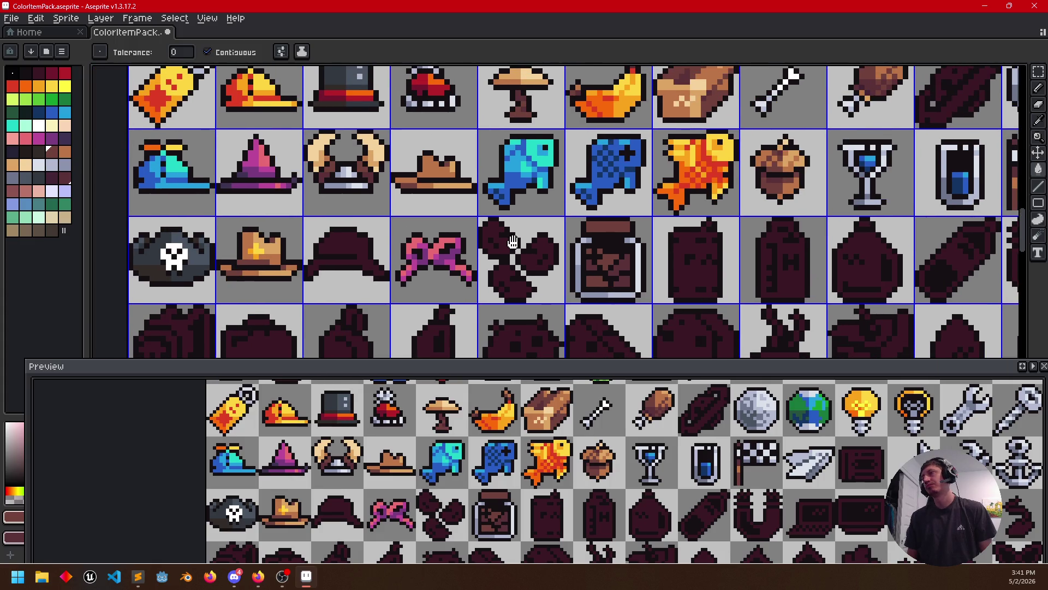
pyautogui.moveTo(512, 242)
pyautogui.mouseDown()
pyautogui.moveTo(537, 156)
pyautogui.moveTo(528, 215)
pyautogui.mouseUp()
pyautogui.scroll(-1, 516, 242)
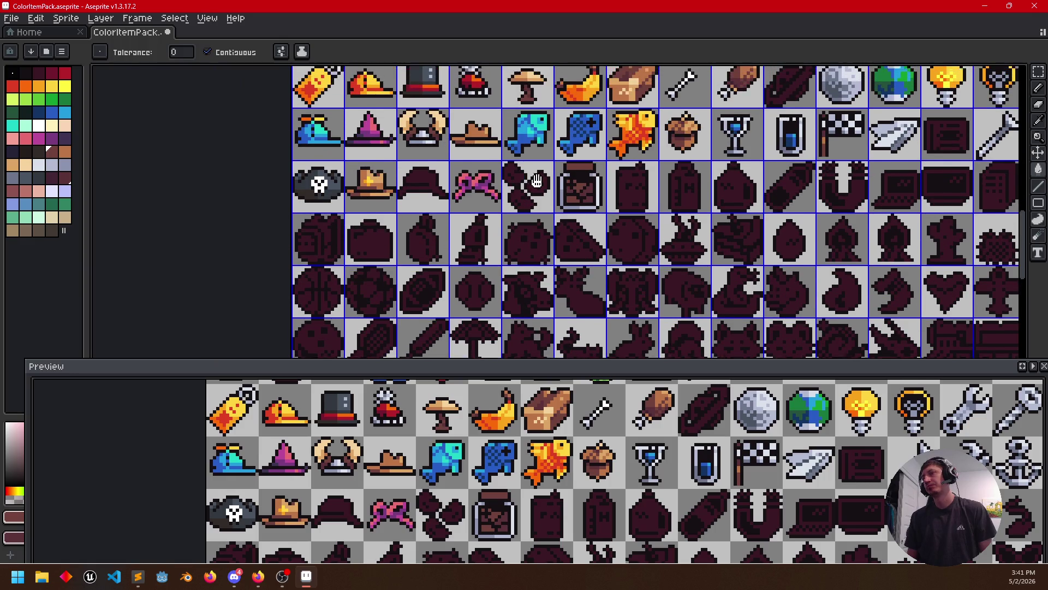
pyautogui.scroll(2, 491, 209)
pyautogui.moveTo(430, 201); pyautogui.dragTo(464, 198)
pyautogui.scroll(2, 464, 198)
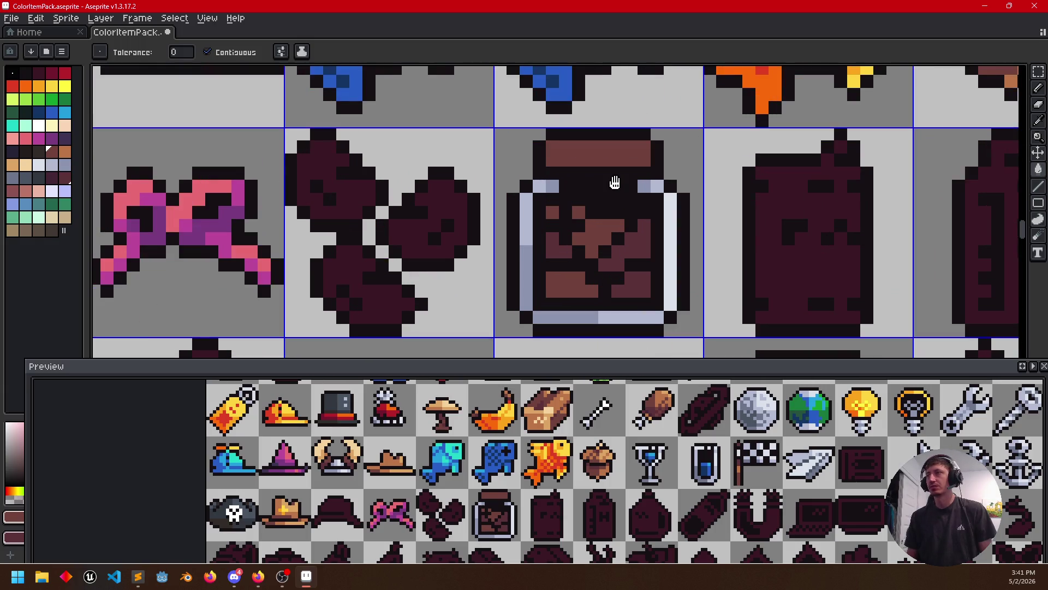
pyautogui.scroll(-1, 492, 196)
pyautogui.press('i')
pyautogui.click(598, 154)
pyautogui.press('g')
pyautogui.click(589, 250)
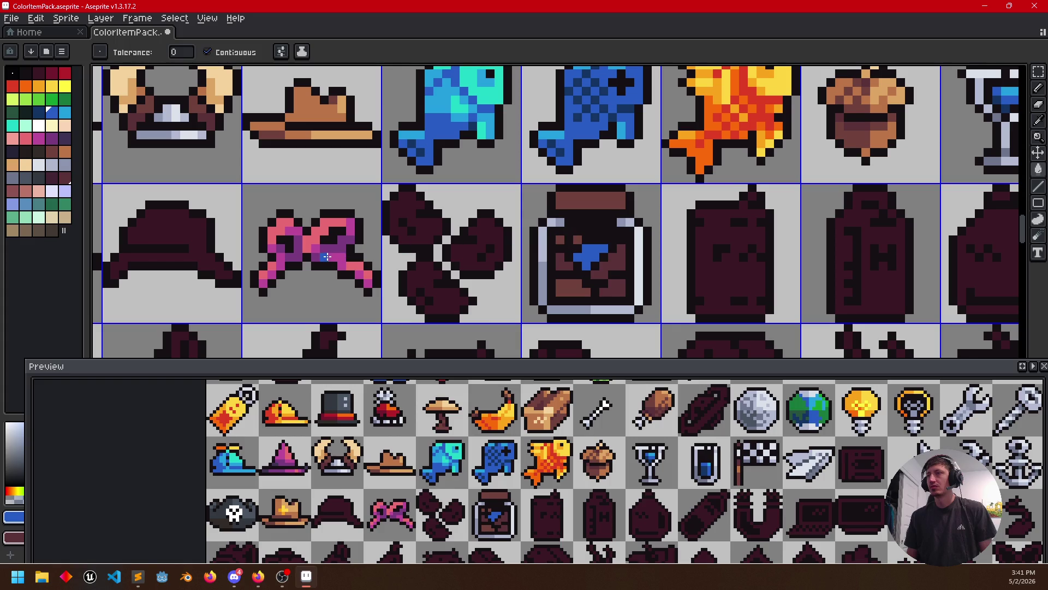
pyautogui.press('i')
pyautogui.click(321, 243)
pyautogui.press('g')
pyautogui.click(588, 253)
# Fill the remaining dark blocks inside the jar pink on the left and purple on the right
pyautogui.click(564, 261)
pyautogui.click(607, 263)
pyautogui.click(602, 283)
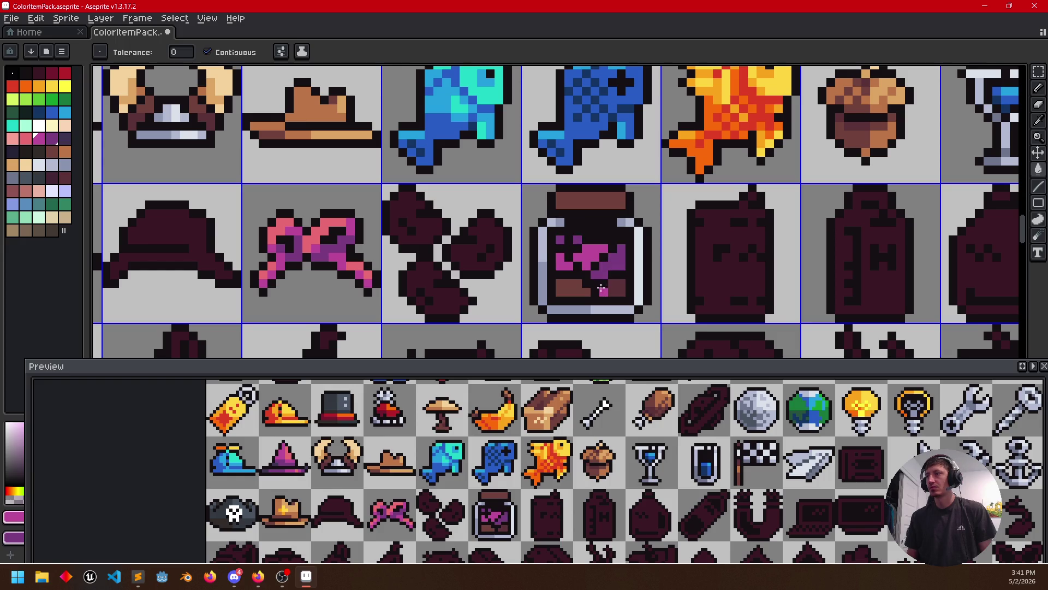
pyautogui.click(568, 292)
pyautogui.rightClick(612, 289)
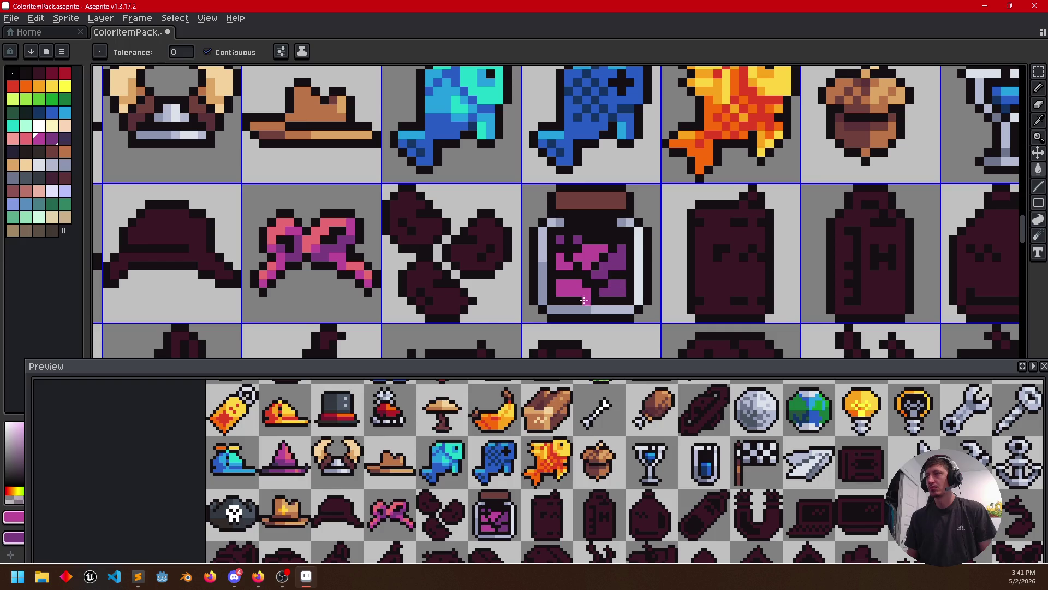
pyautogui.scroll(-1, 563, 265)
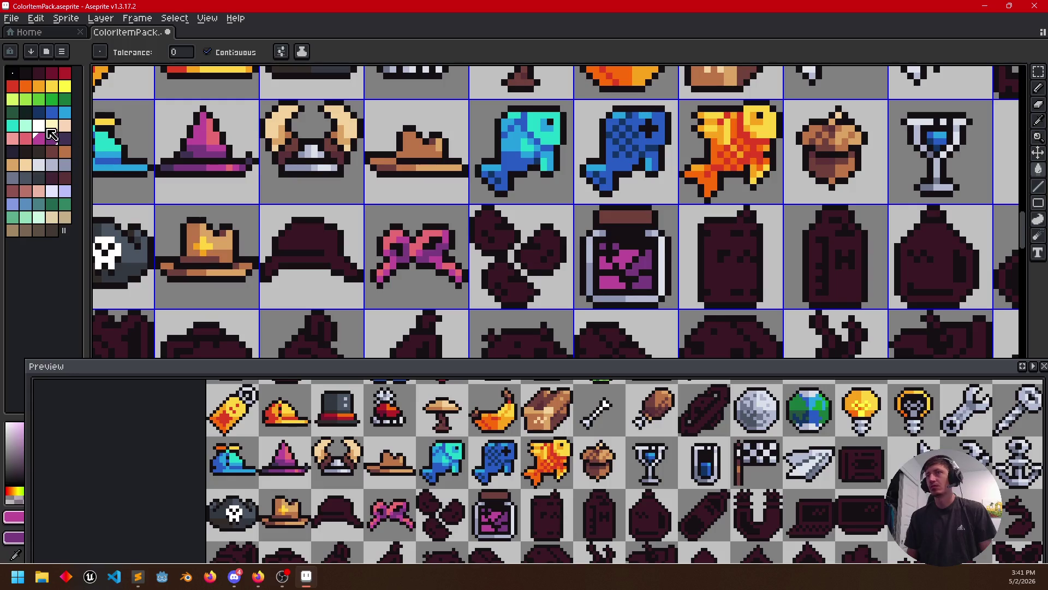
# Recolour the jar's pink and purple contents red using the red swatch
pyautogui.click(64, 74)
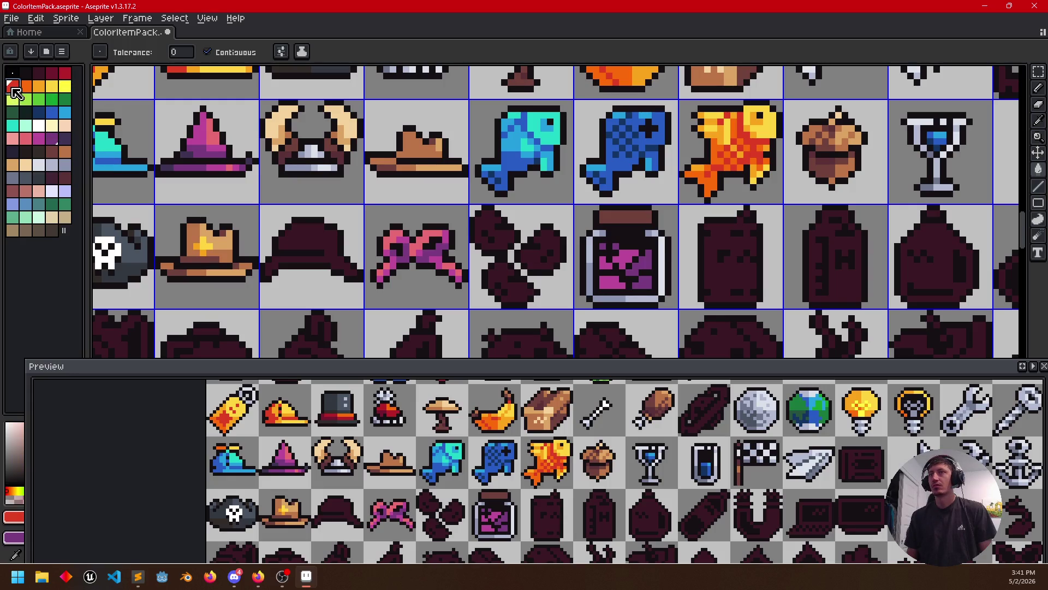
pyautogui.rightClick(65, 73)
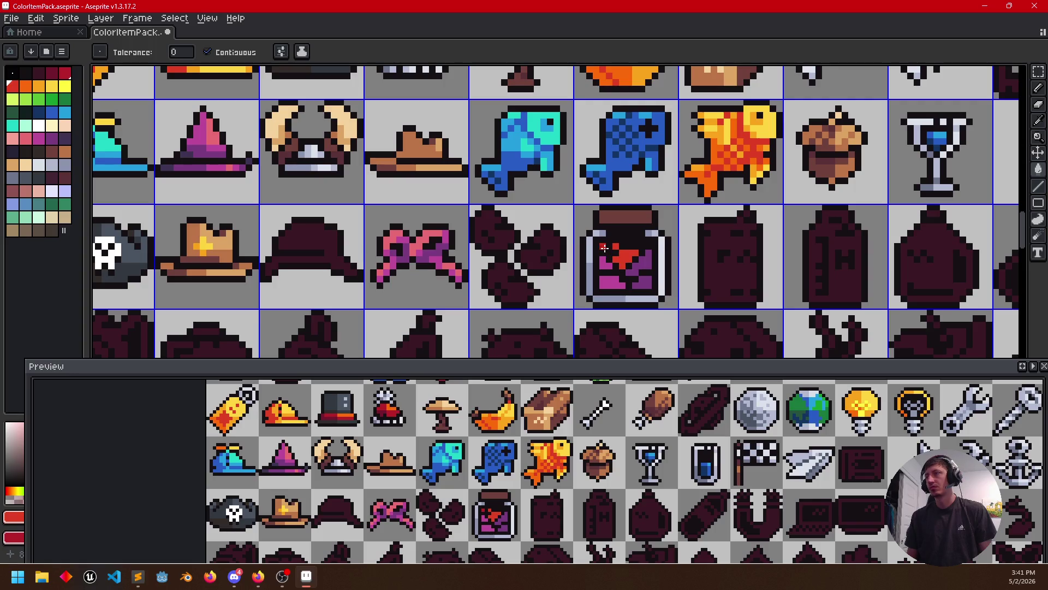
pyautogui.click(631, 268)
pyautogui.click(644, 284)
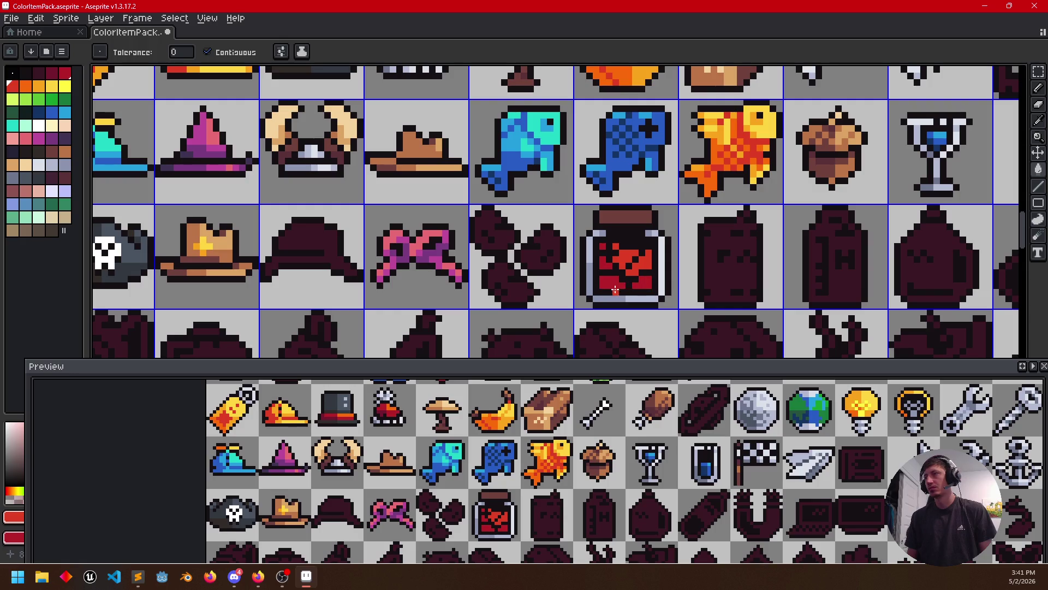
pyautogui.scroll(-1, 569, 311)
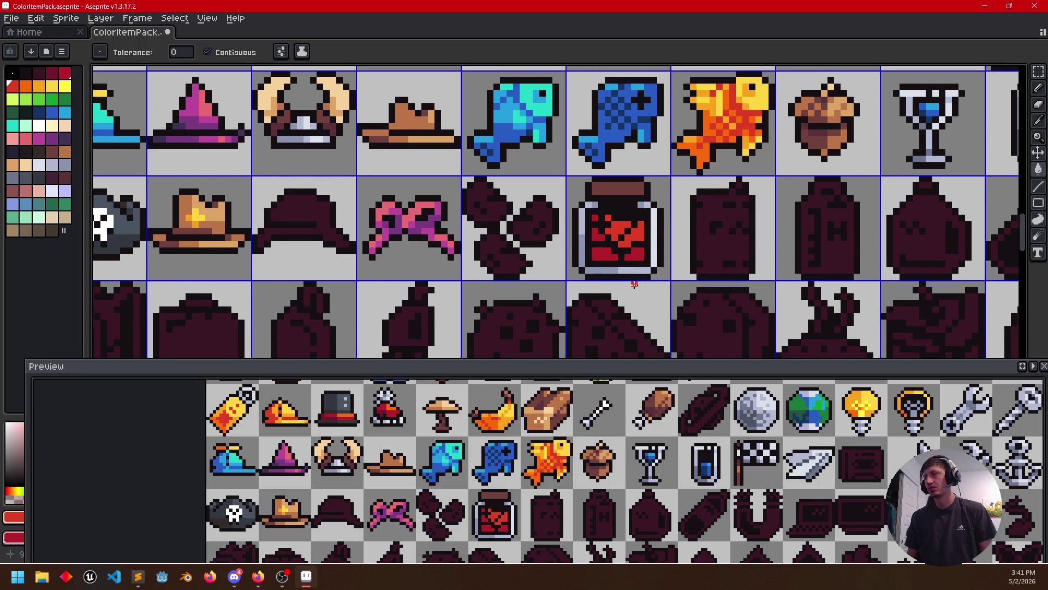
pyautogui.scroll(1, 671, 293)
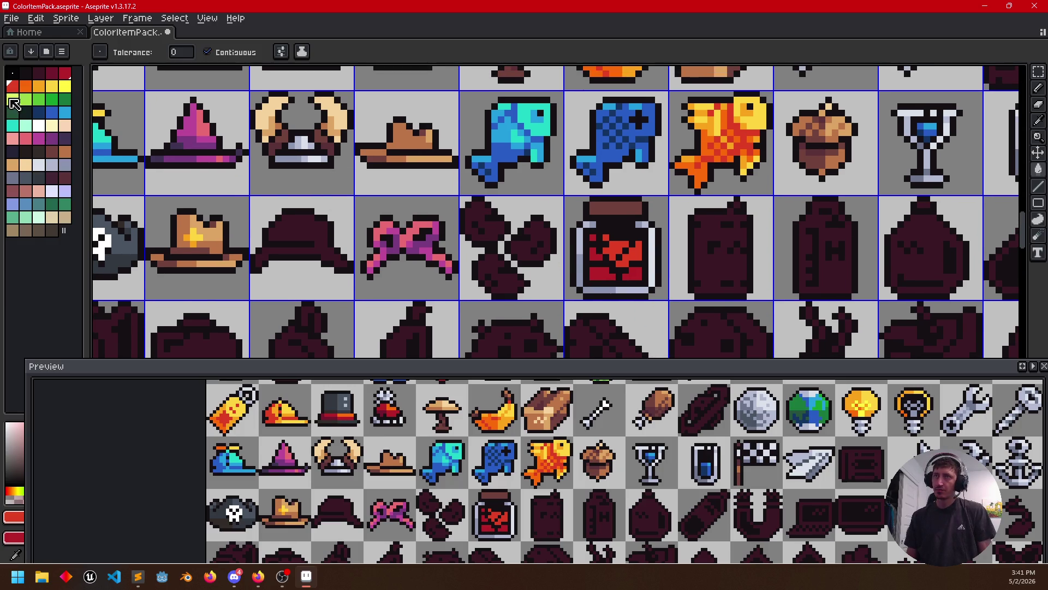
# Pencil dark-red shading pixels and diagonal streaks across the jar's red contents
pyautogui.click(52, 73)
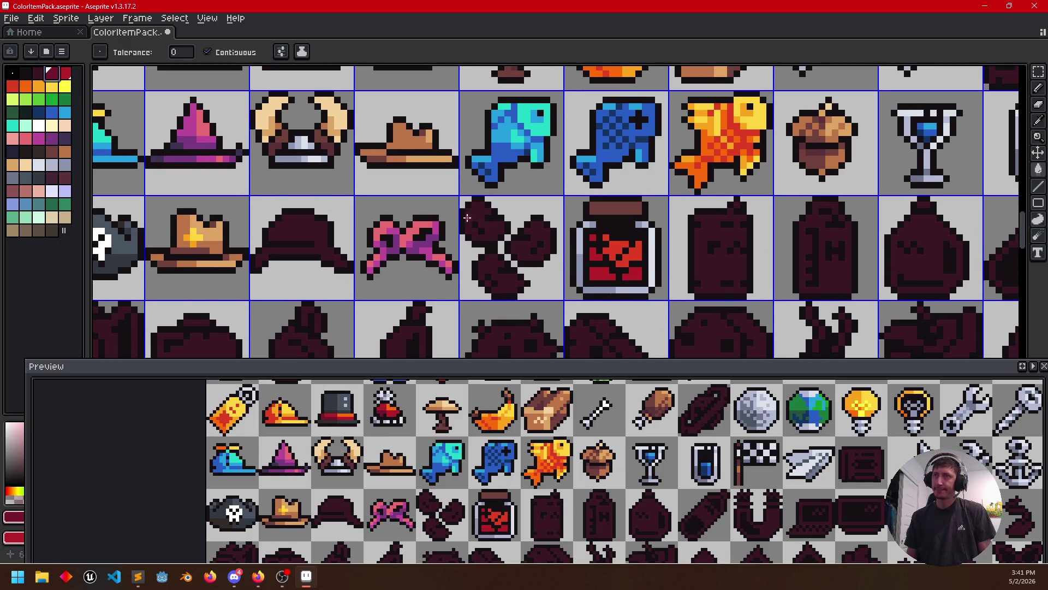
pyautogui.scroll(1, 598, 262)
pyautogui.press('b')
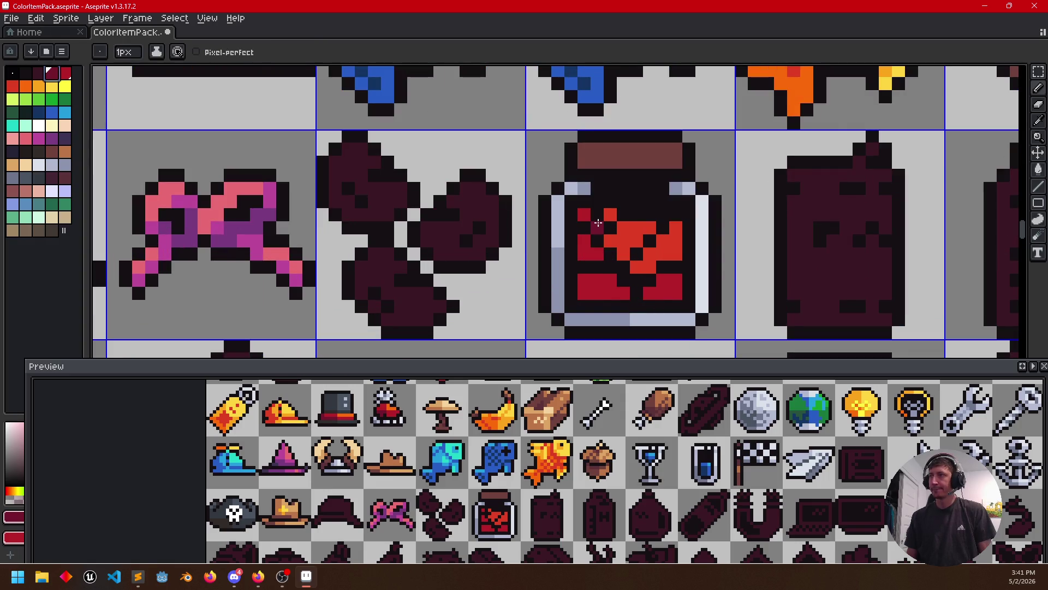
pyautogui.click(583, 228)
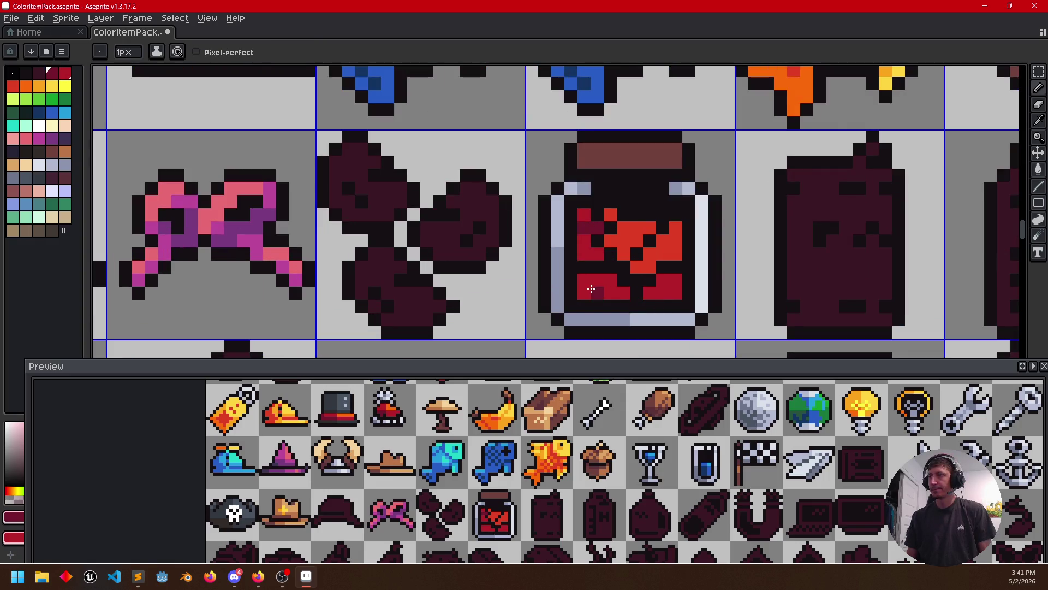
pyautogui.click(677, 267)
pyautogui.click(585, 267)
pyautogui.moveTo(663, 227); pyautogui.dragTo(623, 270)
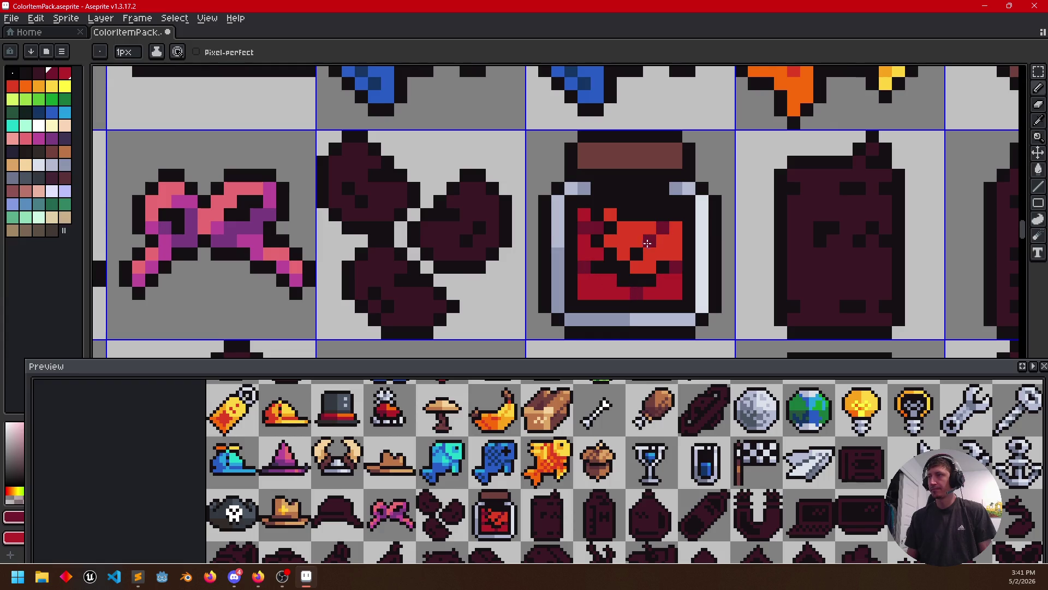
pyautogui.press('g')
pyautogui.click(624, 274)
pyautogui.press('b')
pyautogui.moveTo(599, 261); pyautogui.dragTo(610, 224)
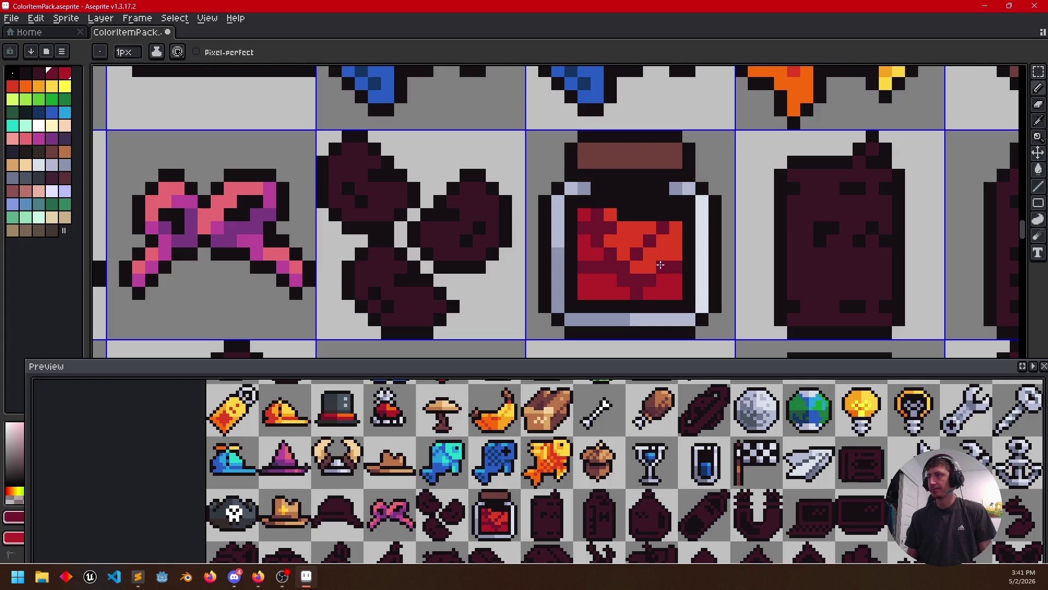
pyautogui.scroll(-3, 708, 267)
pyautogui.moveTo(706, 286); pyautogui.dragTo(674, 282)
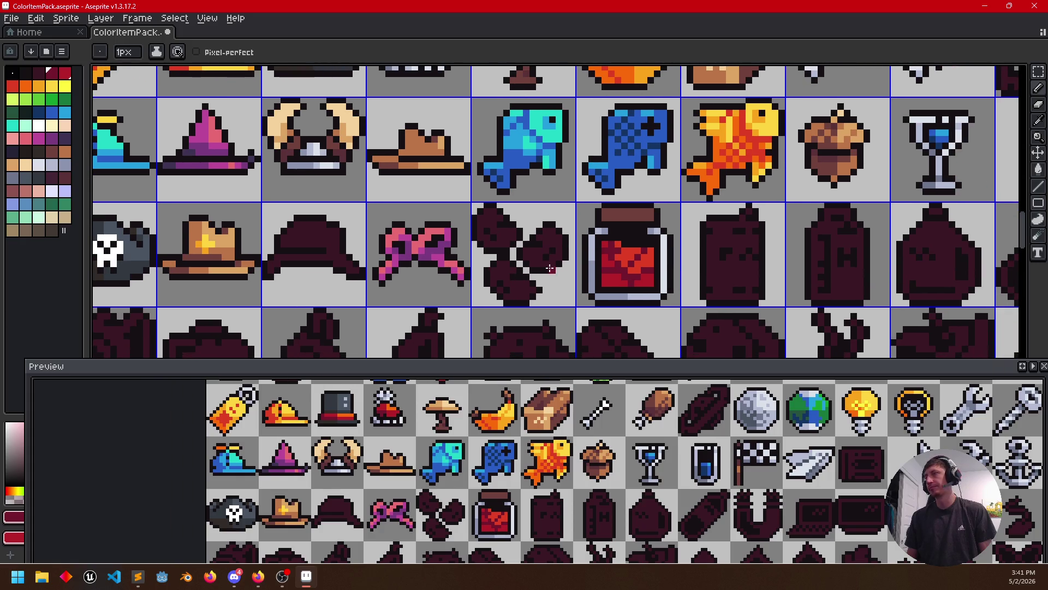
# Bucket-fill each cookie blob with the tan sampled from the hat
pyautogui.moveTo(550, 268); pyautogui.dragTo(539, 234)
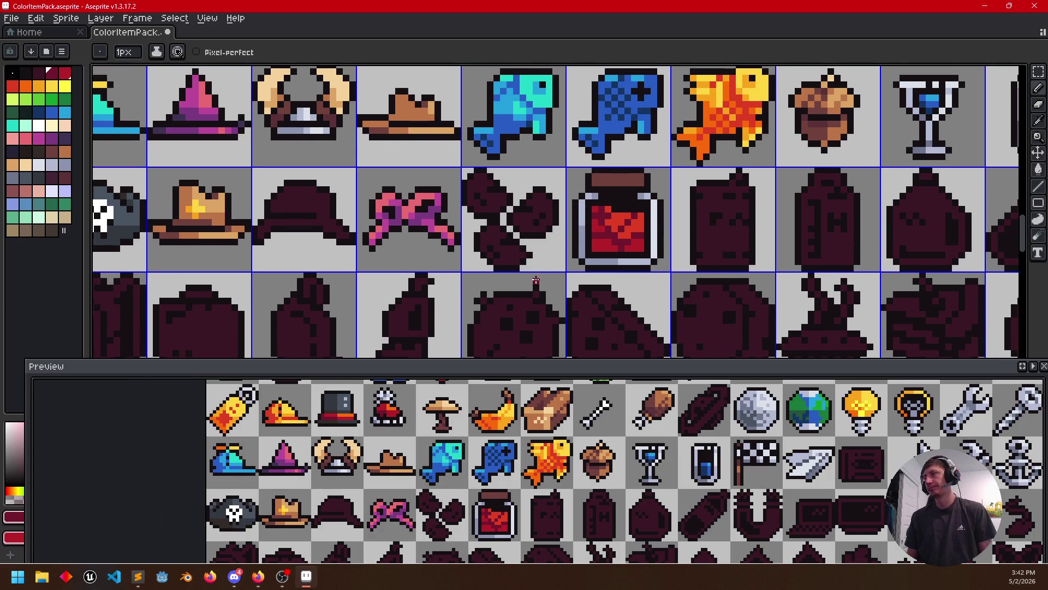
pyautogui.moveTo(536, 281); pyautogui.dragTo(544, 303)
pyautogui.press('g')
pyautogui.press('i')
pyautogui.click(432, 128)
pyautogui.press('g')
pyautogui.click(495, 257)
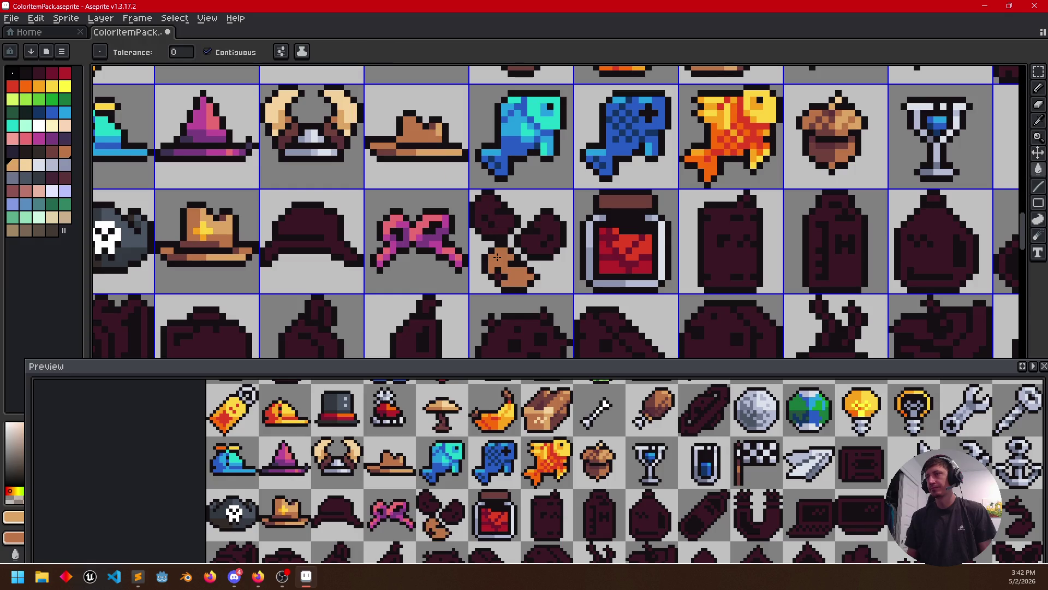
pyautogui.click(502, 230)
pyautogui.click(530, 243)
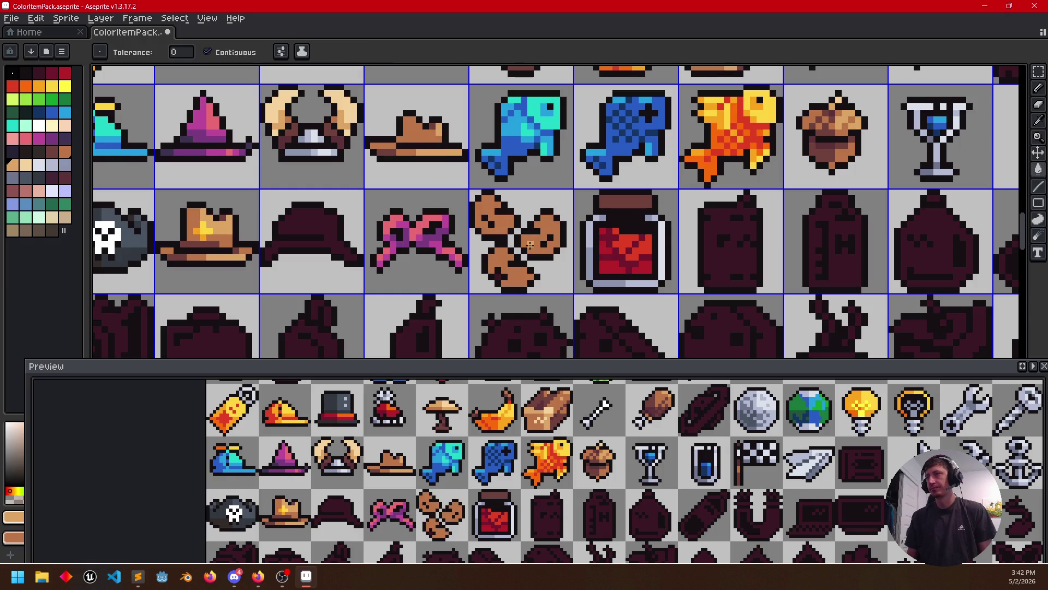
# Switch to the pencil and sample a darker colour for the cookie highlights
pyautogui.press('b')
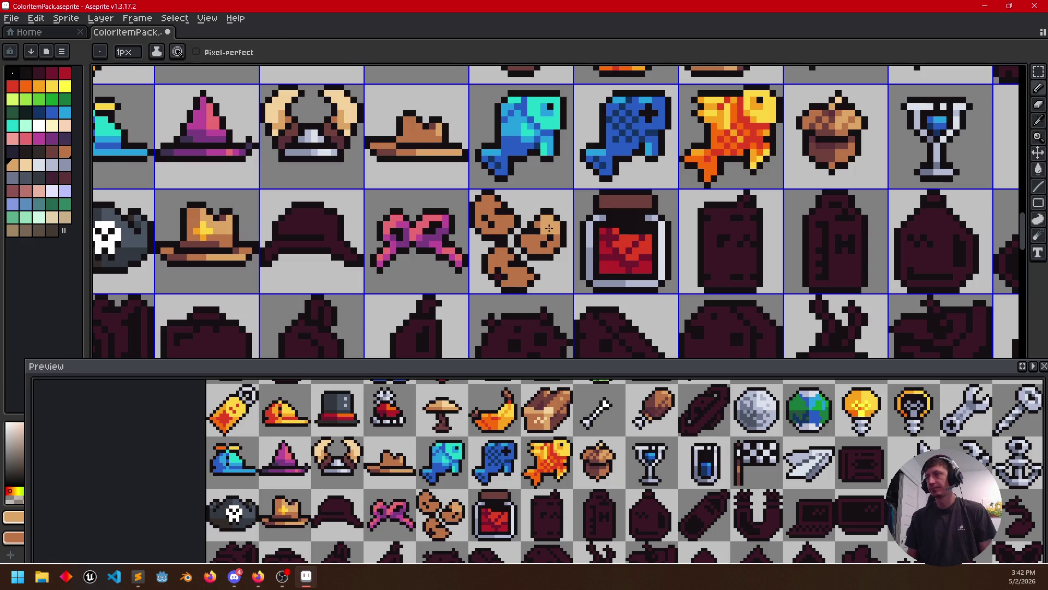
pyautogui.scroll(1, 486, 261)
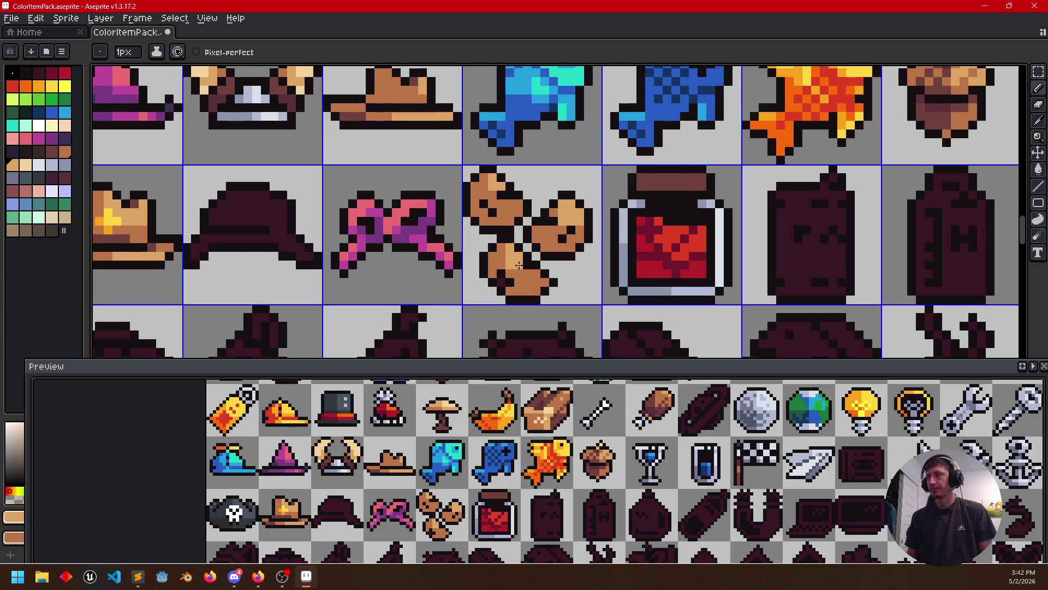
pyautogui.keyDown('alt'); pyautogui.click(532, 256); pyautogui.keyUp('alt')
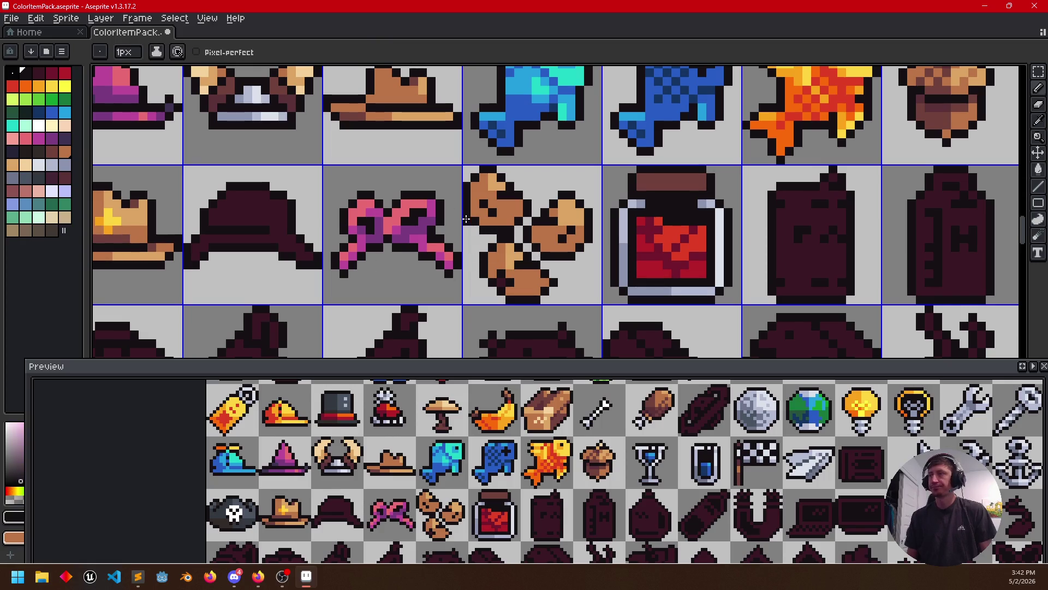
pyautogui.press('alt')
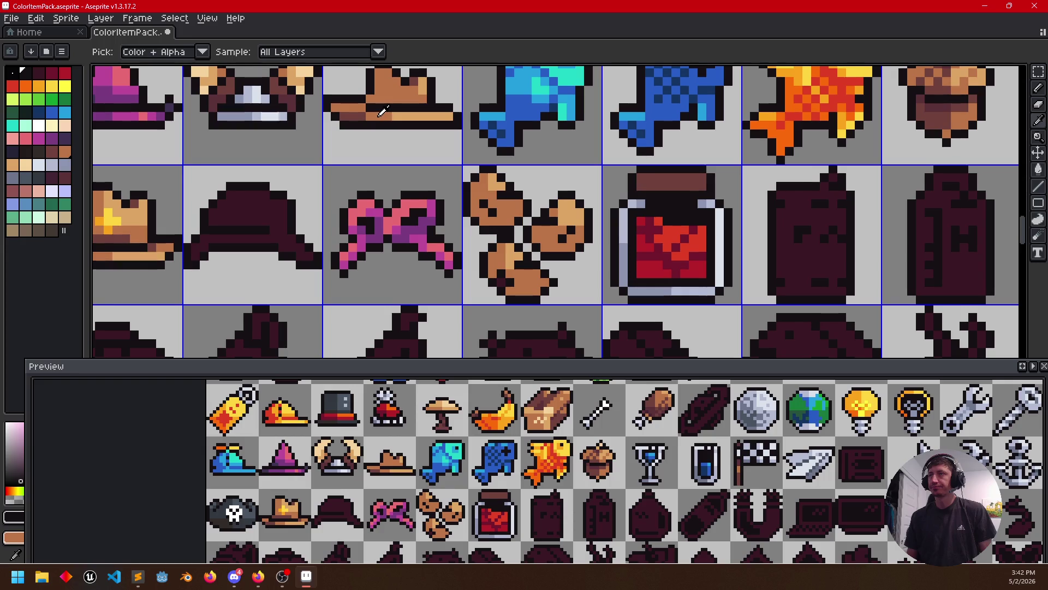
# Shade the cookies' edges with the hat's darker brown, then lighten a bottom-left pixel
pyautogui.keyDown('alt'); pyautogui.click(358, 112); pyautogui.keyUp('alt')
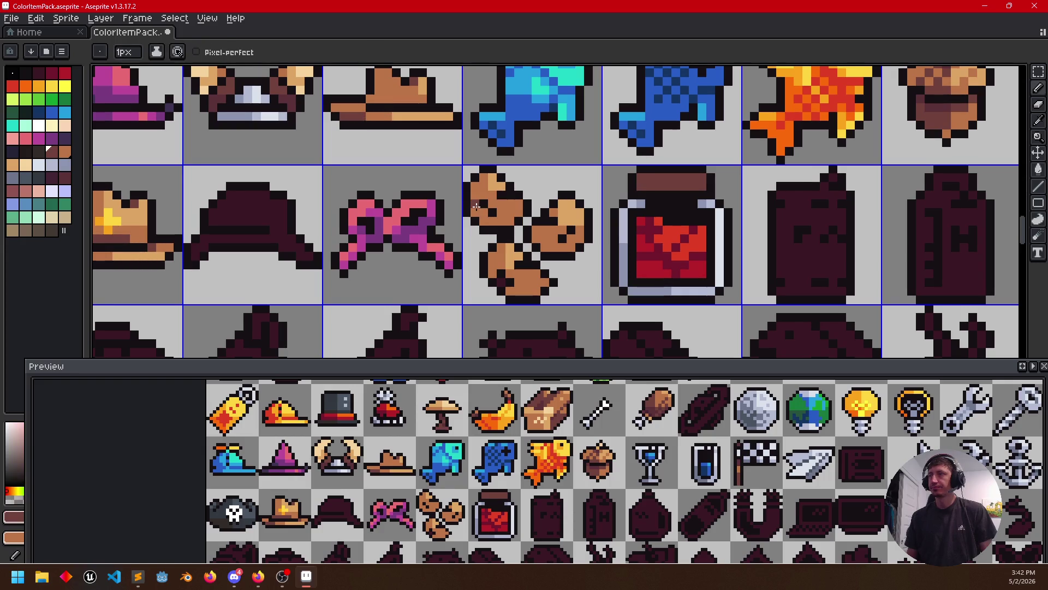
pyautogui.moveTo(484, 214); pyautogui.dragTo(551, 237)
pyautogui.click(487, 285)
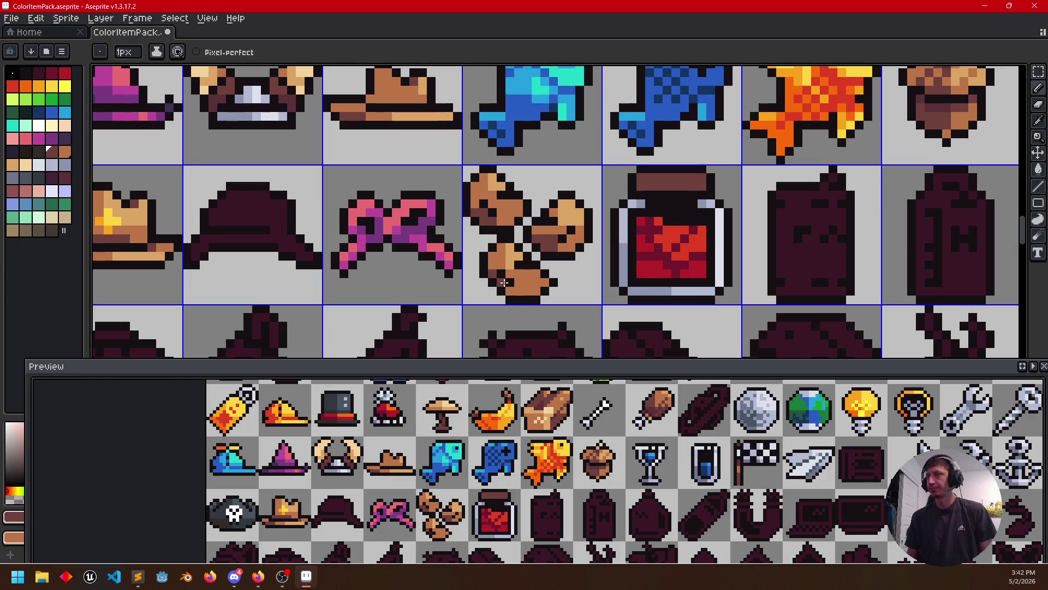
pyautogui.moveTo(502, 286); pyautogui.dragTo(516, 288)
pyautogui.keyDown('alt'); pyautogui.click(507, 262); pyautogui.keyUp('alt')
pyautogui.click(494, 281)
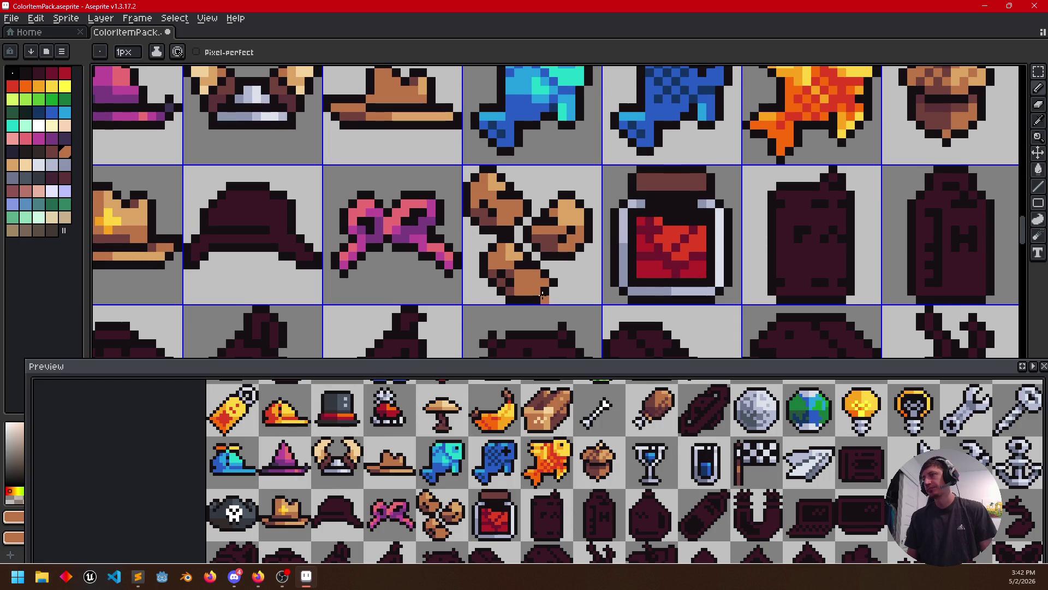
pyautogui.scroll(-2, 557, 283)
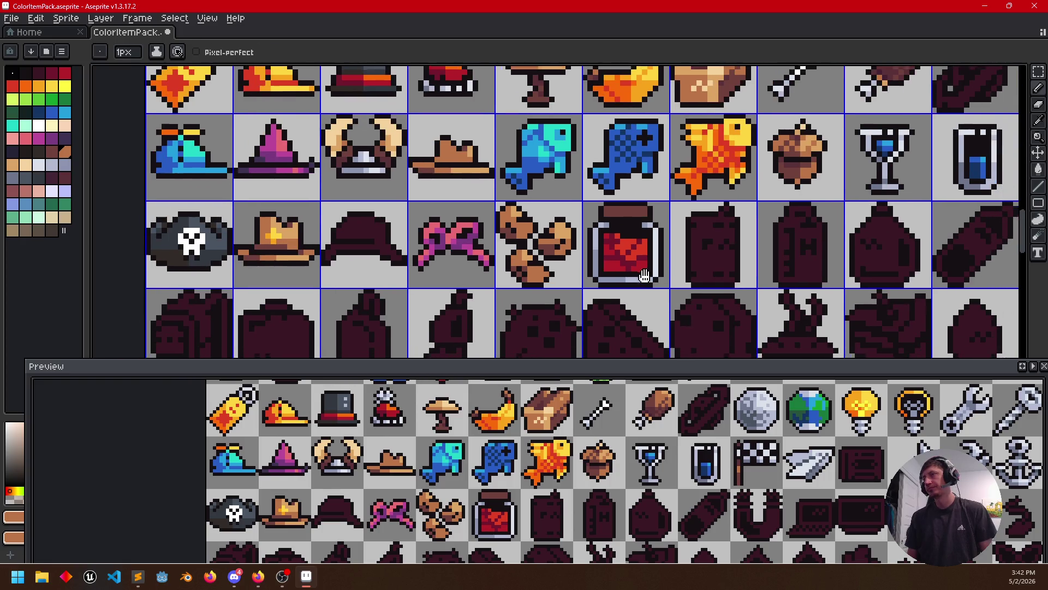
pyautogui.scroll(2, 588, 261)
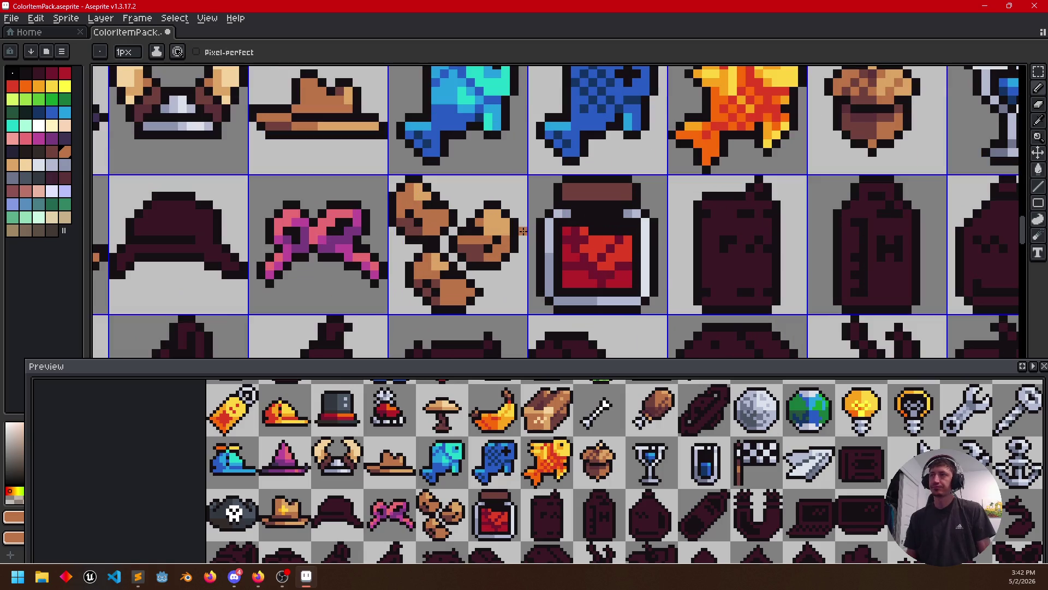
# Fill the jar lid's right half lighter brown and redraw its top pixel row
pyautogui.press('g')
pyautogui.click(601, 190)
pyautogui.scroll(2, 510, 265)
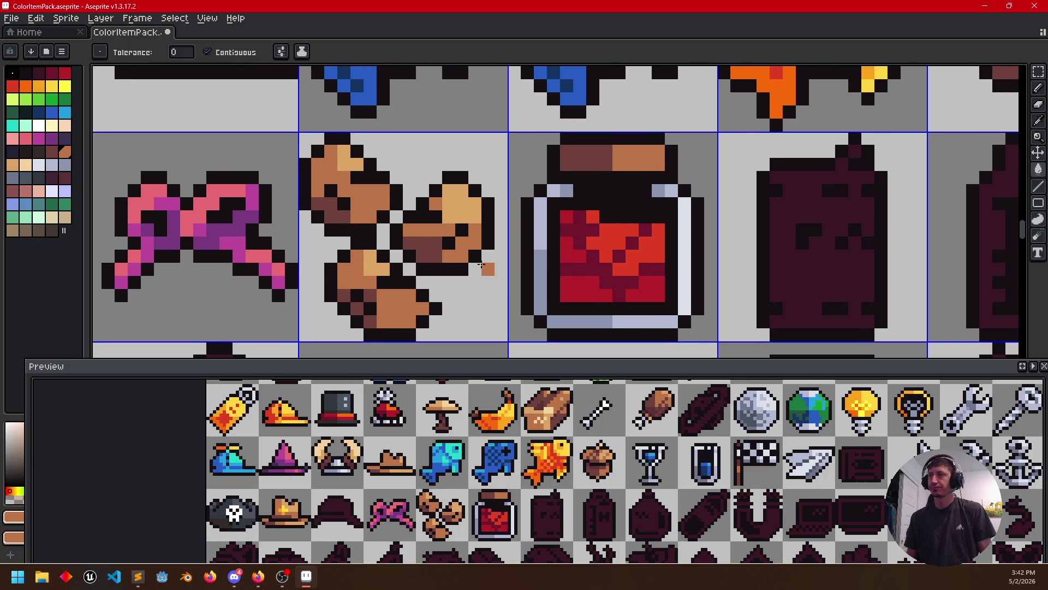
pyautogui.press('b')
pyautogui.moveTo(616, 151); pyautogui.dragTo(657, 146)
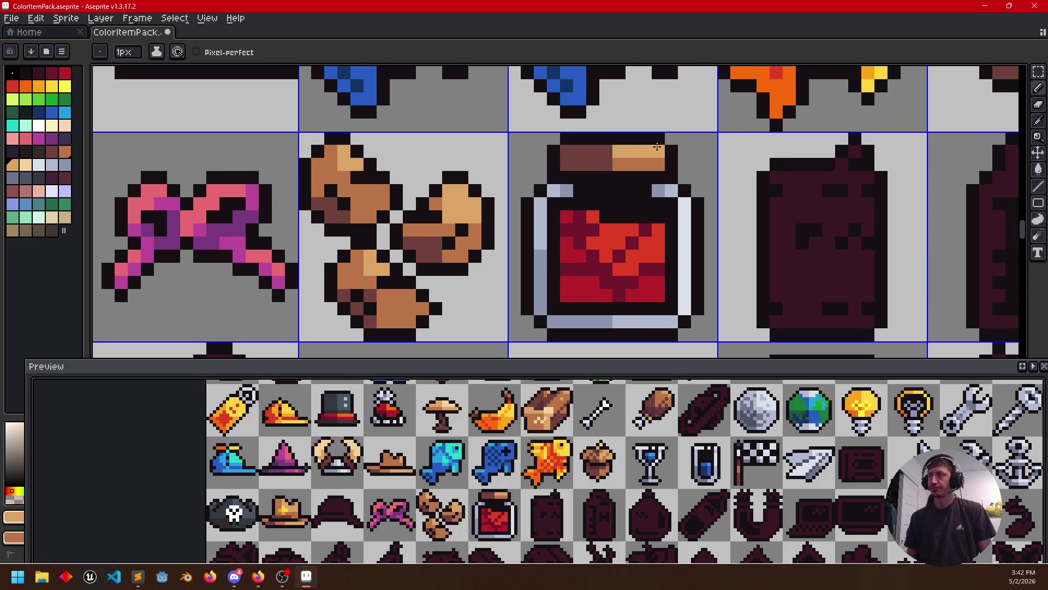
pyautogui.scroll(-2, 653, 235)
# Recentre on the jar and sample its red for shading the contents
pyautogui.moveTo(732, 234); pyautogui.dragTo(657, 217)
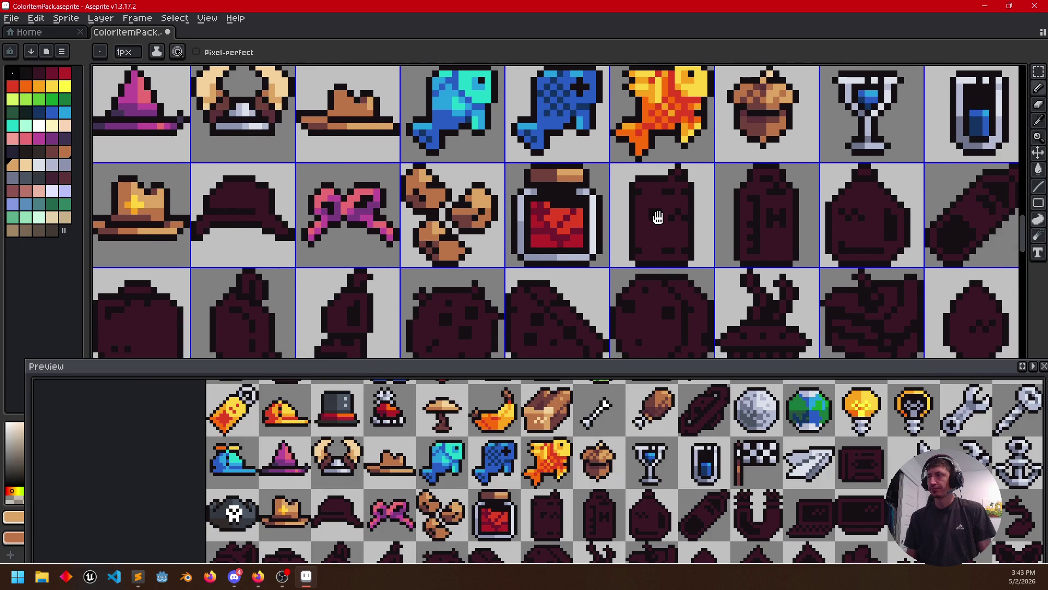
pyautogui.scroll(1, 606, 193)
pyautogui.moveTo(605, 192)
pyautogui.mouseDown()
pyautogui.moveTo(566, 204)
pyautogui.moveTo(529, 194)
pyautogui.mouseUp()
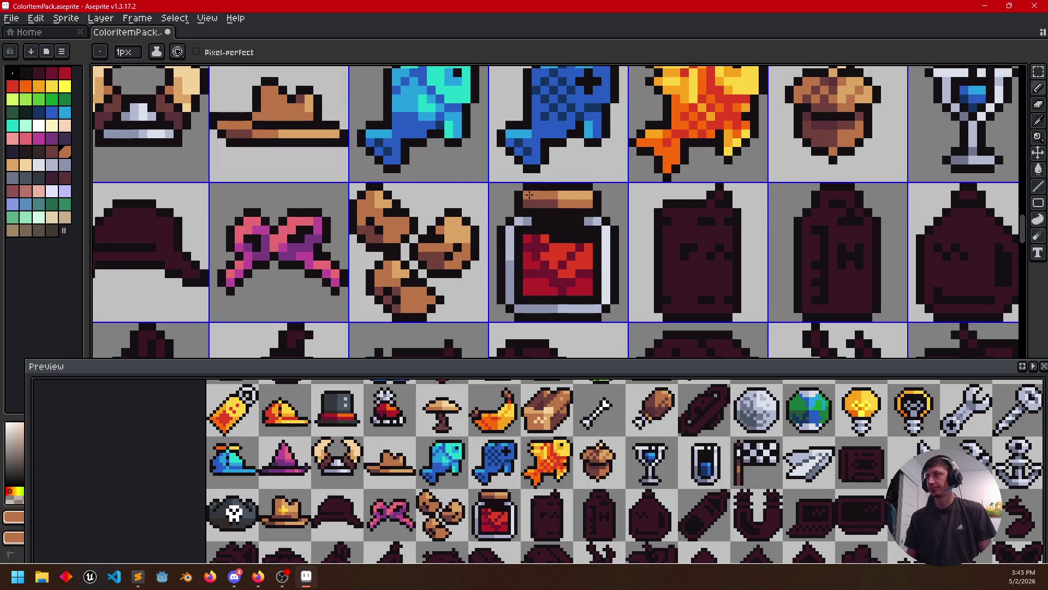
pyautogui.moveTo(683, 239); pyautogui.dragTo(683, 220)
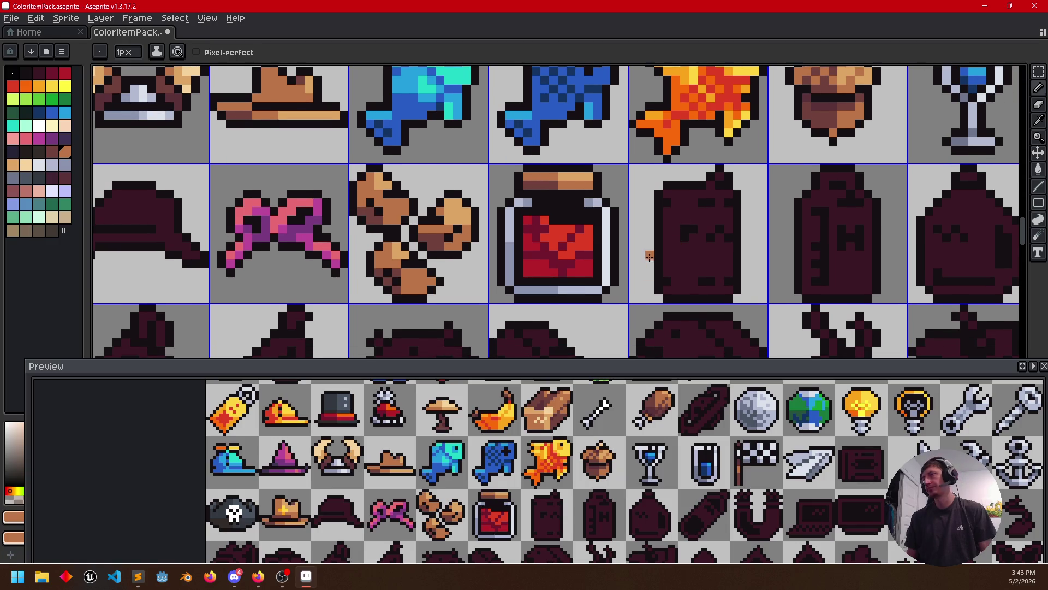
pyautogui.moveTo(644, 249); pyautogui.dragTo(642, 240)
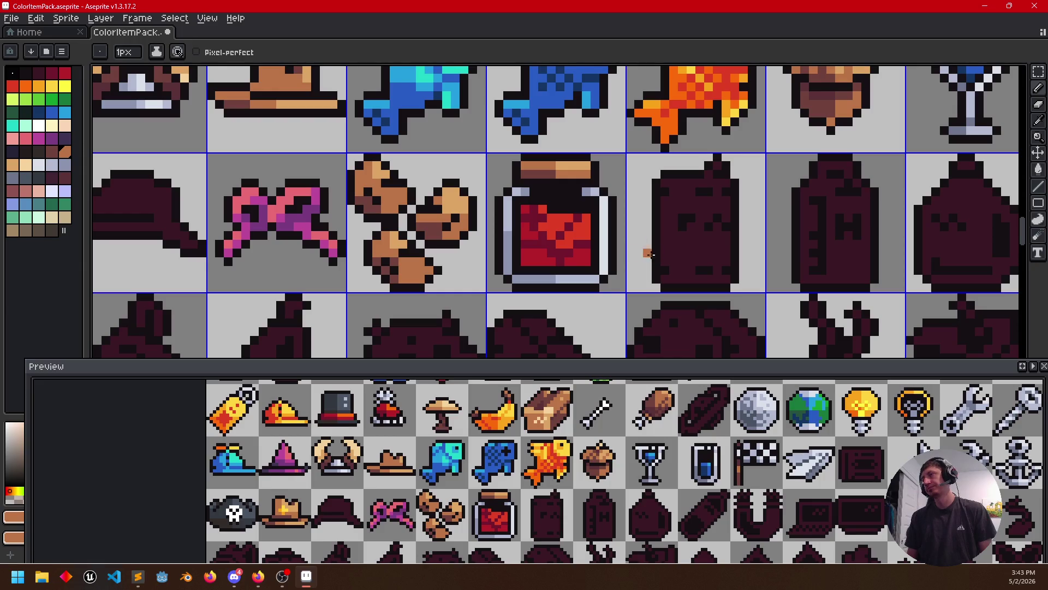
pyautogui.hscroll(3, 643, 255)
pyautogui.hscroll(2, 566, 253)
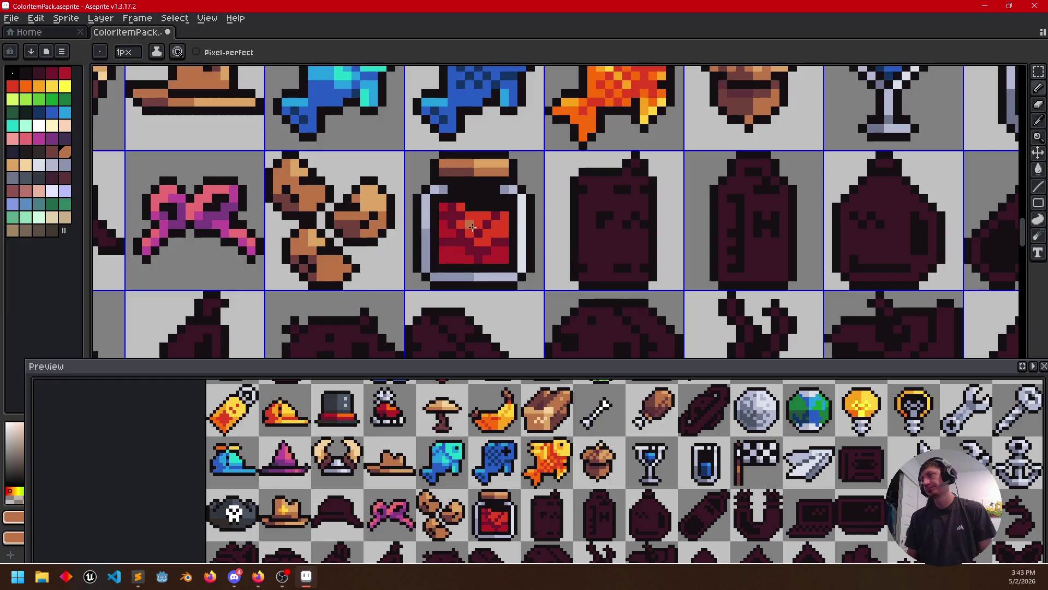
pyautogui.keyDown('alt'); pyautogui.click(479, 219); pyautogui.keyUp('alt')
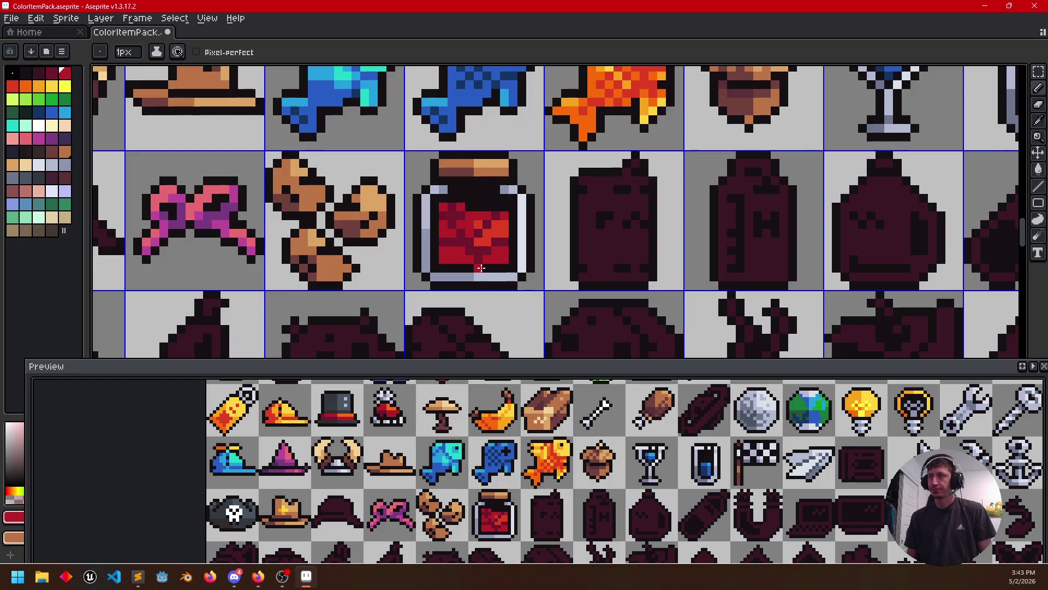
pyautogui.press('g')
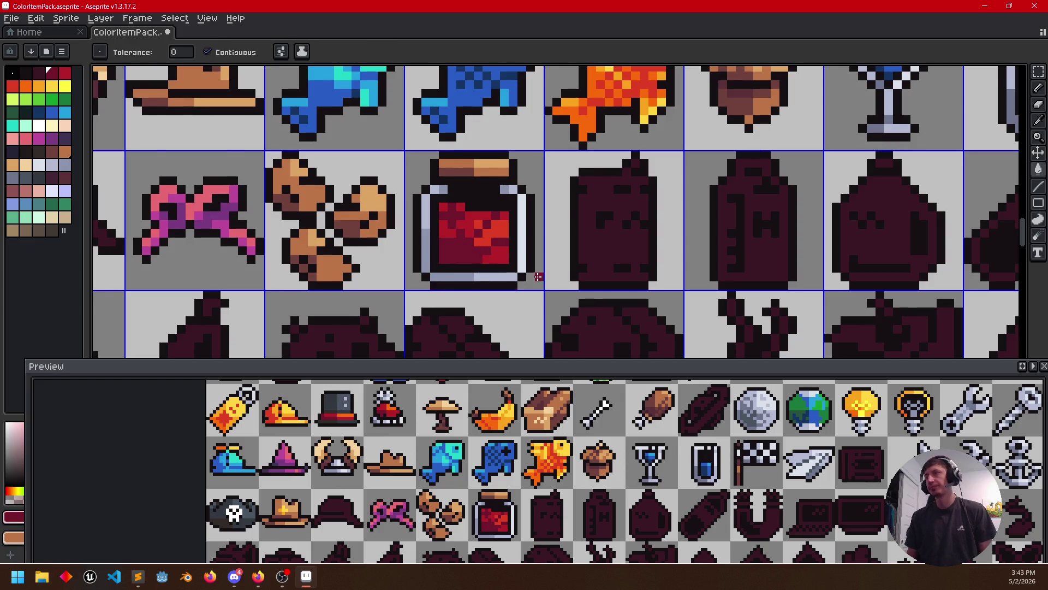
pyautogui.scroll(-1, 532, 282)
pyautogui.scroll(-2, 533, 287)
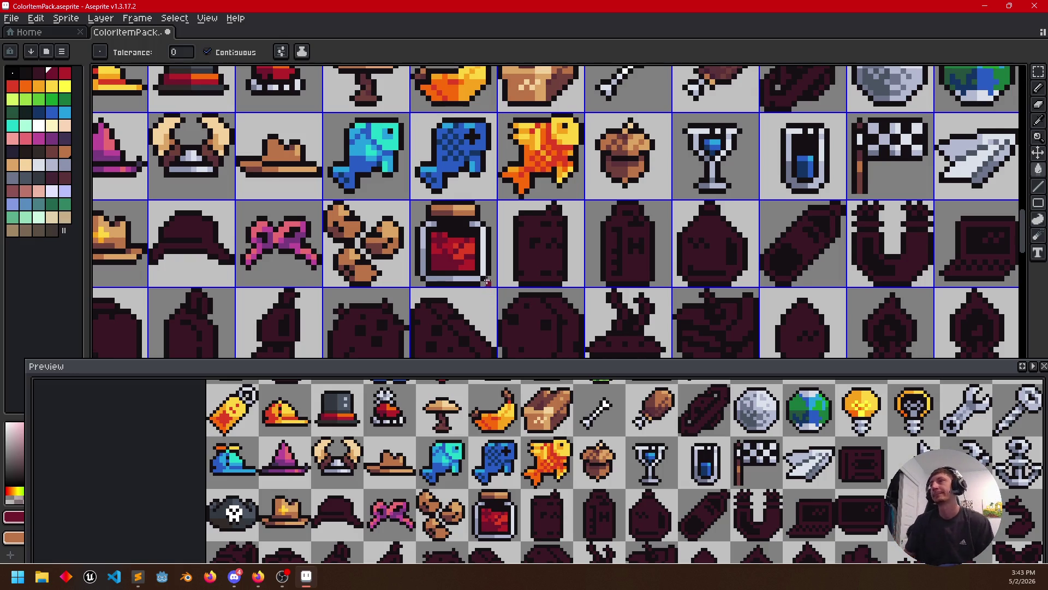
pyautogui.scroll(-1, 618, 240)
# Fill the milk bottle silhouette with light grey sampled from the goblet
pyautogui.moveTo(548, 223); pyautogui.dragTo(464, 235)
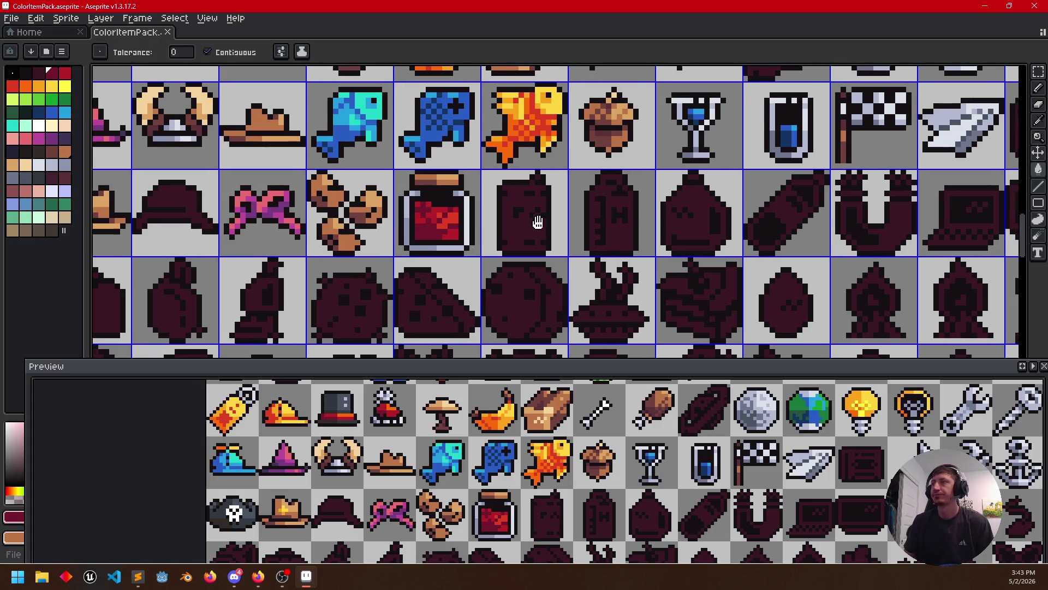
pyautogui.scroll(1, 487, 237)
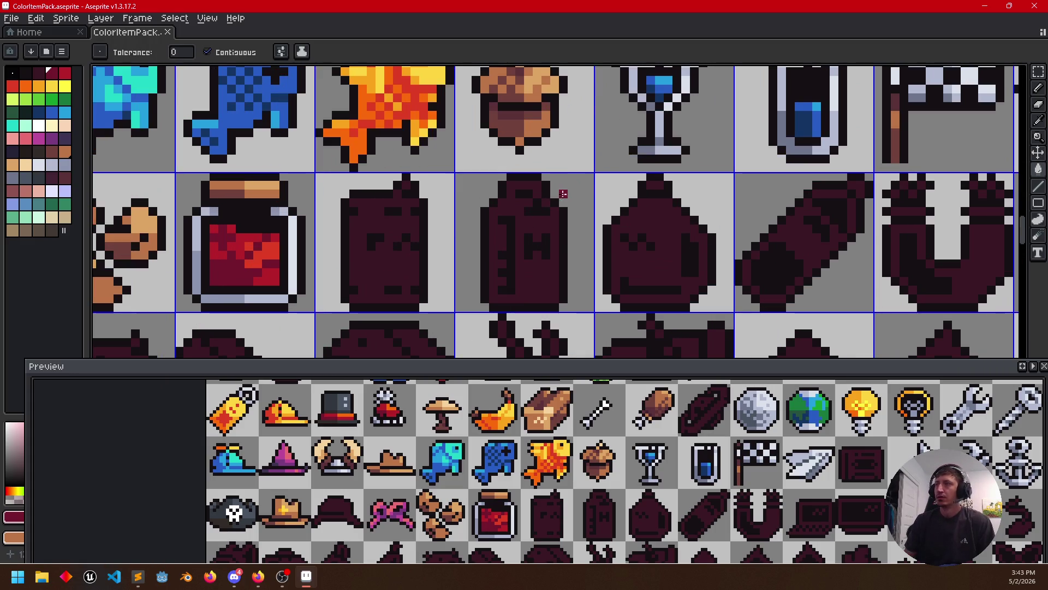
pyautogui.keyDown('alt'); pyautogui.click(667, 107); pyautogui.keyUp('alt')
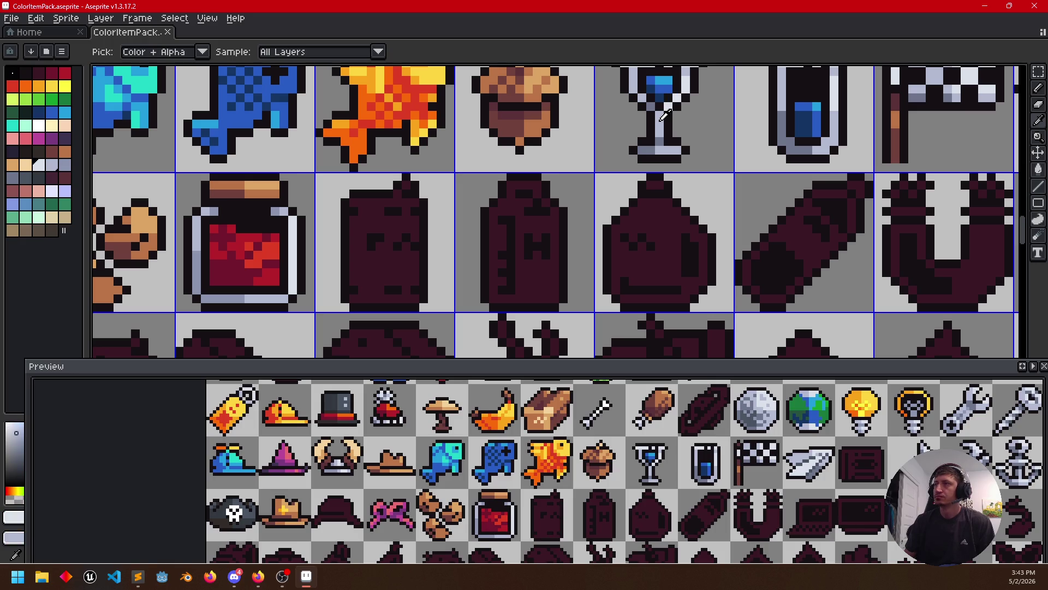
pyautogui.click(532, 271)
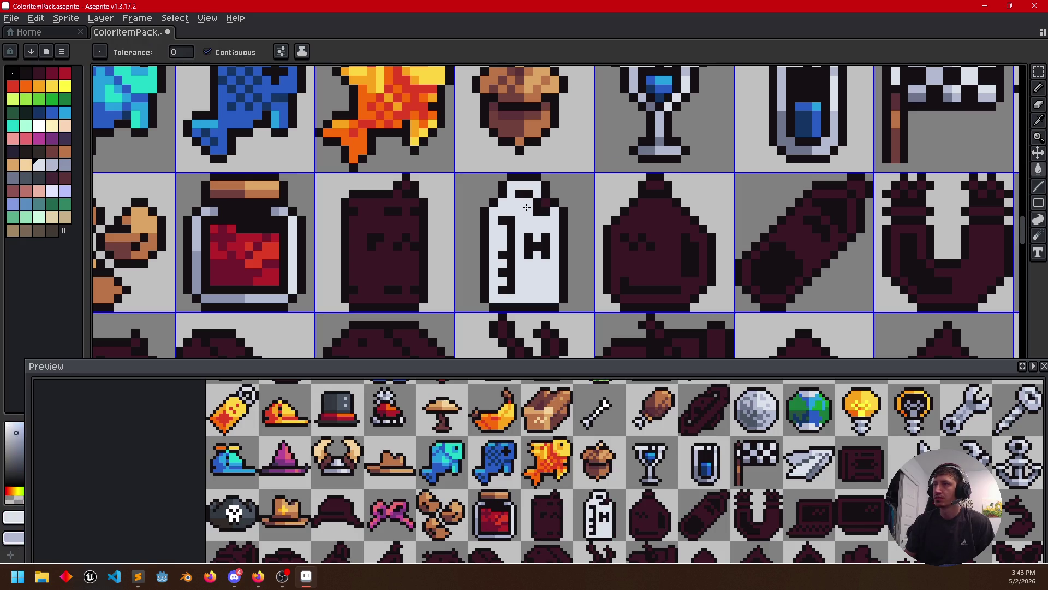
pyautogui.press('b')
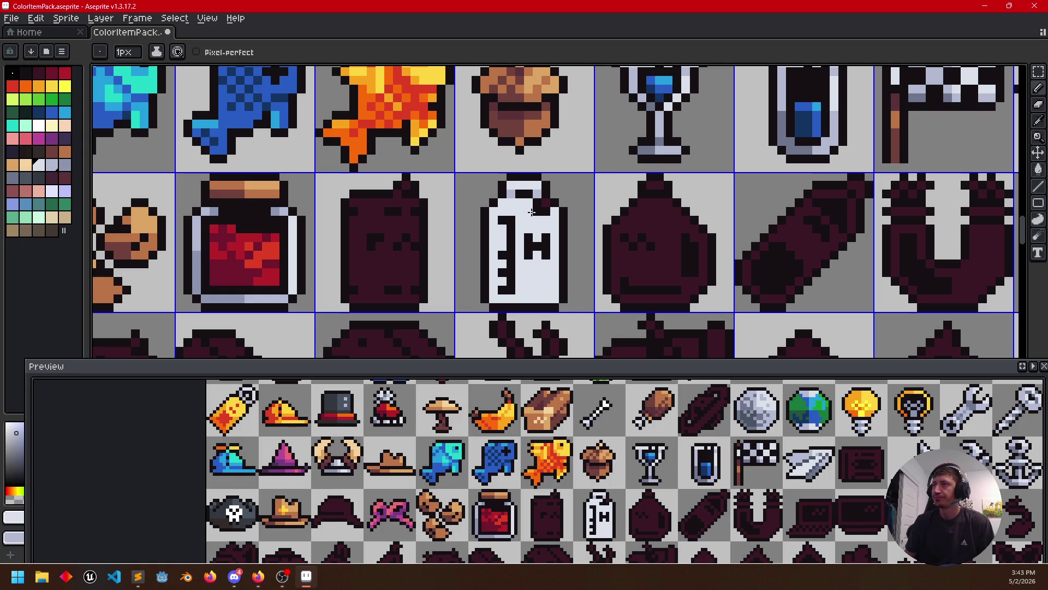
pyautogui.moveTo(529, 213); pyautogui.dragTo(514, 225)
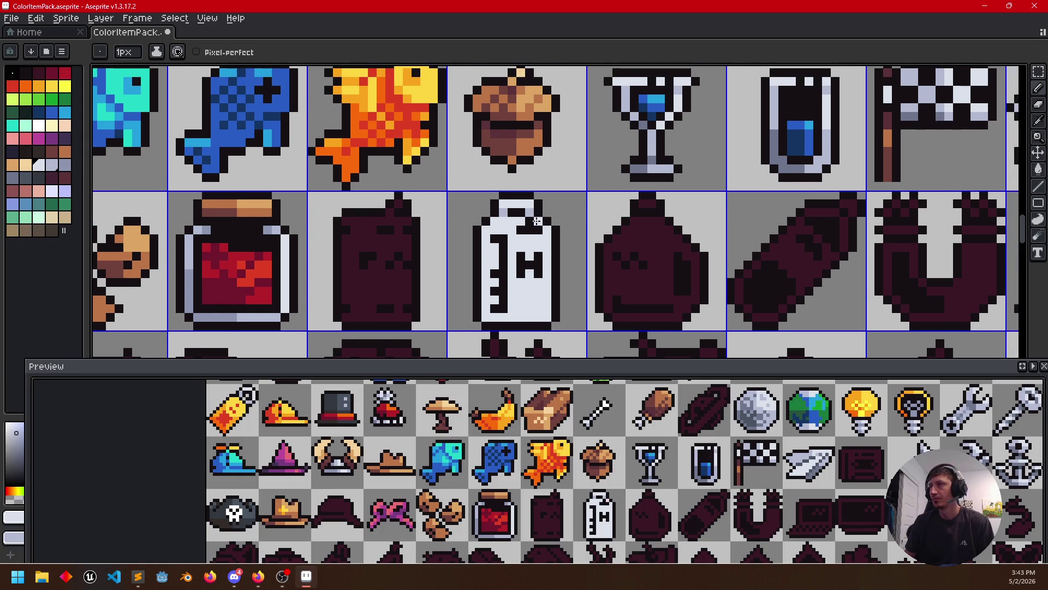
# Fill the bottle's neck and measurement marks mid grey, then sample the jar's red
pyautogui.press('i')
pyautogui.click(515, 232)
pyautogui.press('g')
pyautogui.click(519, 232)
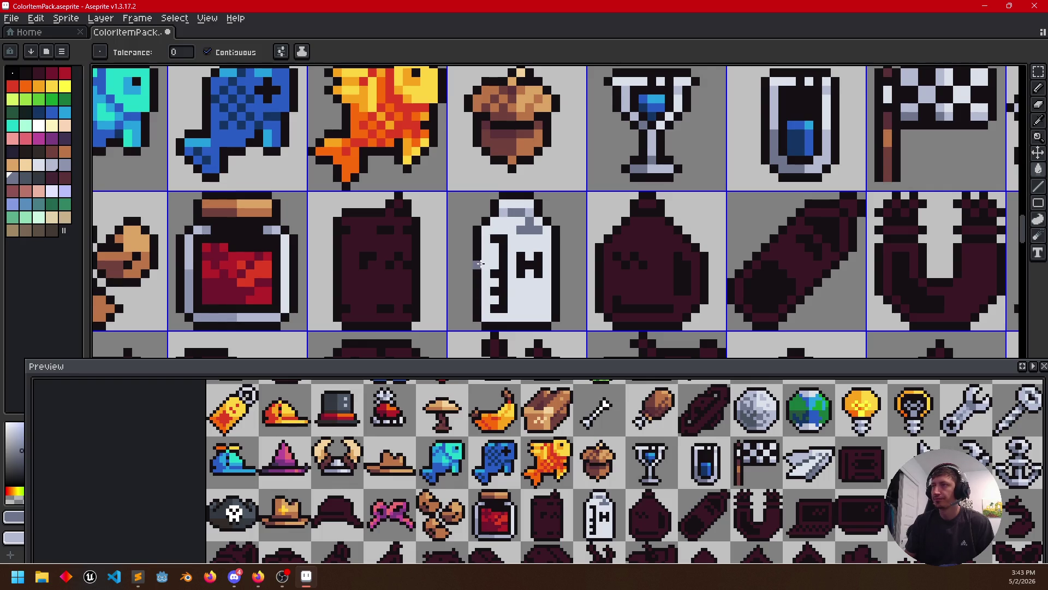
pyautogui.click(499, 270)
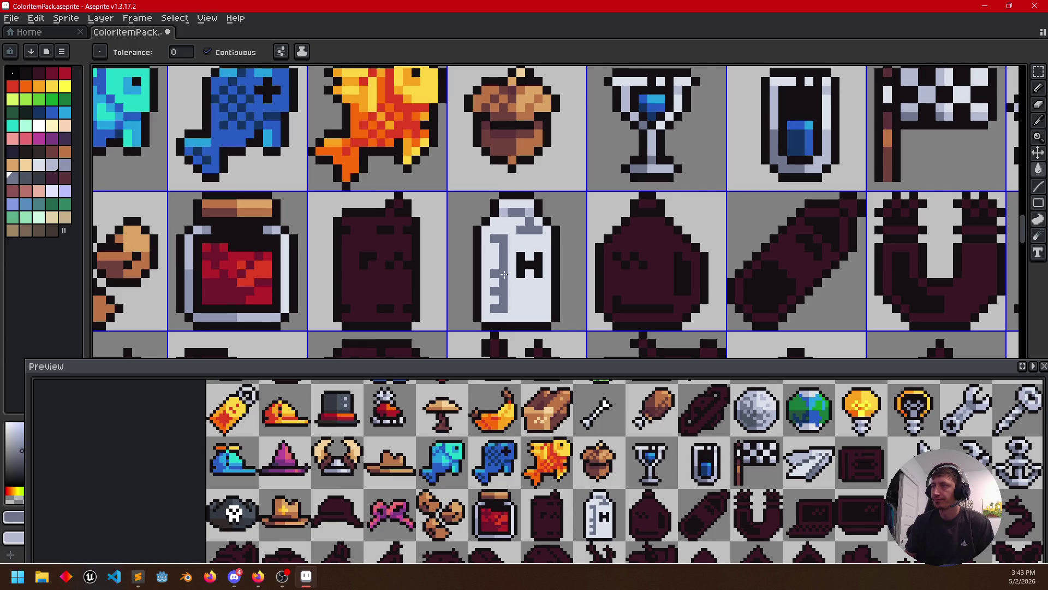
pyautogui.press('i')
pyautogui.click(280, 273)
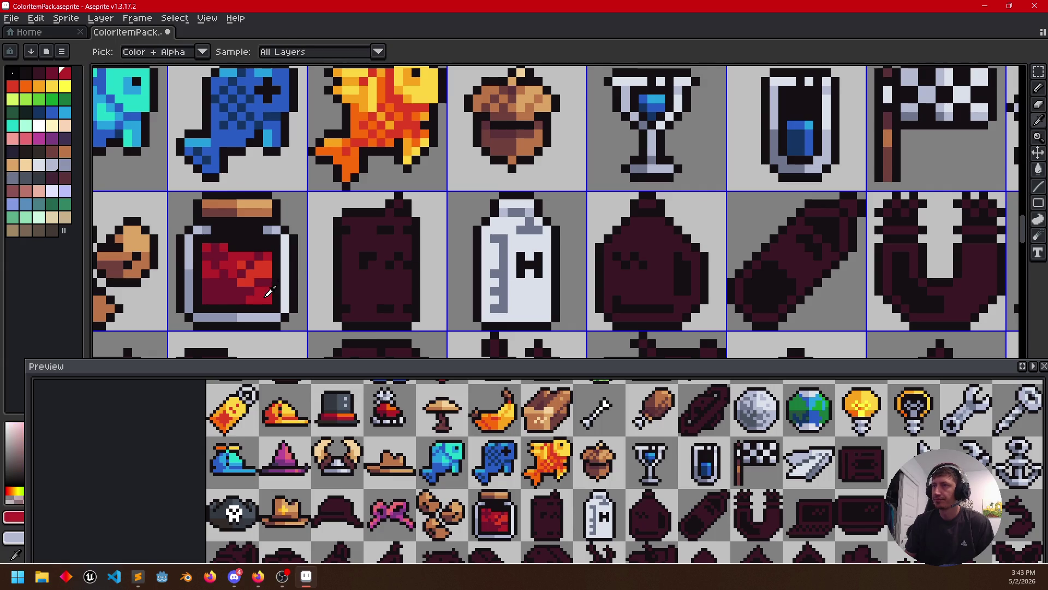
# Fill the bottle's H red, add a lighter red highlight and a dark red pixel
pyautogui.press('g')
pyautogui.click(524, 266)
pyautogui.press('i')
pyautogui.click(268, 266)
pyautogui.press('g')
pyautogui.press('b')
pyautogui.click(521, 258)
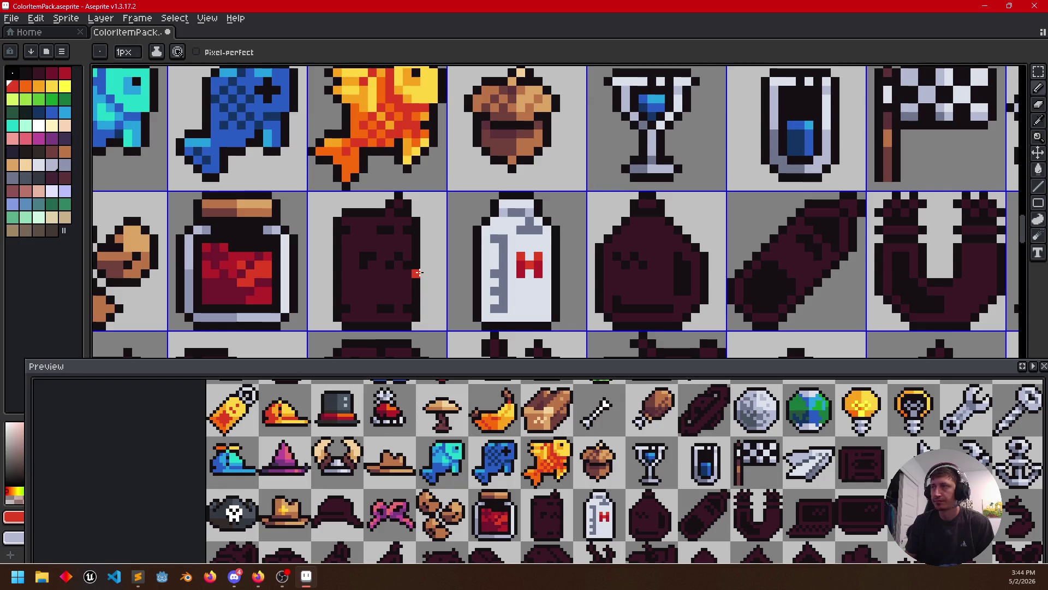
pyautogui.keyDown('alt'); pyautogui.click(259, 290); pyautogui.keyUp('alt')
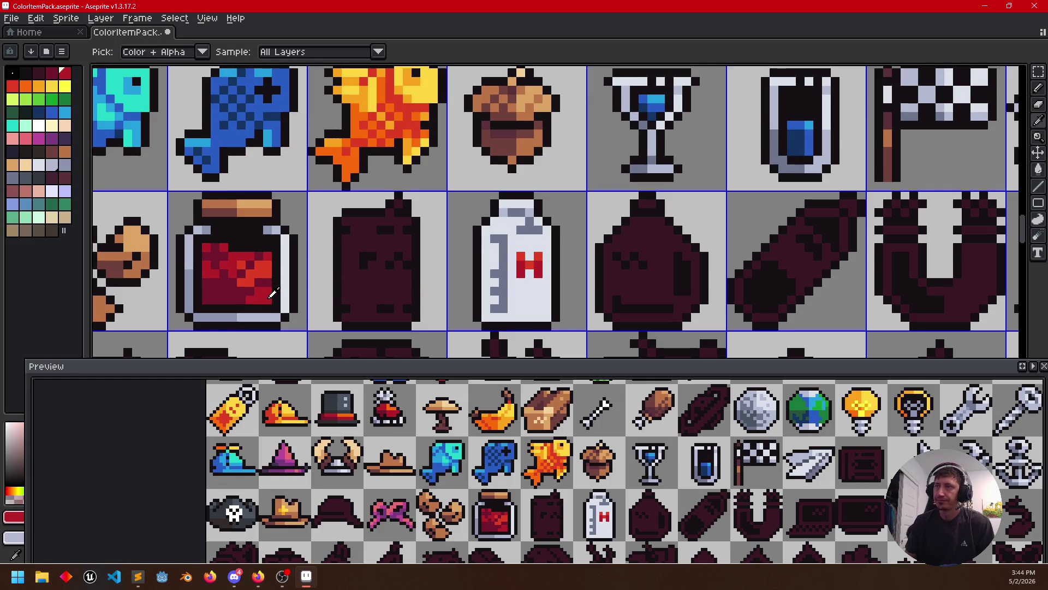
pyautogui.keyDown('alt'); pyautogui.click(272, 282); pyautogui.keyUp('alt')
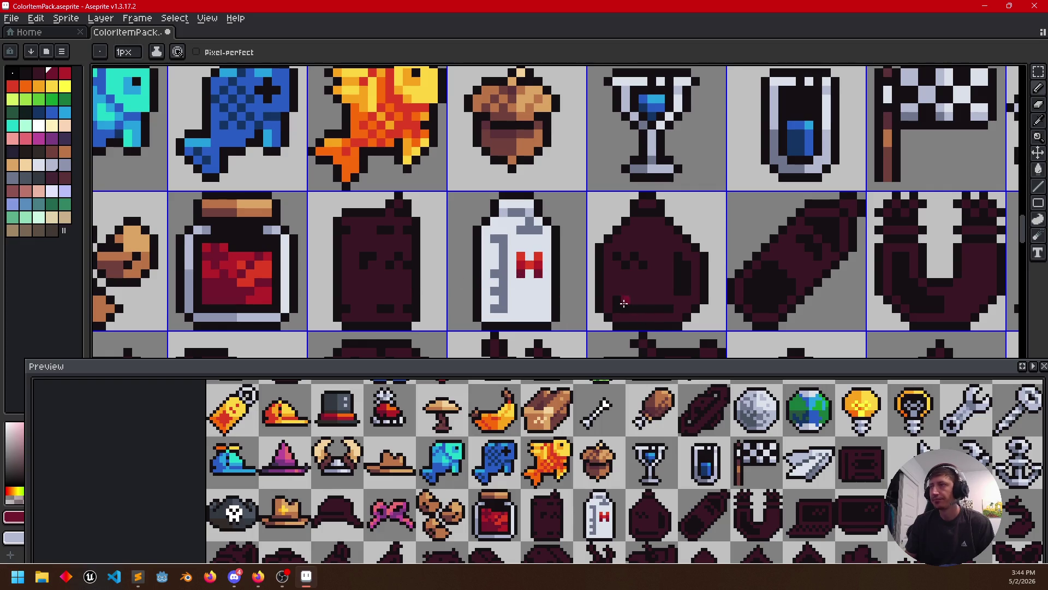
pyautogui.click(604, 296)
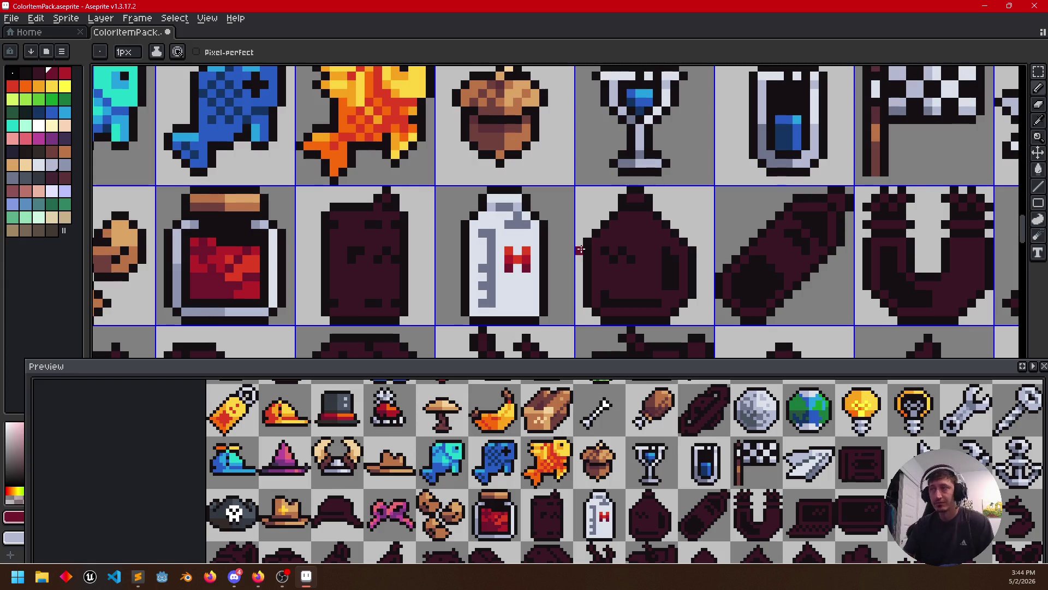
# Draw a grey-blue line down the carton's left edge, fill that side, and darken the H's lower right
pyautogui.keyDown('alt'); pyautogui.click(622, 168); pyautogui.keyUp('alt')
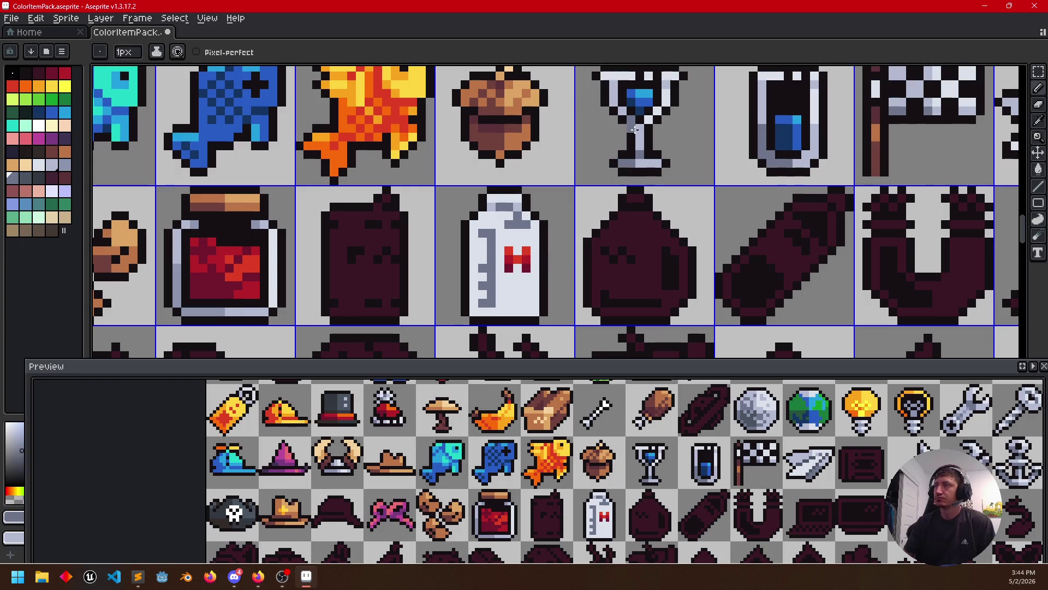
pyautogui.press('alt')
pyautogui.keyDown('alt'); pyautogui.click(647, 125); pyautogui.keyUp('alt')
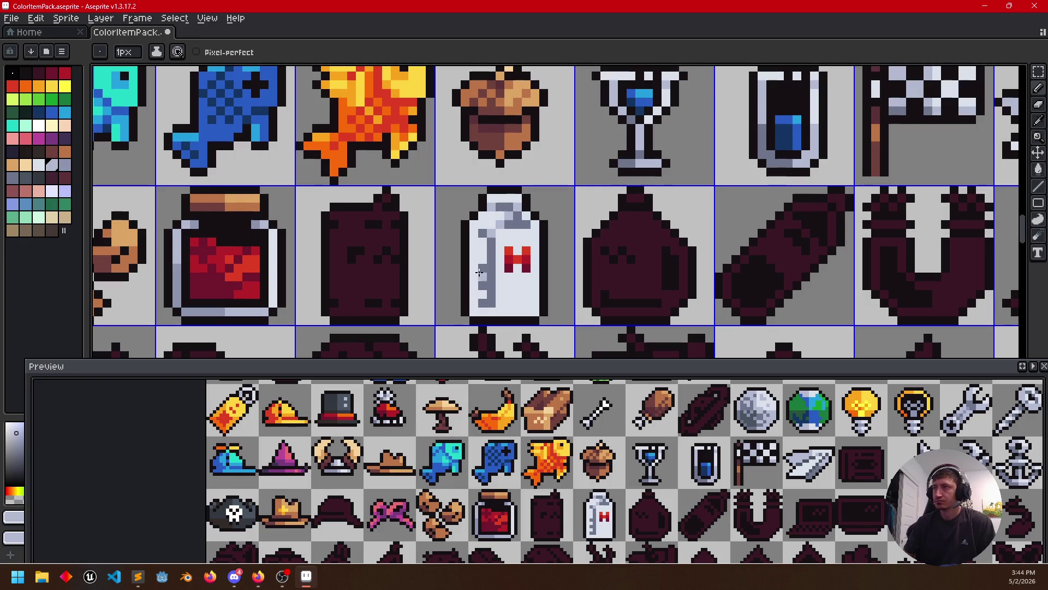
pyautogui.press('l')
pyautogui.moveTo(491, 242); pyautogui.dragTo(488, 301)
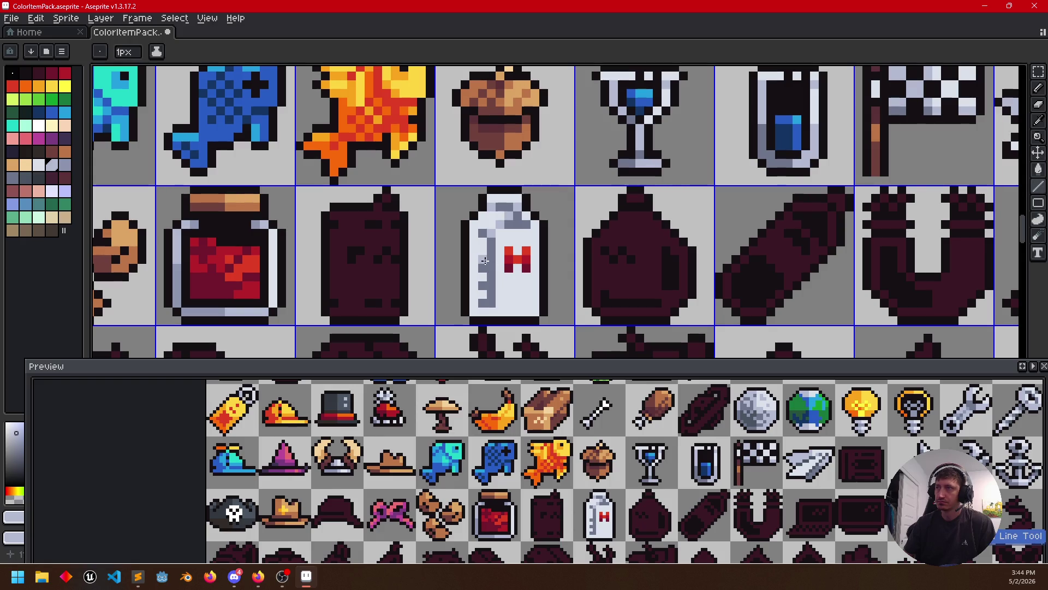
pyautogui.press('g')
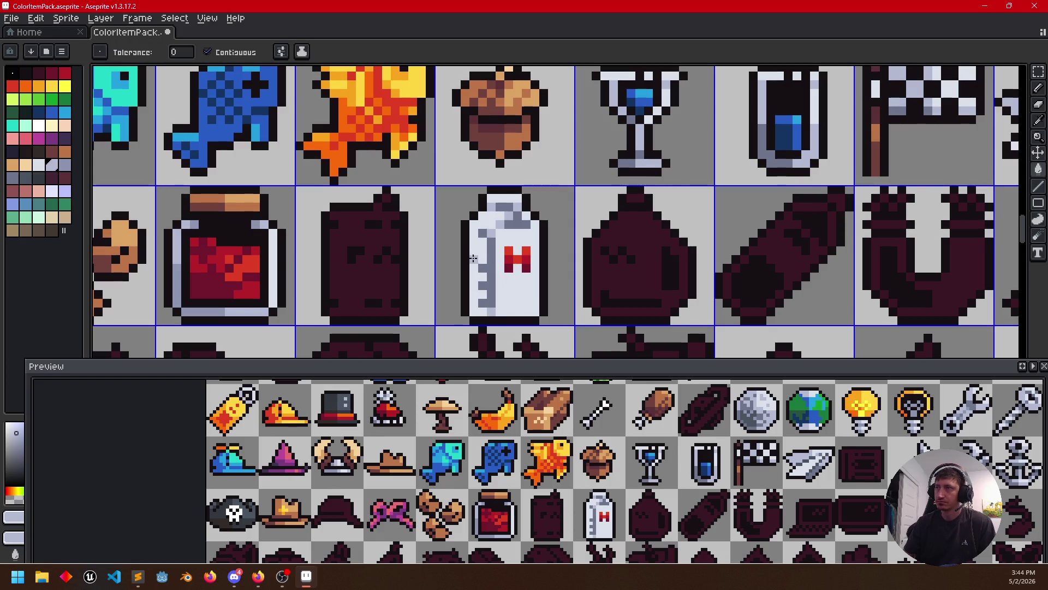
pyautogui.click(476, 253)
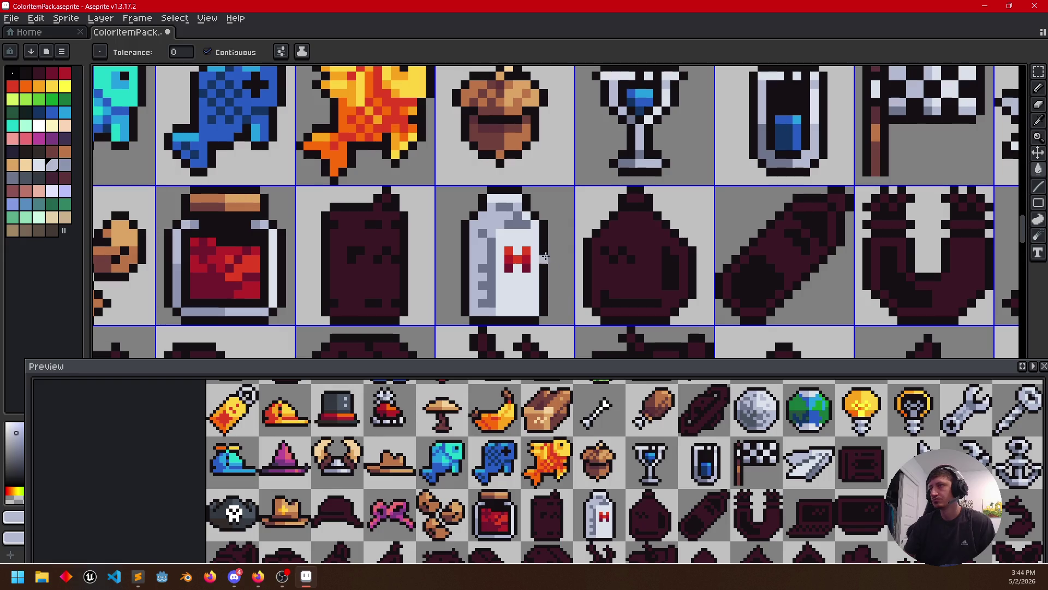
pyautogui.press('b')
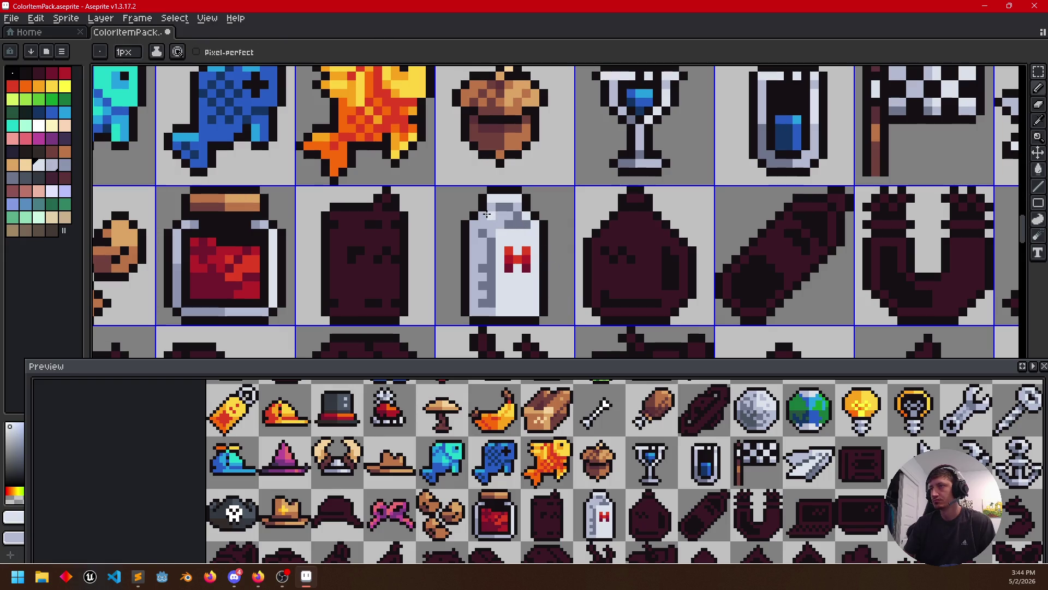
pyautogui.click(506, 267)
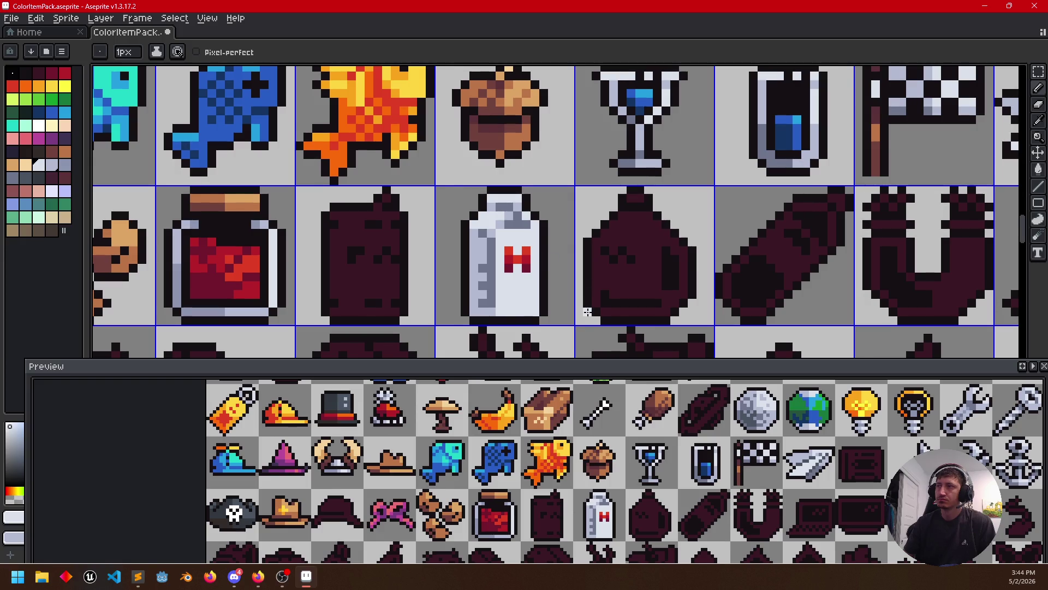
pyautogui.scroll(-1, 587, 311)
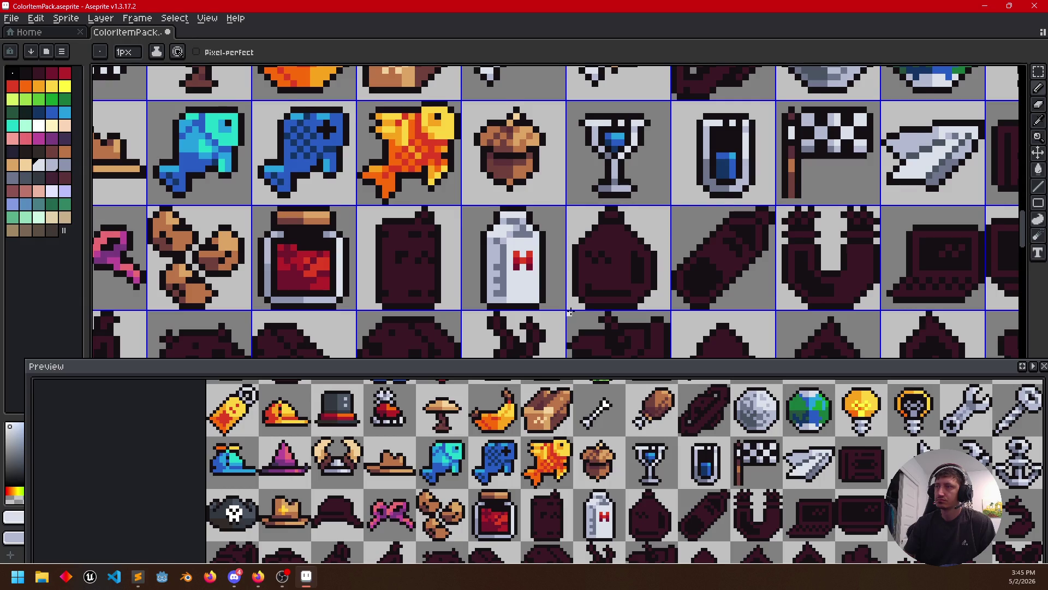
# Bucket-fill the dark jug silhouette light grey and sample the carton's light grey as the working colour
pyautogui.moveTo(570, 312); pyautogui.dragTo(556, 313)
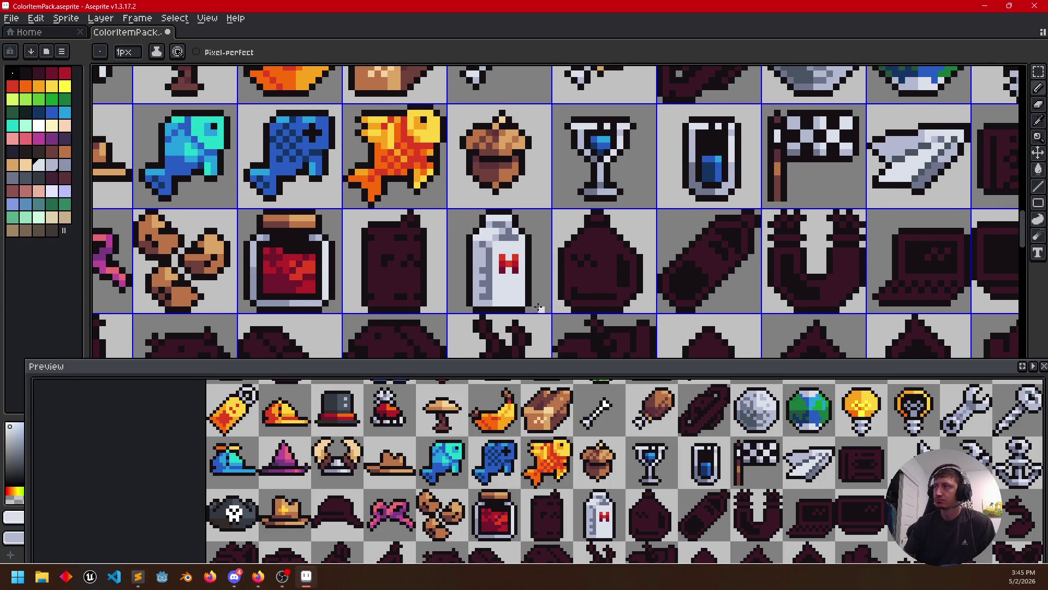
pyautogui.moveTo(614, 307); pyautogui.dragTo(563, 298)
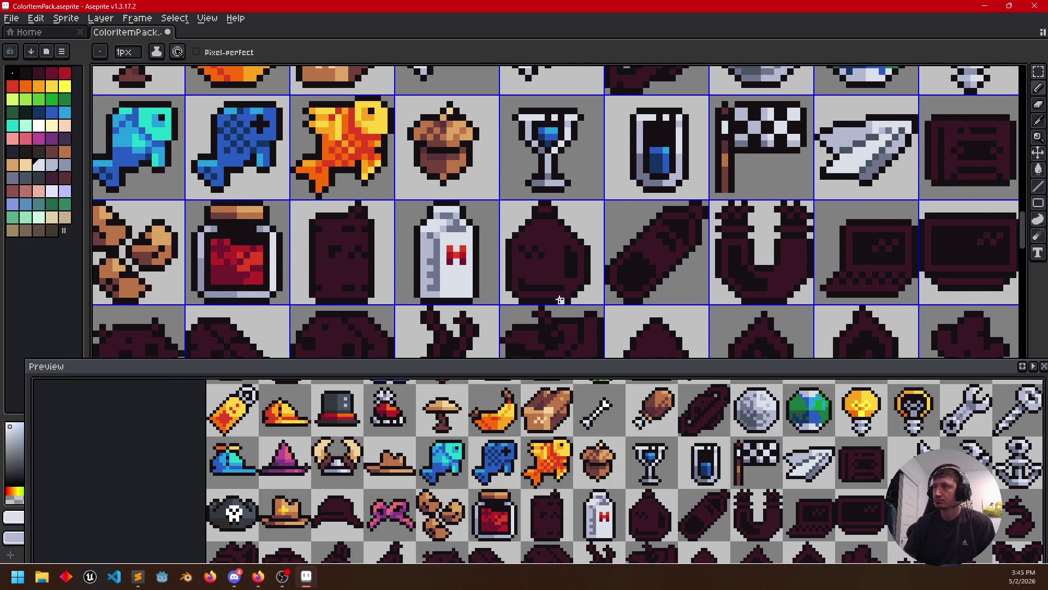
pyautogui.press('g')
pyautogui.click(550, 268)
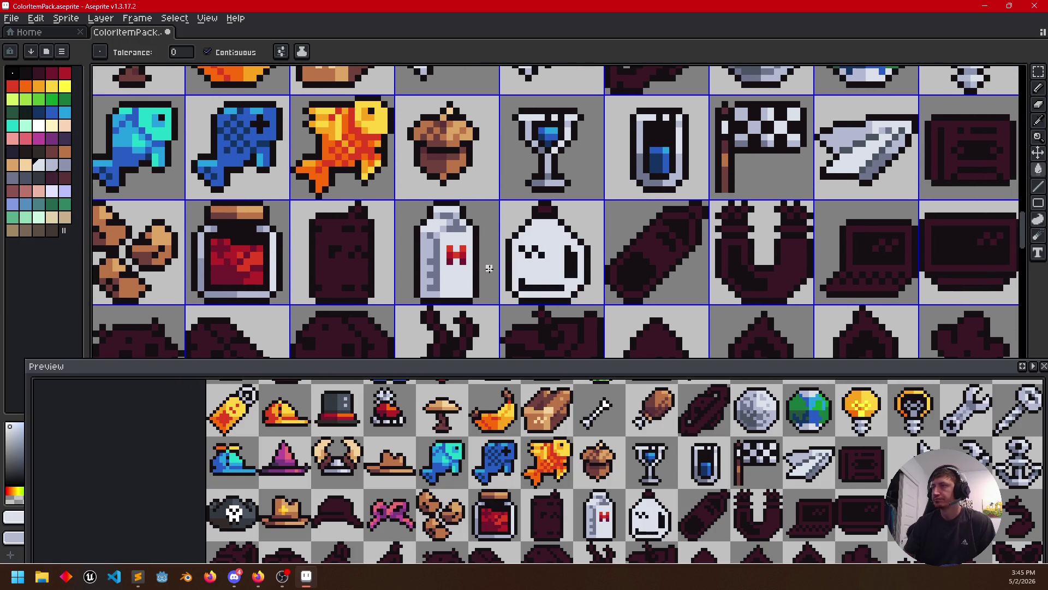
pyautogui.scroll(1, 525, 270)
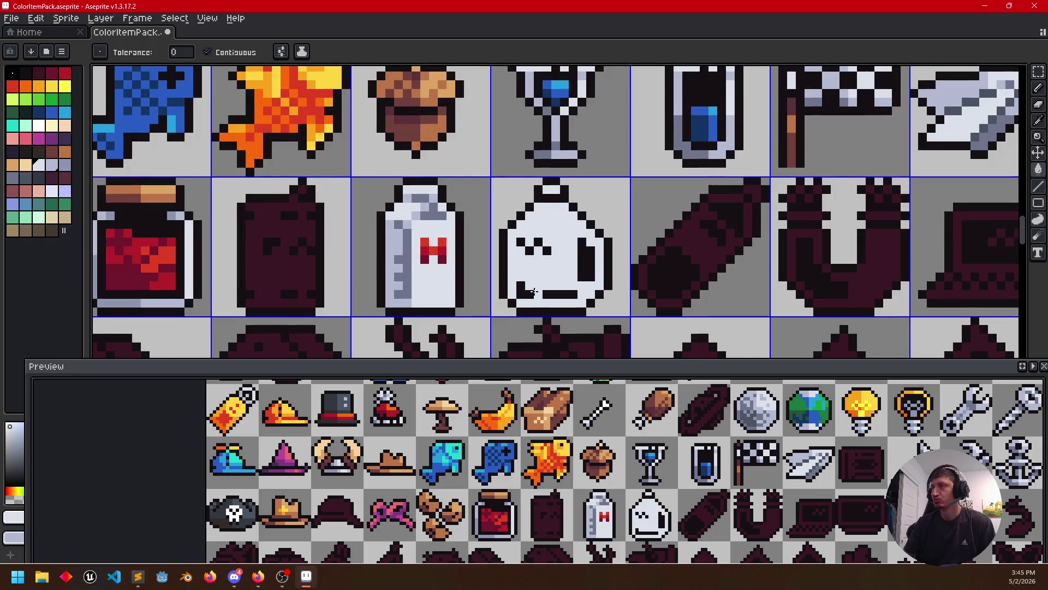
pyautogui.scroll(1, 511, 283)
pyautogui.scroll(-1, 510, 291)
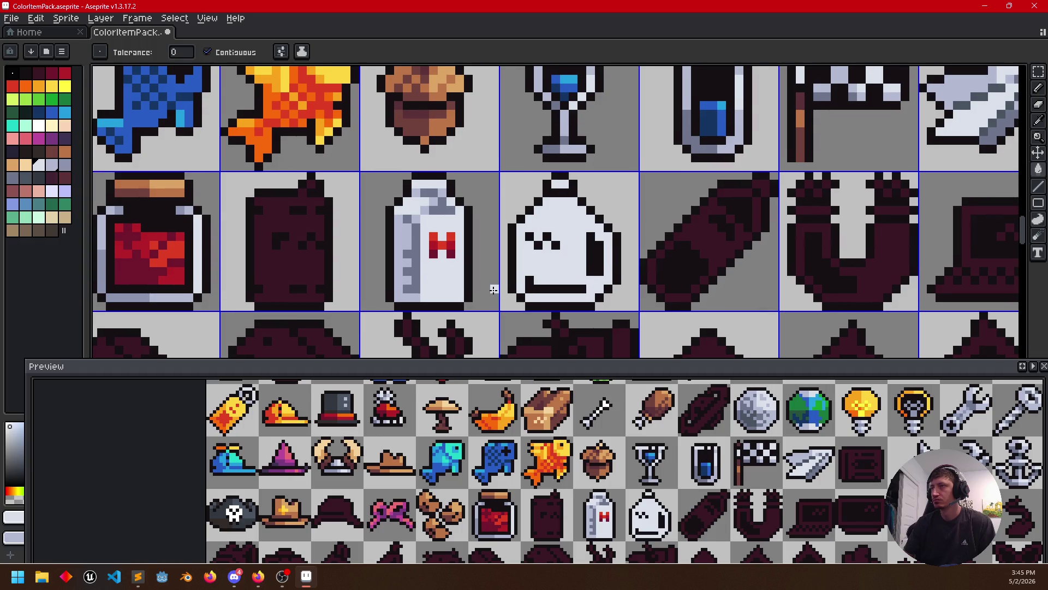
pyautogui.press('i')
pyautogui.click(411, 277)
pyautogui.press('b')
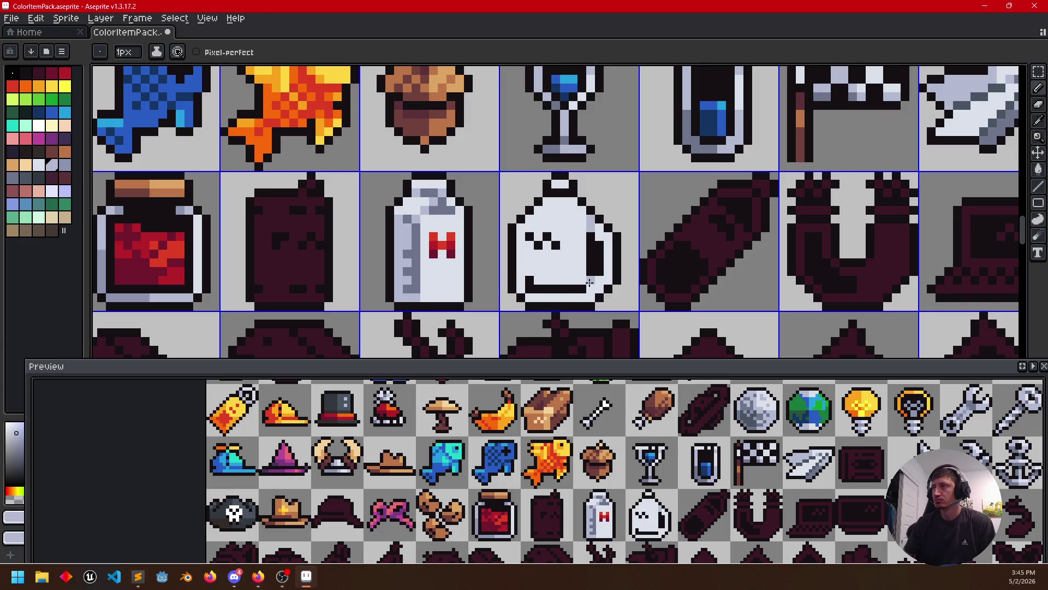
# Fill the dark stripe at the jug's bottom with the light jug colour
pyautogui.press('g')
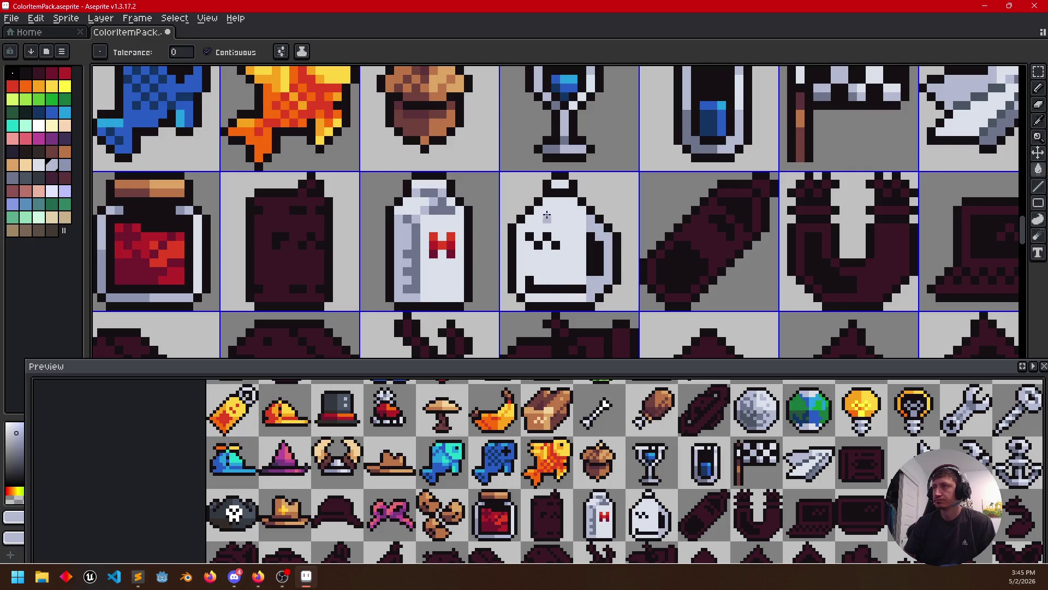
pyautogui.press('b')
pyautogui.press('g')
pyautogui.press('b')
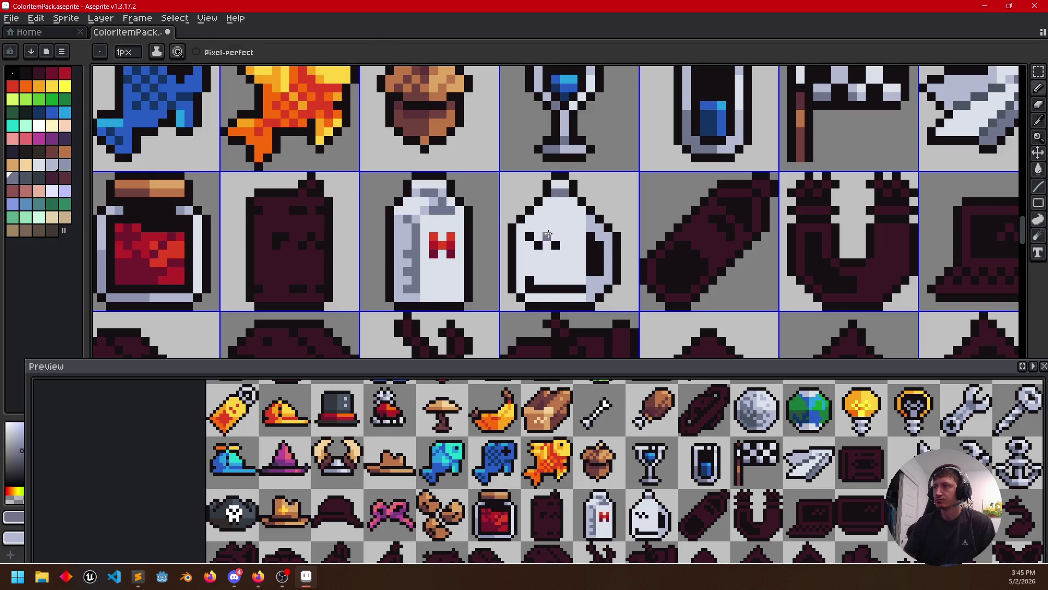
pyautogui.press('i')
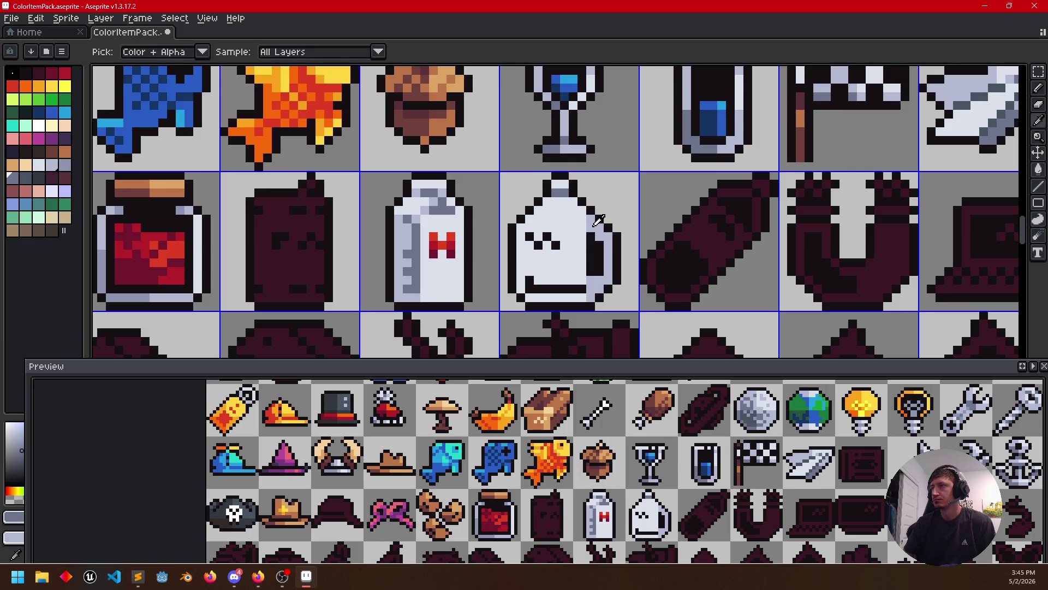
pyautogui.click(598, 220)
pyautogui.press('b')
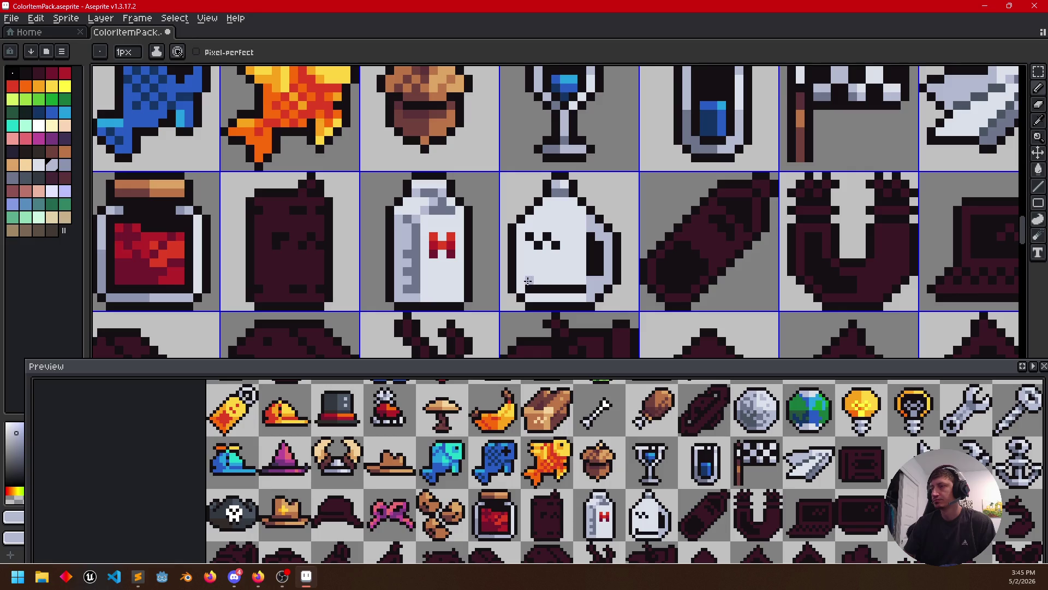
pyautogui.press('g')
pyautogui.click(528, 284)
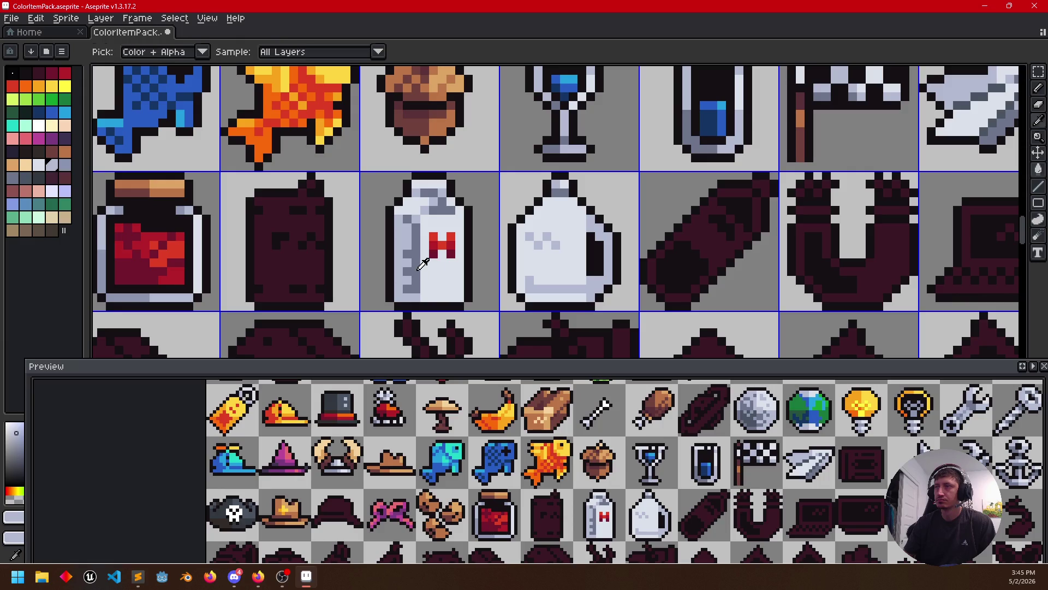
# Pencil softer grey shading across the jug's lower part using sampled greys
pyautogui.press('b')
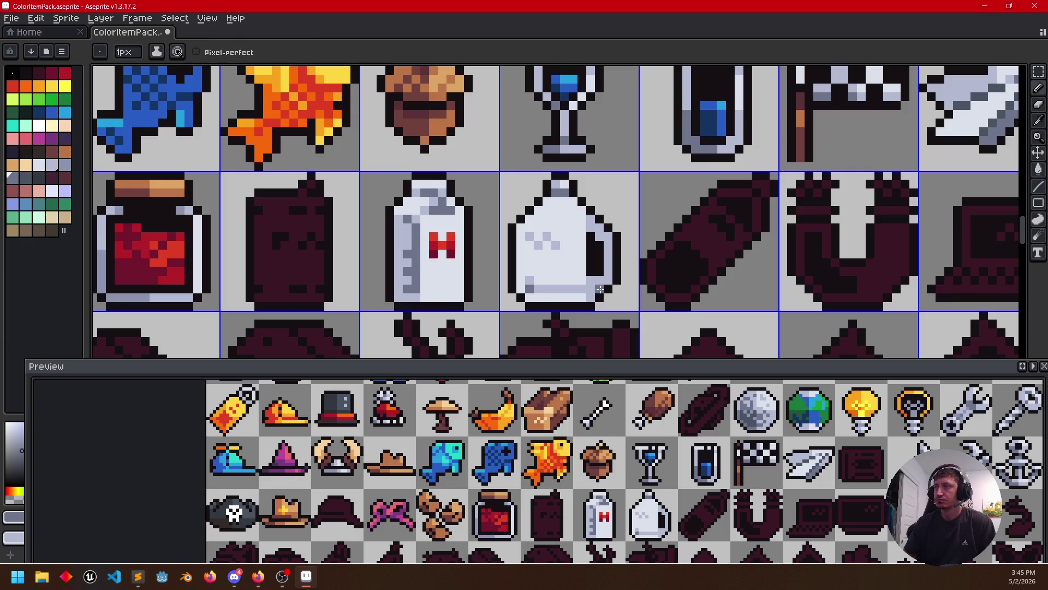
pyautogui.keyDown('alt'); pyautogui.click(590, 295); pyautogui.keyUp('alt')
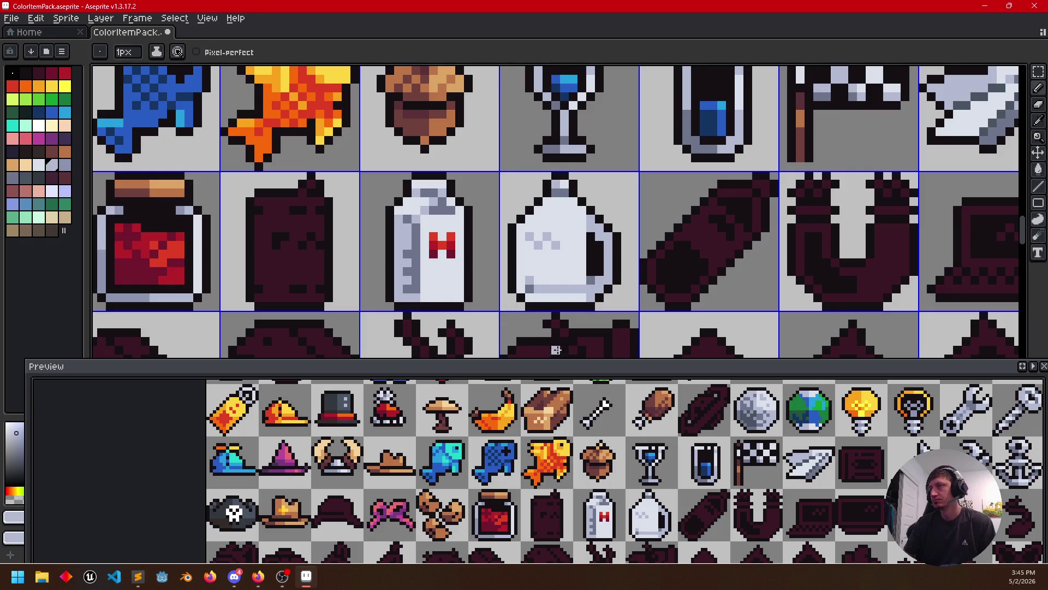
pyautogui.scroll(-1, 647, 314)
pyautogui.scroll(3, 613, 301)
pyautogui.keyDown('alt'); pyautogui.click(570, 288); pyautogui.keyUp('alt')
pyautogui.moveTo(569, 215); pyautogui.dragTo(582, 234)
pyautogui.keyDown('alt'); pyautogui.click(574, 221); pyautogui.keyUp('alt')
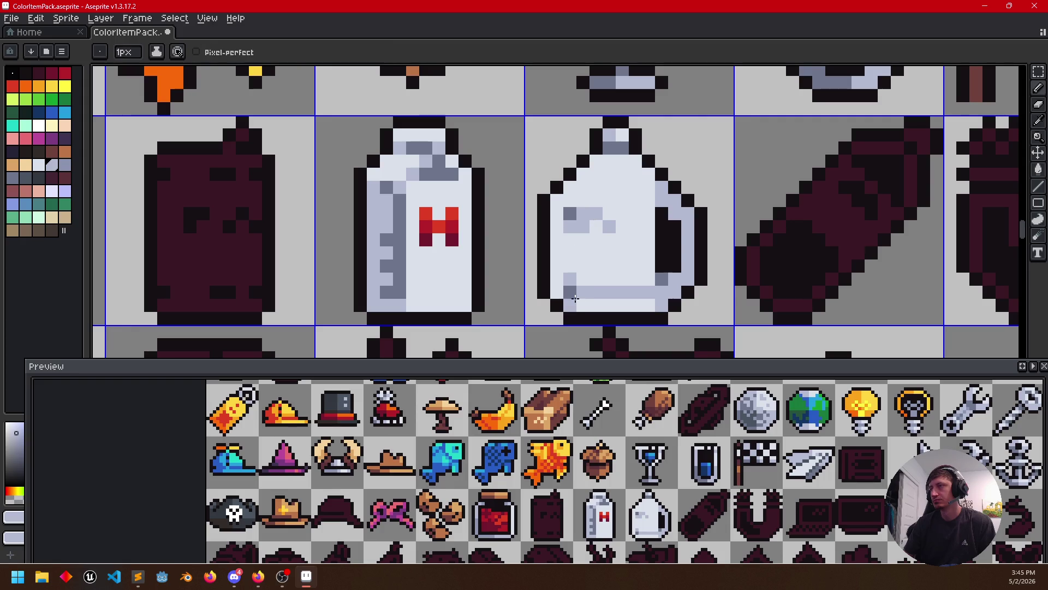
pyautogui.scroll(-3, 681, 276)
pyautogui.moveTo(681, 275); pyautogui.dragTo(661, 259)
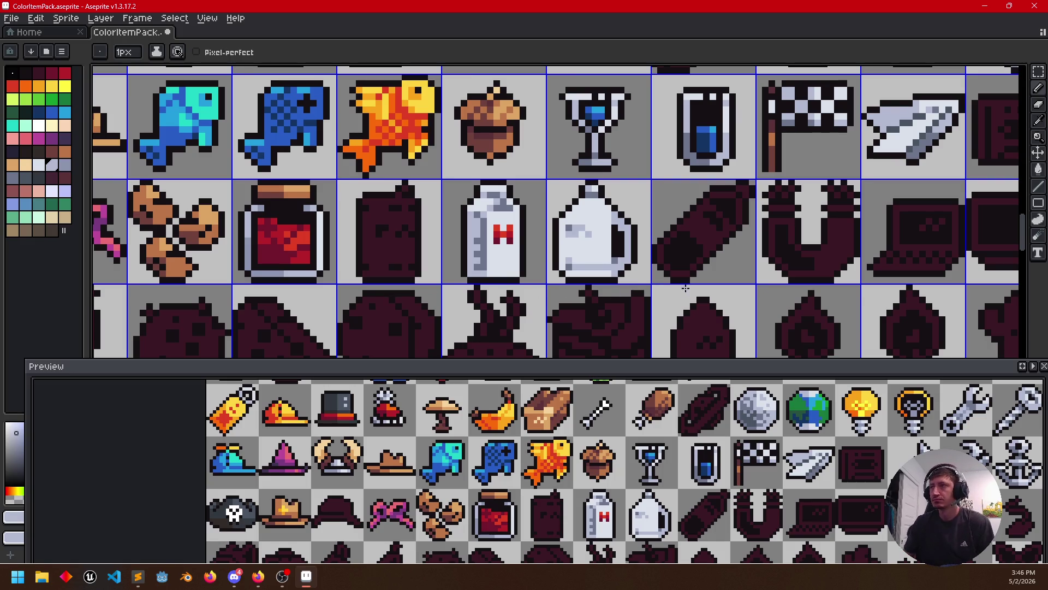
pyautogui.hscroll(2, 633, 288)
pyautogui.hscroll(2, 580, 287)
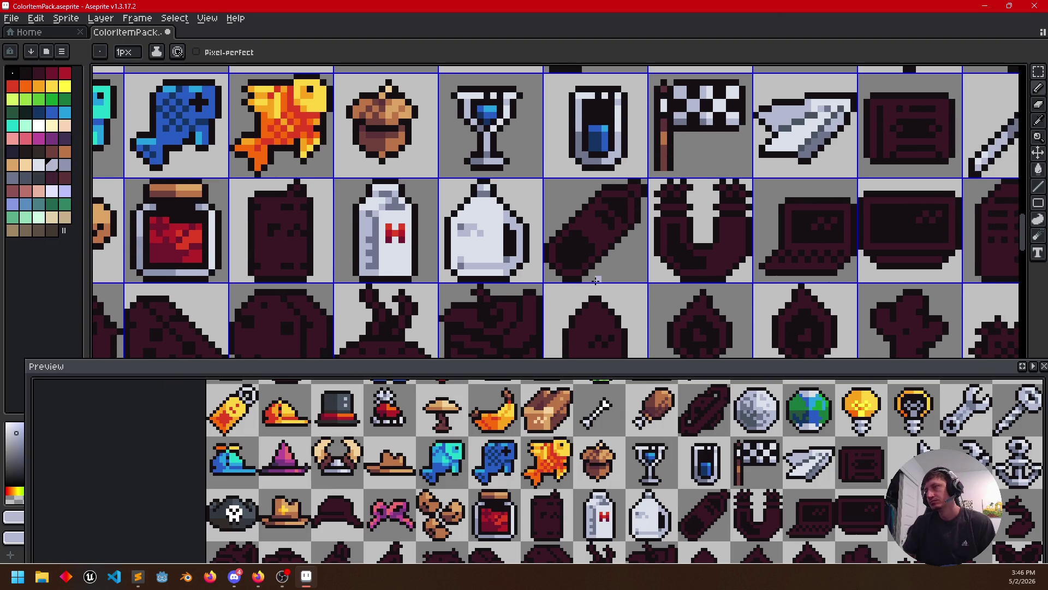
# Bucket-fill the dark tilted tube-shaped bottle light grey
pyautogui.moveTo(620, 275); pyautogui.dragTo(577, 296)
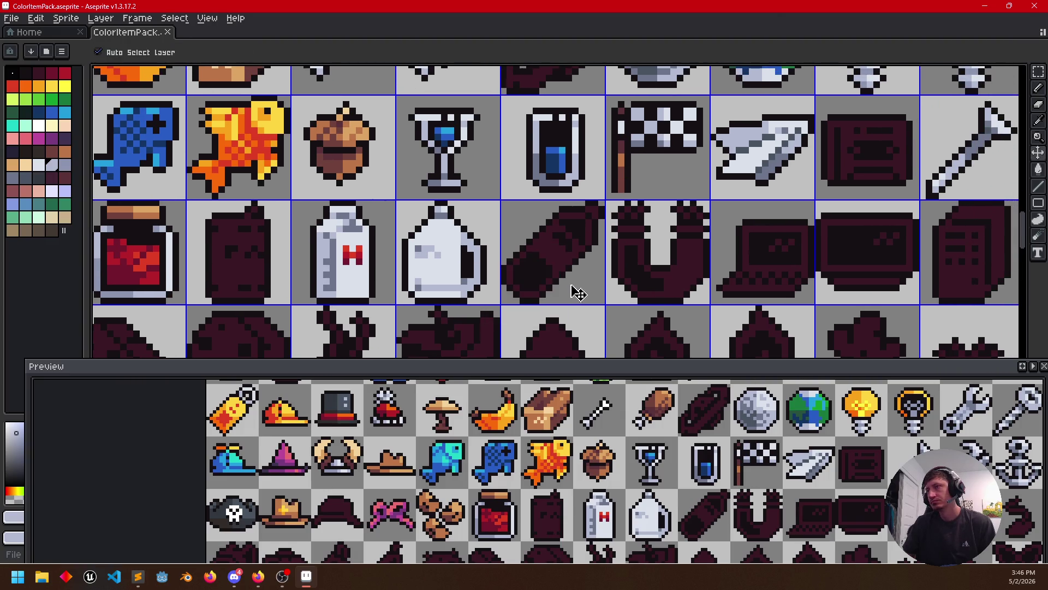
pyautogui.moveTo(437, 301); pyautogui.dragTo(724, 271)
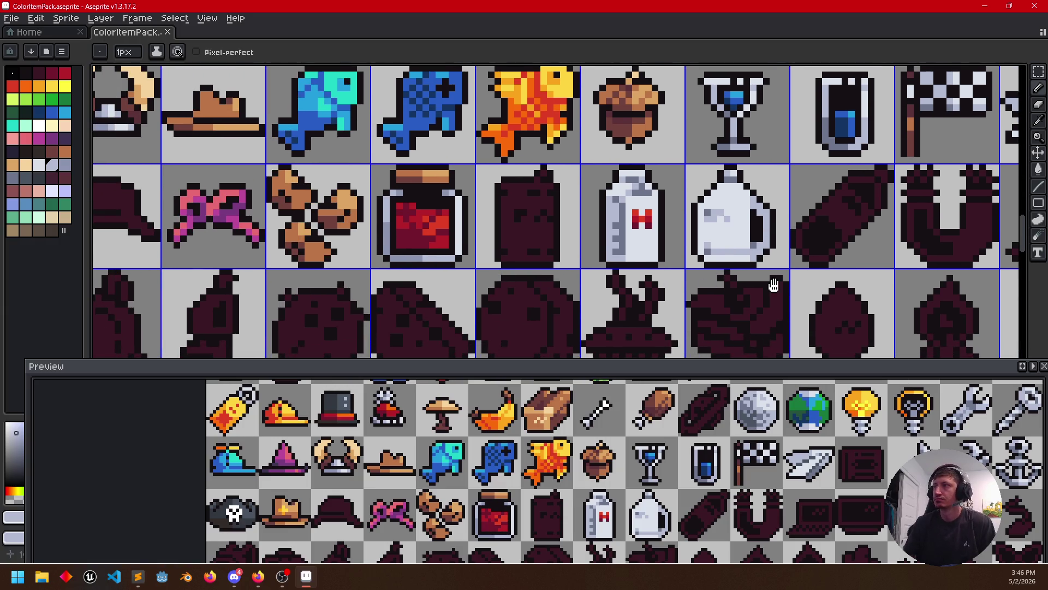
pyautogui.moveTo(497, 270); pyautogui.dragTo(378, 283)
pyautogui.scroll(1, 681, 289)
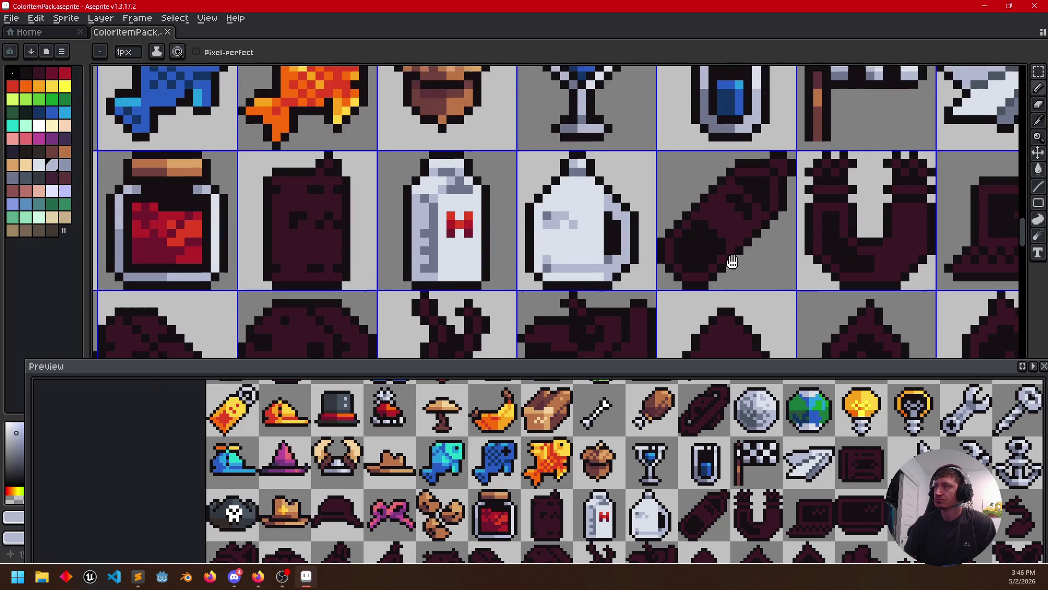
pyautogui.moveTo(680, 289); pyautogui.dragTo(620, 334)
pyautogui.press('g')
pyautogui.click(668, 271)
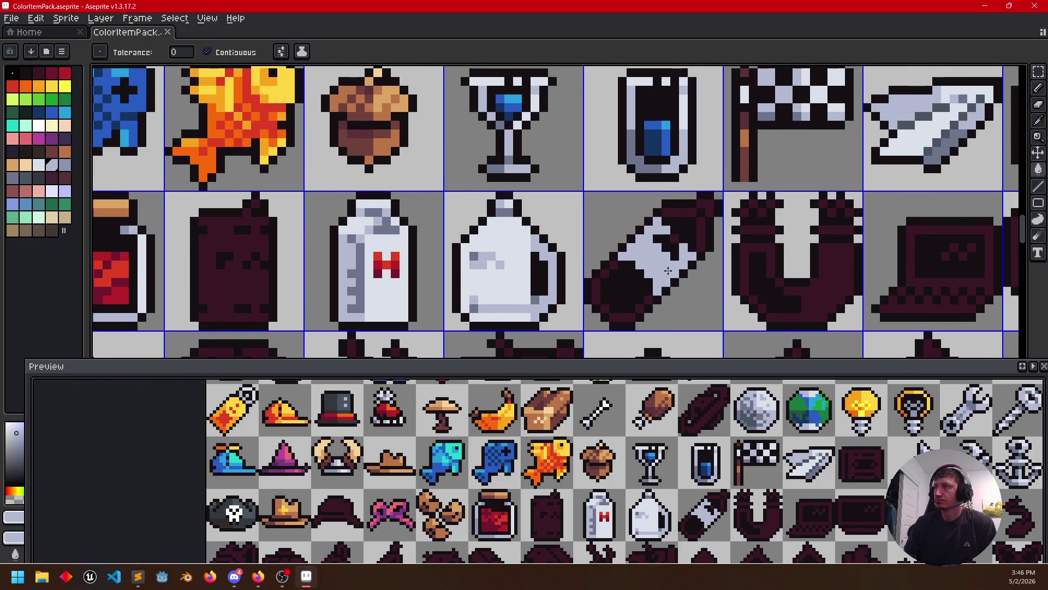
# Draw a lighter highlight line across the bottle's neck, then sample the bottle's blue
pyautogui.keyDown('alt'); pyautogui.click(529, 268); pyautogui.keyUp('alt')
pyautogui.press('b')
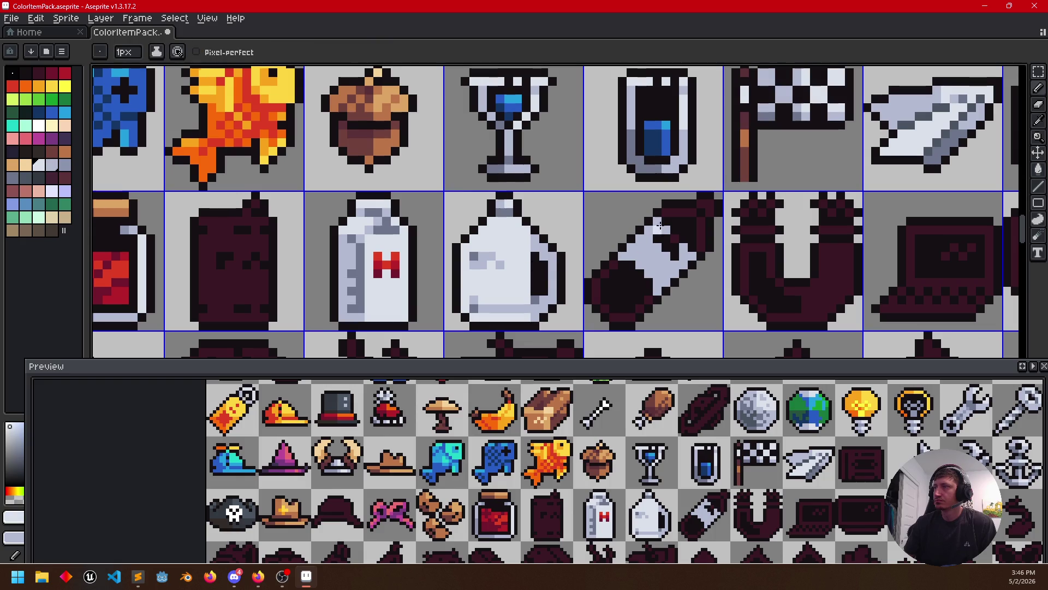
pyautogui.moveTo(670, 212); pyautogui.dragTo(692, 212)
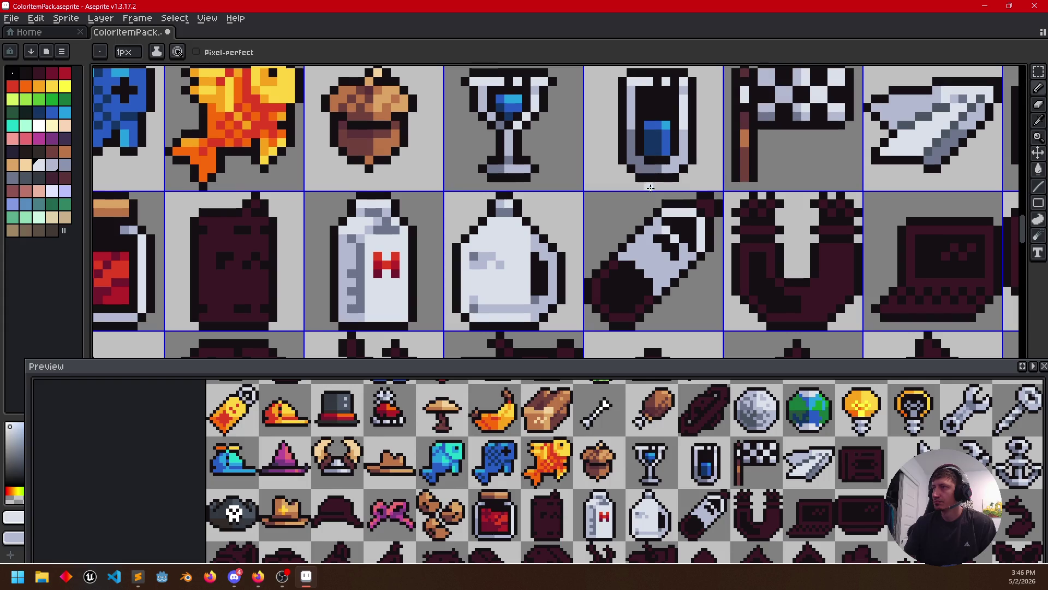
pyautogui.keyDown('alt'); pyautogui.click(666, 221); pyautogui.keyUp('alt')
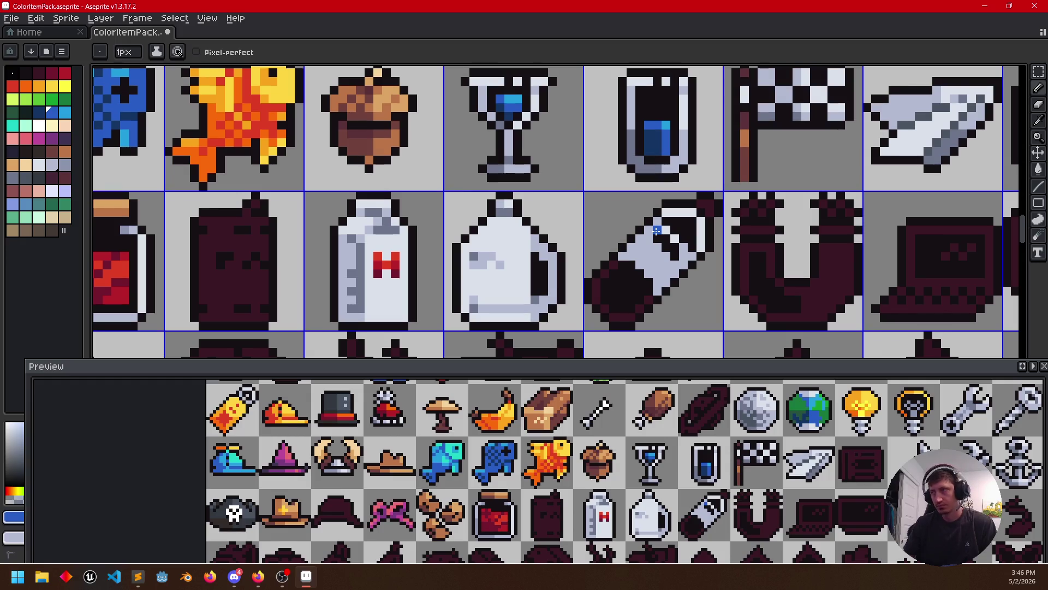
# Place blue pixels forming a band along the bottle's upper body
pyautogui.press('alt')
pyautogui.click(642, 246)
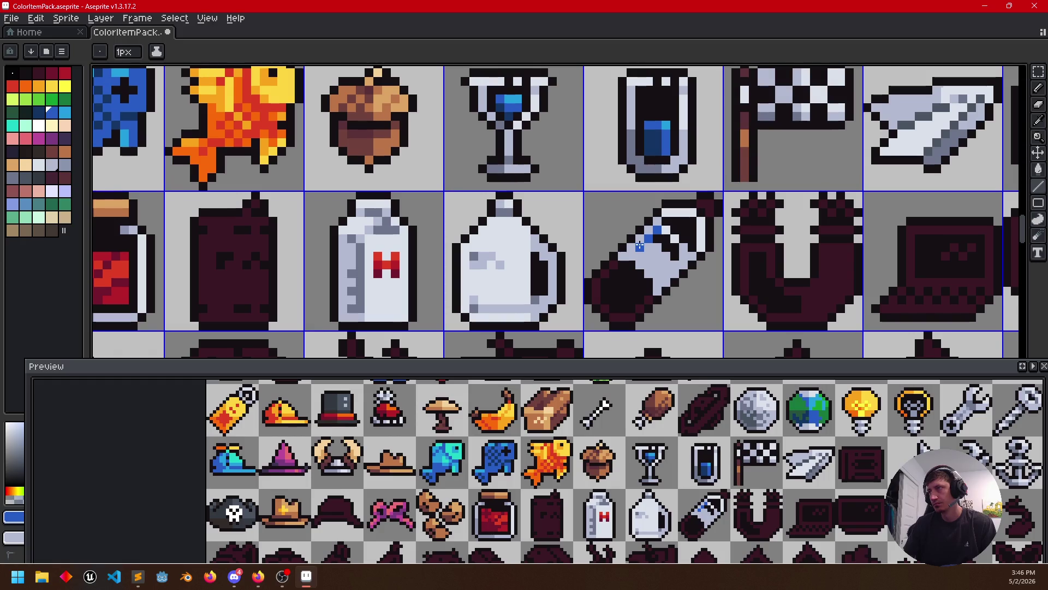
pyautogui.click(656, 249)
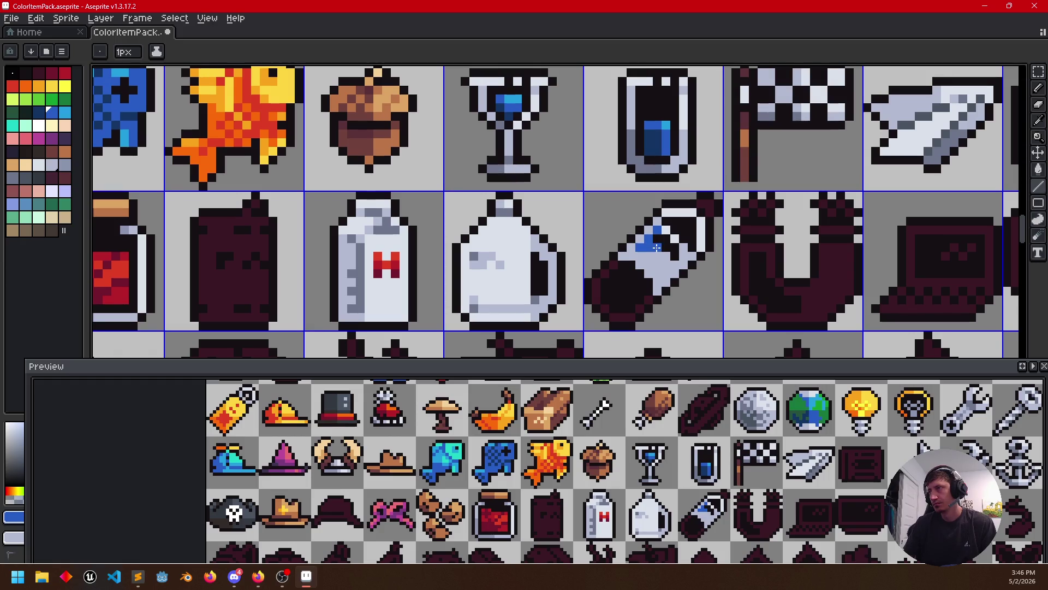
pyautogui.click(676, 239)
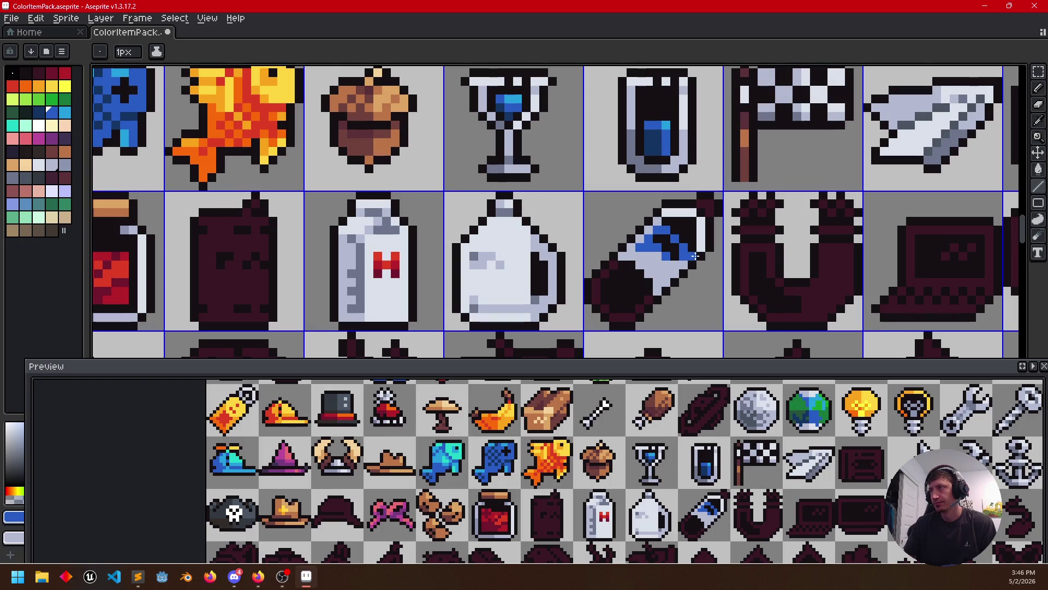
pyautogui.click(661, 228)
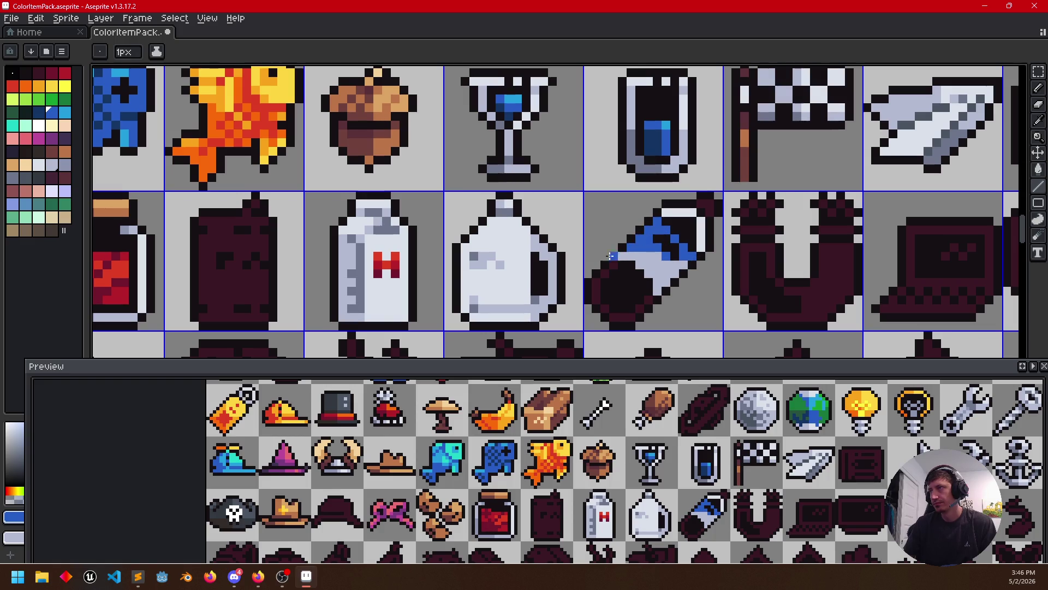
# Bucket-fill the bottle's remaining light area red below the blue band
pyautogui.press('i')
pyautogui.press('b')
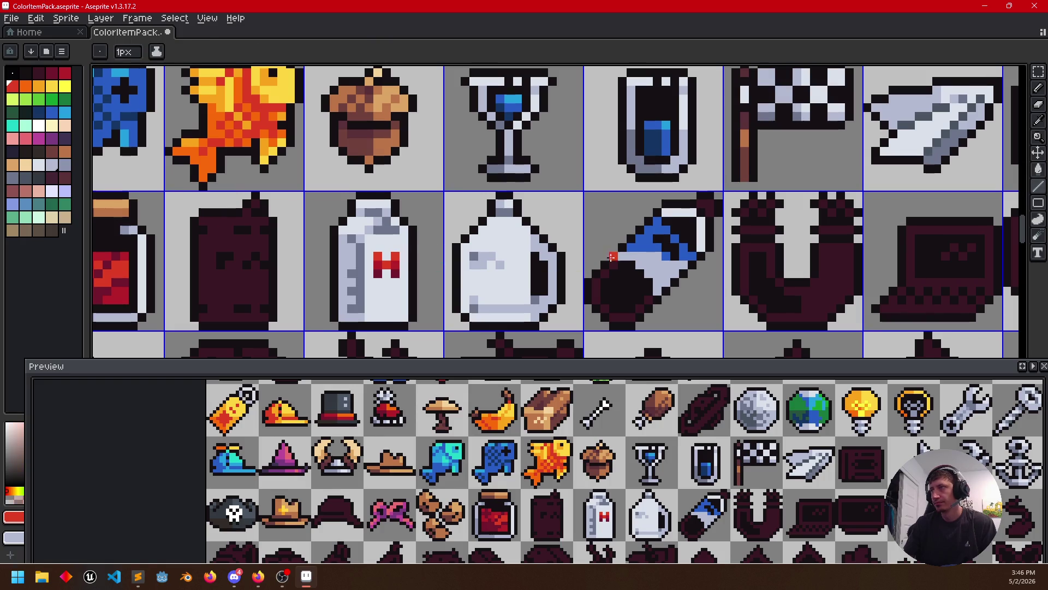
pyautogui.press('g')
pyautogui.click(629, 257)
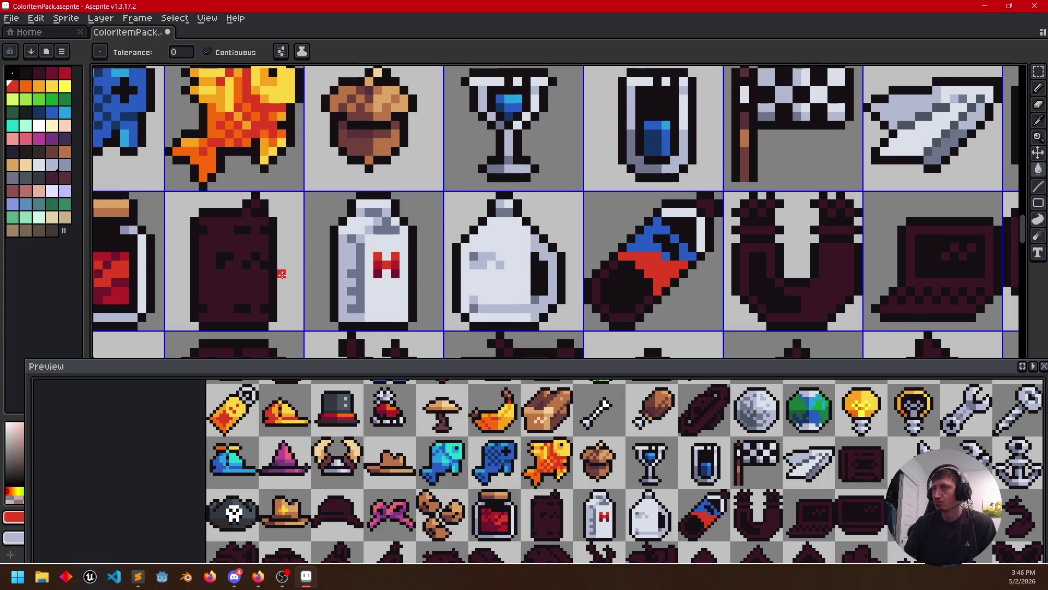
# Sample blue then bright red and paint a red pixel onto the bottle's dark body
pyautogui.press('i')
pyautogui.press('b')
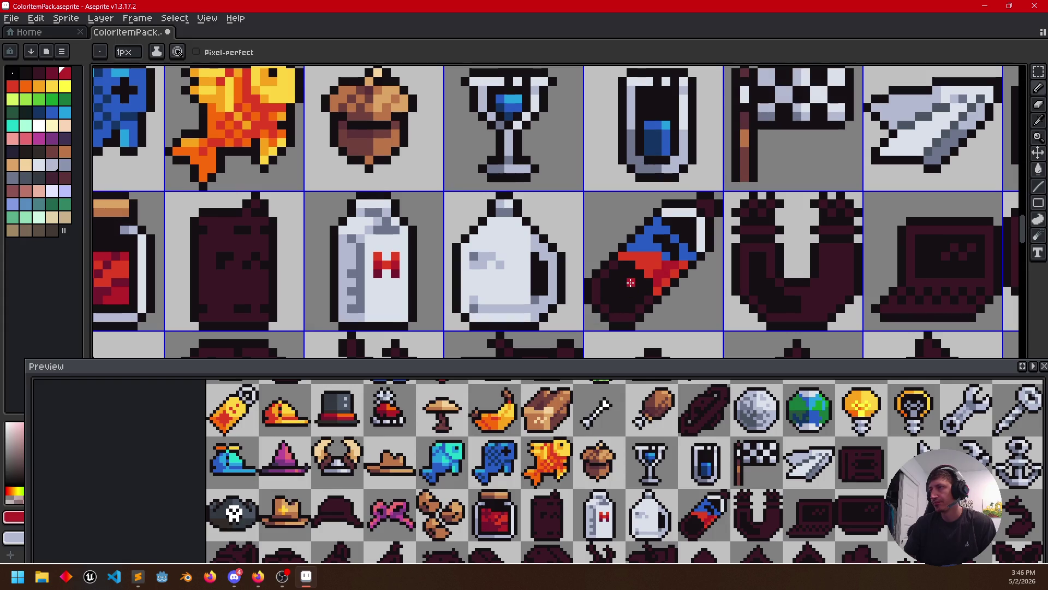
pyautogui.press('i')
pyautogui.click(669, 123)
pyautogui.press('b')
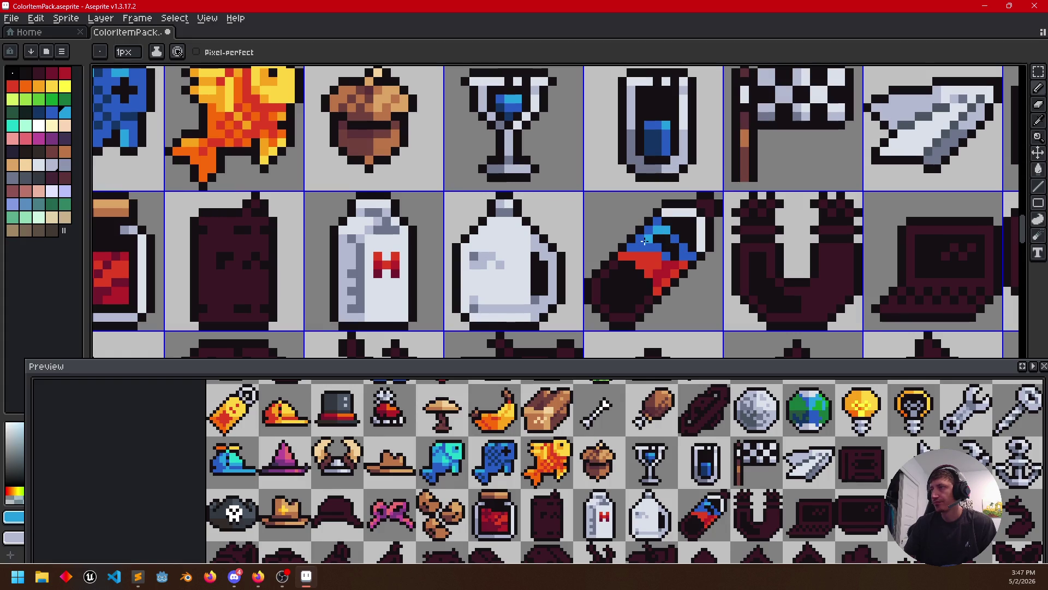
pyautogui.keyDown('alt'); pyautogui.click(660, 252); pyautogui.keyUp('alt')
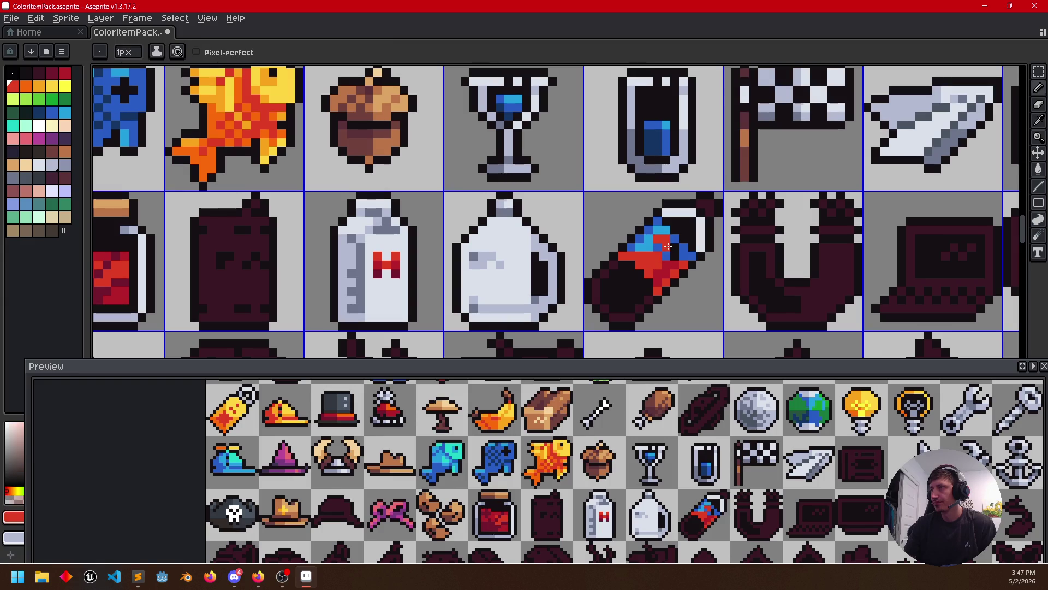
pyautogui.keyDown('alt'); pyautogui.click(672, 259); pyautogui.keyUp('alt')
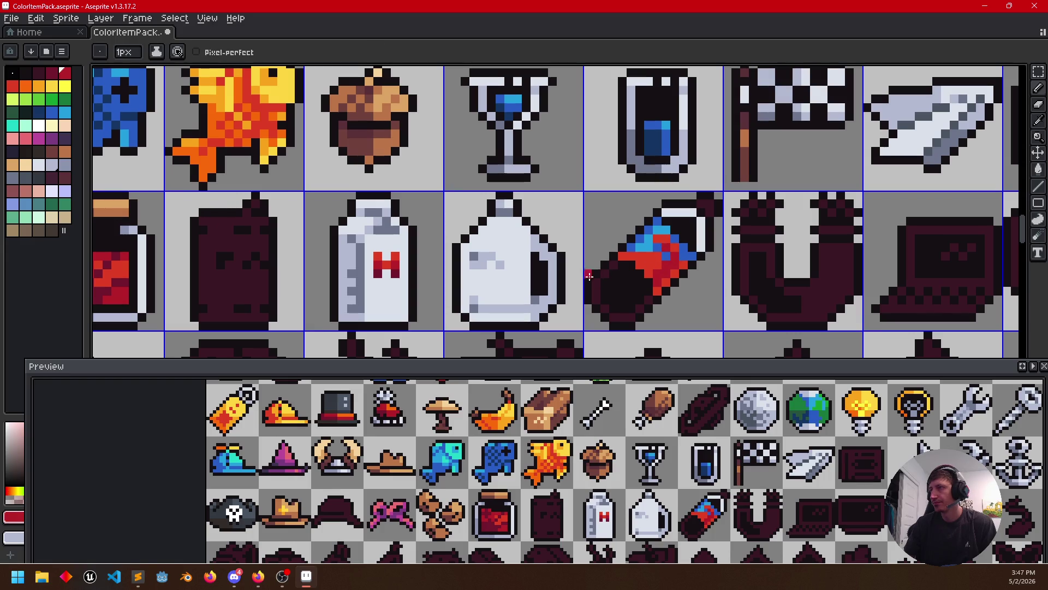
pyautogui.click(611, 266)
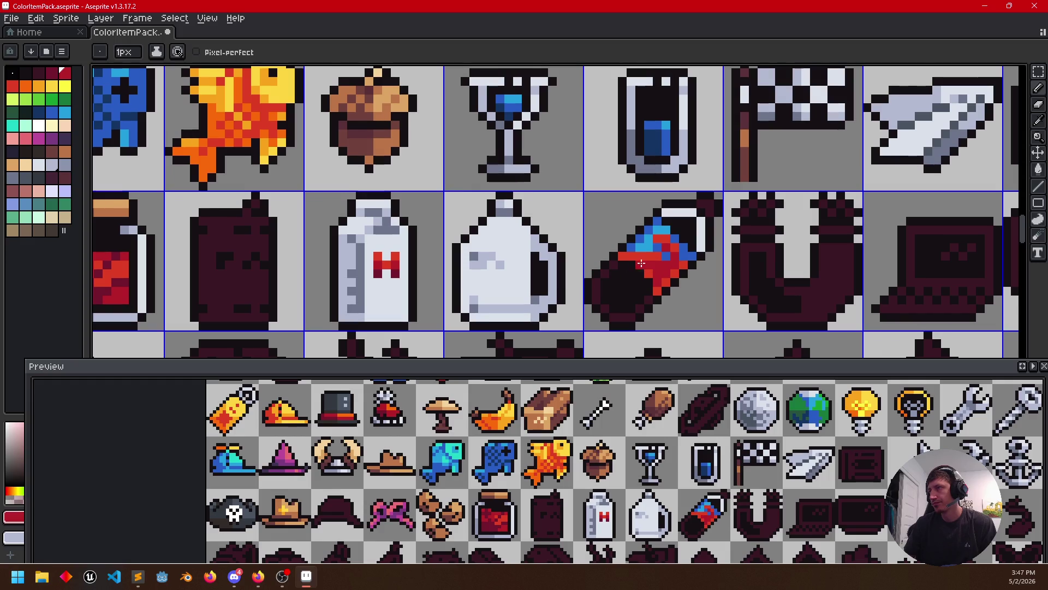
# Alternate blue and red pixels to dither the boundary between the bottle's bands
pyautogui.press('i')
pyautogui.click(647, 236)
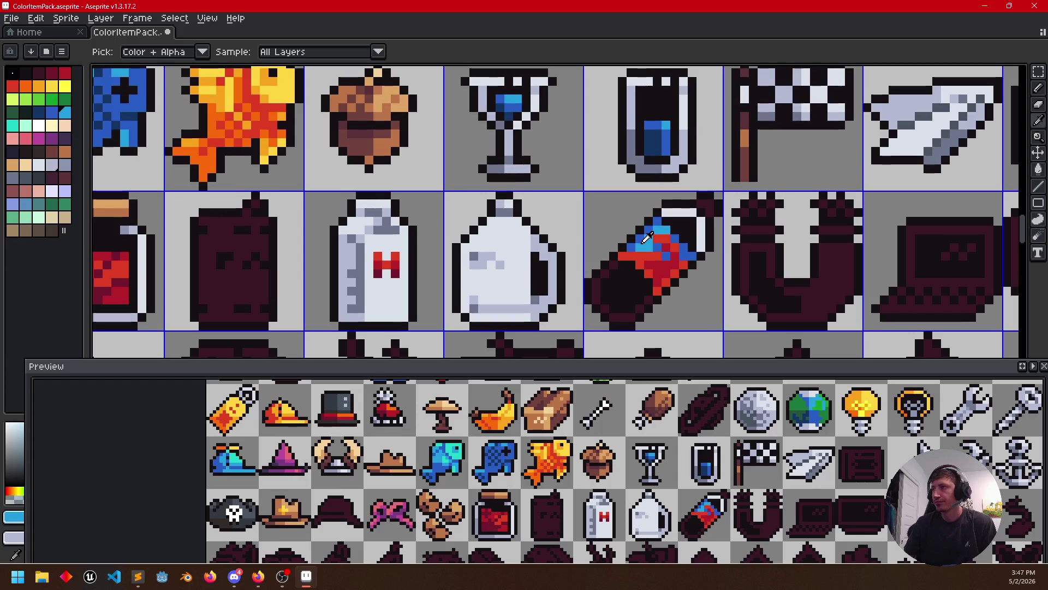
pyautogui.click(661, 260)
pyautogui.press('b')
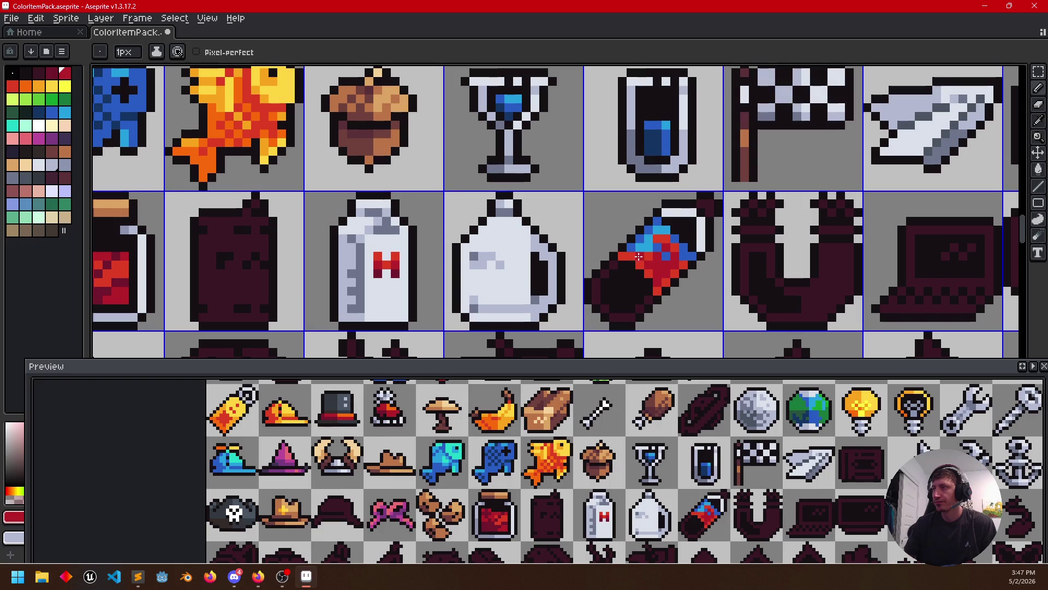
pyautogui.keyDown('alt'); pyautogui.click(651, 247); pyautogui.keyUp('alt')
pyautogui.keyDown('alt'); pyautogui.click(646, 258); pyautogui.keyUp('alt')
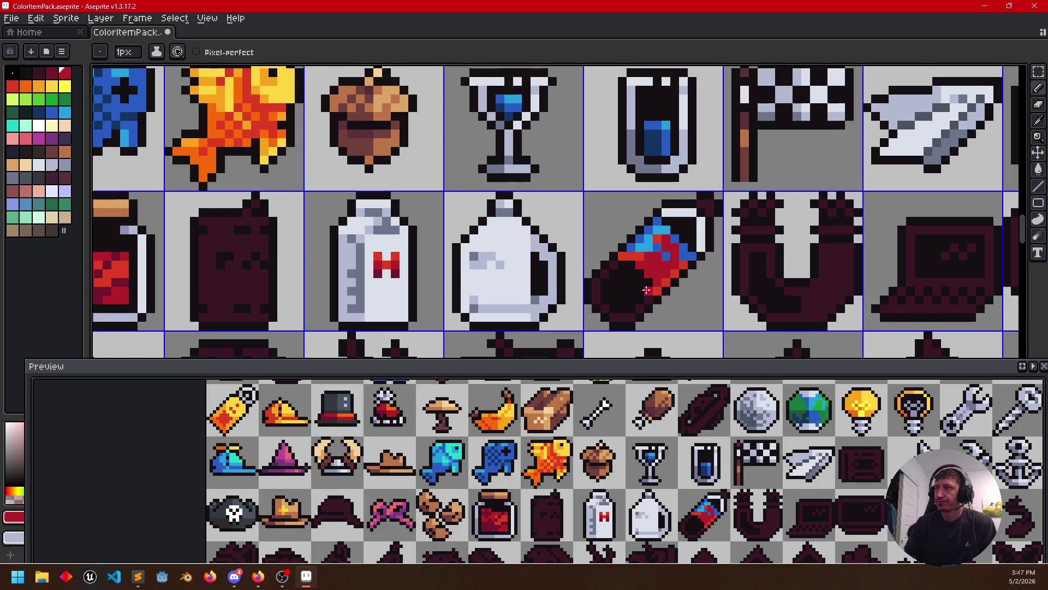
pyautogui.keyDown('alt'); pyautogui.click(647, 242); pyautogui.keyUp('alt')
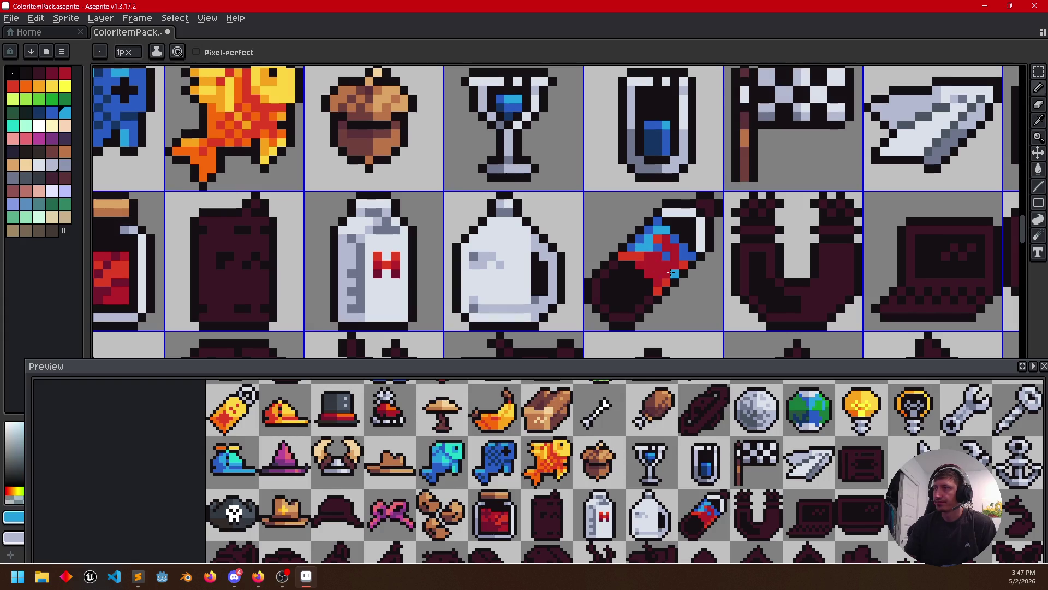
# Sample white from the bottle and draw a highlight line along its dark lower-left edge
pyautogui.keyDown('alt'); pyautogui.click(624, 256); pyautogui.keyUp('alt')
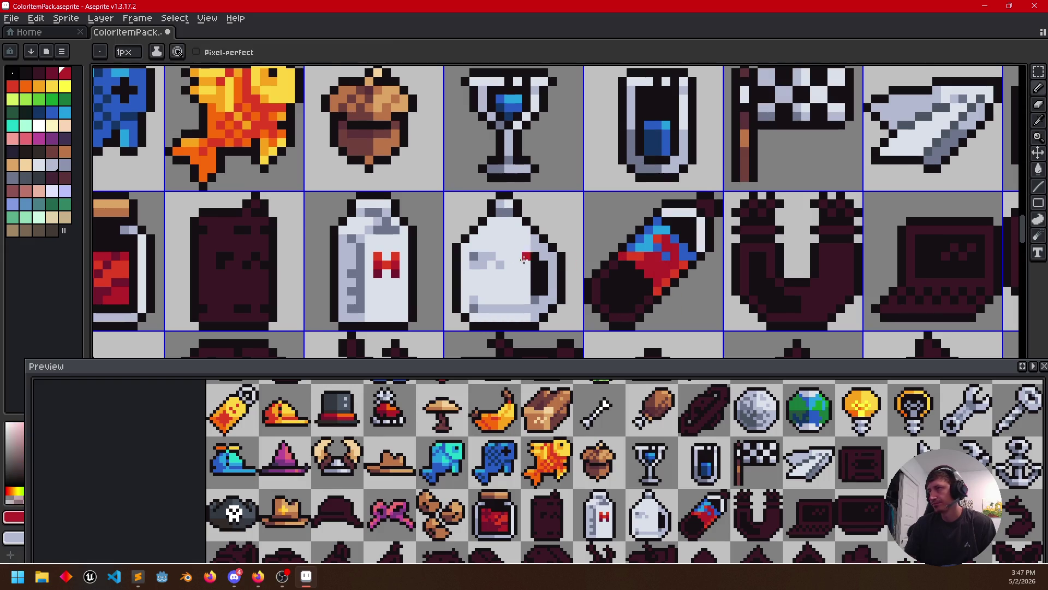
pyautogui.press('alt')
pyautogui.keyDown('alt'); pyautogui.click(402, 266); pyautogui.keyUp('alt')
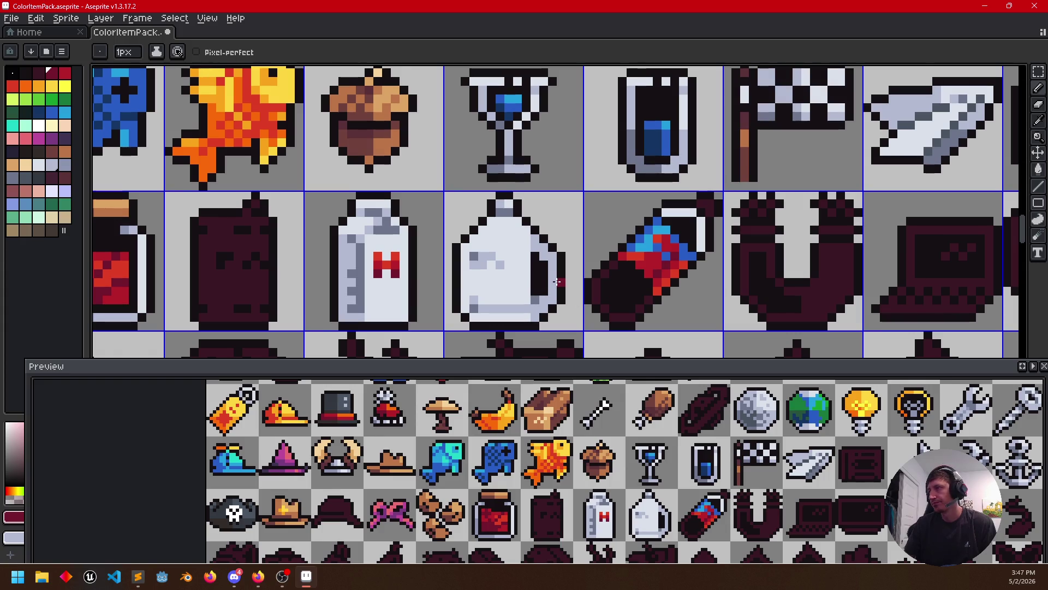
pyautogui.keyDown('alt'); pyautogui.click(665, 140); pyautogui.keyUp('alt')
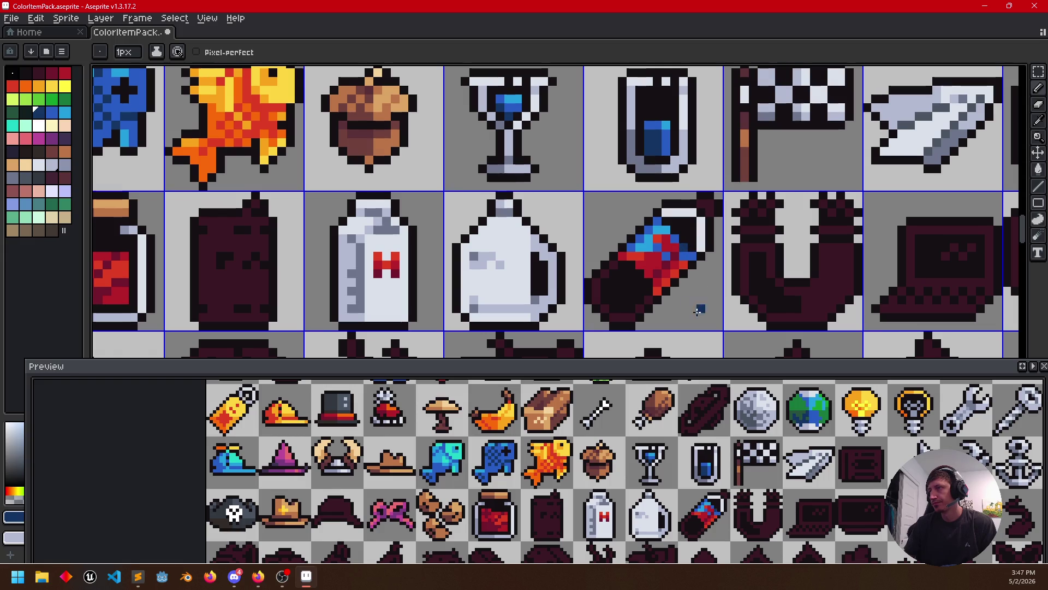
pyautogui.keyDown('alt'); pyautogui.click(693, 256); pyautogui.keyUp('alt')
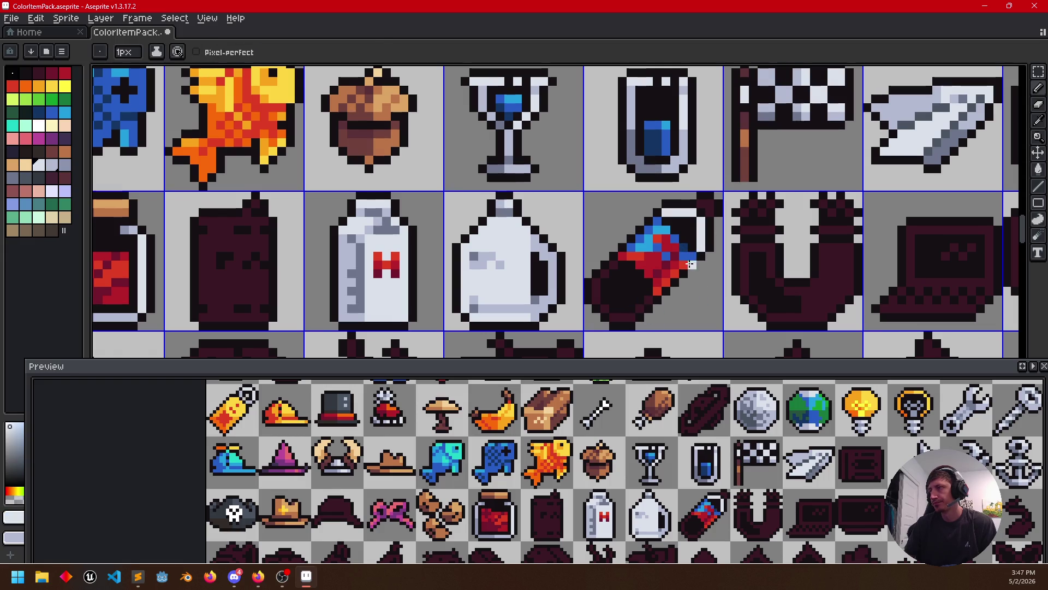
pyautogui.press('l')
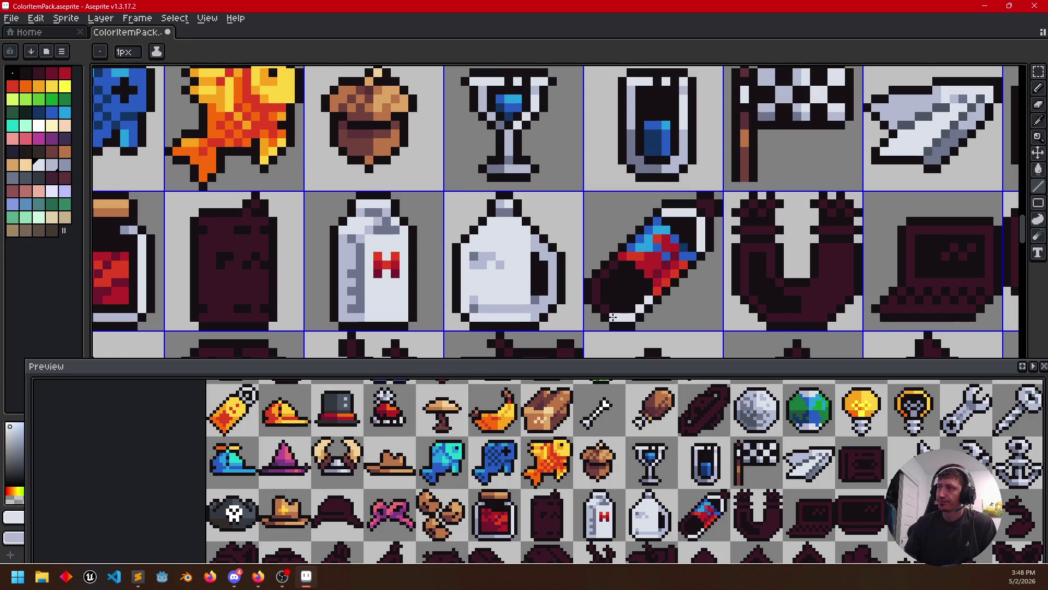
pyautogui.moveTo(595, 300); pyautogui.dragTo(614, 271)
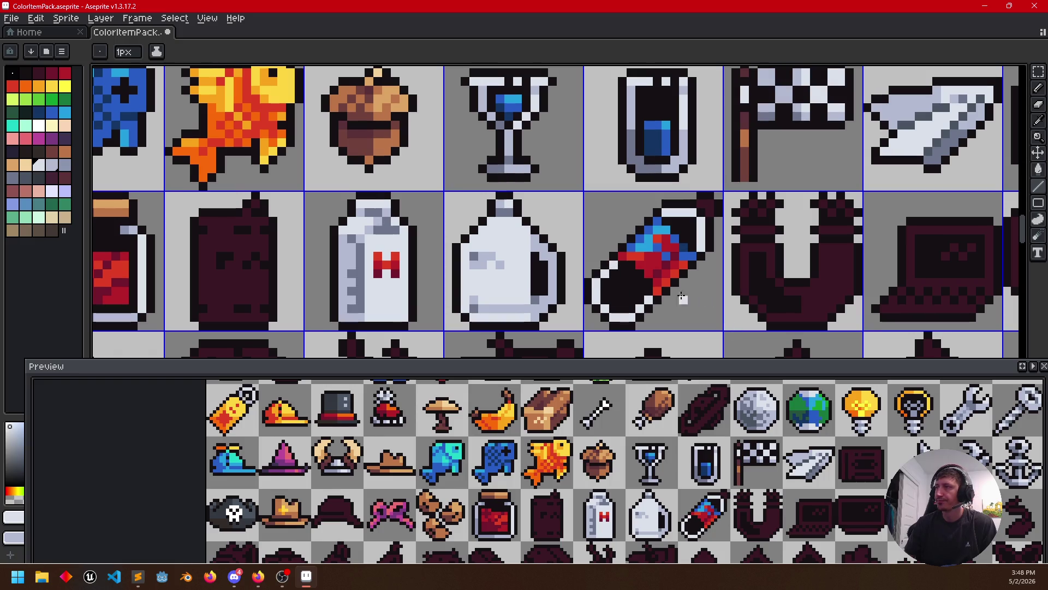
# Sample lighter grey shades to adjust the edge highlight's tone
pyautogui.keyDown('alt'); pyautogui.click(544, 304); pyautogui.keyUp('alt')
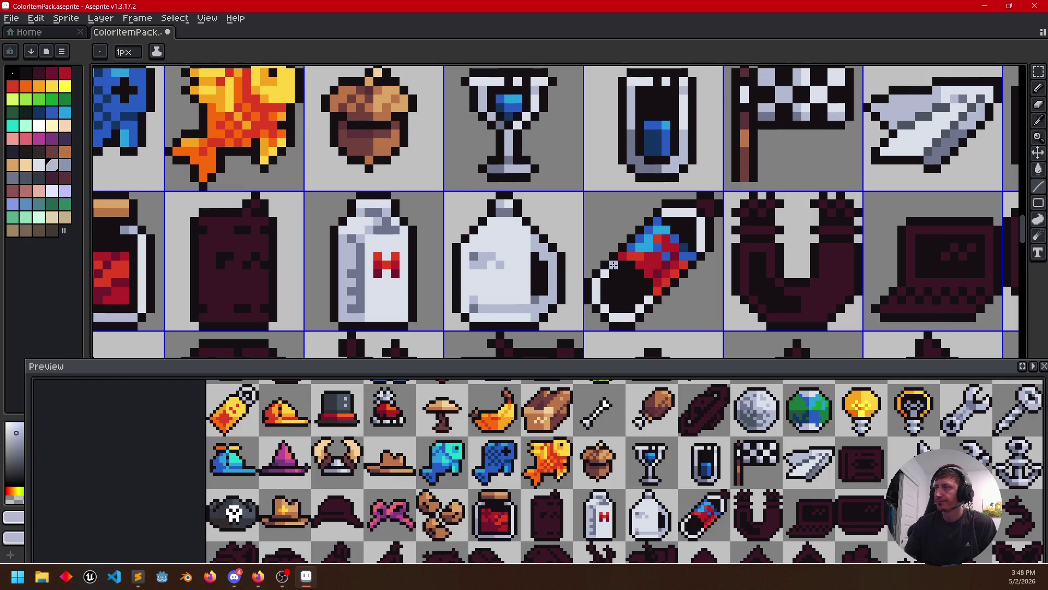
pyautogui.keyDown('alt'); pyautogui.click(516, 304); pyautogui.keyUp('alt')
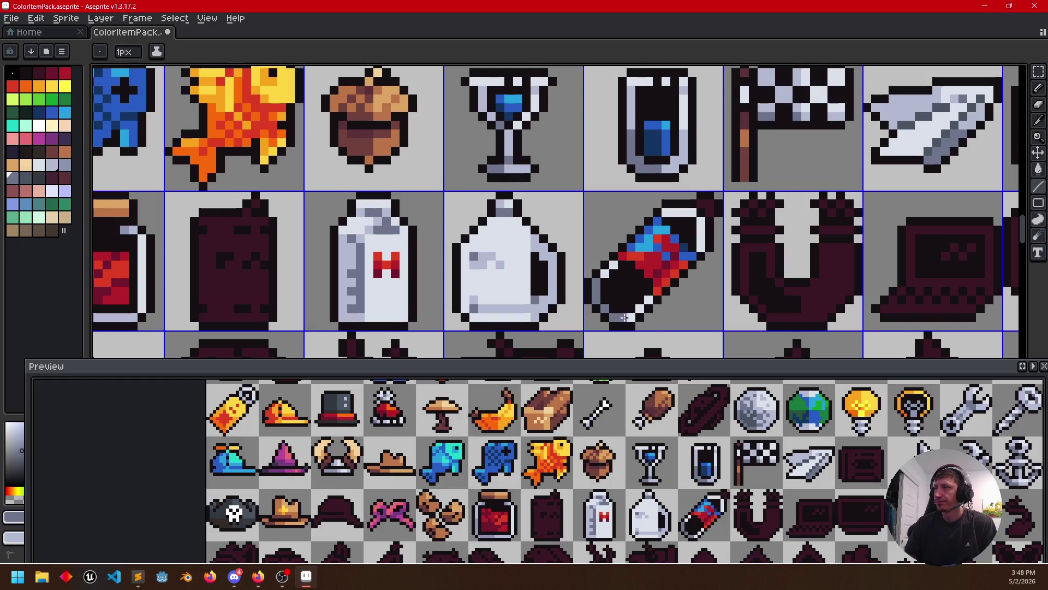
pyautogui.keyDown('alt'); pyautogui.click(542, 300); pyautogui.keyUp('alt')
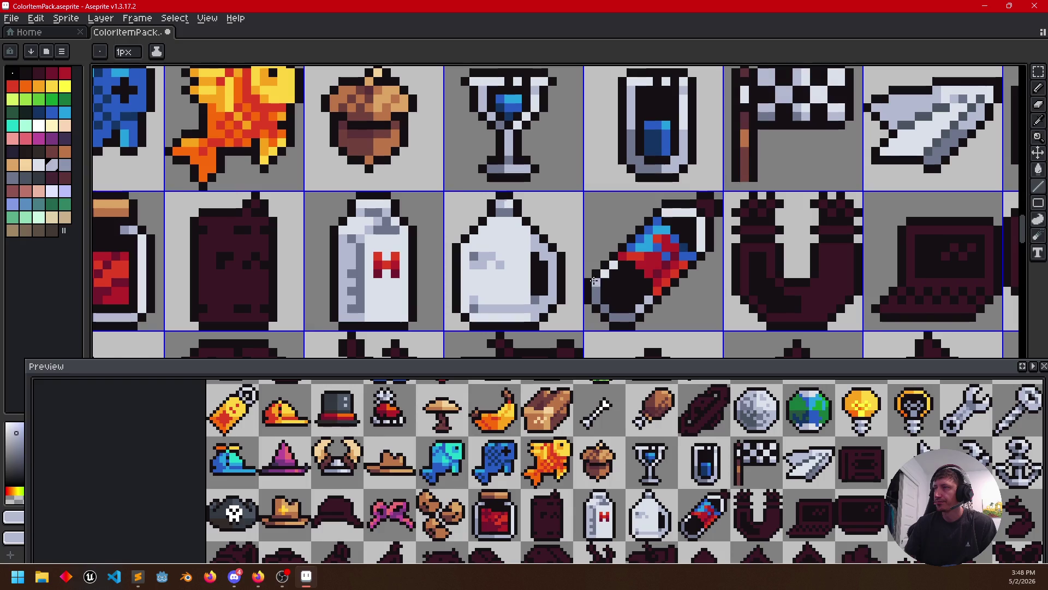
pyautogui.keyDown('alt'); pyautogui.click(602, 280); pyautogui.keyUp('alt')
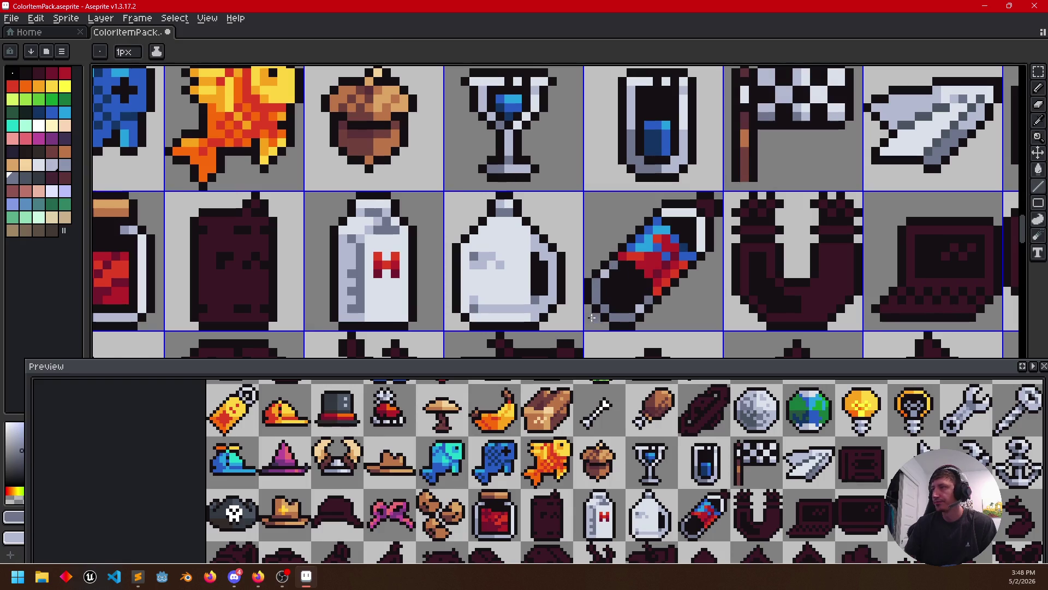
pyautogui.scroll(-1, 706, 310)
pyautogui.keyDown('alt'); pyautogui.click(651, 303); pyautogui.keyUp('alt')
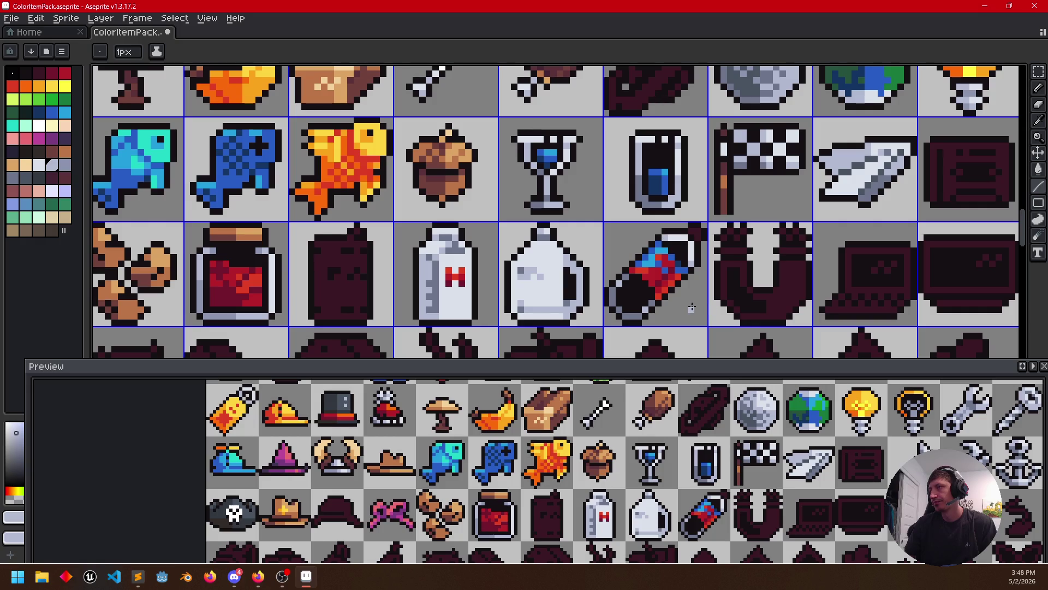
pyautogui.scroll(2, 638, 307)
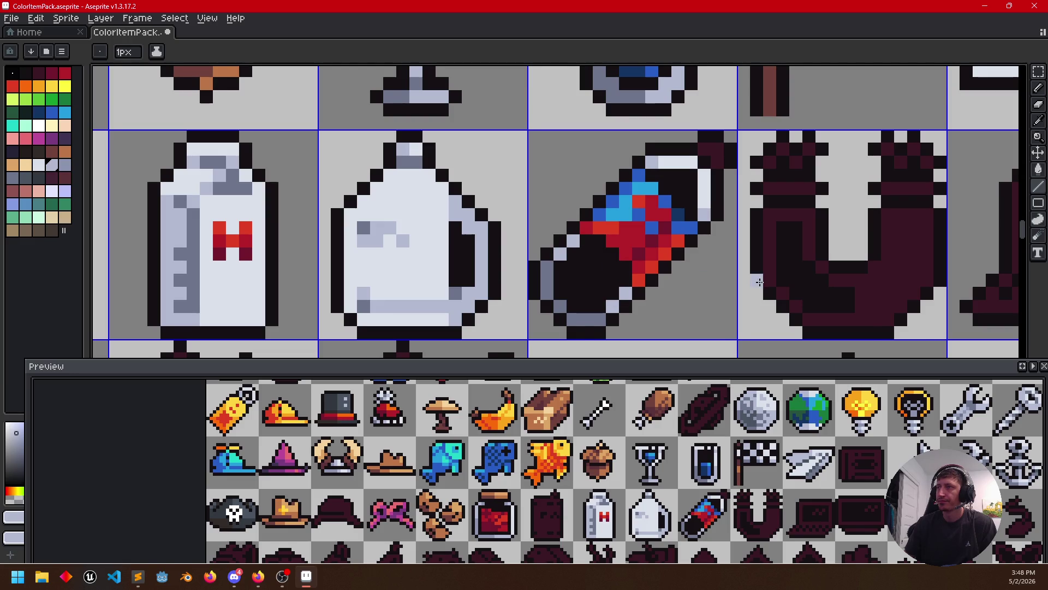
pyautogui.hscroll(1, 742, 281)
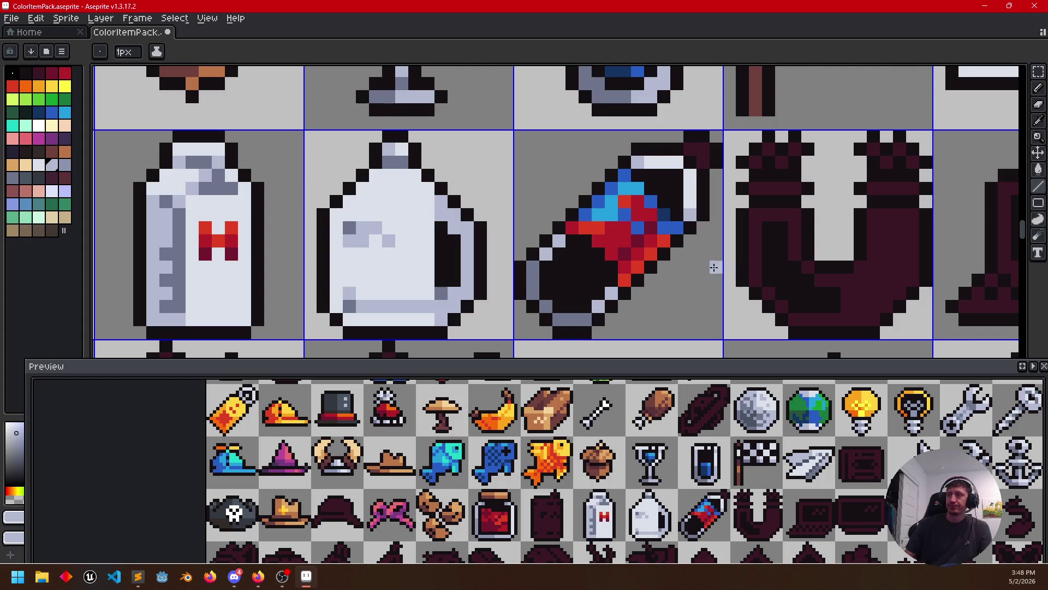
pyautogui.scroll(-2, 585, 215)
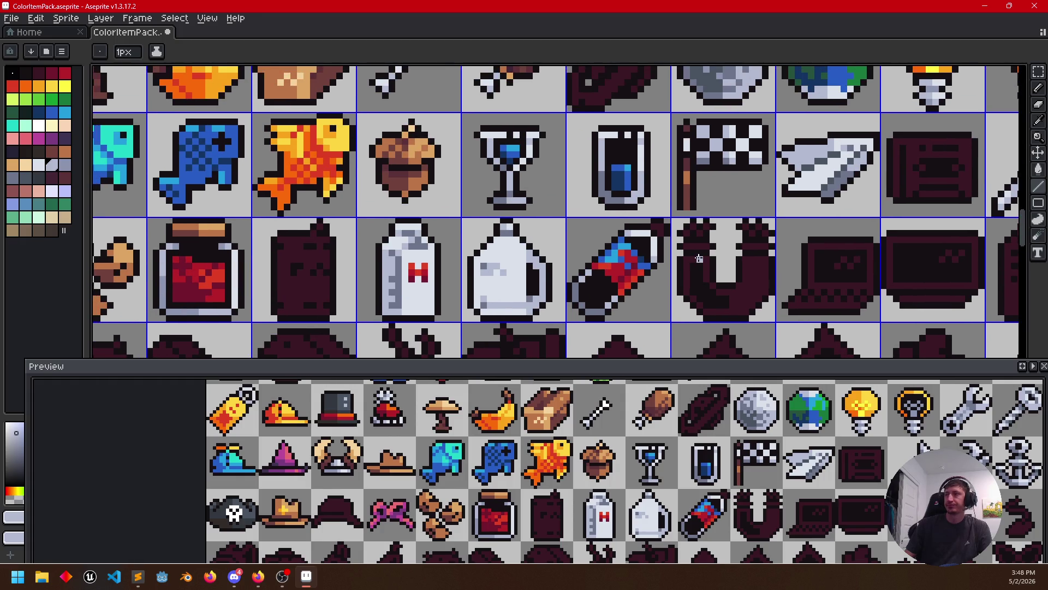
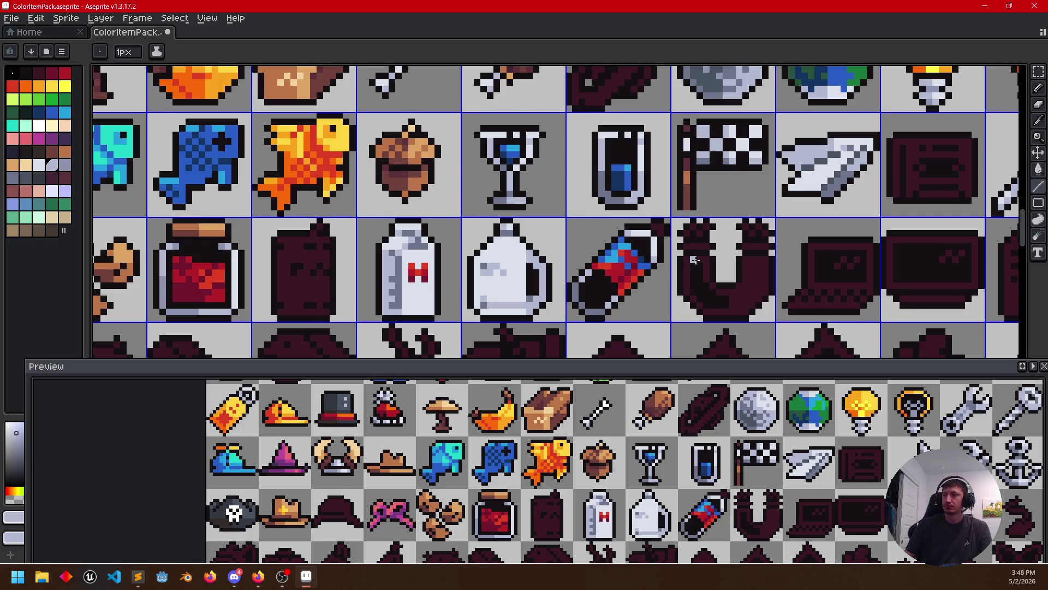
pyautogui.scroll(1, 675, 261)
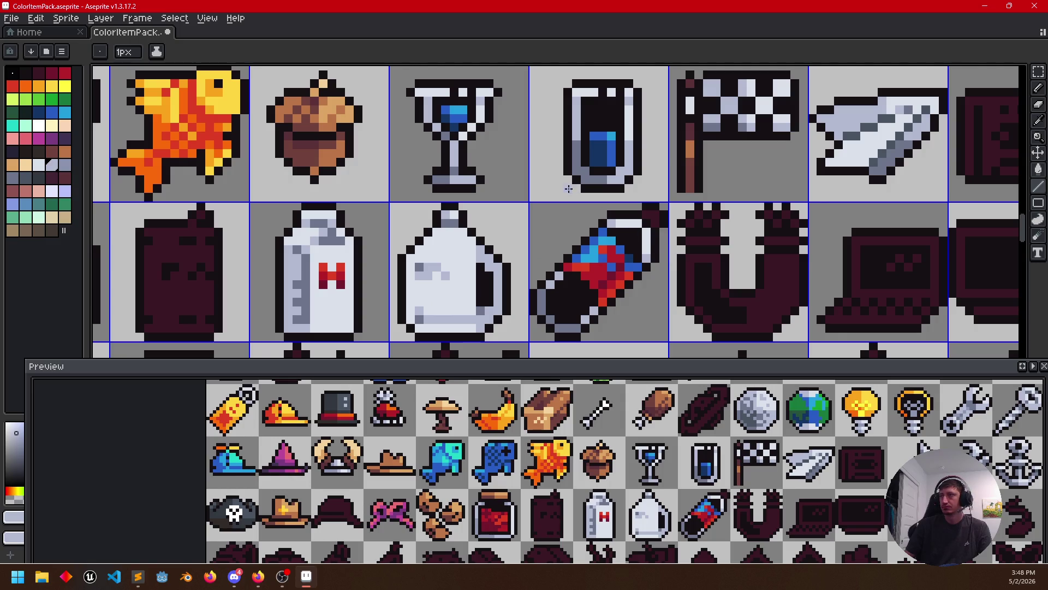
# Fill the bottle's cap with lighter grey and outline its left edge in dark pixels
pyautogui.press('i')
pyautogui.press('g')
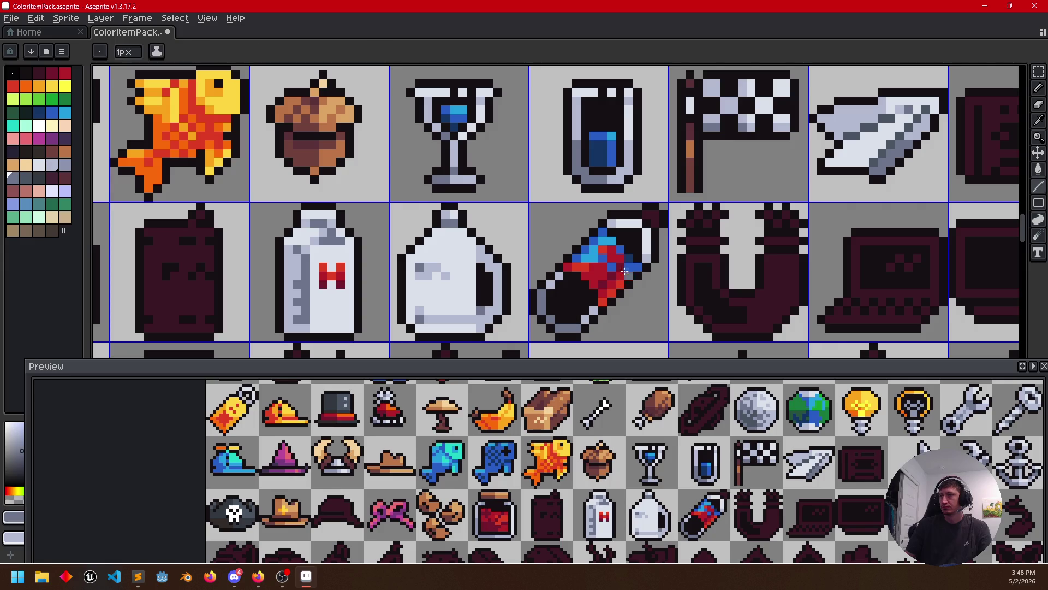
pyautogui.click(637, 250)
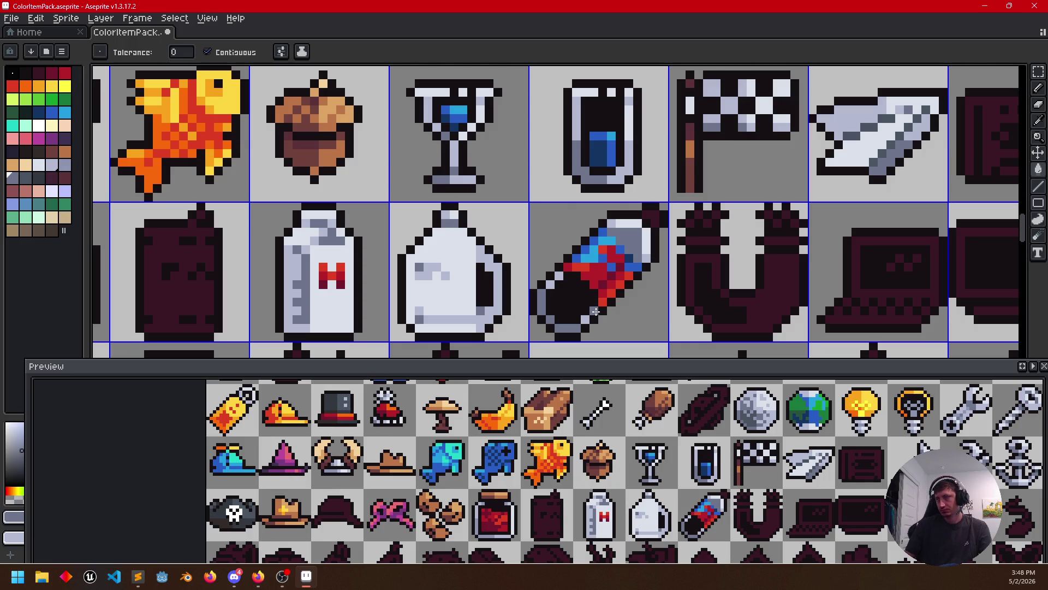
pyautogui.scroll(1, 596, 311)
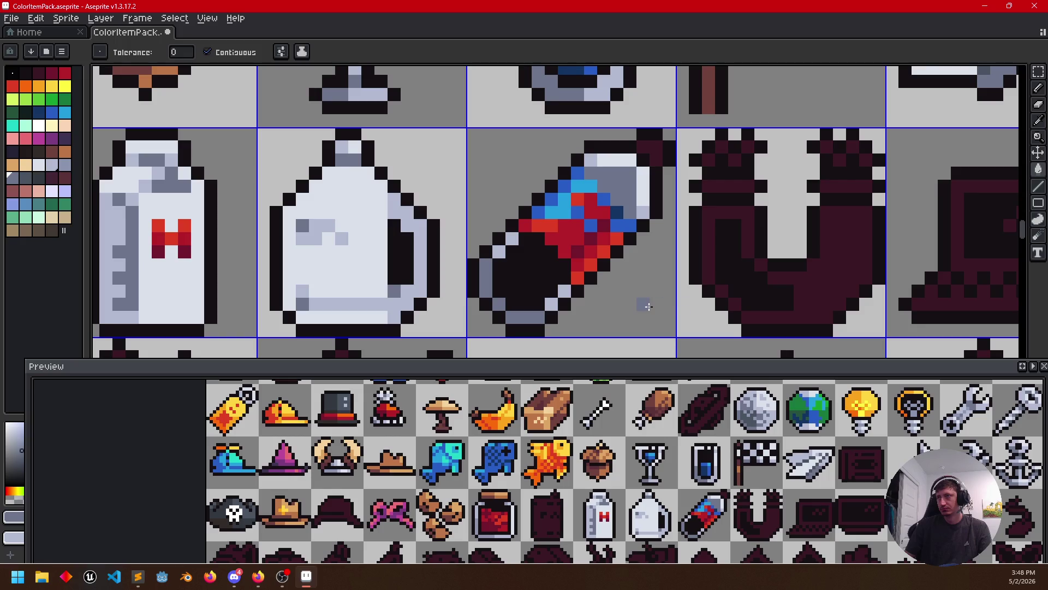
pyautogui.press('b')
pyautogui.moveTo(596, 174); pyautogui.dragTo(630, 222)
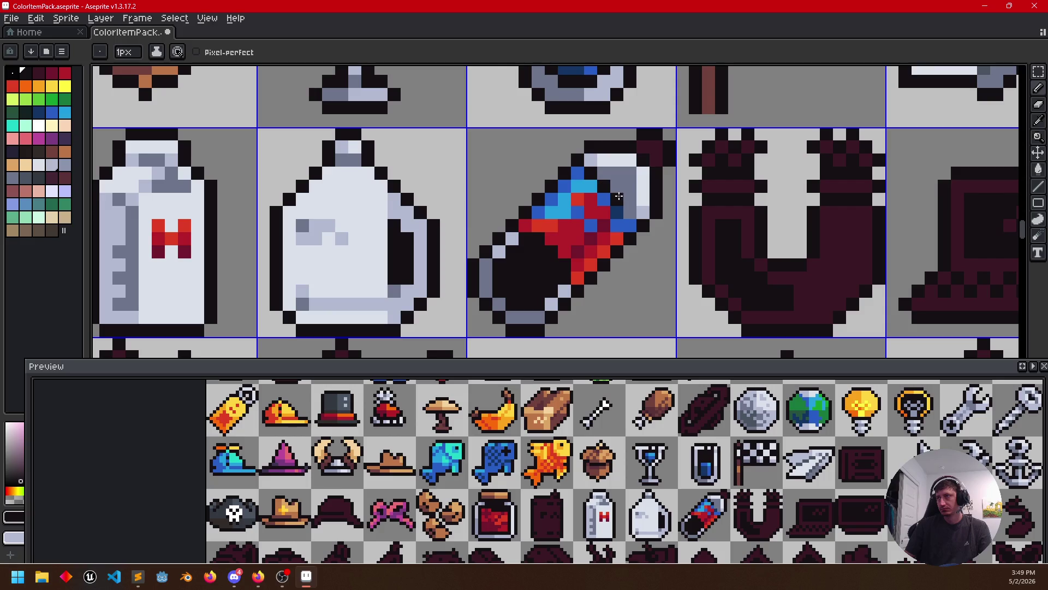
pyautogui.scroll(-1, 541, 293)
pyautogui.scroll(-1, 685, 289)
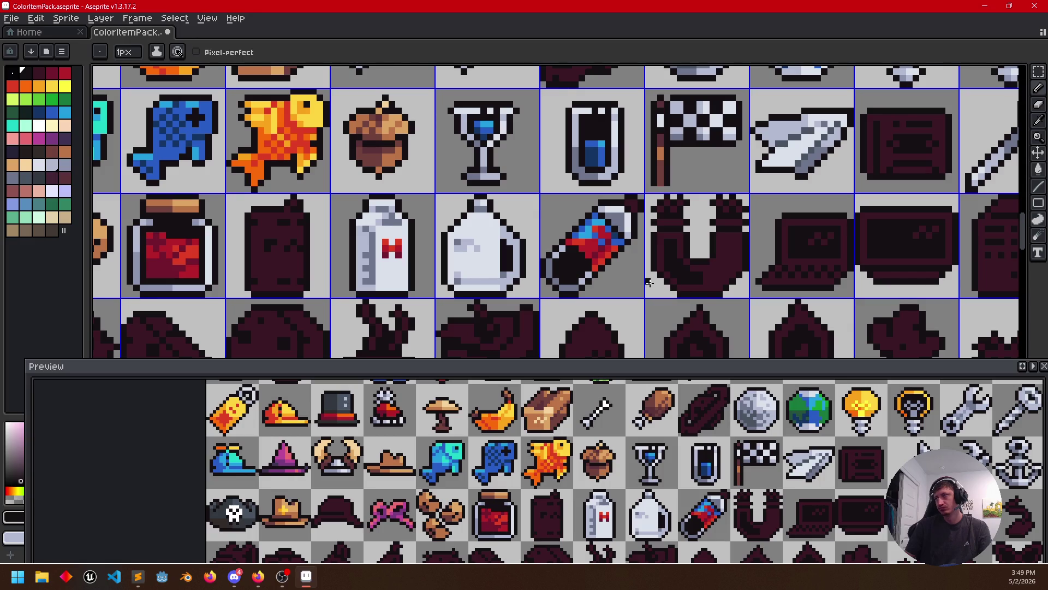
pyautogui.scroll(2, 647, 283)
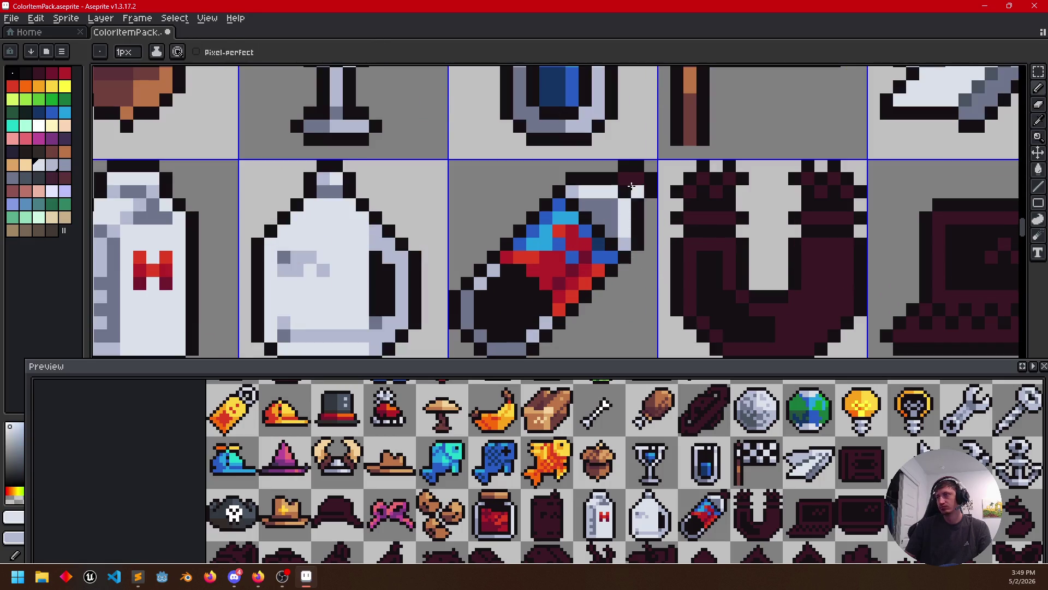
# Sample greys from the cap and paint a grey shading column down it
pyautogui.keyDown('alt'); pyautogui.click(628, 241); pyautogui.keyUp('alt')
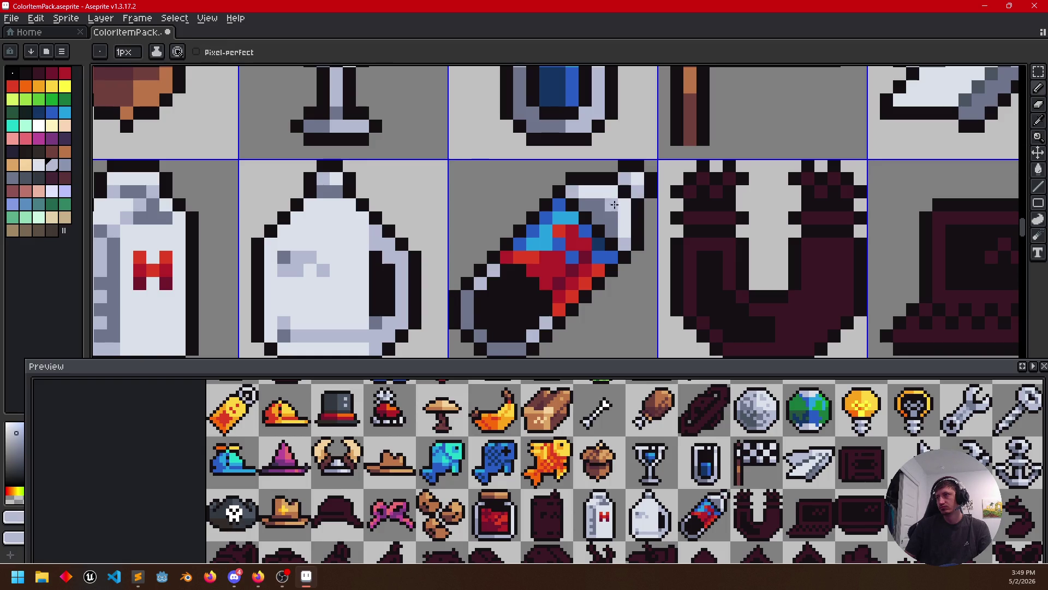
pyautogui.keyDown('alt'); pyautogui.click(622, 192); pyautogui.keyUp('alt')
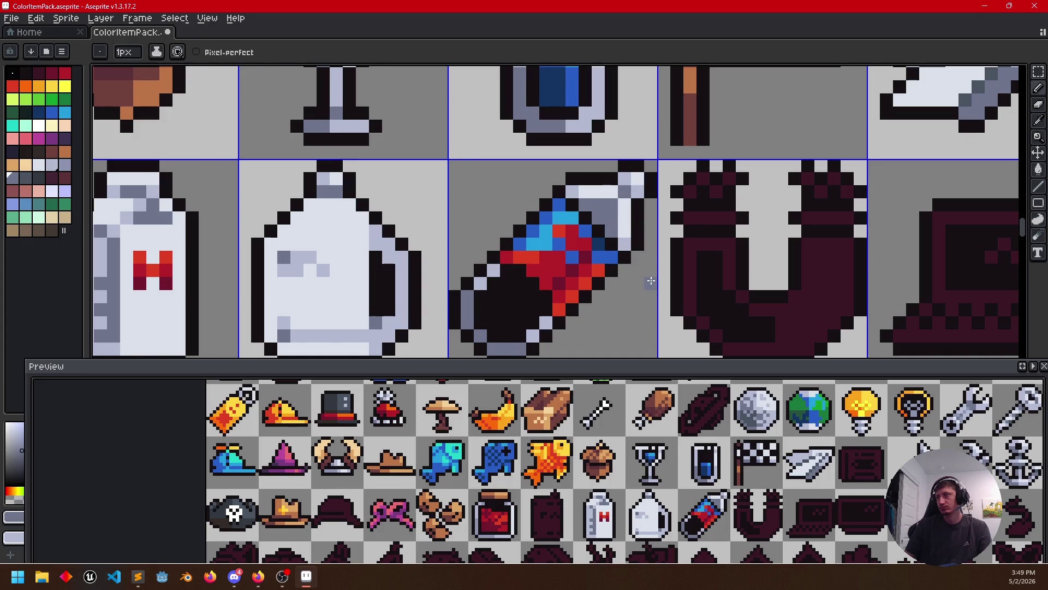
pyautogui.scroll(-2, 650, 280)
pyautogui.scroll(-1, 648, 263)
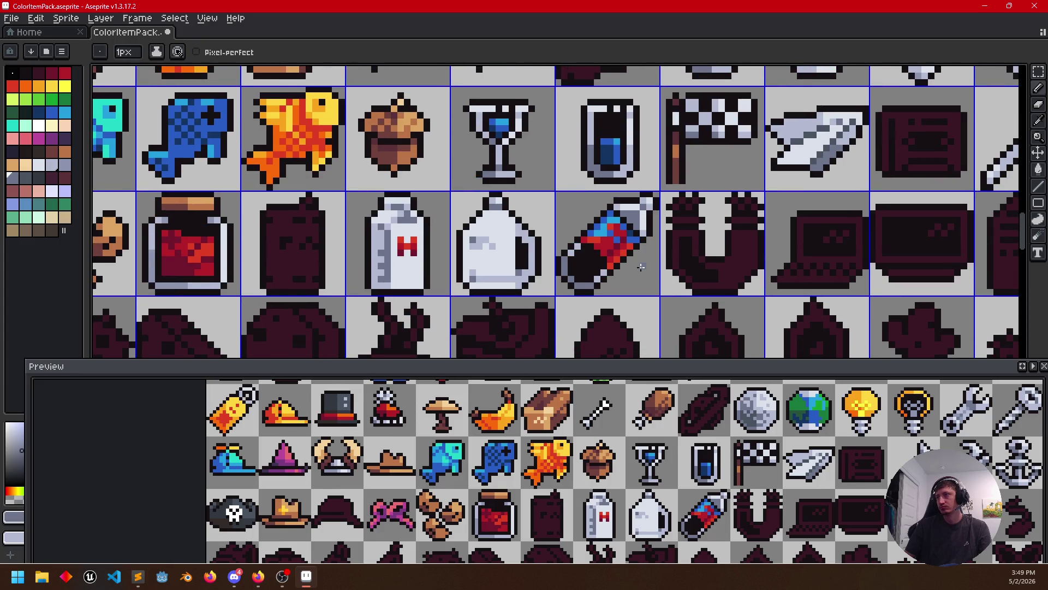
pyautogui.scroll(1, 640, 218)
pyautogui.scroll(1, 639, 216)
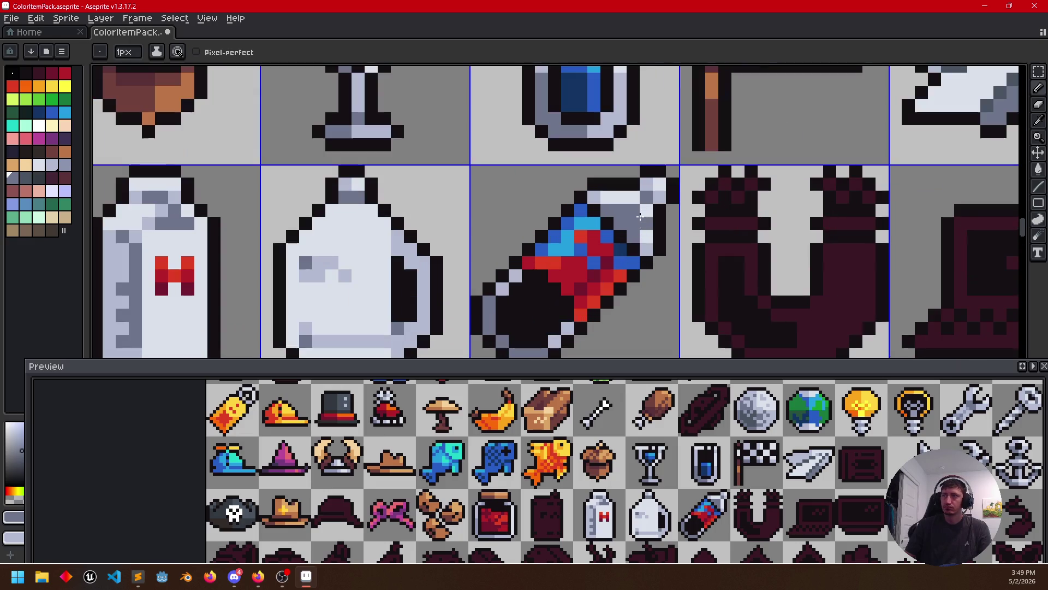
pyautogui.scroll(-1, 618, 272)
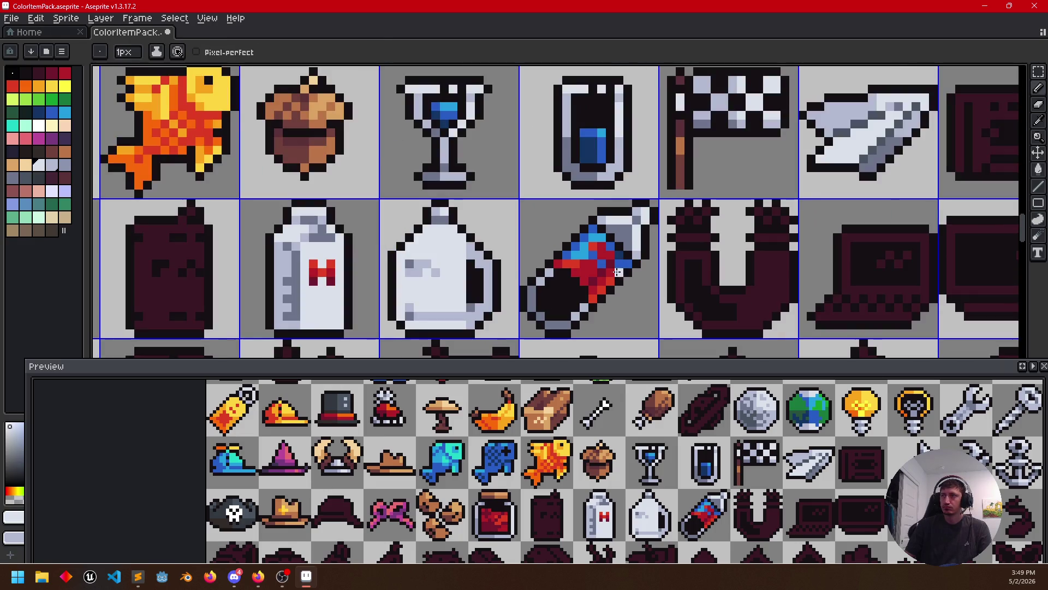
pyautogui.moveTo(619, 272); pyautogui.dragTo(620, 264)
pyautogui.scroll(1, 620, 264)
pyautogui.scroll(1, 611, 213)
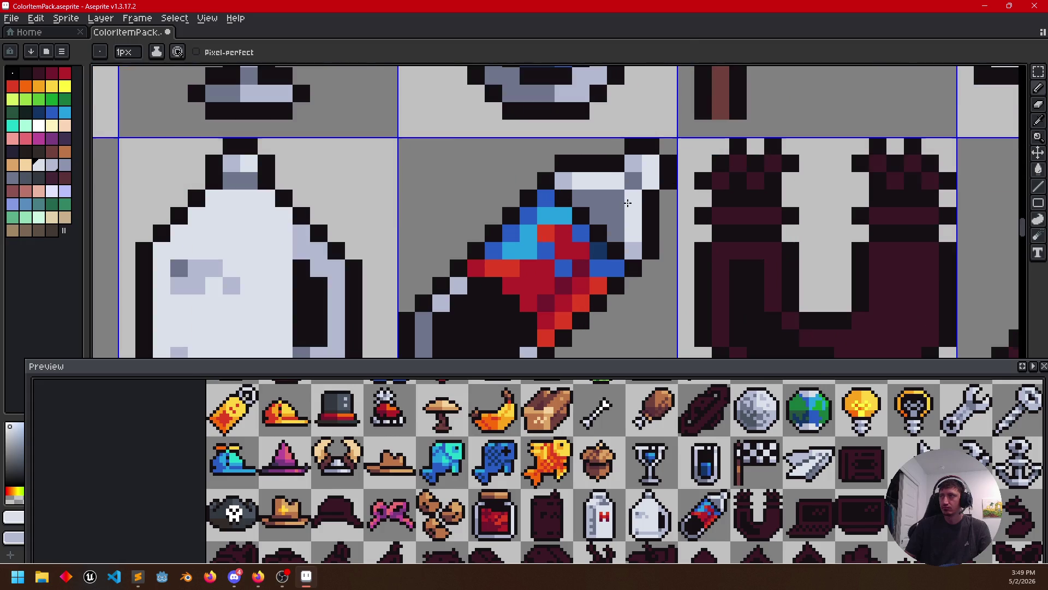
pyautogui.click(610, 212)
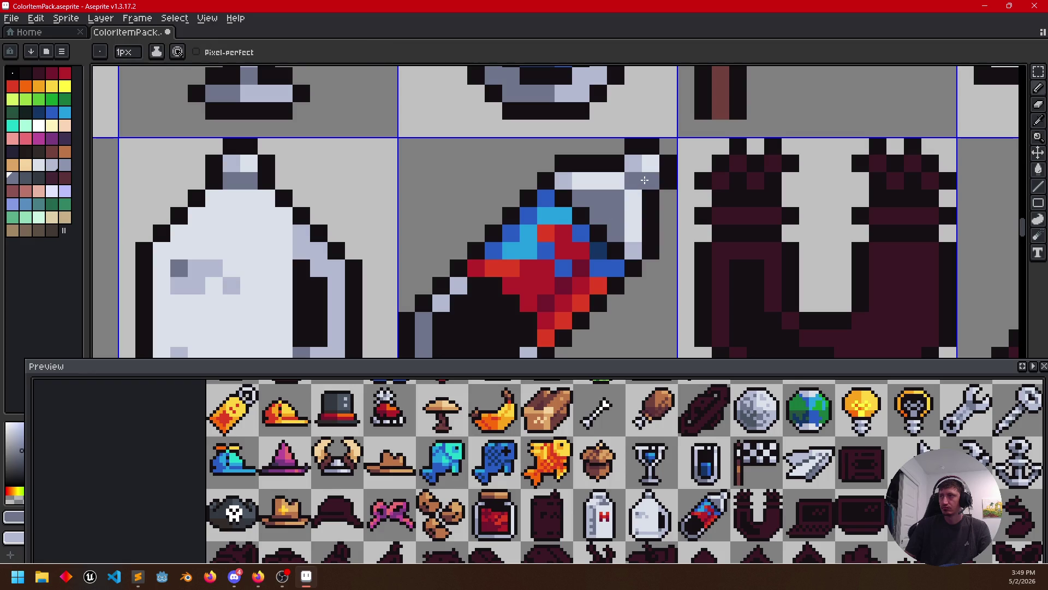
pyautogui.keyDown('alt'); pyautogui.click(644, 180); pyautogui.keyUp('alt')
pyautogui.moveTo(652, 164); pyautogui.dragTo(666, 273)
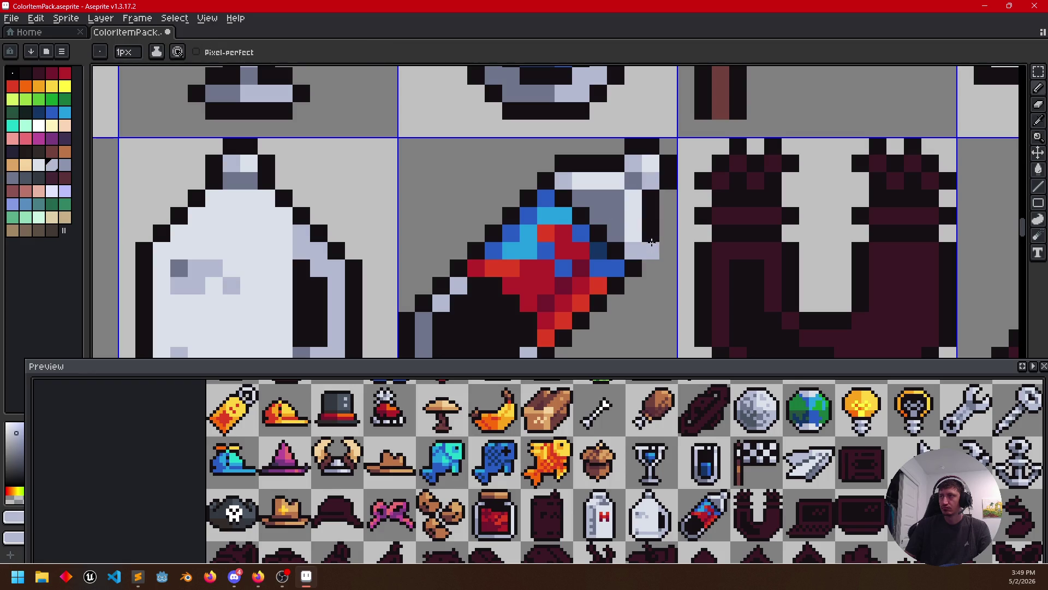
pyautogui.scroll(-1, 666, 273)
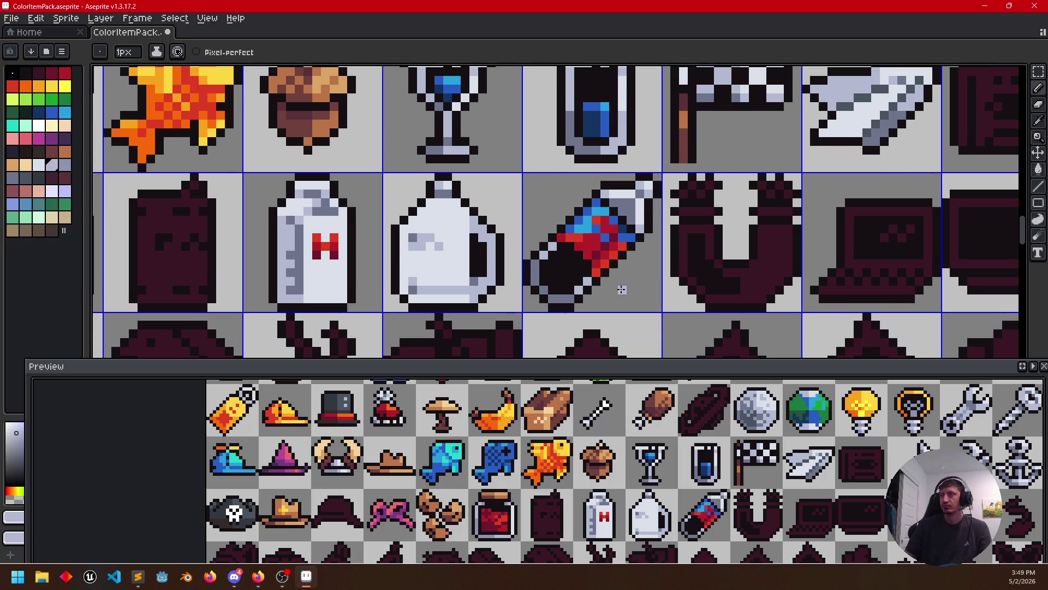
pyautogui.scroll(-1, 627, 272)
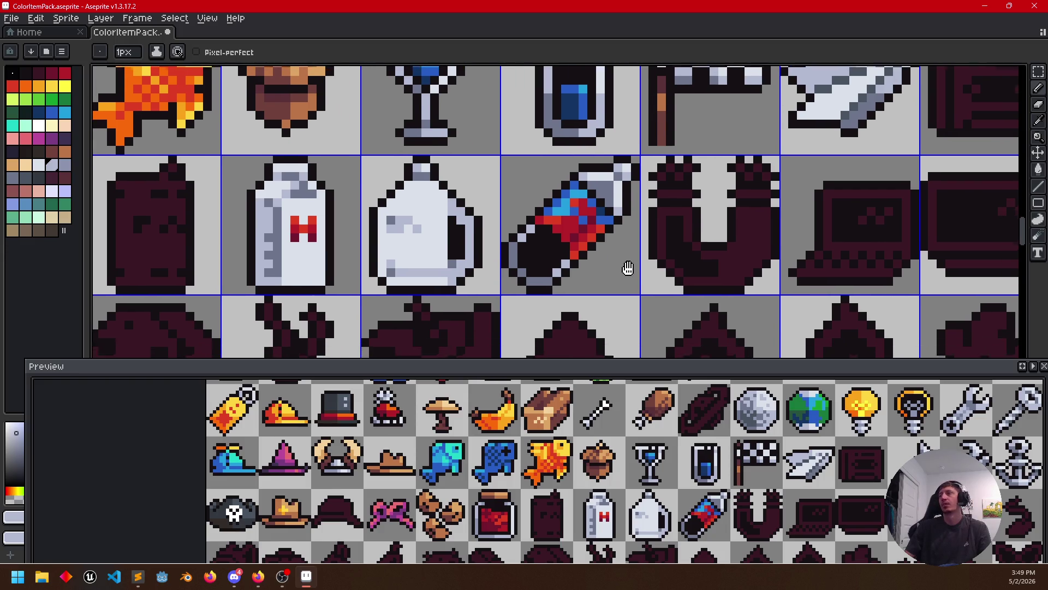
pyautogui.press('b')
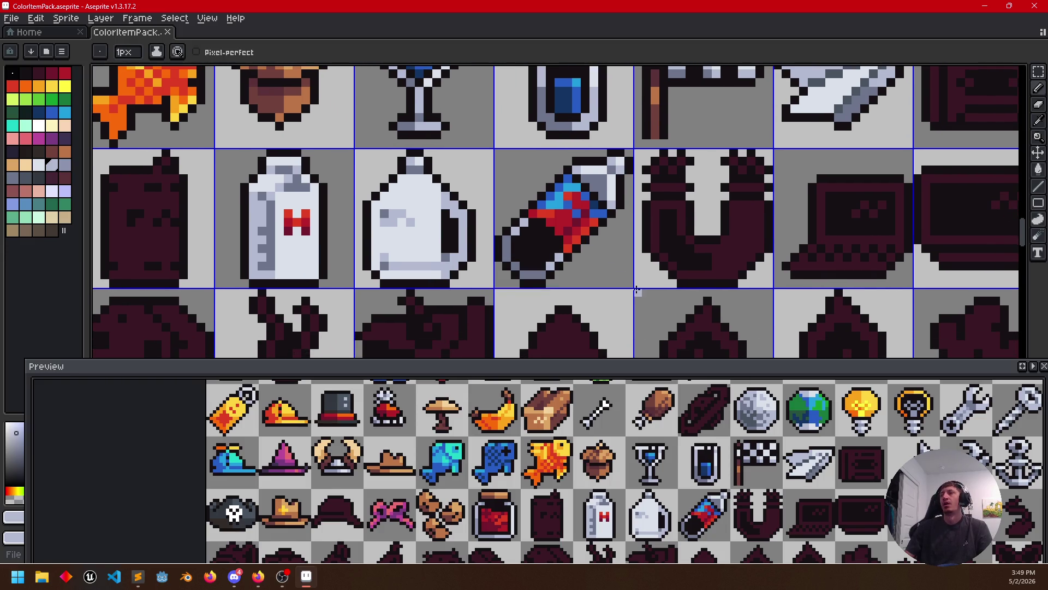
pyautogui.scroll(-1, 631, 285)
pyautogui.scroll(-1, 631, 286)
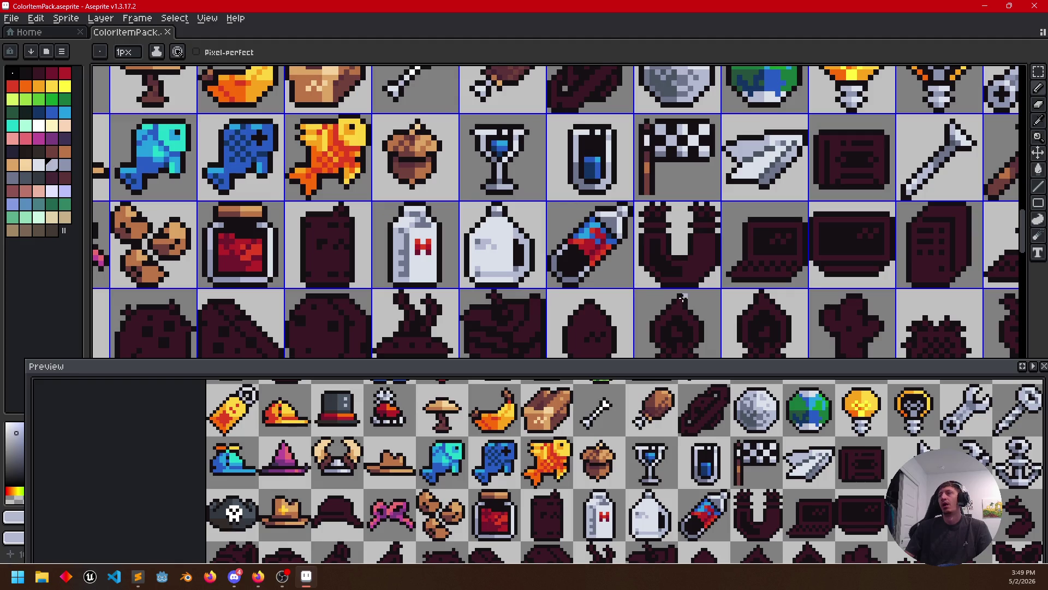
pyautogui.moveTo(682, 297); pyautogui.dragTo(759, 279)
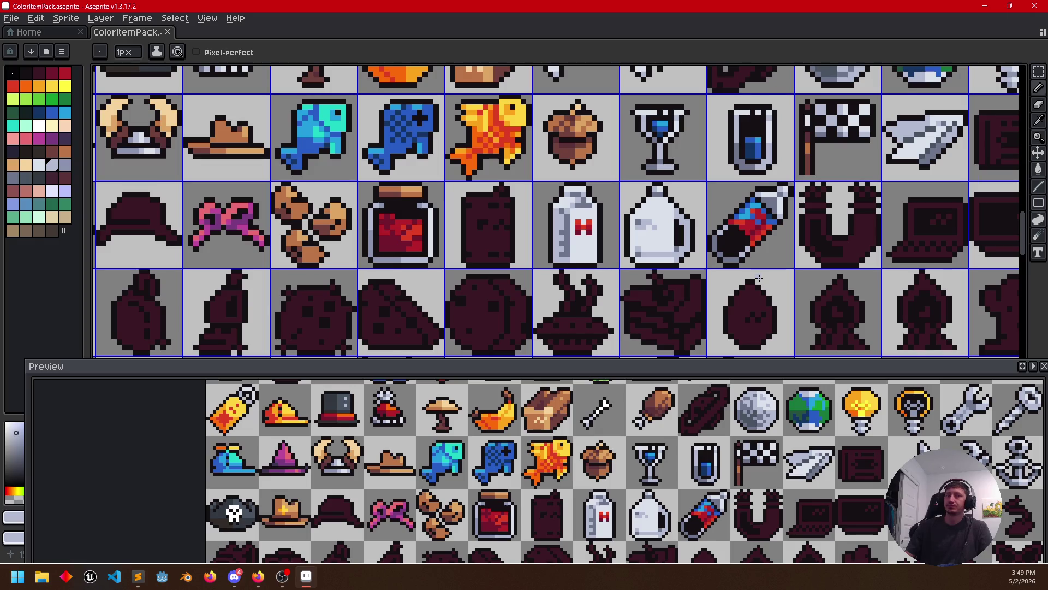
pyautogui.scroll(2, 591, 241)
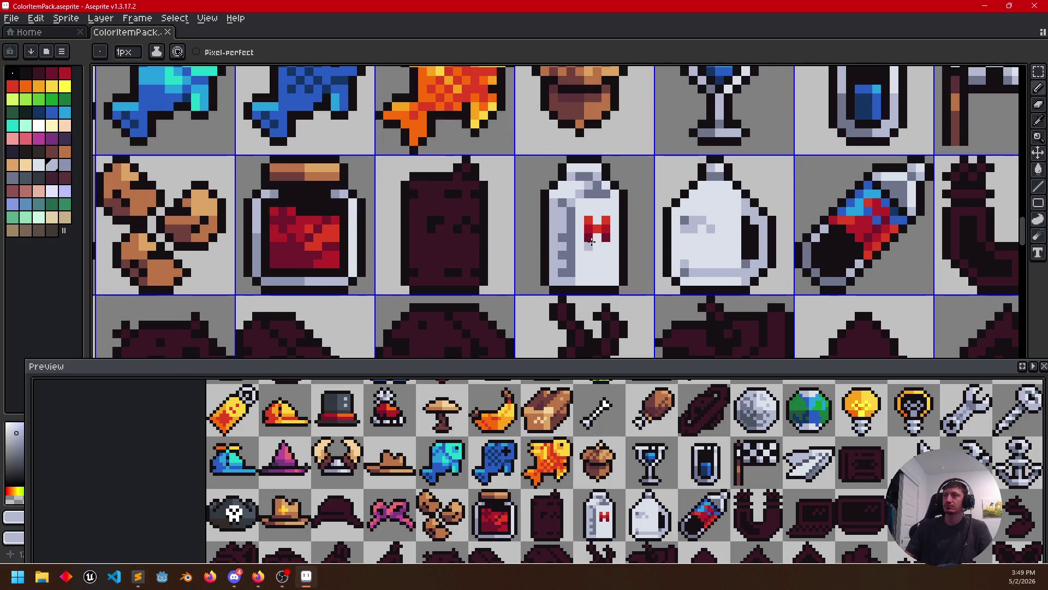
# Fill the dark can silhouette red and draw light and bright grey bands across its top
pyautogui.keyDown('alt'); pyautogui.click(858, 225); pyautogui.keyUp('alt')
pyautogui.press('g')
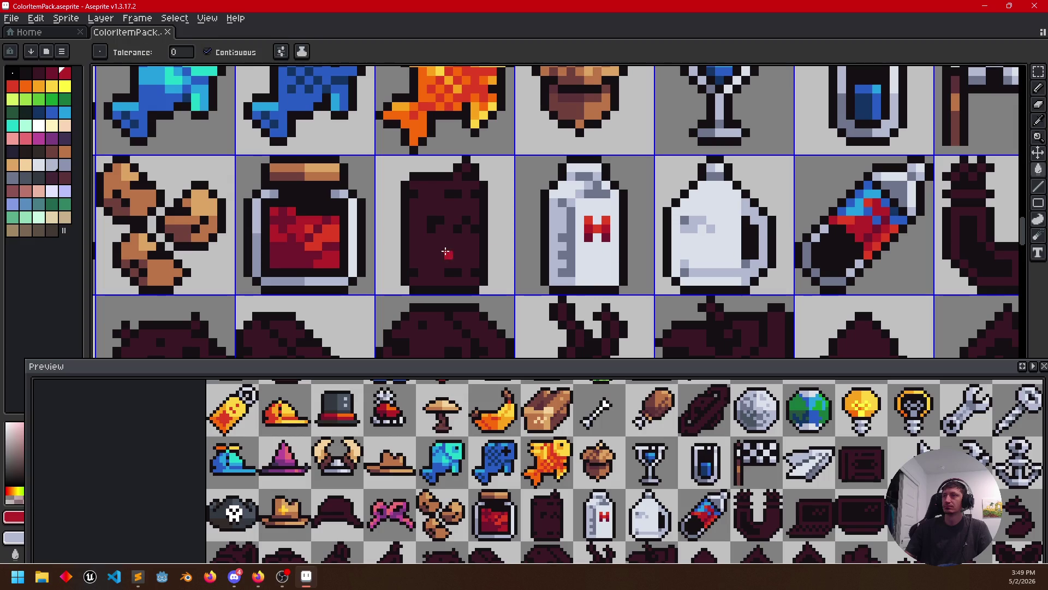
pyautogui.click(446, 252)
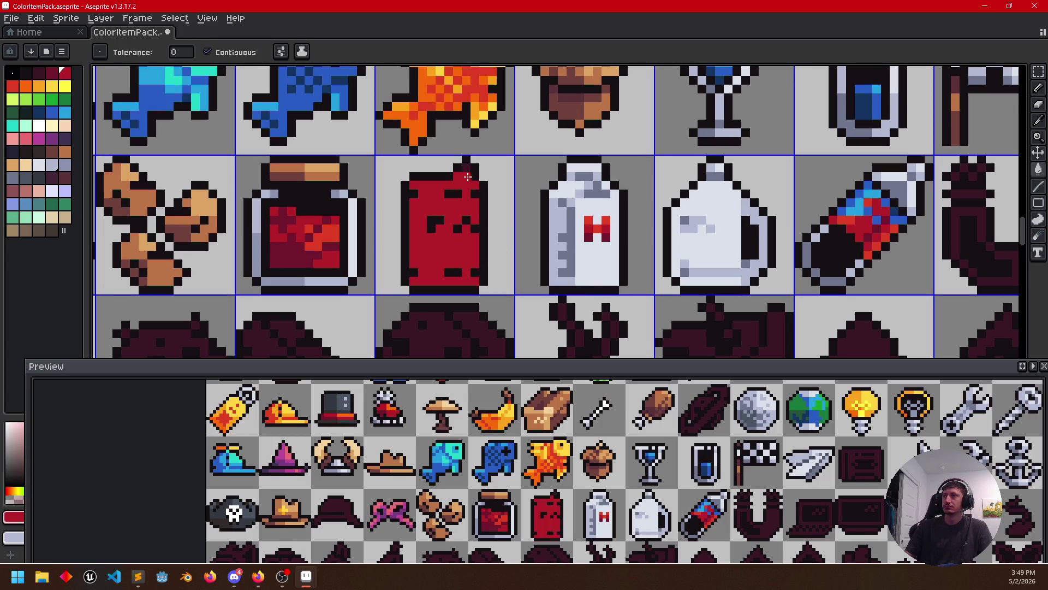
pyautogui.keyDown('alt'); pyautogui.click(564, 210); pyautogui.keyUp('alt')
pyautogui.press('b')
pyautogui.moveTo(421, 183); pyautogui.dragTo(472, 184)
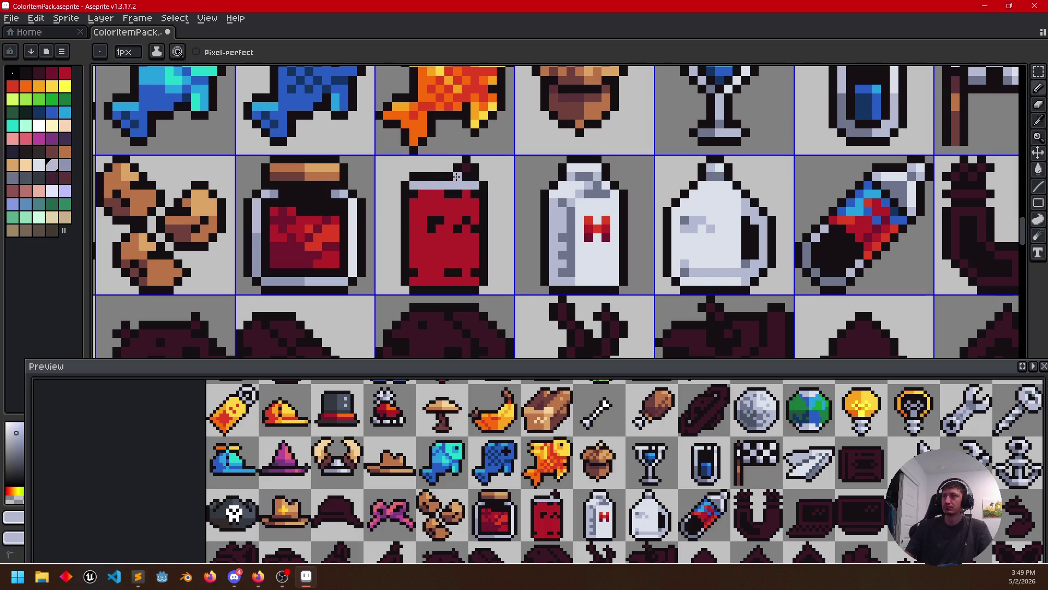
pyautogui.keyDown('alt'); pyautogui.click(597, 222); pyautogui.keyUp('alt')
pyautogui.moveTo(445, 183); pyautogui.dragTo(472, 184)
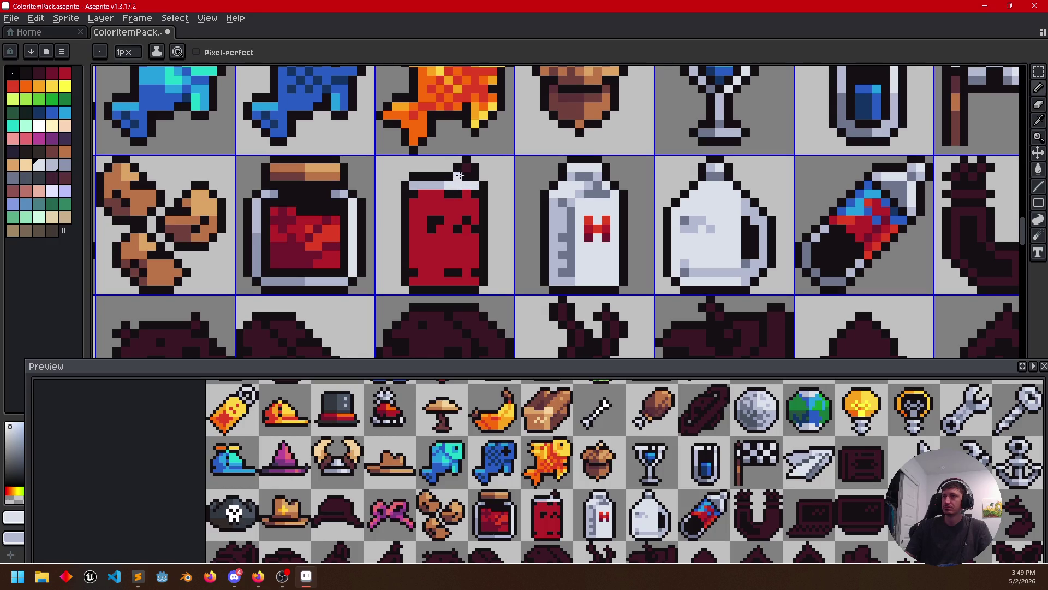
pyautogui.hscroll(-1, 475, 245)
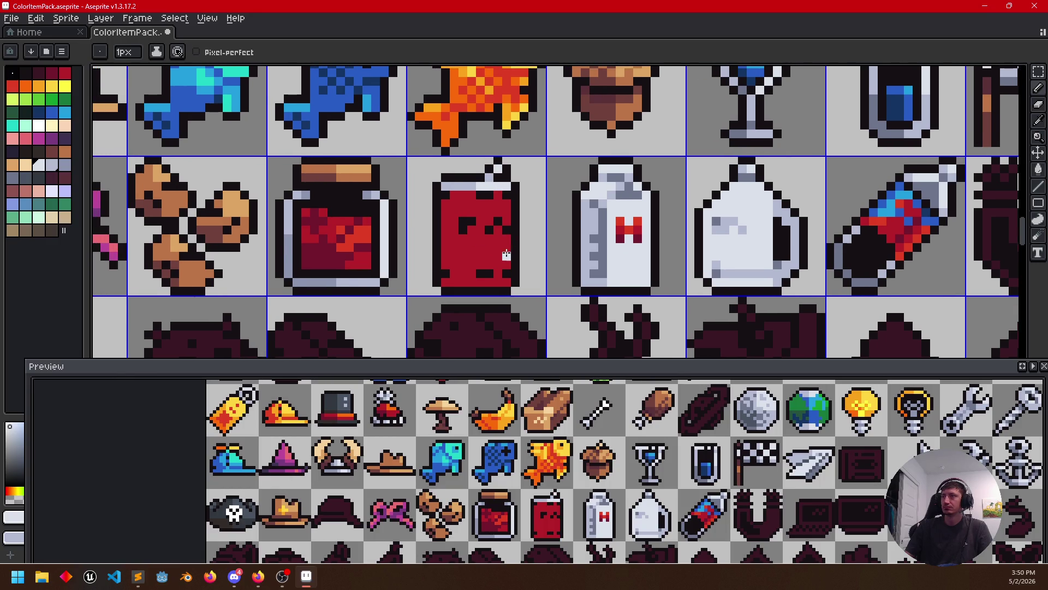
# Draw a light grey band along the can's bottom and recolour it with a sampled grey
pyautogui.keyDown('alt'); pyautogui.click(625, 272); pyautogui.keyUp('alt')
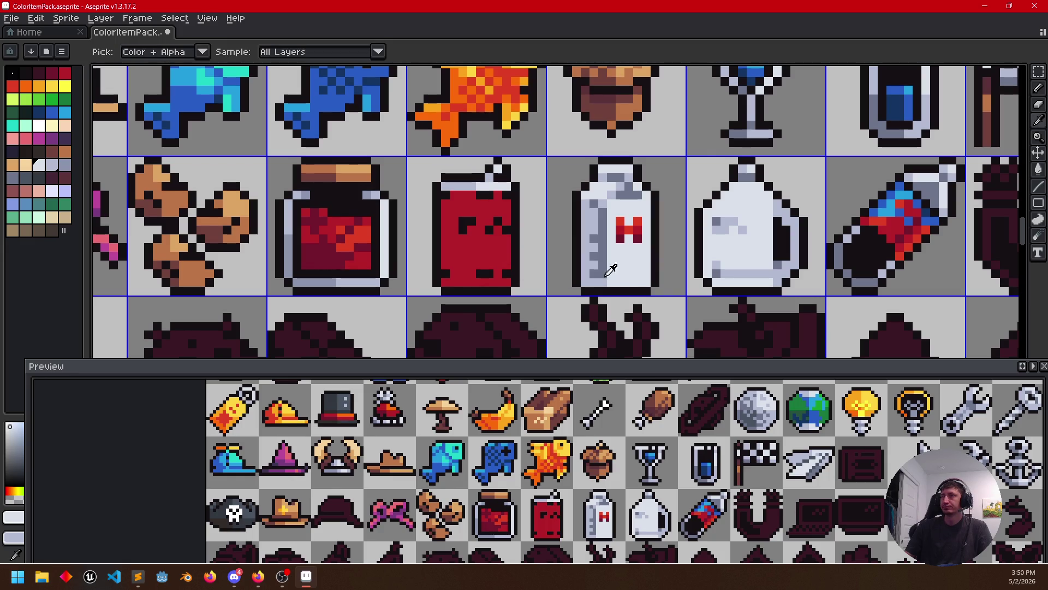
pyautogui.moveTo(481, 281); pyautogui.dragTo(497, 282)
pyautogui.keyDown('alt'); pyautogui.click(592, 277); pyautogui.keyUp('alt')
pyautogui.press('g')
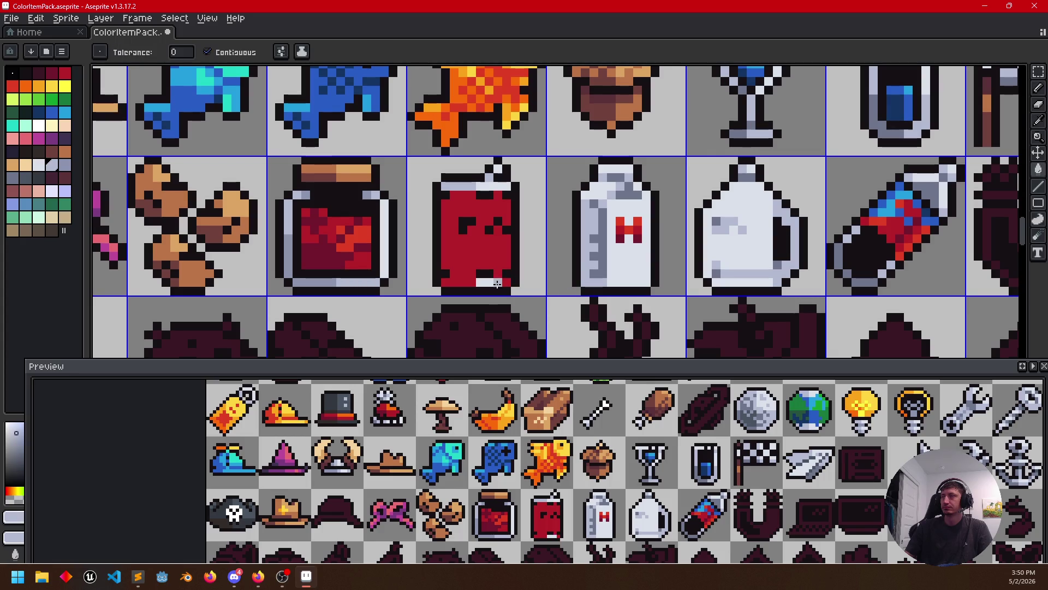
pyautogui.click(492, 281)
pyautogui.press('b')
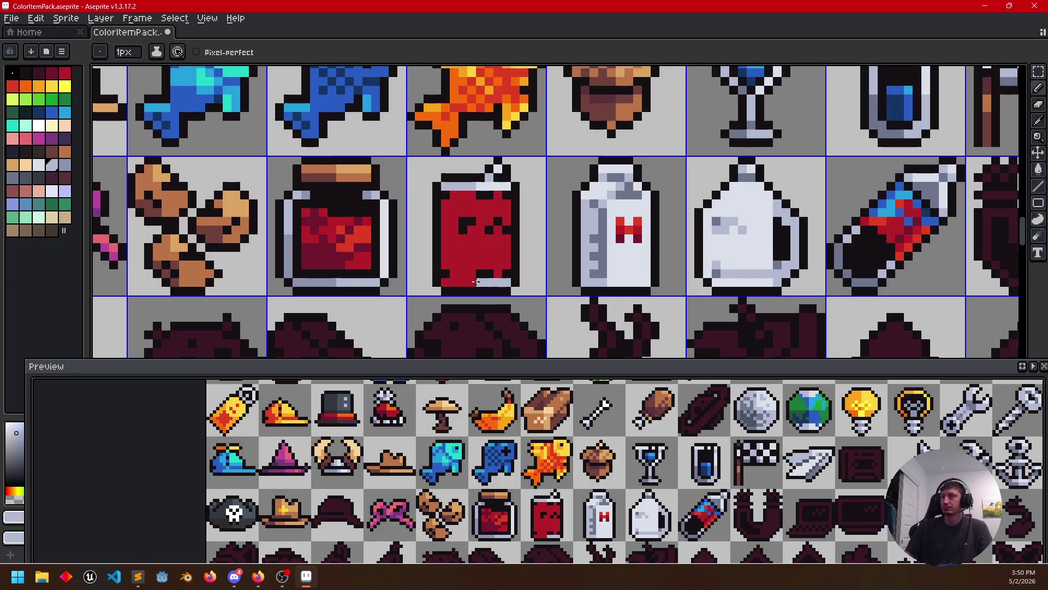
pyautogui.keyDown('alt'); pyautogui.click(575, 279); pyautogui.keyUp('alt')
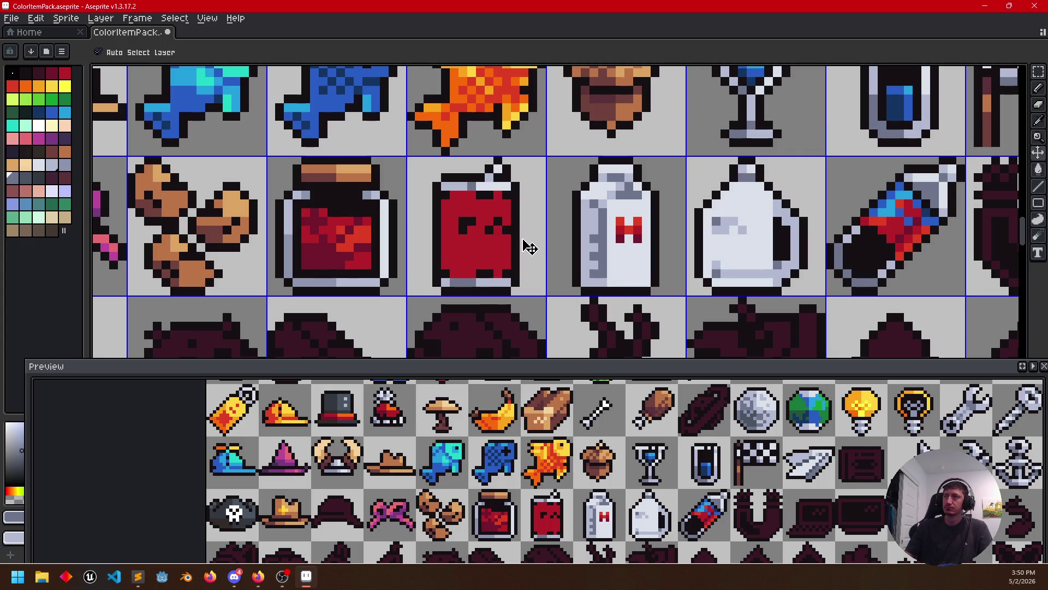
pyautogui.scroll(1, 591, 260)
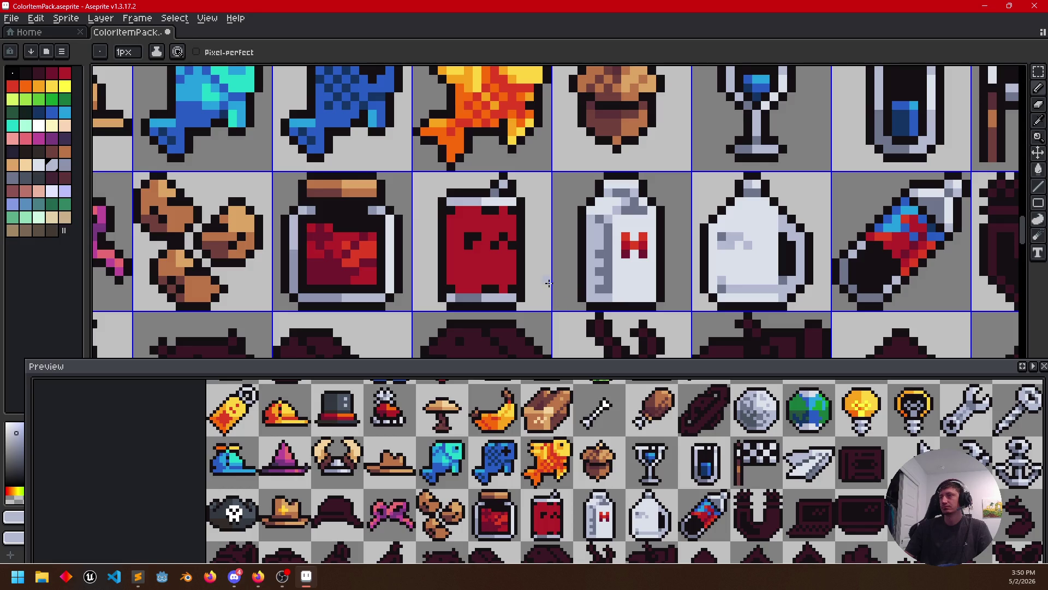
# Paint lighter red highlight pixels onto the can's body and sample its dark red
pyautogui.keyDown('alt'); pyautogui.click(894, 233); pyautogui.keyUp('alt')
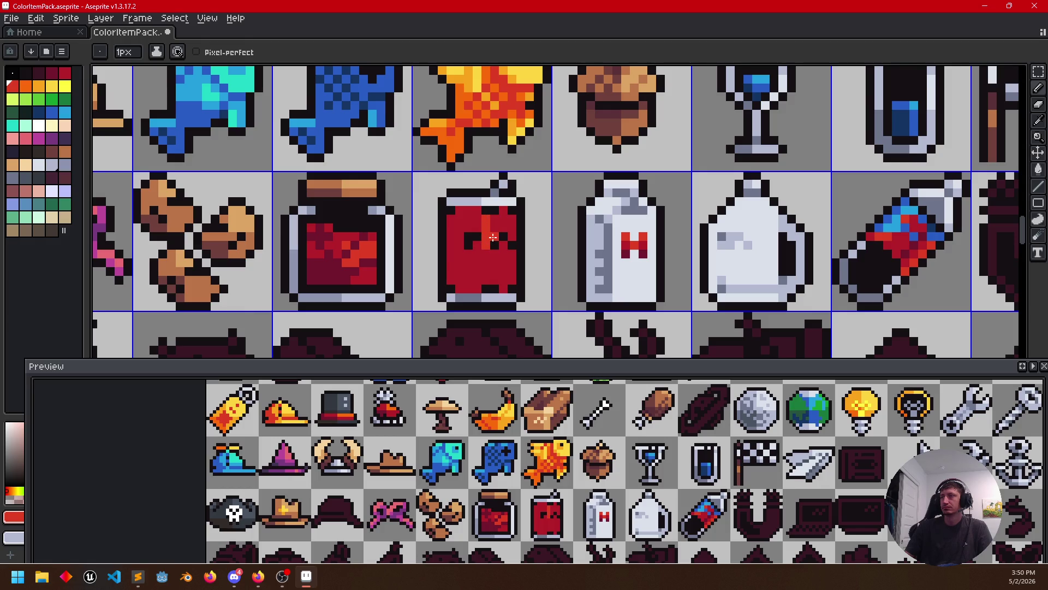
pyautogui.moveTo(495, 225); pyautogui.dragTo(503, 240)
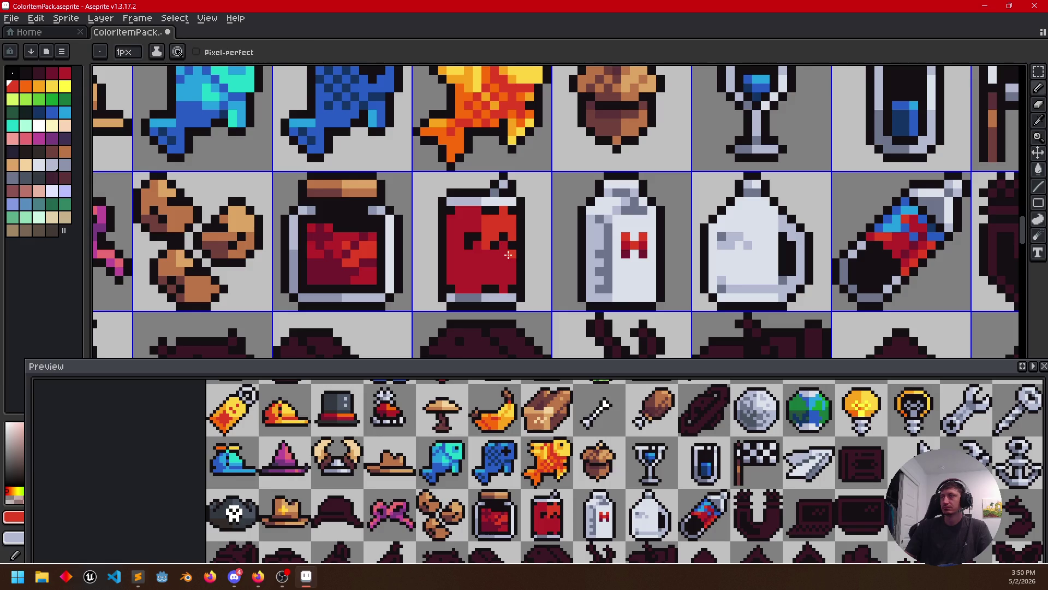
pyautogui.keyDown('alt'); pyautogui.click(478, 217); pyautogui.keyUp('alt')
pyautogui.keyDown('alt'); pyautogui.click(490, 238); pyautogui.keyUp('alt')
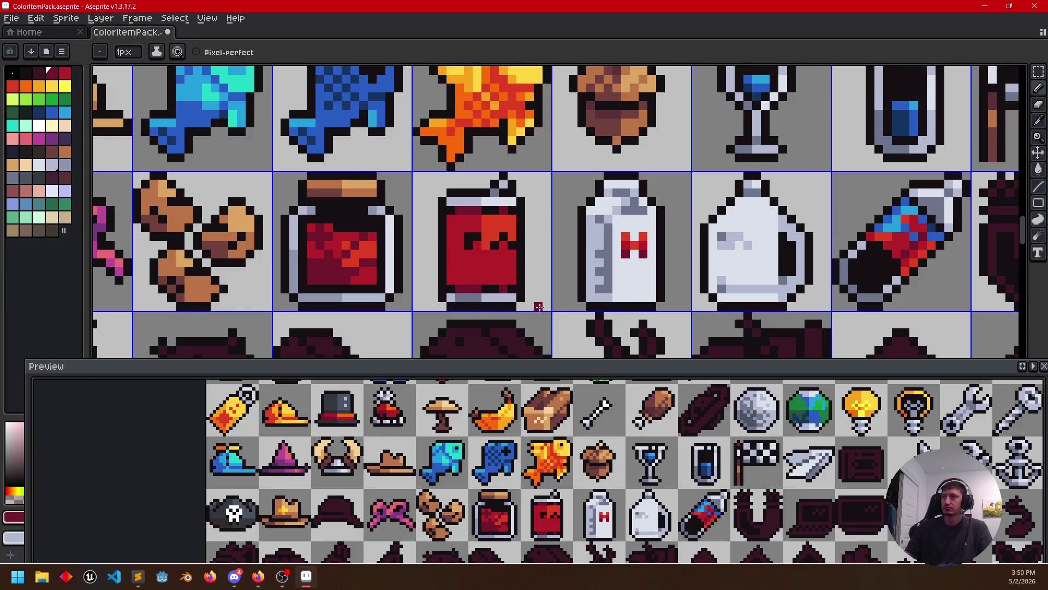
# Fill one half of the red can with a darker red sampled from it
pyautogui.moveTo(588, 291); pyautogui.dragTo(591, 285)
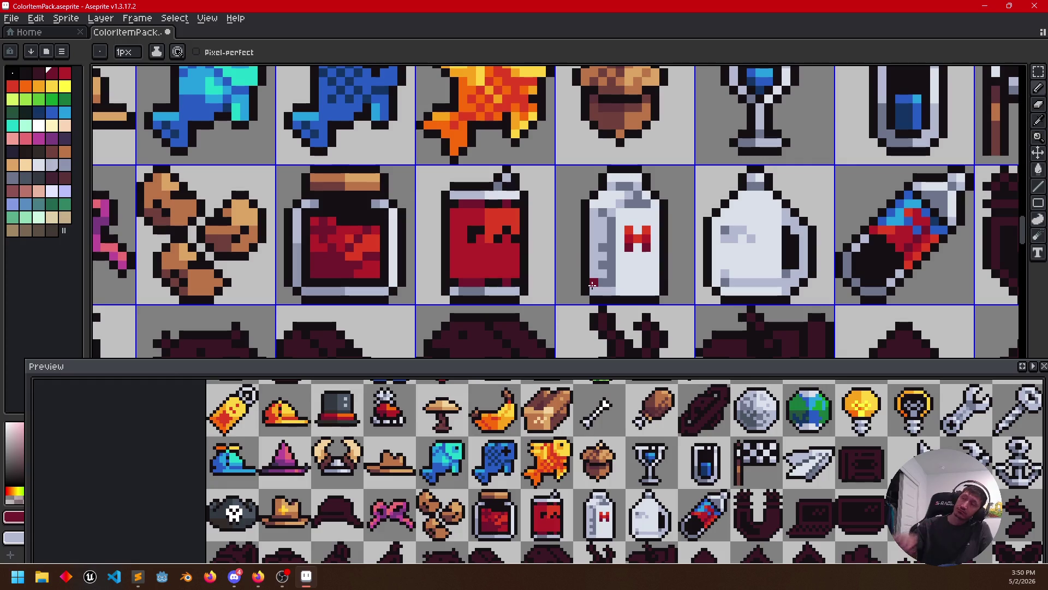
pyautogui.keyDown('alt'); pyautogui.click(492, 193); pyautogui.keyUp('alt')
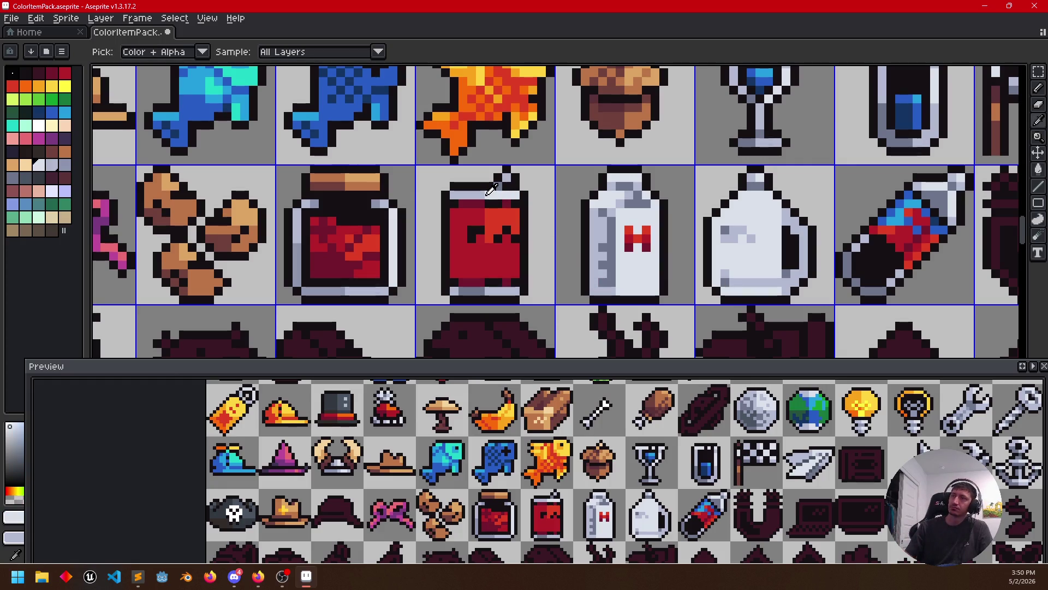
pyautogui.scroll(1, 573, 252)
pyautogui.scroll(-1, 573, 251)
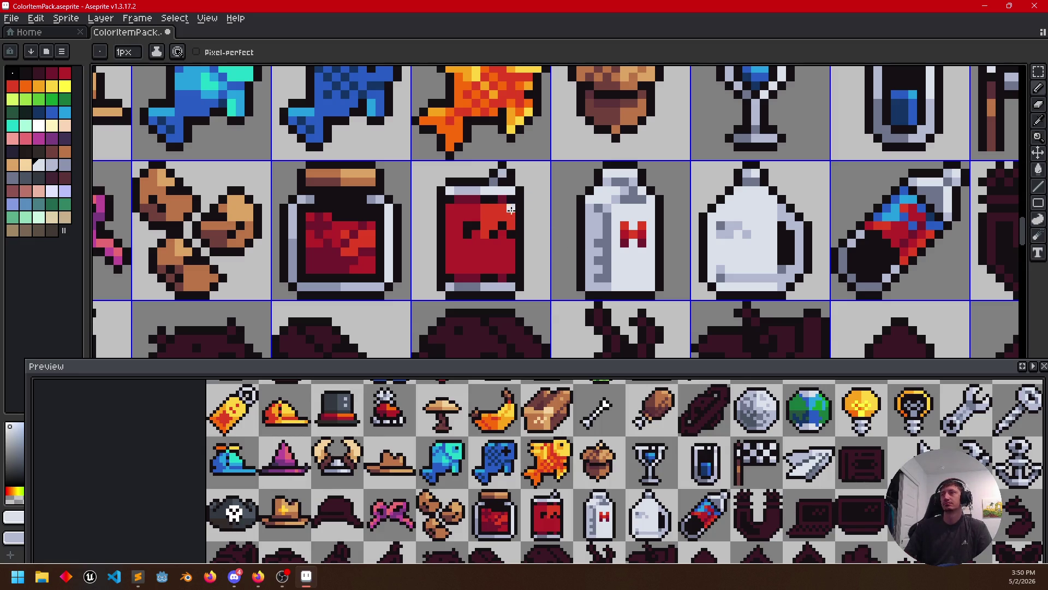
pyautogui.moveTo(579, 270); pyautogui.dragTo(579, 244)
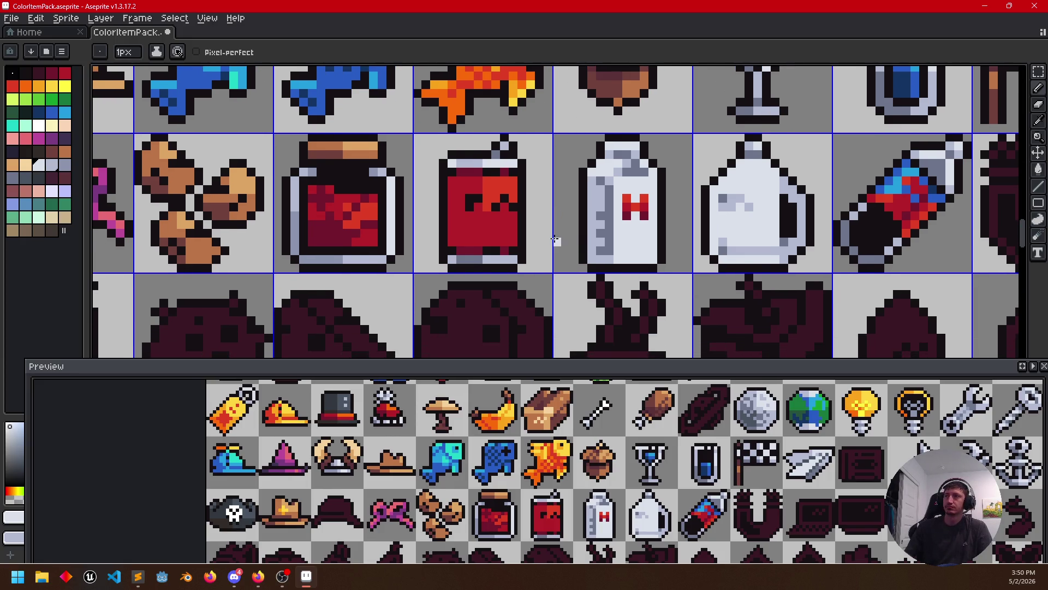
pyautogui.keyDown('alt'); pyautogui.click(481, 246); pyautogui.keyUp('alt')
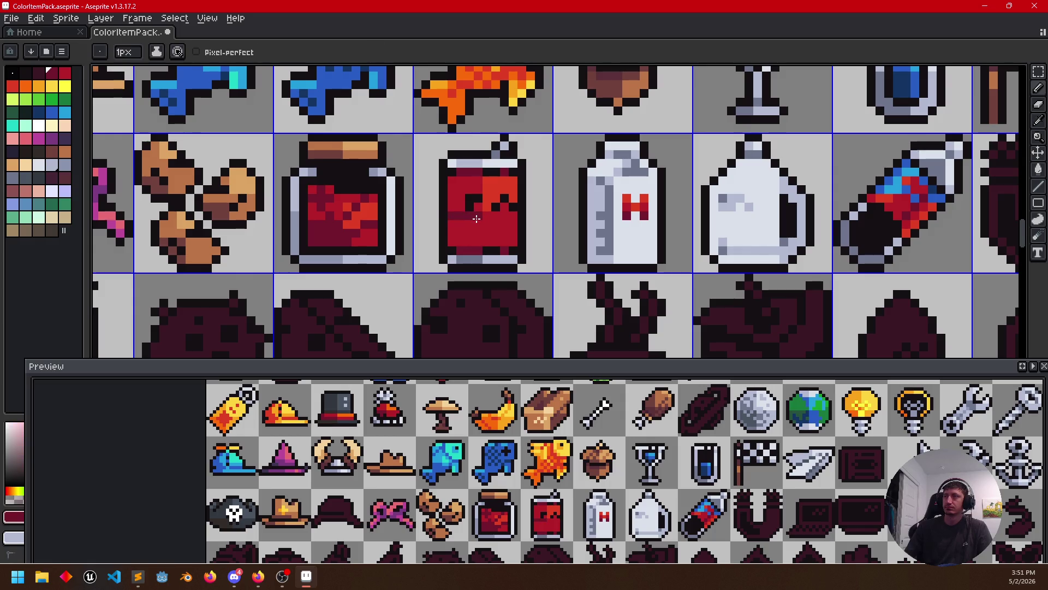
pyautogui.press('g')
pyautogui.click(472, 242)
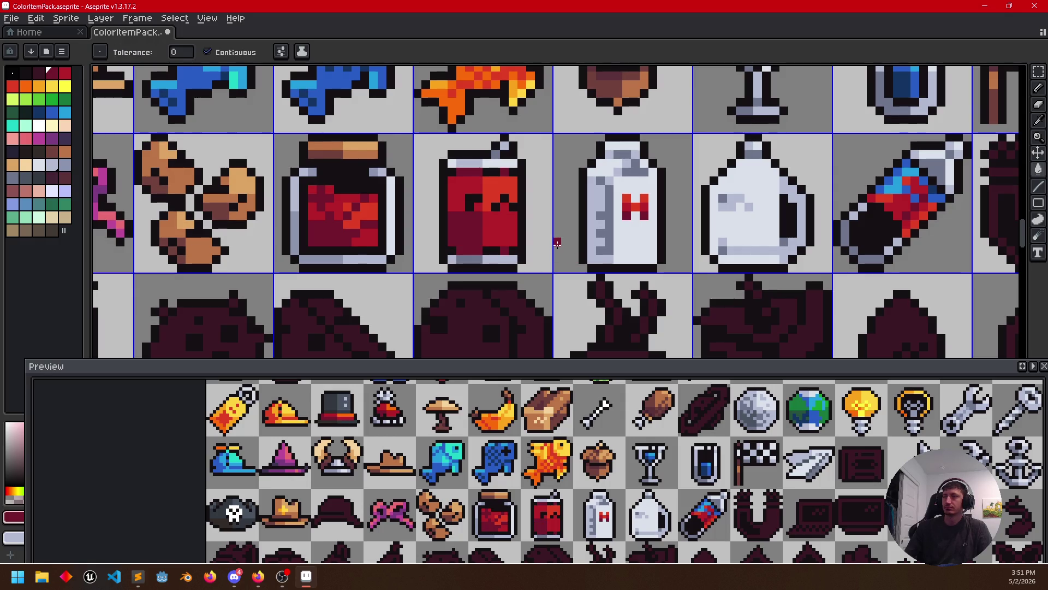
pyautogui.moveTo(586, 243); pyautogui.dragTo(595, 221)
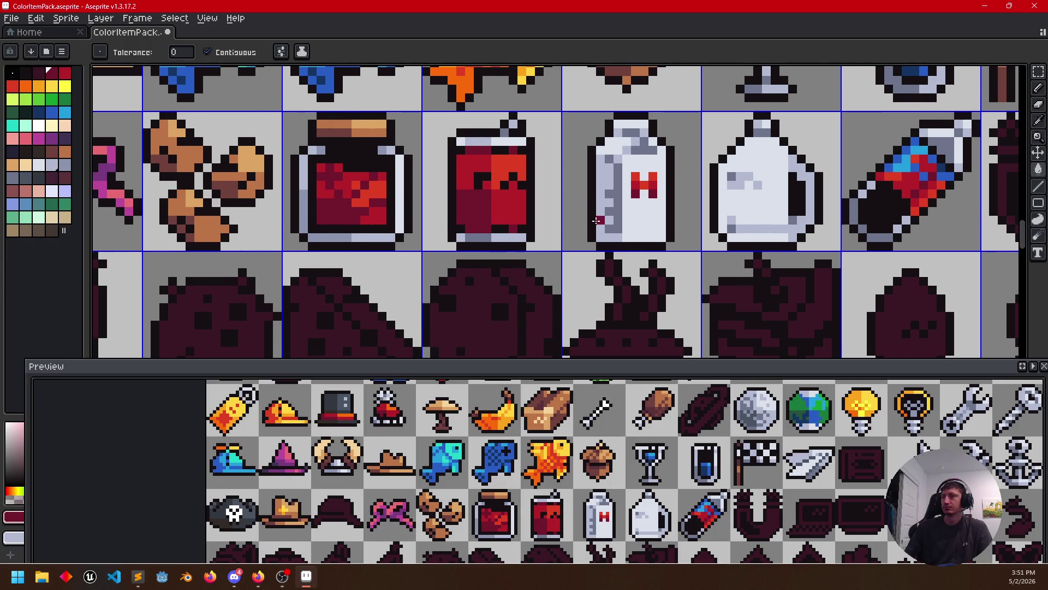
pyautogui.press('b')
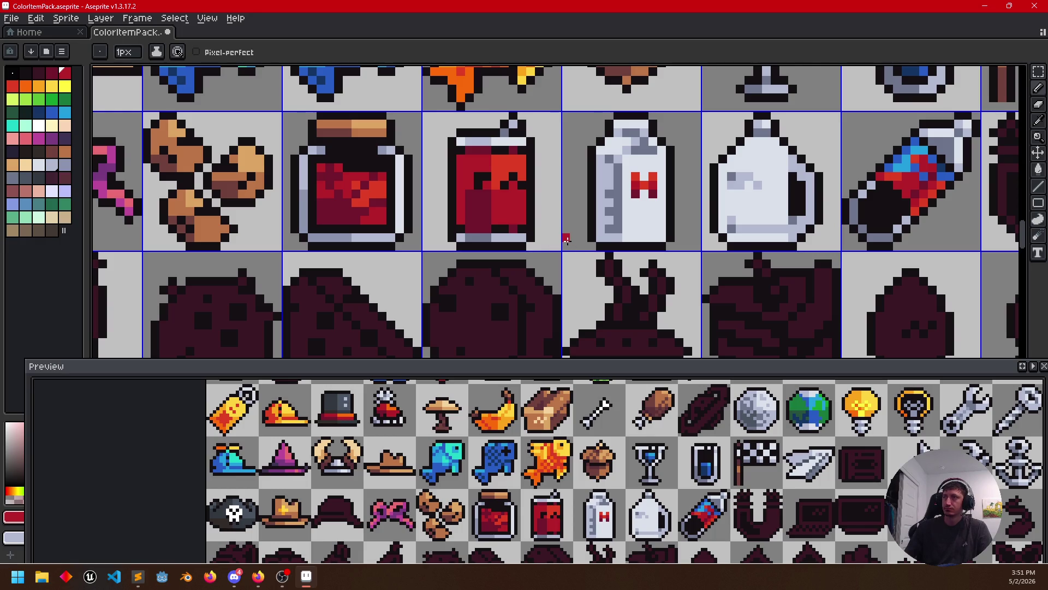
# Fill the dark egg silhouette in the lower row with light yellow
pyautogui.moveTo(566, 238); pyautogui.dragTo(577, 225)
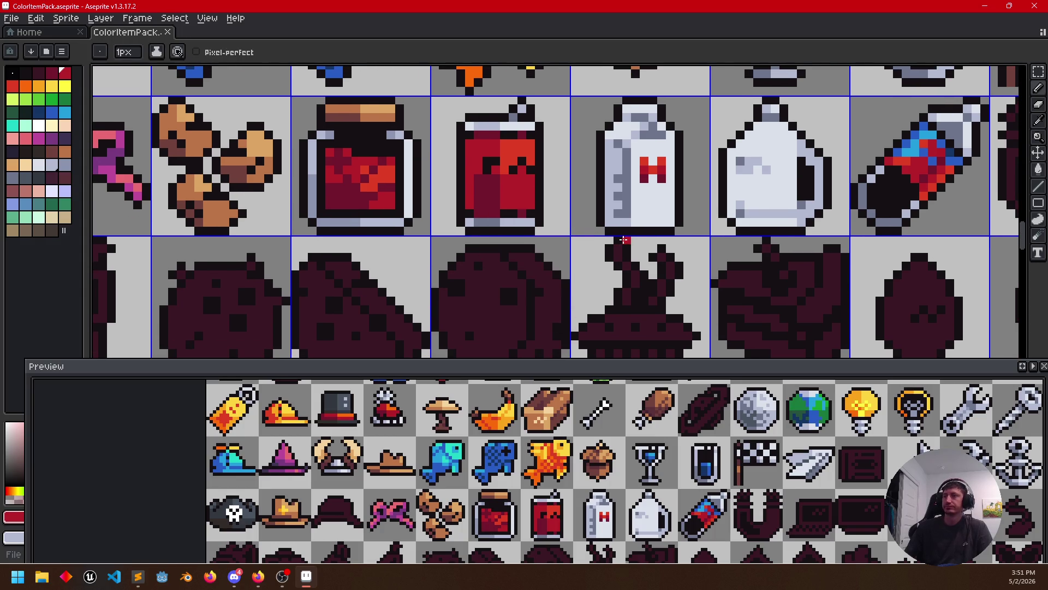
pyautogui.scroll(-1, 598, 247)
pyautogui.moveTo(599, 247); pyautogui.dragTo(457, 248)
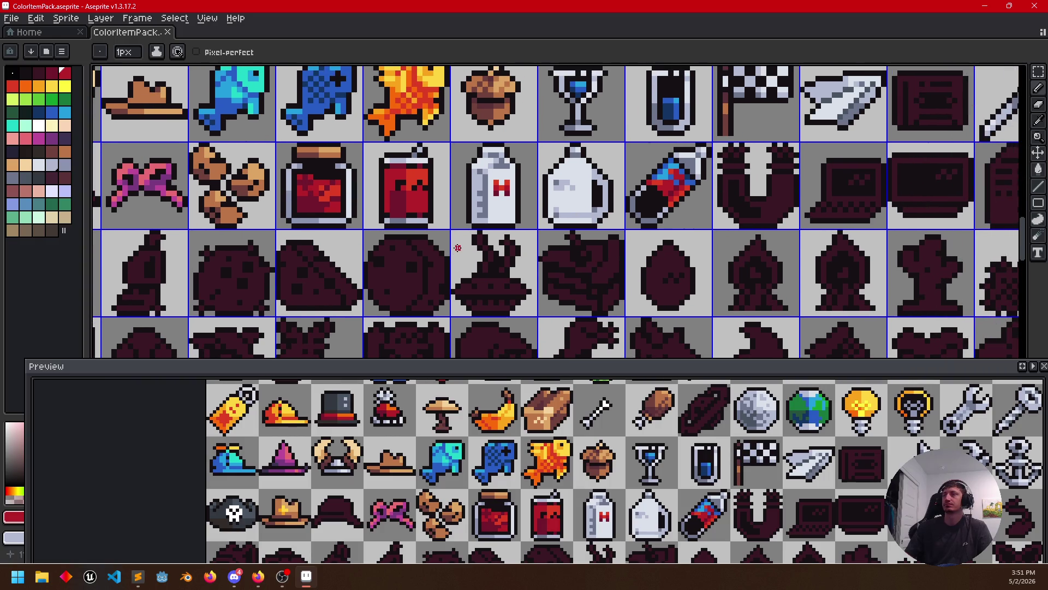
pyautogui.moveTo(612, 256)
pyautogui.mouseDown()
pyautogui.moveTo(579, 289)
pyautogui.moveTo(552, 281)
pyautogui.mouseUp()
pyautogui.keyDown('alt'); pyautogui.click(577, 286); pyautogui.keyUp('alt')
pyautogui.press('g')
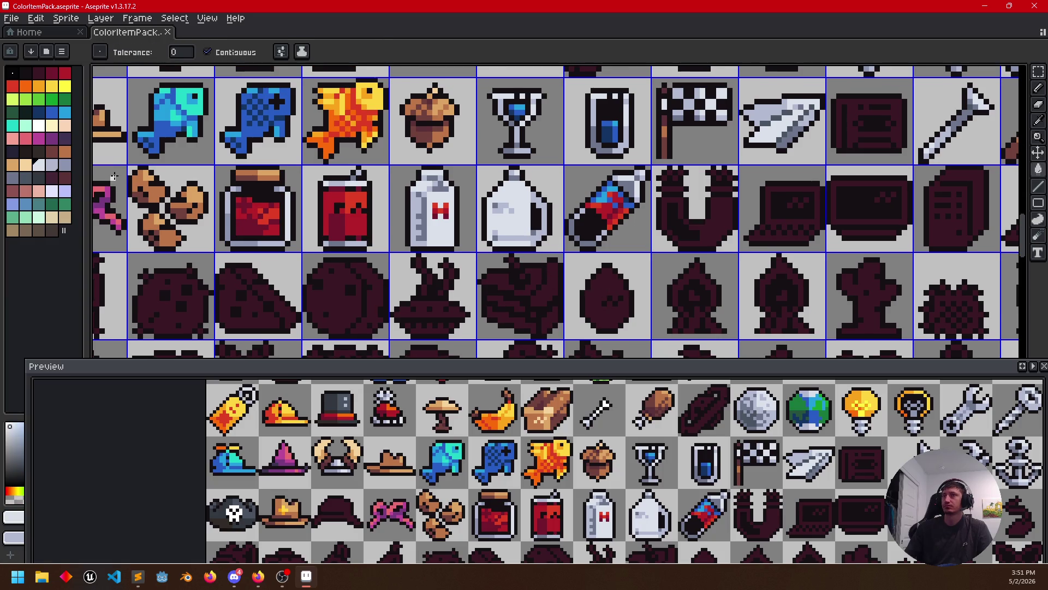
pyautogui.click(52, 127)
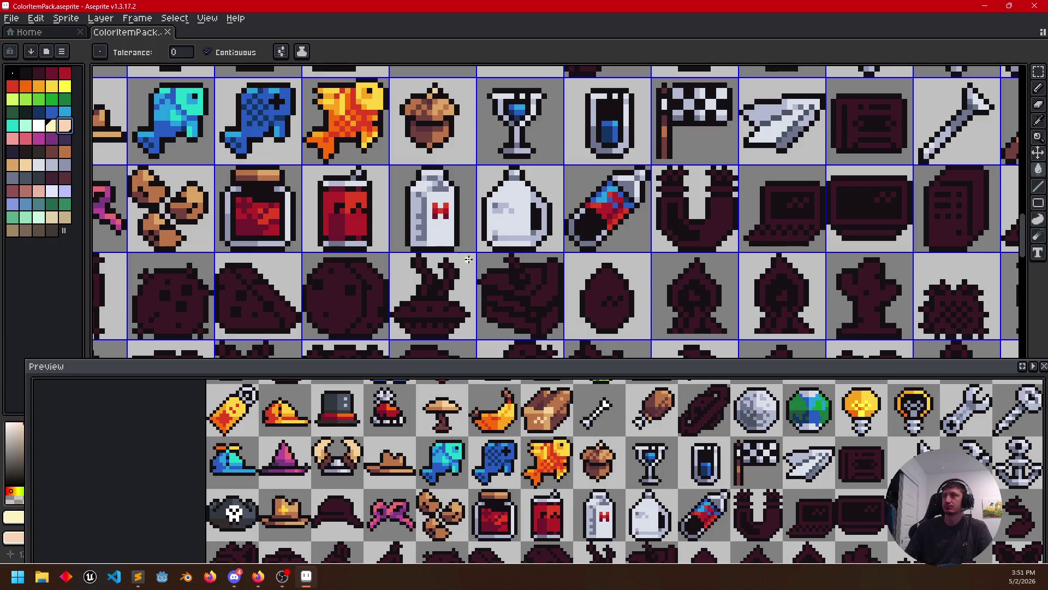
pyautogui.click(609, 287)
pyautogui.scroll(1, 609, 291)
pyautogui.press('b')
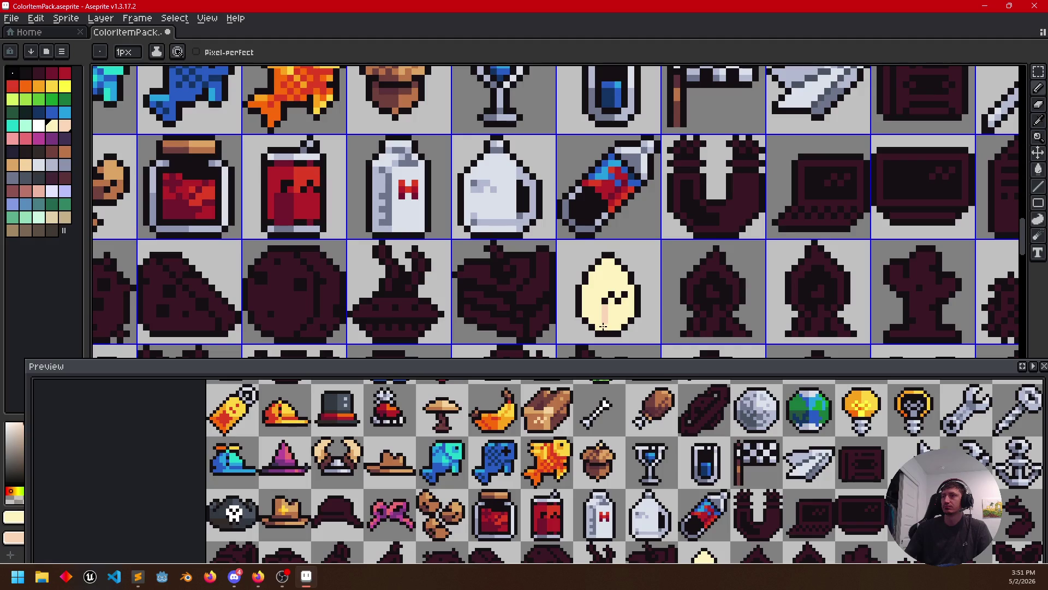
pyautogui.scroll(1, 602, 326)
pyautogui.scroll(1, 604, 307)
pyautogui.scroll(1, 623, 279)
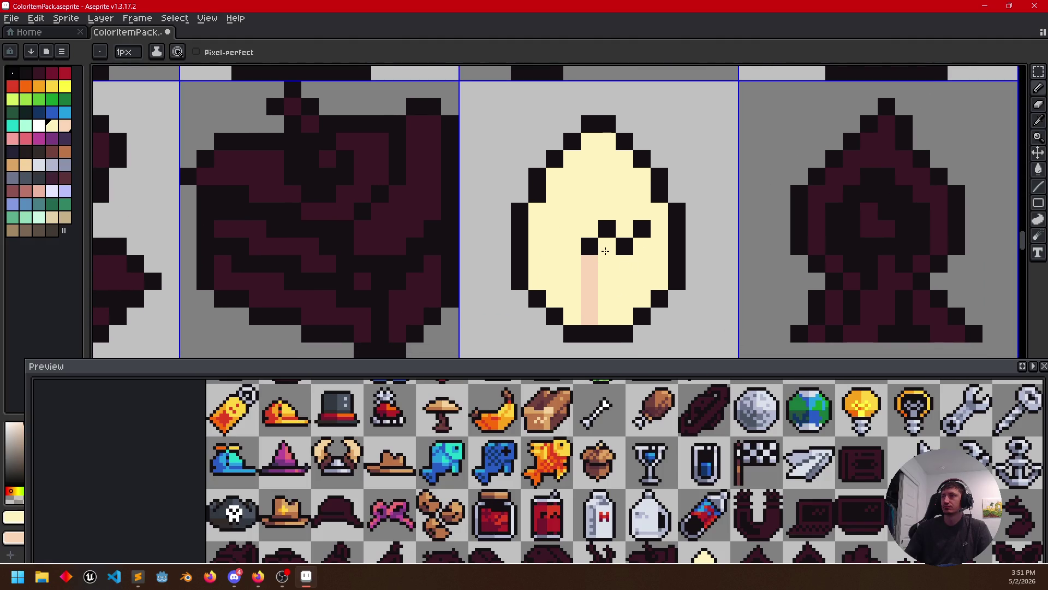
# Paint a peach column through the egg and fill its upper-left and lower-right areas peach
pyautogui.moveTo(604, 250); pyautogui.dragTo(606, 308)
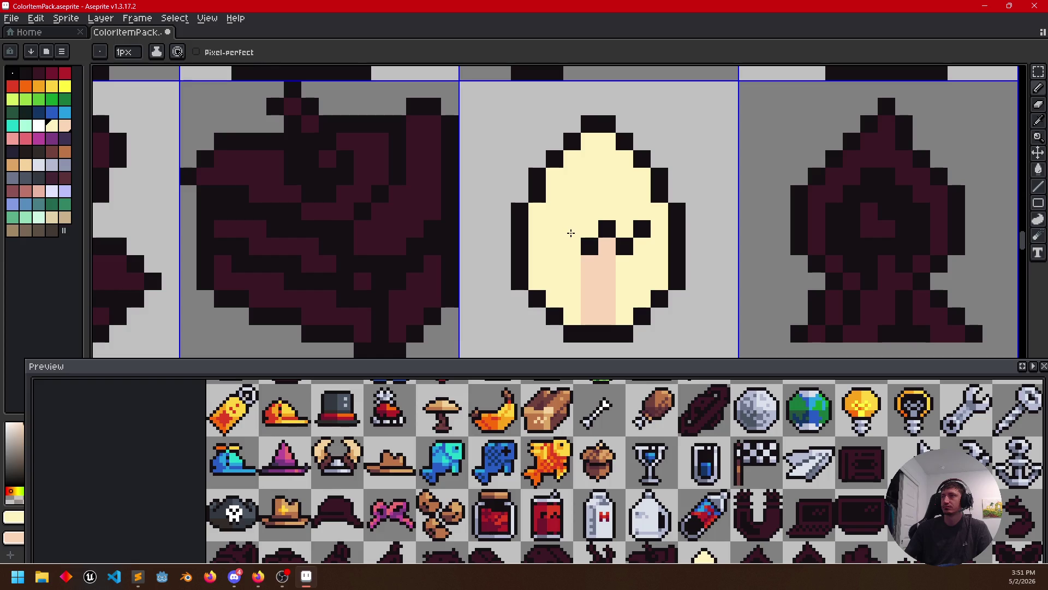
pyautogui.moveTo(581, 225); pyautogui.dragTo(584, 145)
pyautogui.press('g')
pyautogui.click(550, 214)
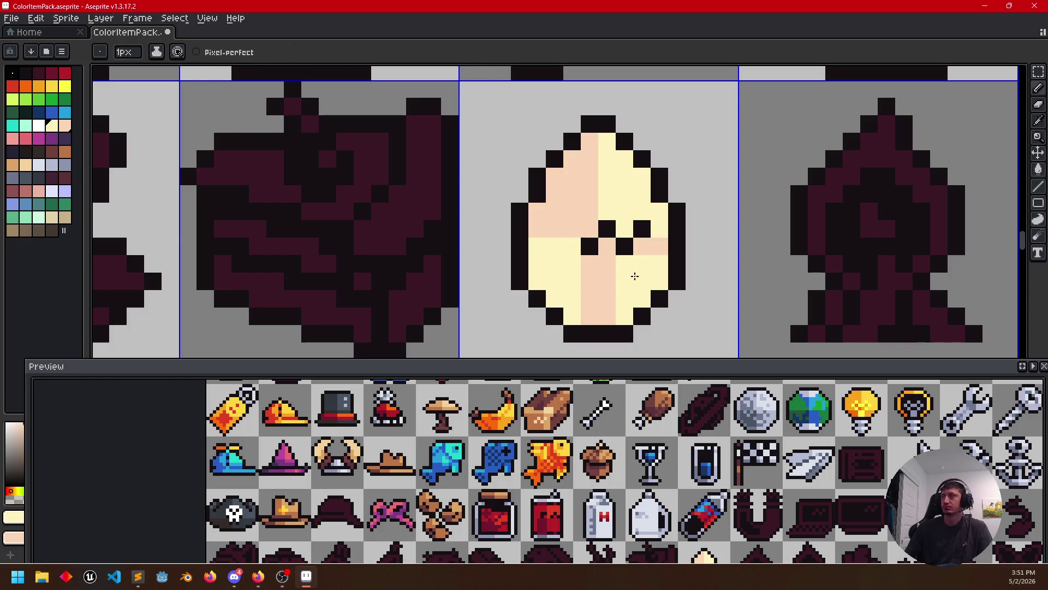
pyautogui.click(654, 246)
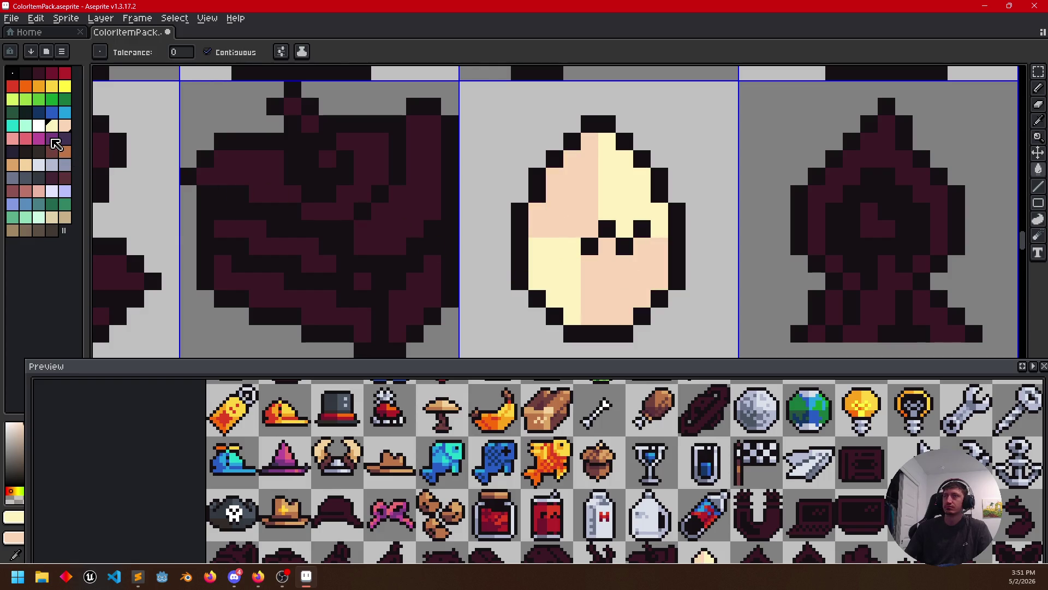
# Paint pink pixels across the egg's lower left, dividing line and left edge
pyautogui.click(12, 138)
pyautogui.press('b')
pyautogui.moveTo(554, 248)
pyautogui.mouseDown()
pyautogui.moveTo(538, 249)
pyautogui.moveTo(590, 321)
pyautogui.mouseUp()
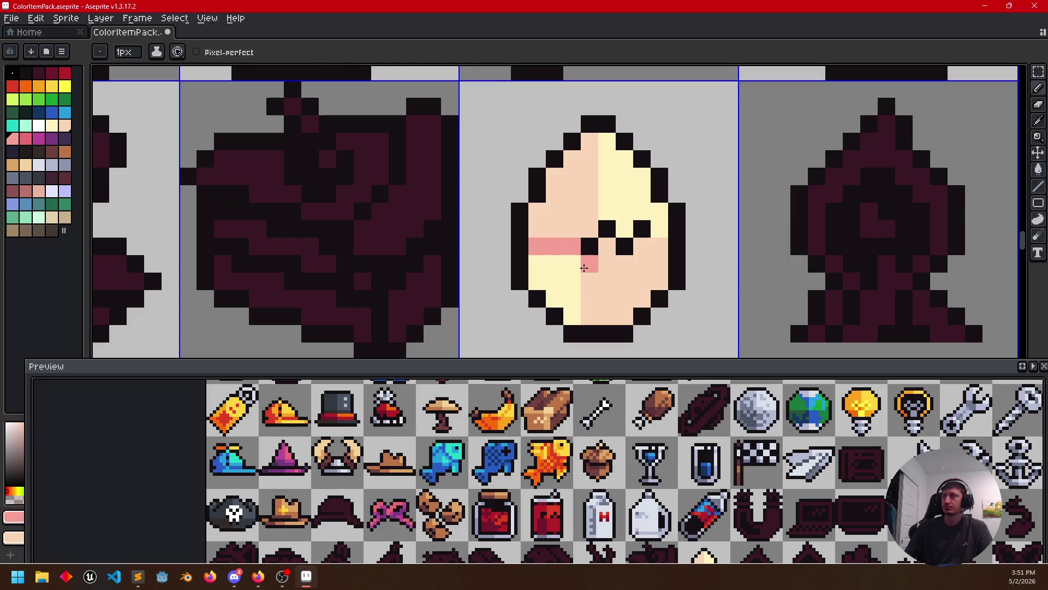
pyautogui.click(572, 283)
pyautogui.press('g')
pyautogui.scroll(-3, 664, 298)
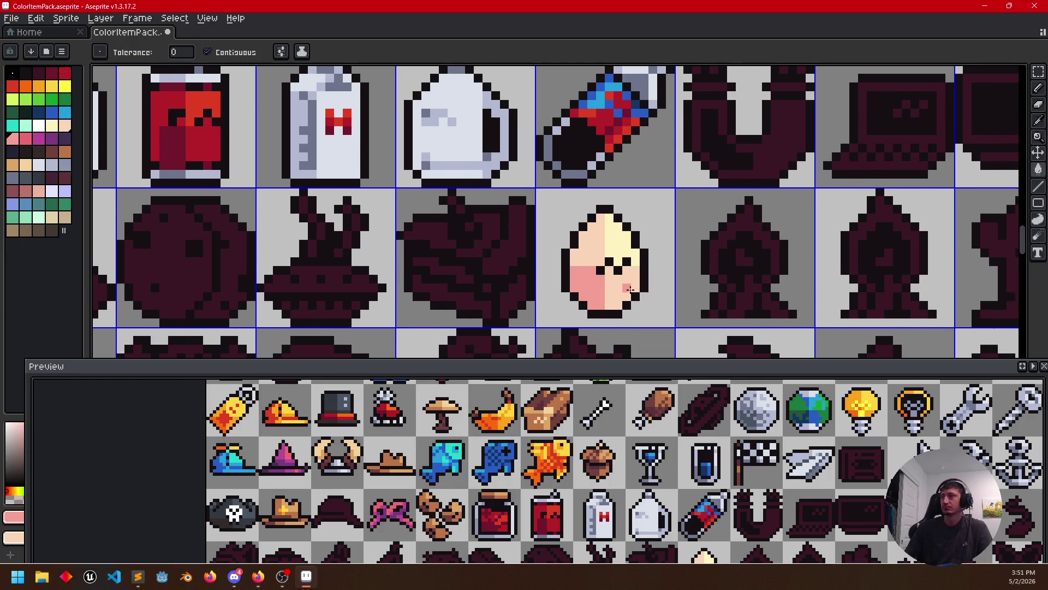
pyautogui.press('b')
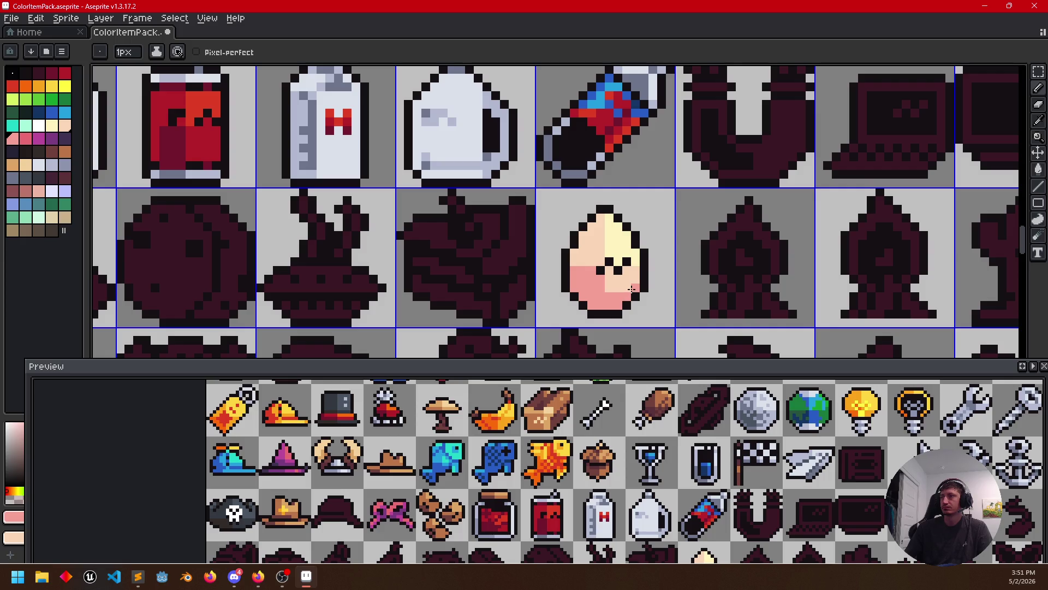
pyautogui.moveTo(706, 456); pyautogui.dragTo(677, 402)
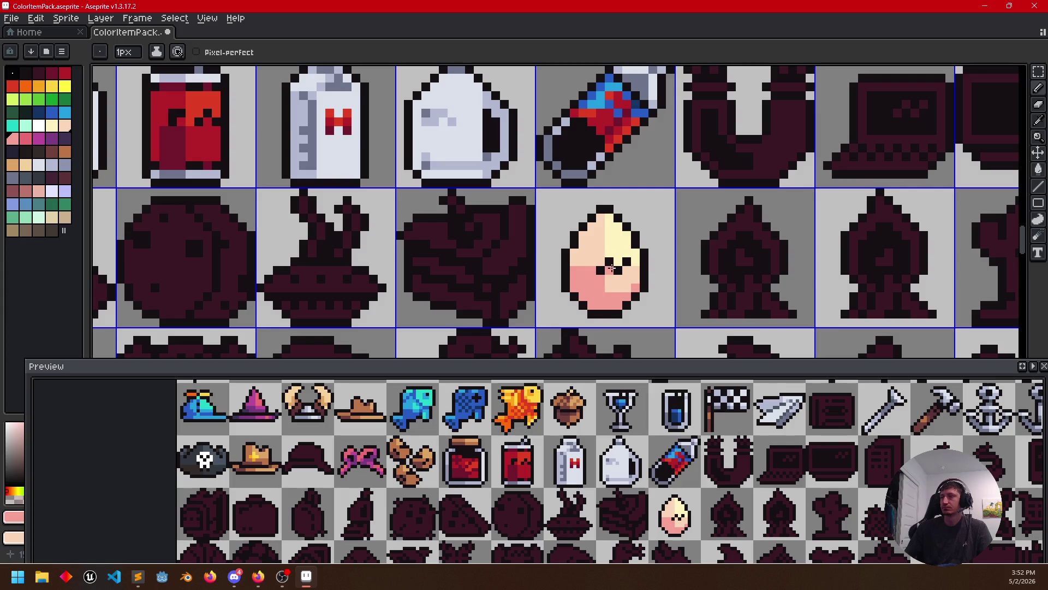
pyautogui.scroll(1, 589, 277)
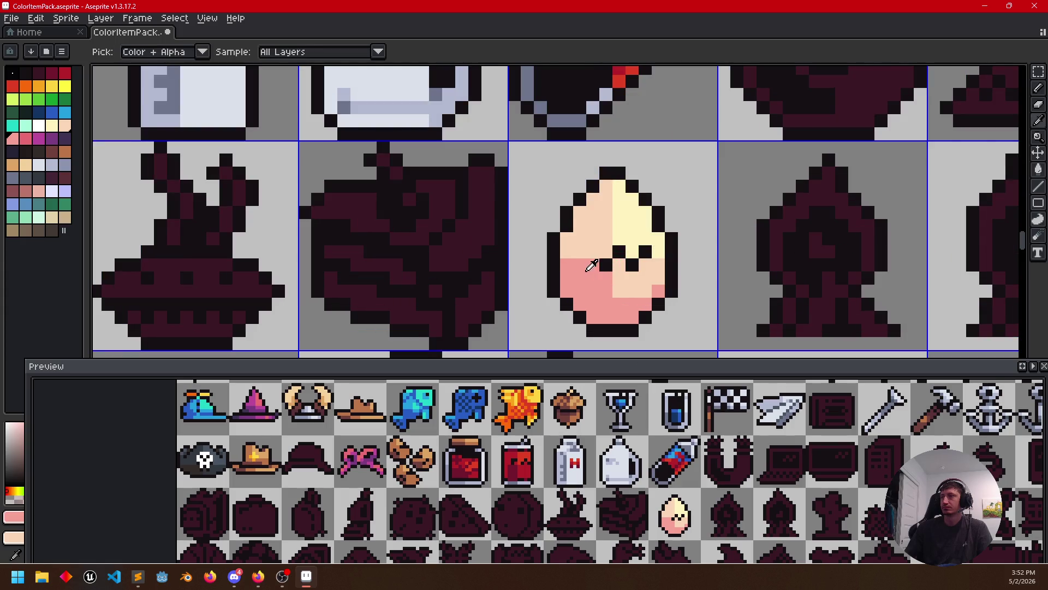
pyautogui.click(564, 241)
pyautogui.moveTo(564, 241); pyautogui.dragTo(567, 265)
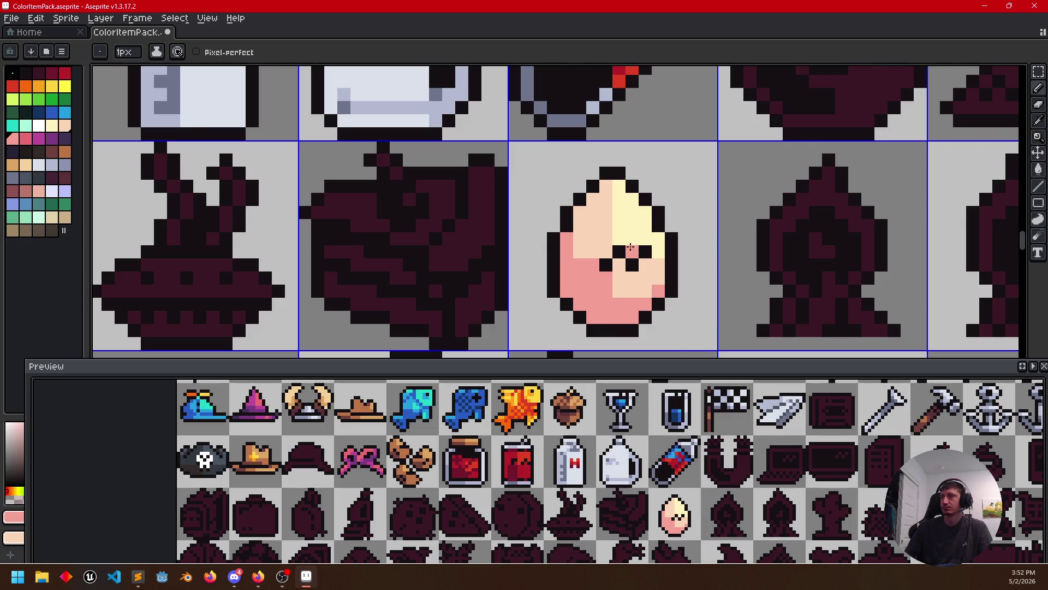
# Turn the egg's dark face pixels white, then repaint them pink
pyautogui.click(39, 125)
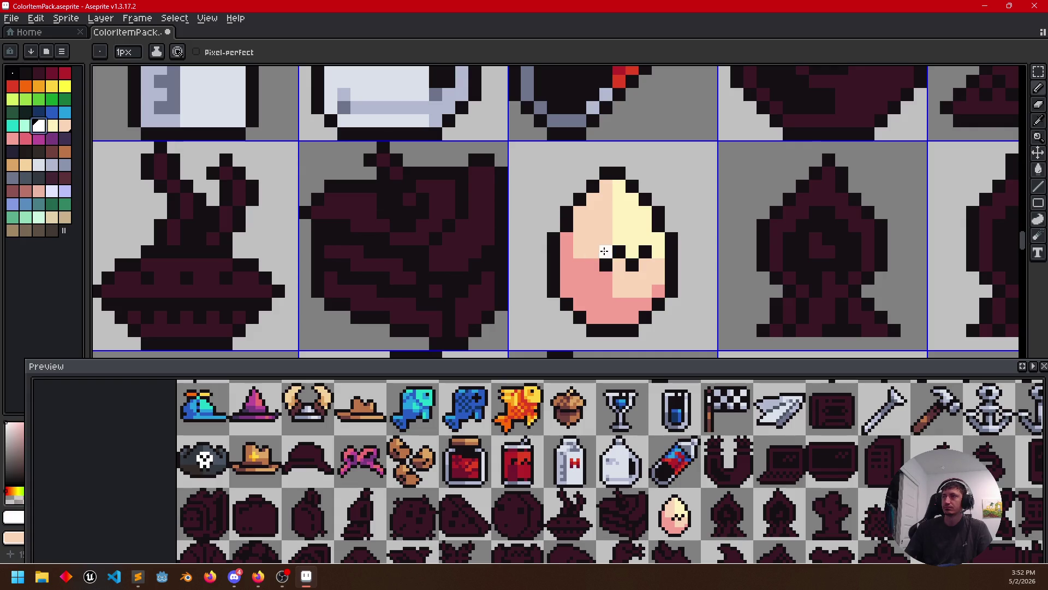
pyautogui.click(633, 265)
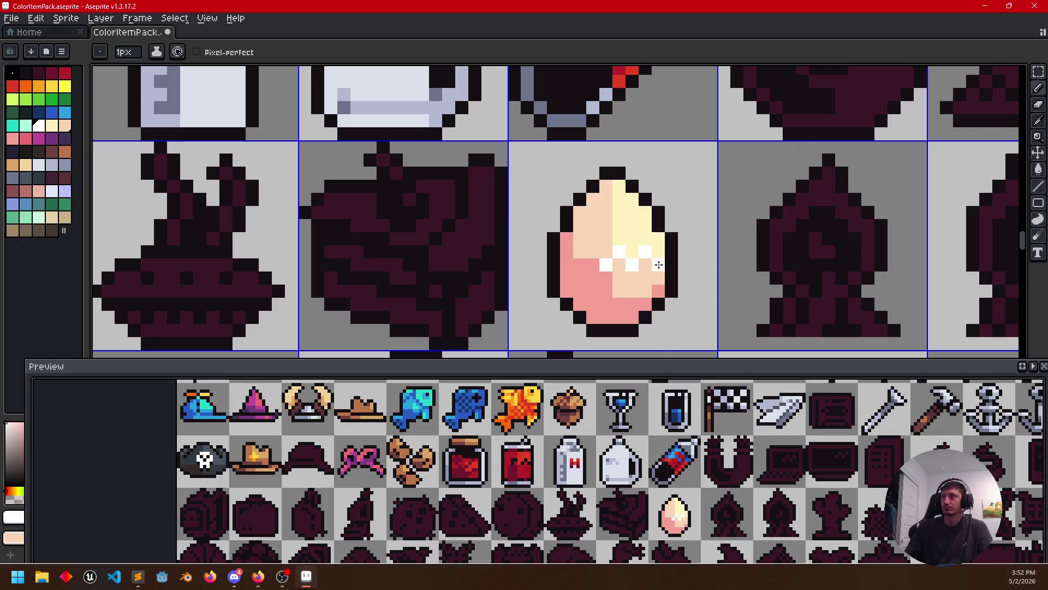
pyautogui.scroll(-1, 729, 289)
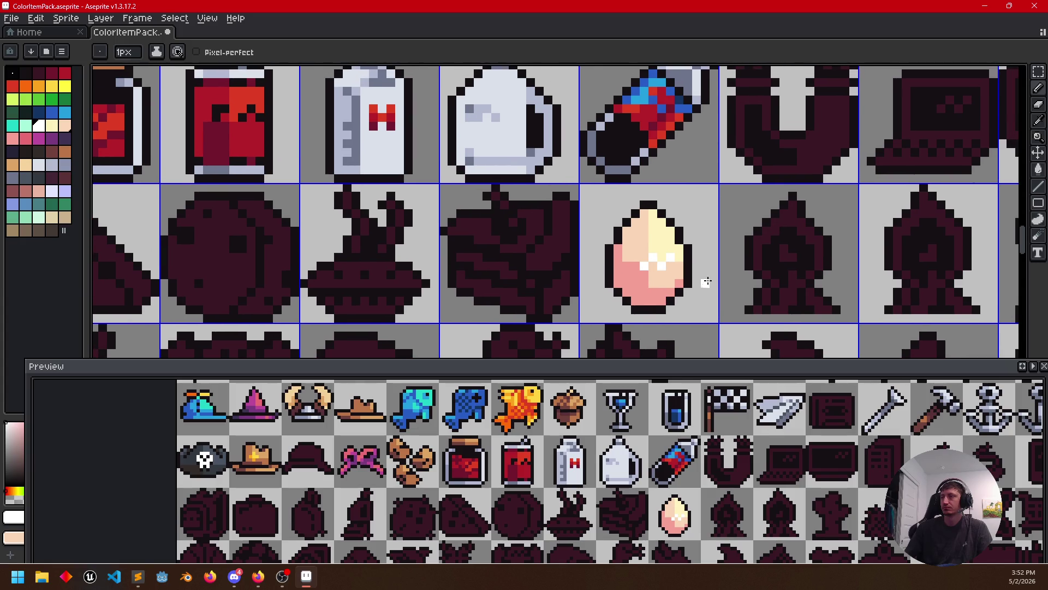
pyautogui.scroll(1, 710, 276)
pyautogui.scroll(1, 619, 269)
pyautogui.press('alt')
pyautogui.keyDown('alt'); pyautogui.click(606, 270); pyautogui.keyUp('alt')
pyautogui.click(605, 250)
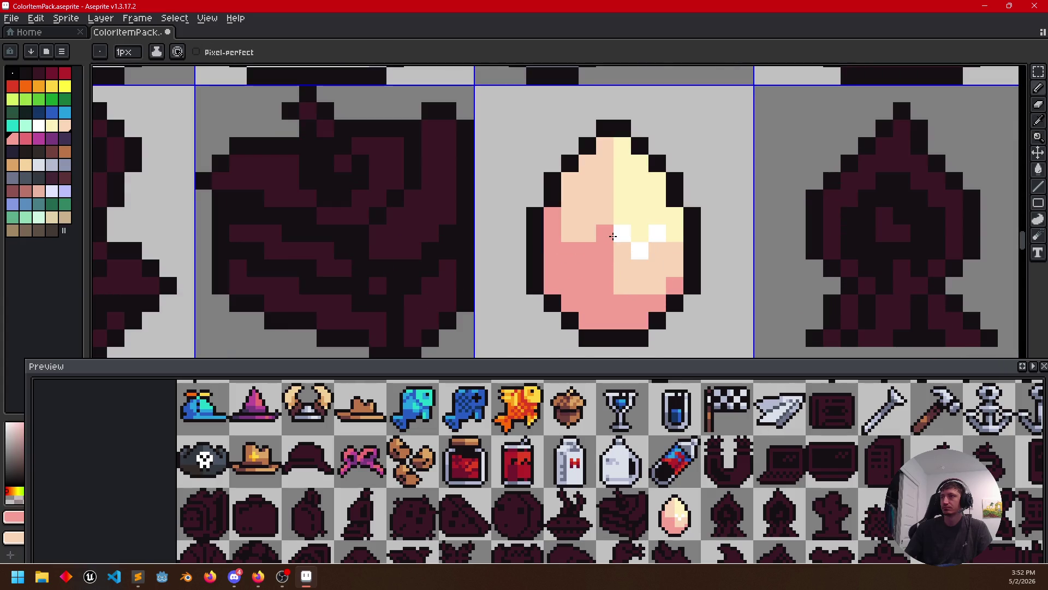
pyautogui.press('ctrl')
pyautogui.click(623, 233)
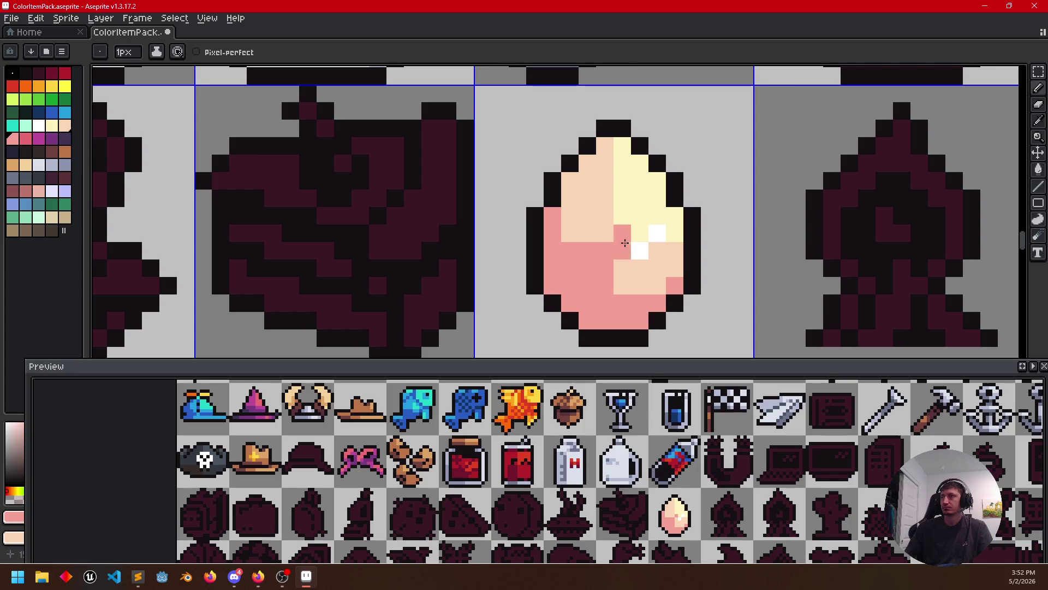
pyautogui.click(640, 250)
pyautogui.click(658, 234)
pyautogui.hotkey('ctrl', 'z')
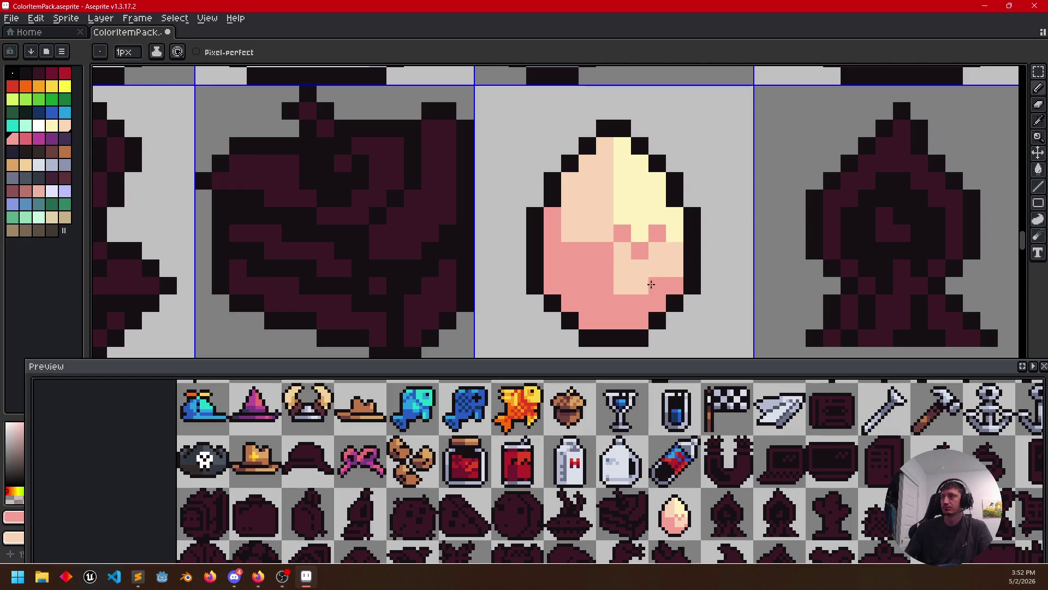
pyautogui.scroll(-1, 737, 295)
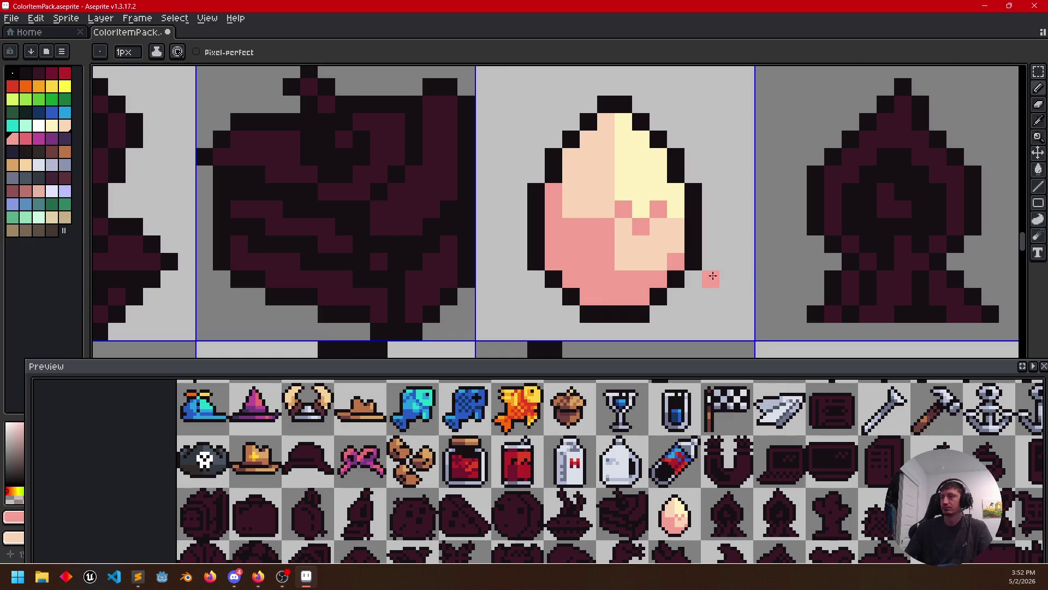
# Sample the egg's cream colour and undo a stray cream pixel placed beside it
pyautogui.press('alt')
pyautogui.keyDown('alt'); pyautogui.click(648, 194); pyautogui.keyUp('alt')
pyautogui.click(606, 226)
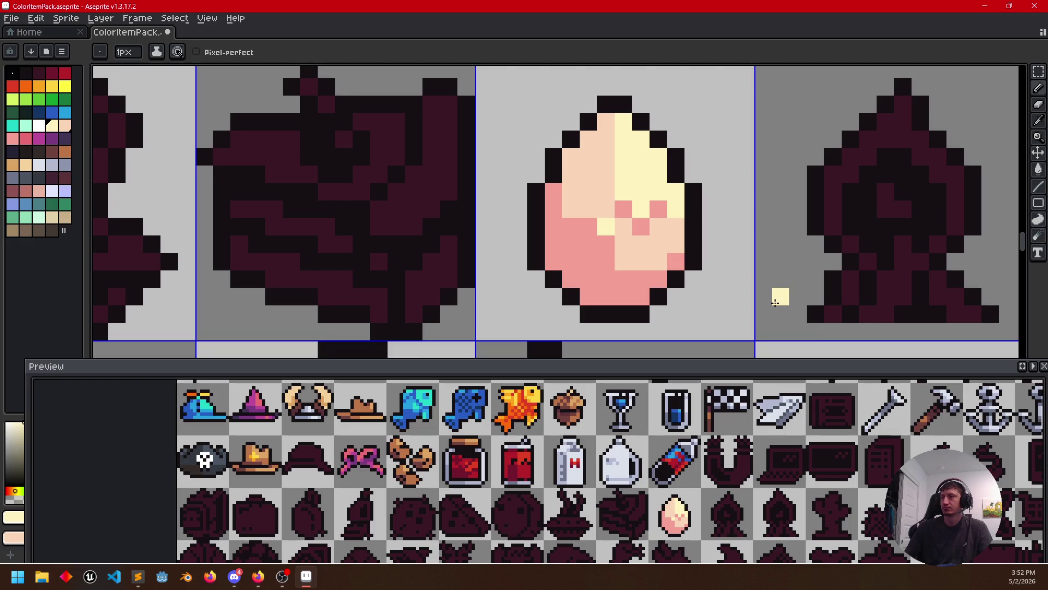
pyautogui.hotkey('ctrl', 'z')
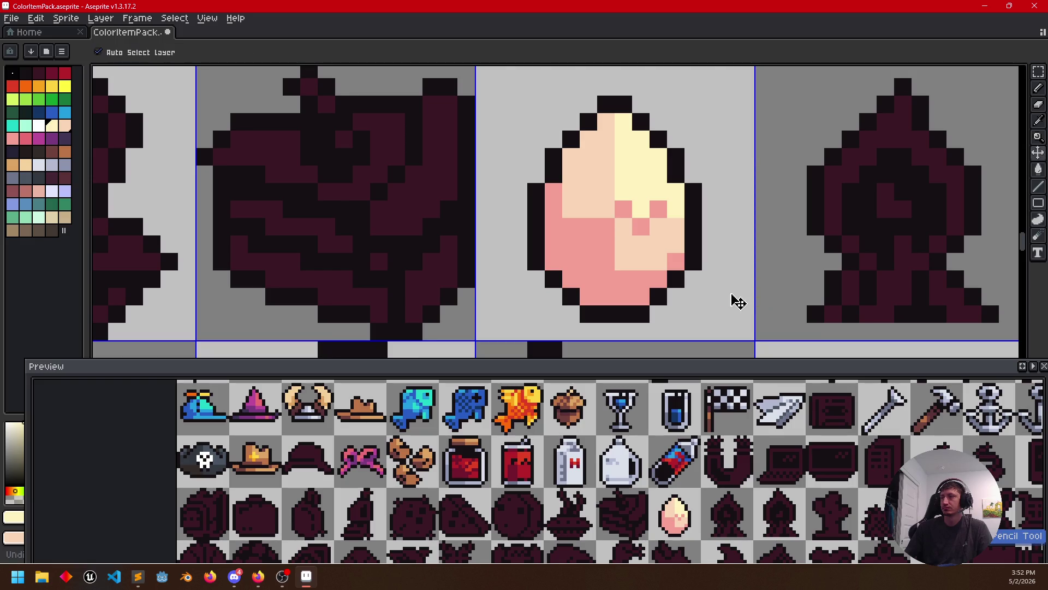
pyautogui.moveTo(705, 293); pyautogui.dragTo(696, 276)
pyautogui.scroll(-1, 697, 276)
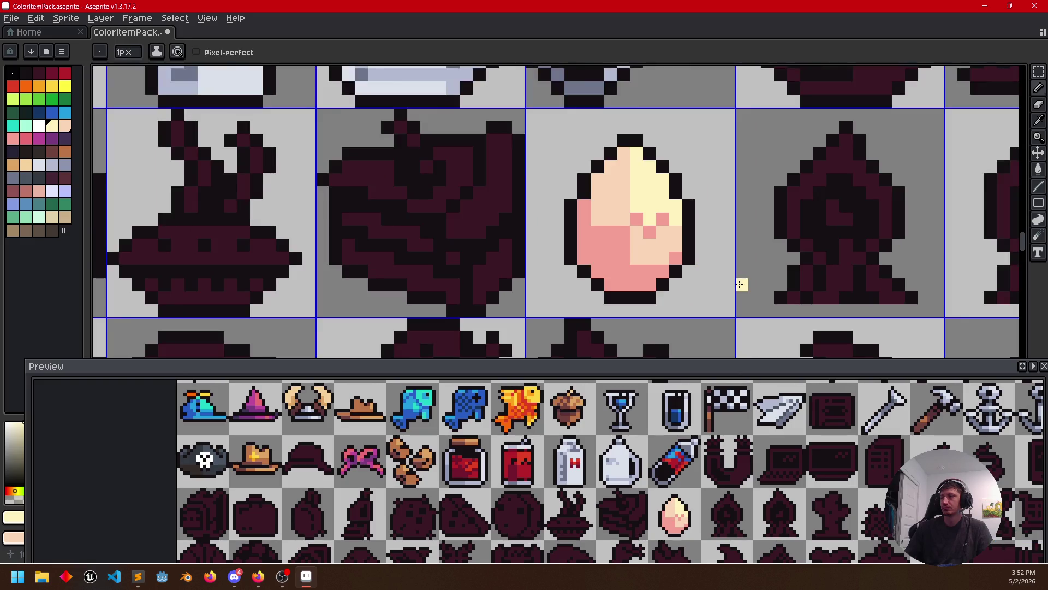
pyautogui.scroll(-1, 695, 272)
pyautogui.scroll(-1, 690, 266)
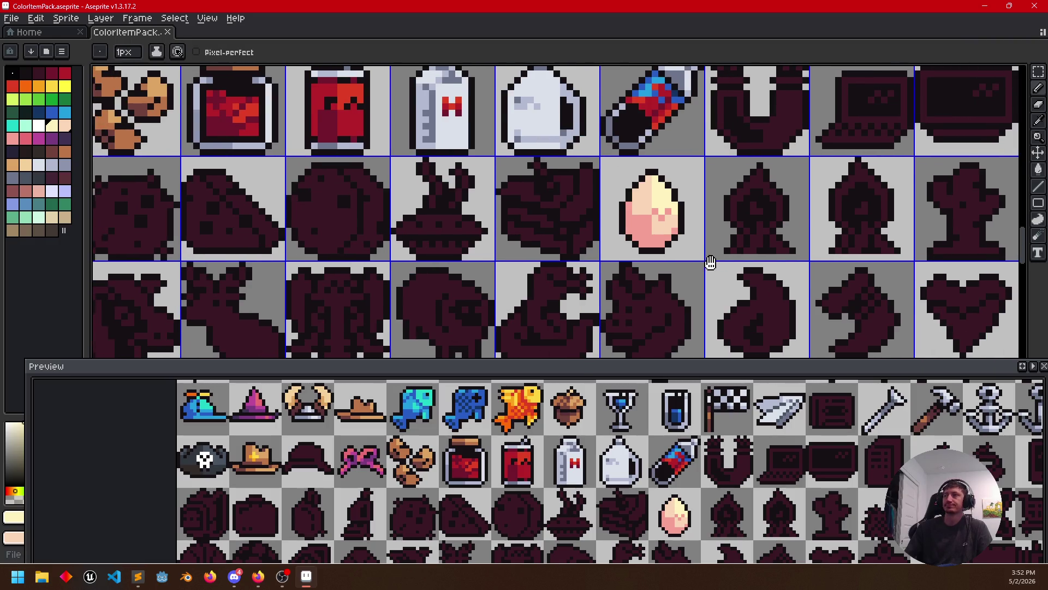
pyautogui.moveTo(688, 264); pyautogui.dragTo(682, 311)
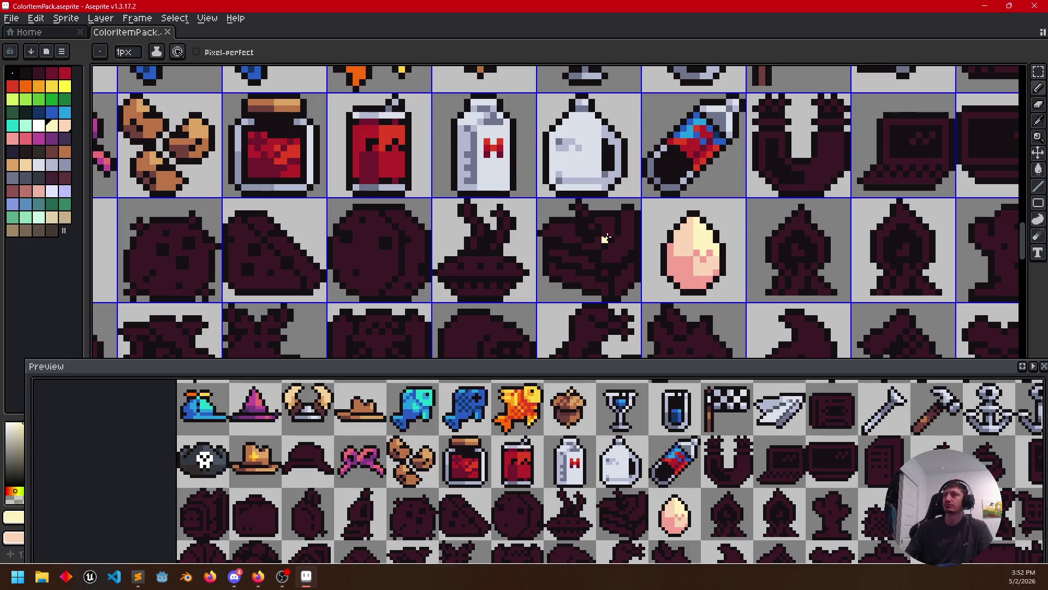
pyautogui.scroll(3, 603, 242)
# Fill the cake slice's two layer bands and the small gap pink
pyautogui.moveTo(596, 253); pyautogui.dragTo(625, 215)
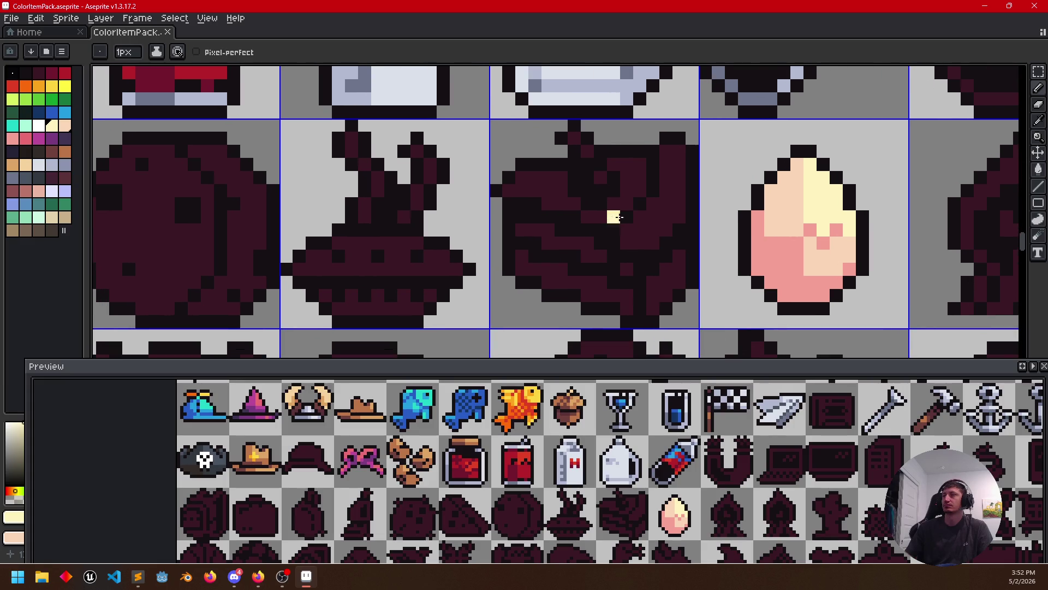
pyautogui.keyDown('alt'); pyautogui.click(772, 269); pyautogui.keyUp('alt')
pyautogui.press('g')
pyautogui.click(601, 250)
pyautogui.click(581, 279)
pyautogui.click(630, 270)
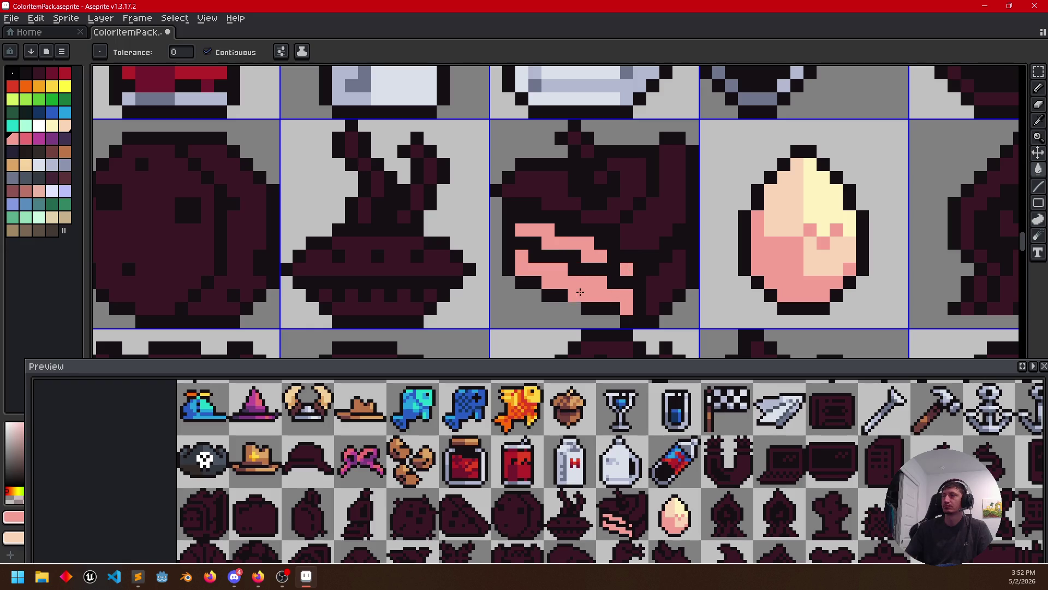
pyautogui.moveTo(576, 296); pyautogui.dragTo(617, 267)
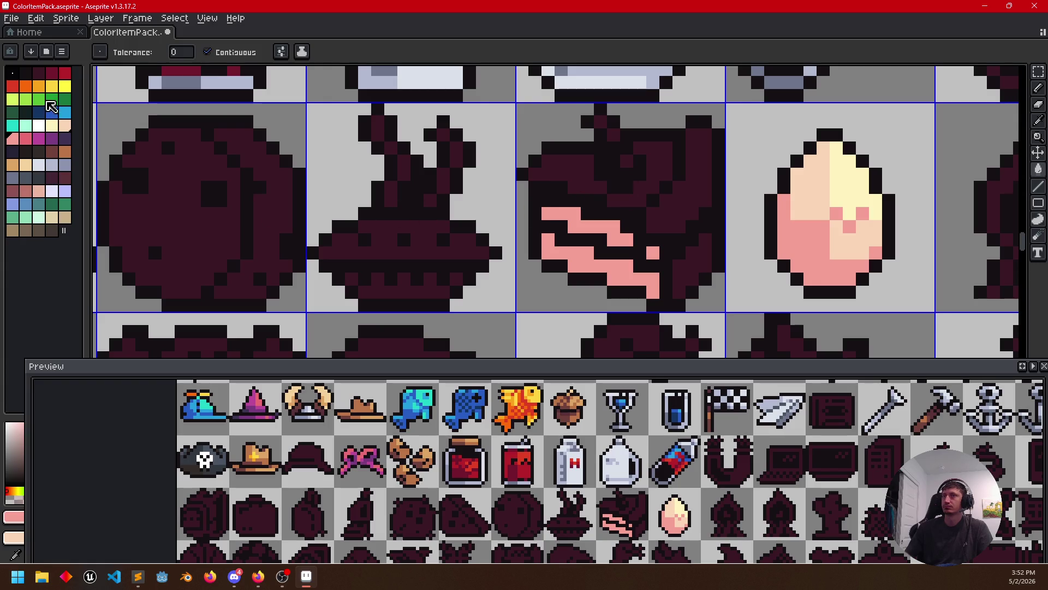
# Paint the cherry on the cake top in dark red and crimson pixels
pyautogui.click(53, 75)
pyautogui.rightClick(69, 76)
pyautogui.press('b')
pyautogui.click(606, 166)
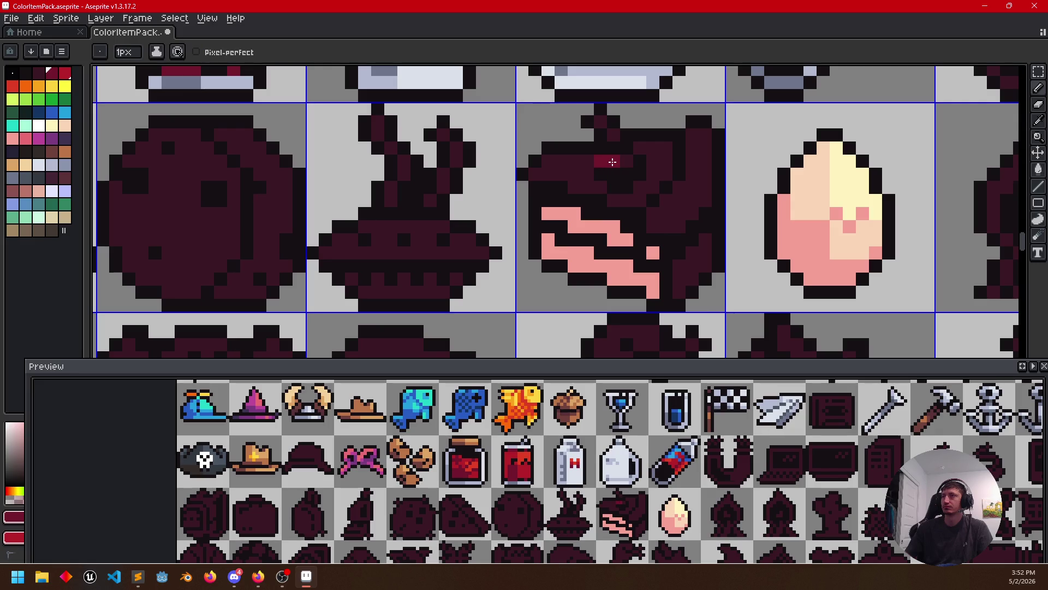
pyautogui.click(606, 170)
pyautogui.moveTo(614, 178); pyautogui.dragTo(641, 162)
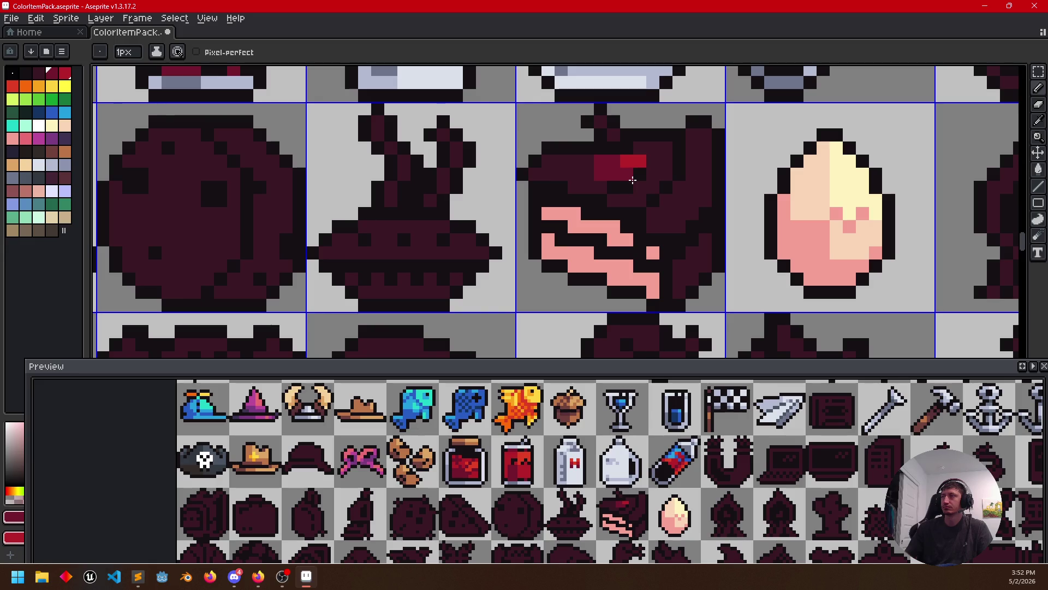
pyautogui.click(17, 92)
pyautogui.click(609, 160)
pyautogui.hotkey('ctrl', 'z')
pyautogui.keyDown('alt'); pyautogui.click(640, 167); pyautogui.keyUp('alt')
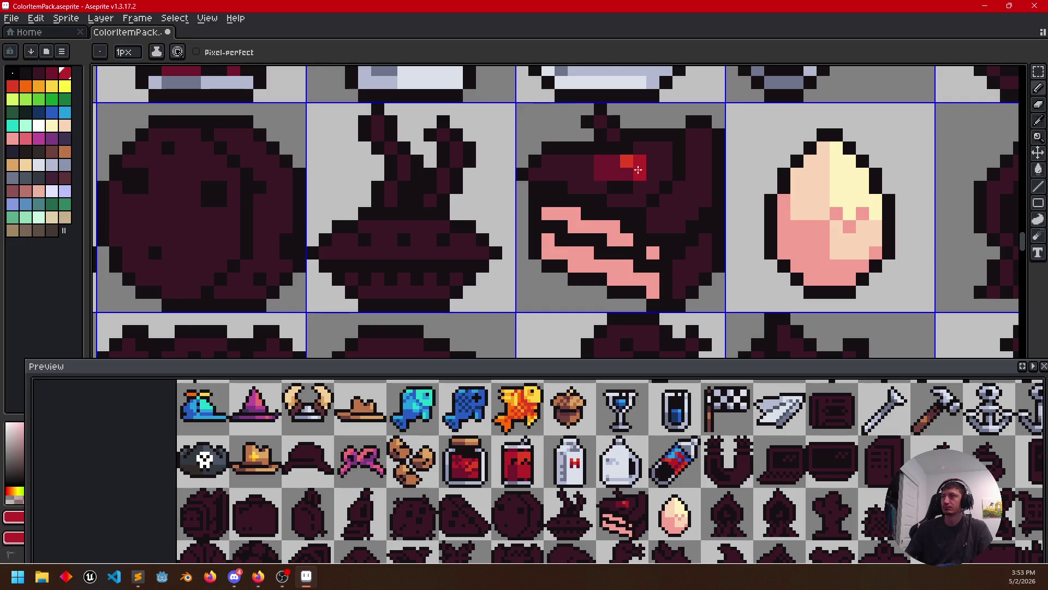
pyautogui.moveTo(628, 175)
pyautogui.mouseDown()
pyautogui.moveTo(614, 188)
pyautogui.moveTo(618, 149)
pyautogui.mouseUp()
pyautogui.click(613, 162)
pyautogui.click(627, 161)
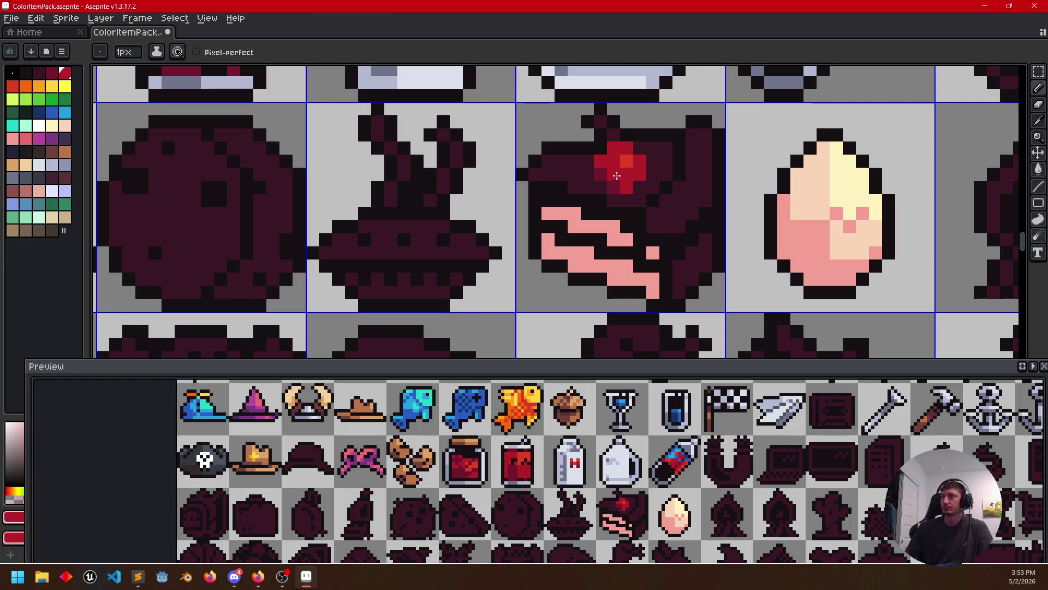
pyautogui.scroll(2, 558, 194)
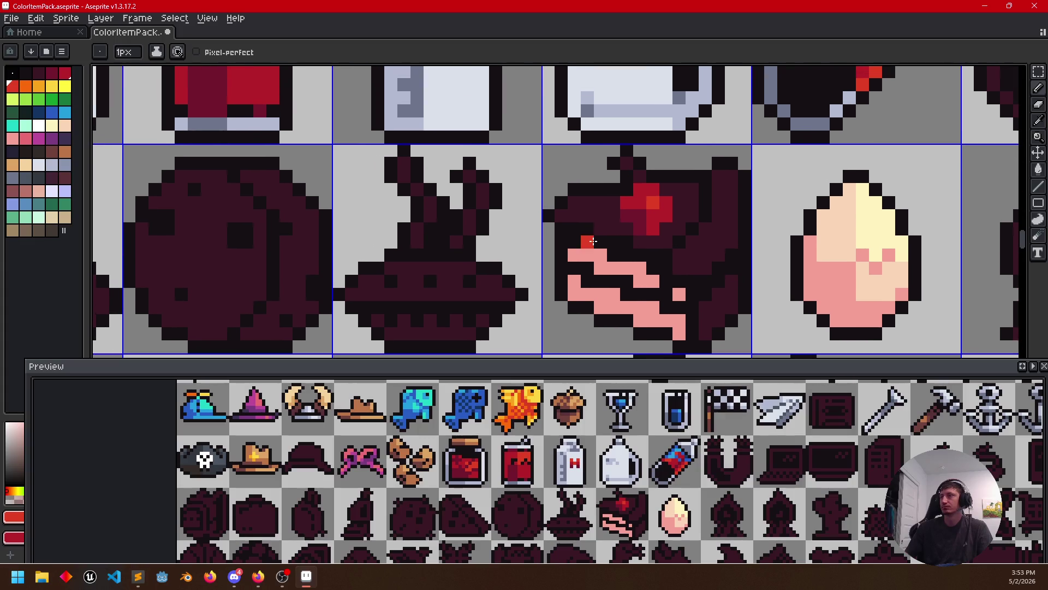
pyautogui.scroll(1, 558, 195)
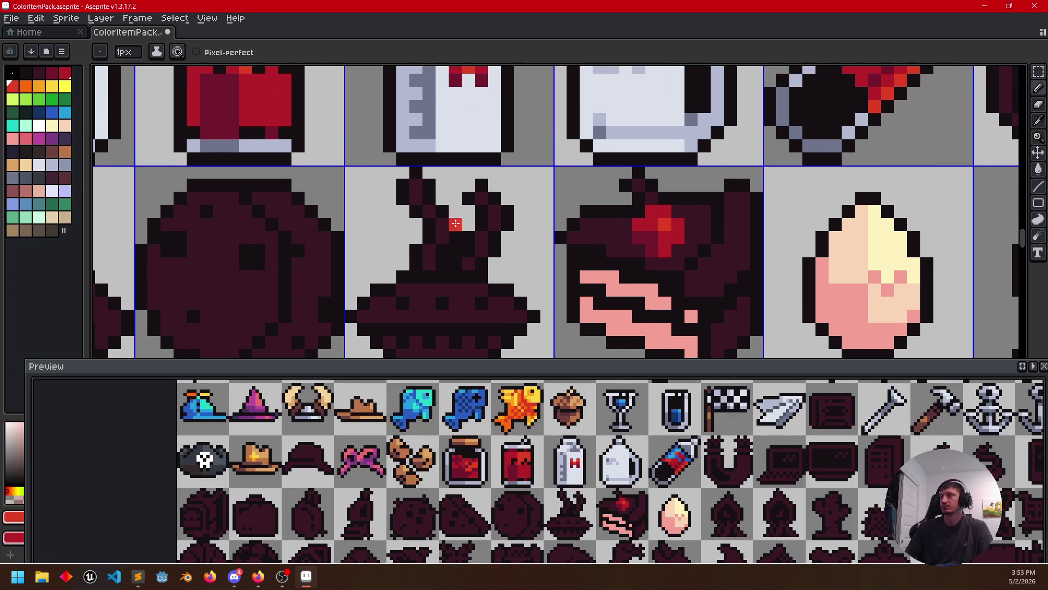
# Pick green for the stem and fill the cake top either side of the cherry dark brown
pyautogui.click(47, 101)
pyautogui.rightClick(57, 100)
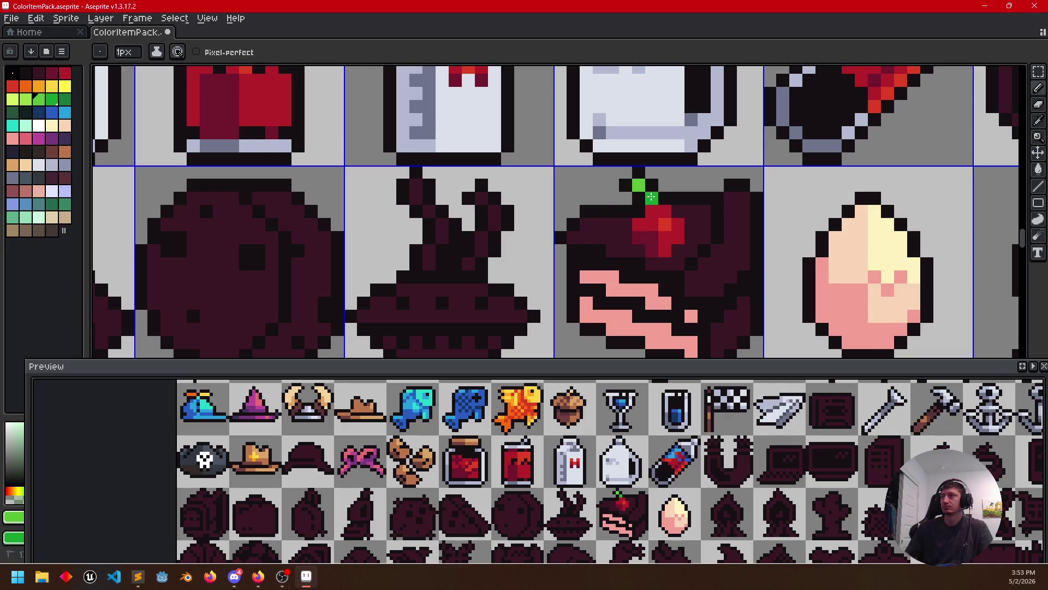
pyautogui.scroll(-2, 741, 266)
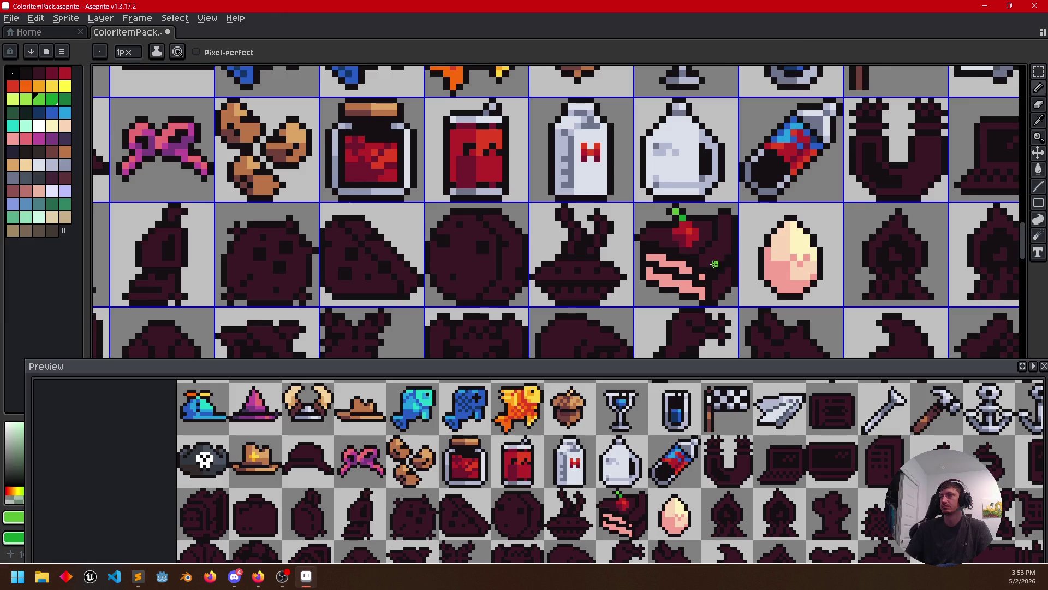
pyautogui.scroll(2, 714, 264)
pyautogui.click(59, 153)
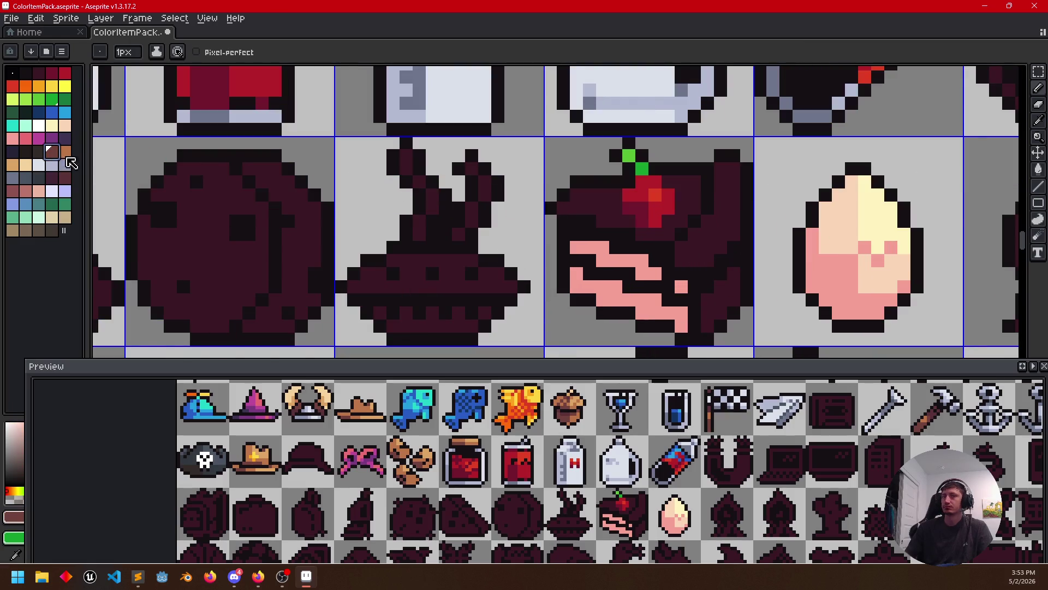
pyautogui.click(683, 261)
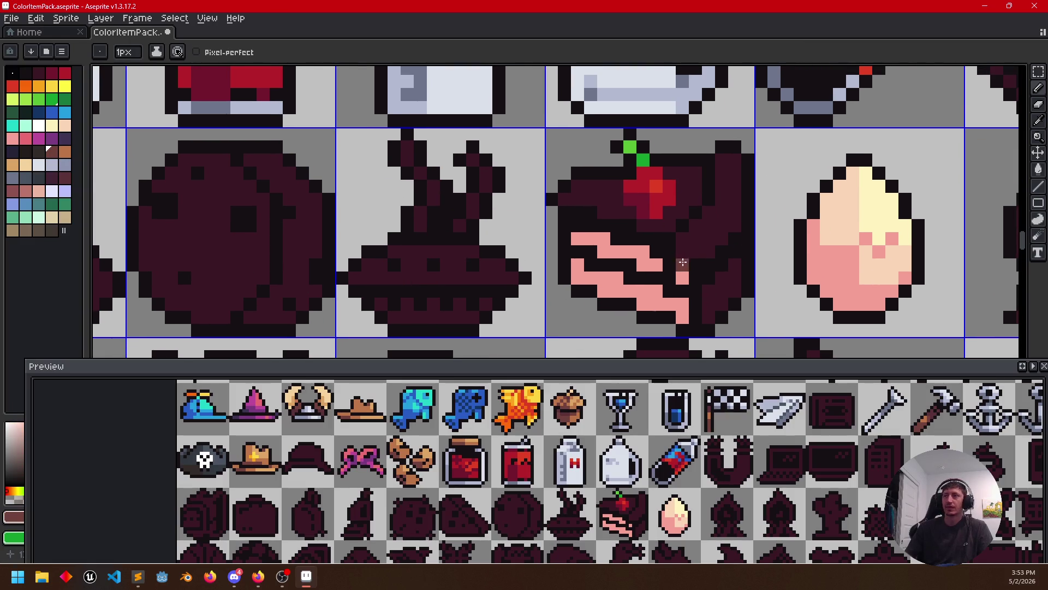
pyautogui.press('g')
pyautogui.click(676, 217)
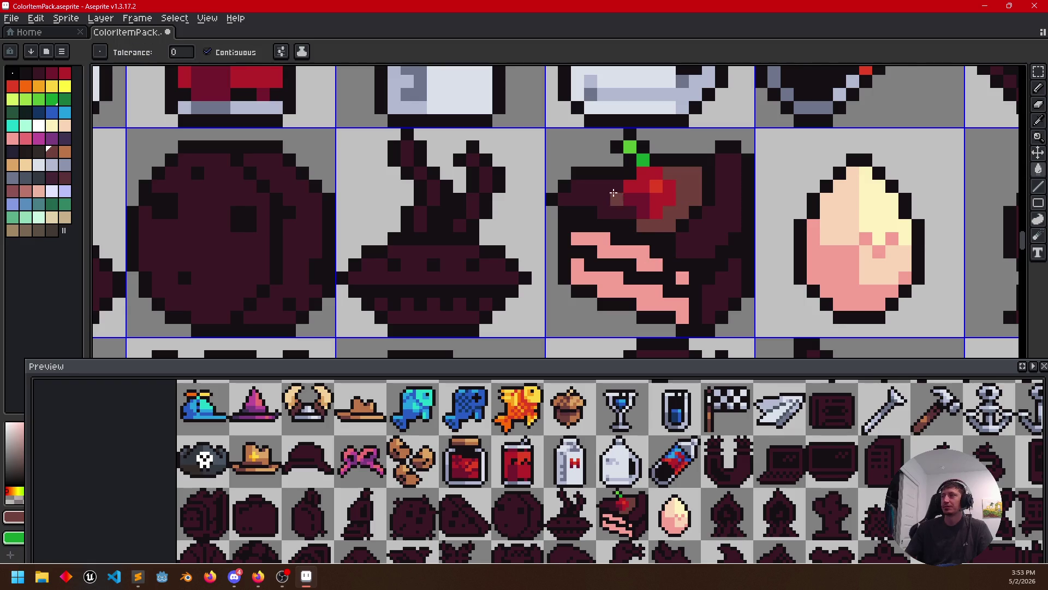
pyautogui.click(614, 194)
pyautogui.moveTo(662, 251)
pyautogui.mouseDown()
pyautogui.moveTo(686, 236)
pyautogui.moveTo(687, 255)
pyautogui.mouseUp()
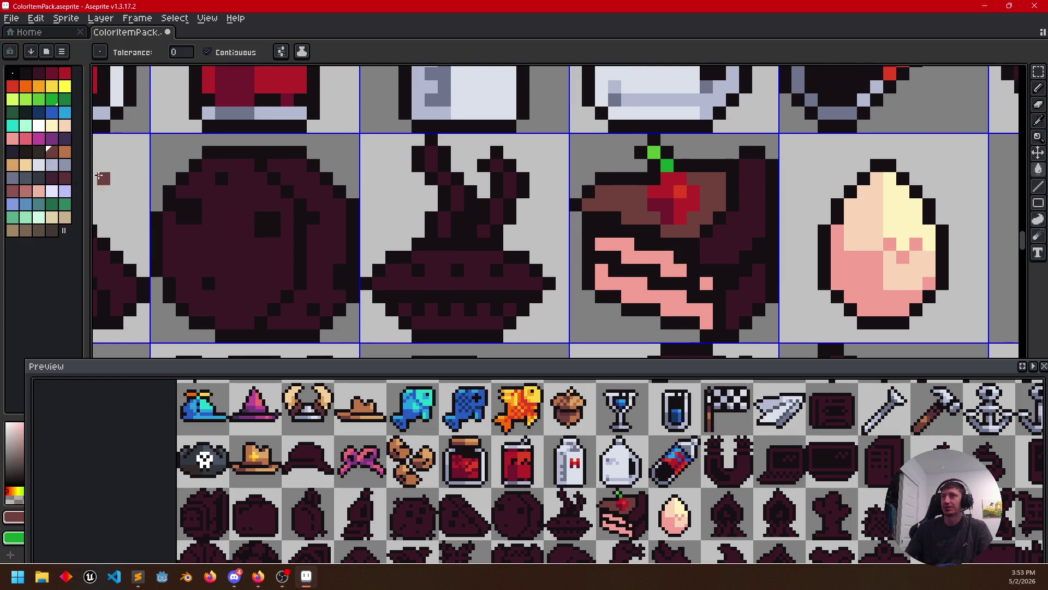
pyautogui.scroll(-3, 496, 231)
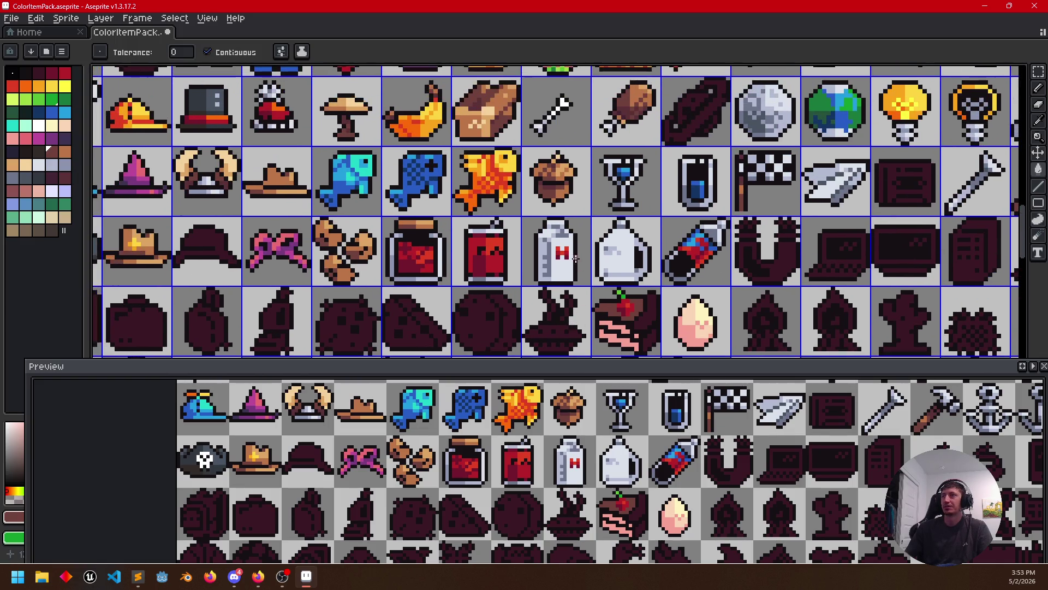
pyautogui.scroll(-1, 576, 259)
pyautogui.scroll(-2, 542, 534)
pyautogui.scroll(-2, 627, 468)
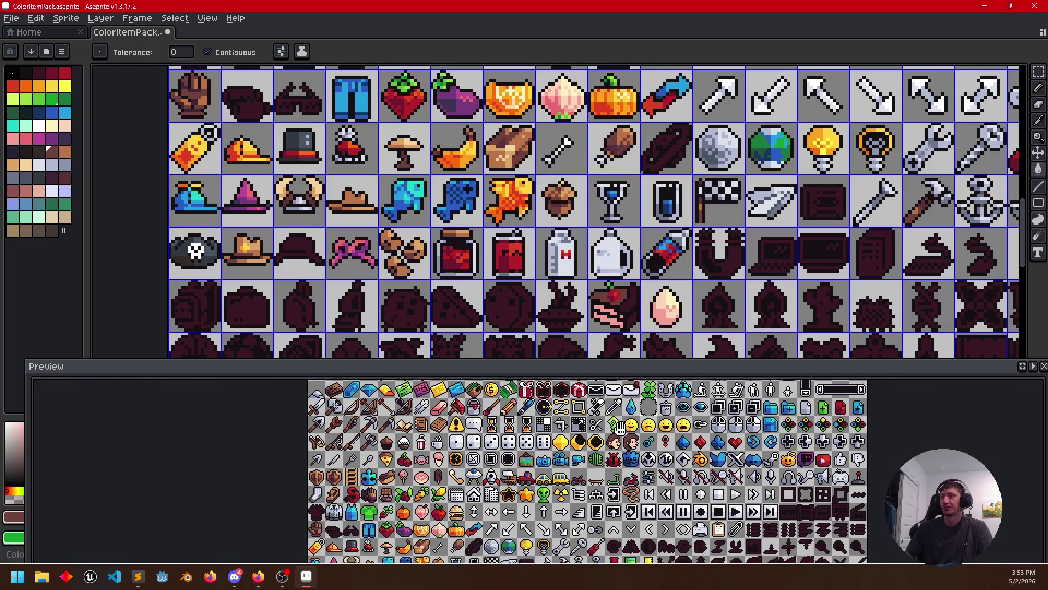
pyautogui.scroll(-3, 627, 469)
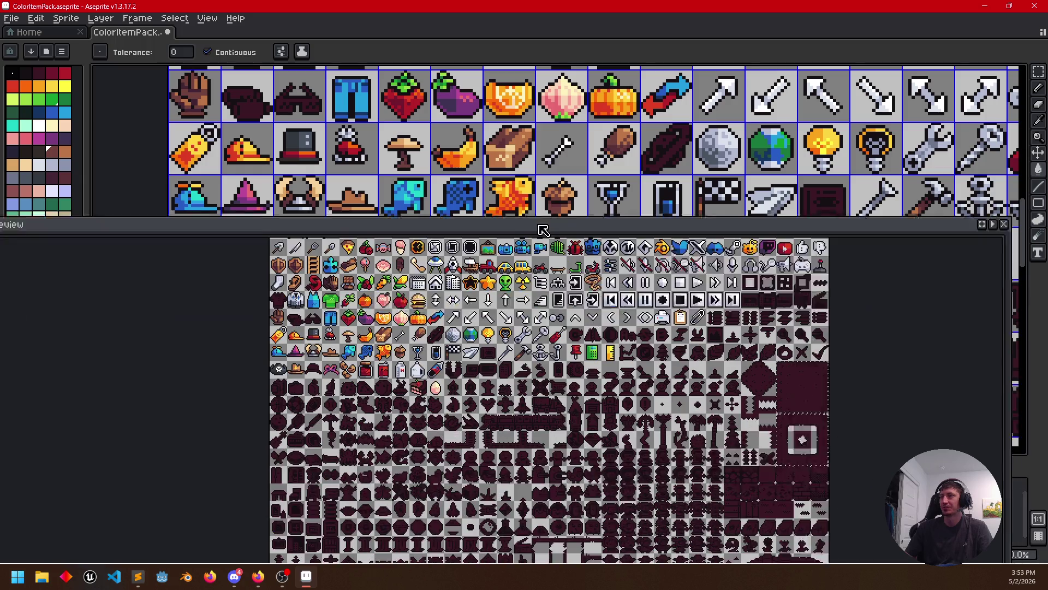
# Enlarge the preview to fill the window and pan across the whole sprite sheet
pyautogui.moveTo(578, 358); pyautogui.dragTo(551, 58)
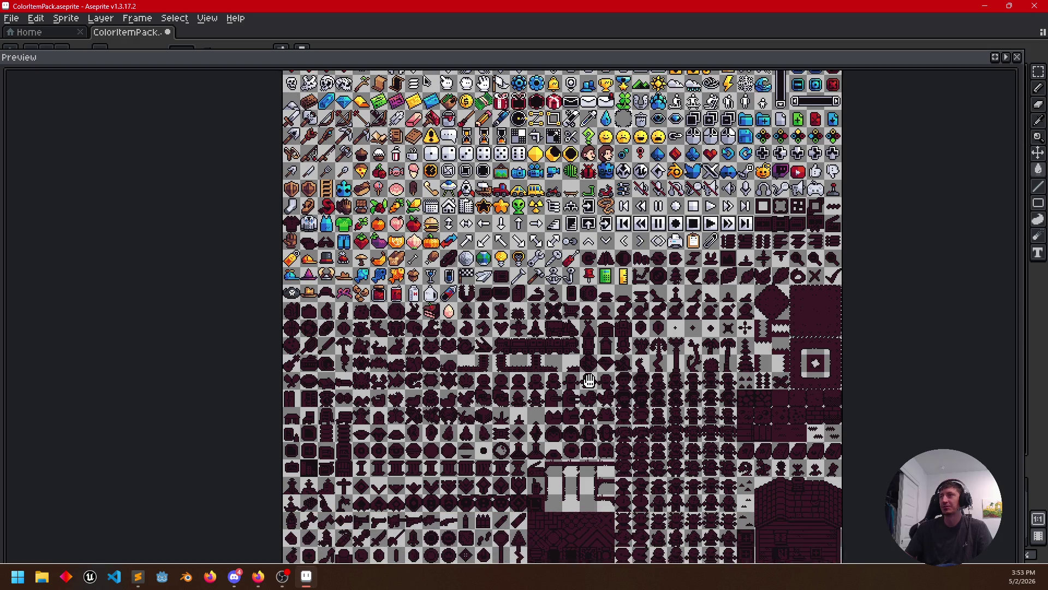
pyautogui.moveTo(588, 395); pyautogui.dragTo(587, 358)
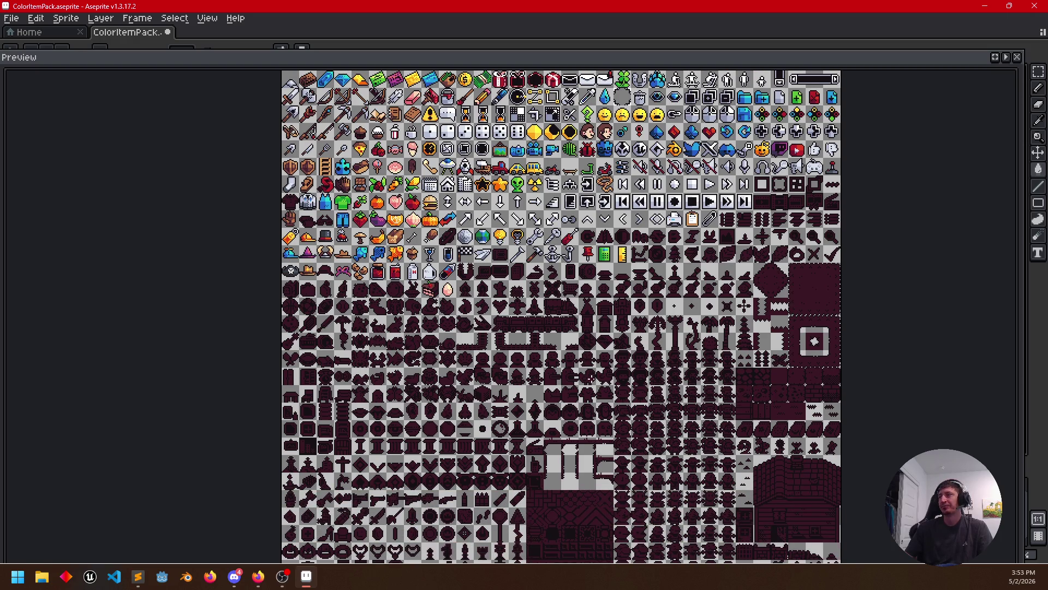
pyautogui.moveTo(728, 112); pyautogui.dragTo(726, 99)
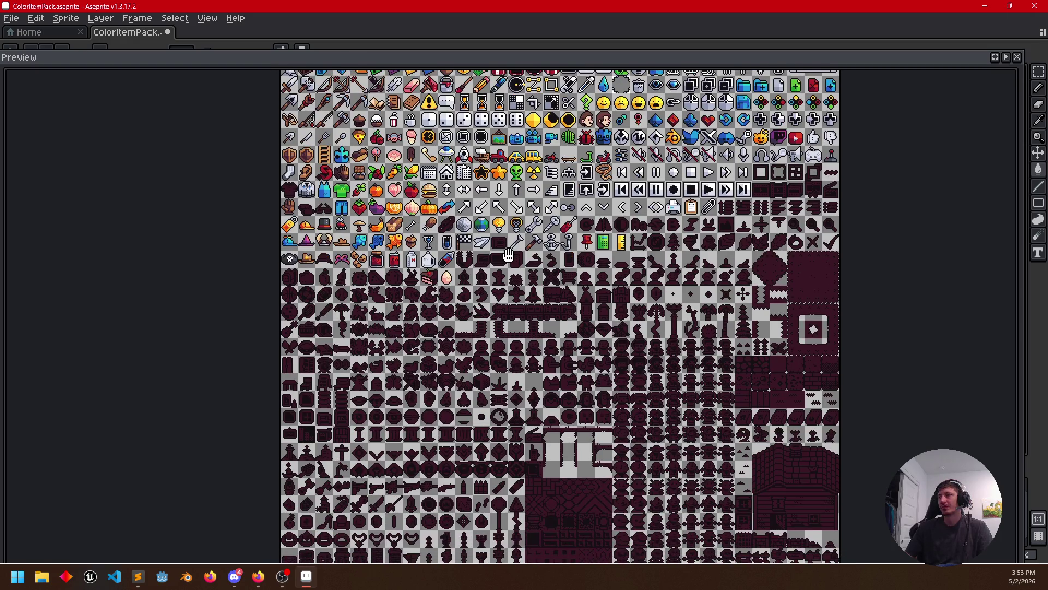
pyautogui.scroll(1, 574, 414)
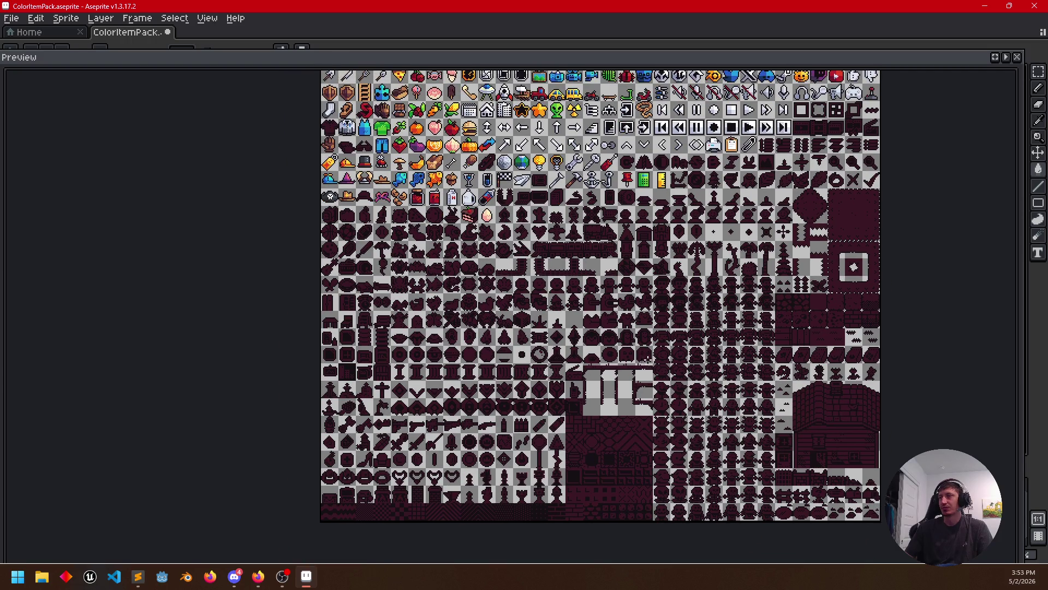
pyautogui.scroll(2, 540, 410)
pyautogui.scroll(1, 508, 431)
pyautogui.scroll(-2, 449, 348)
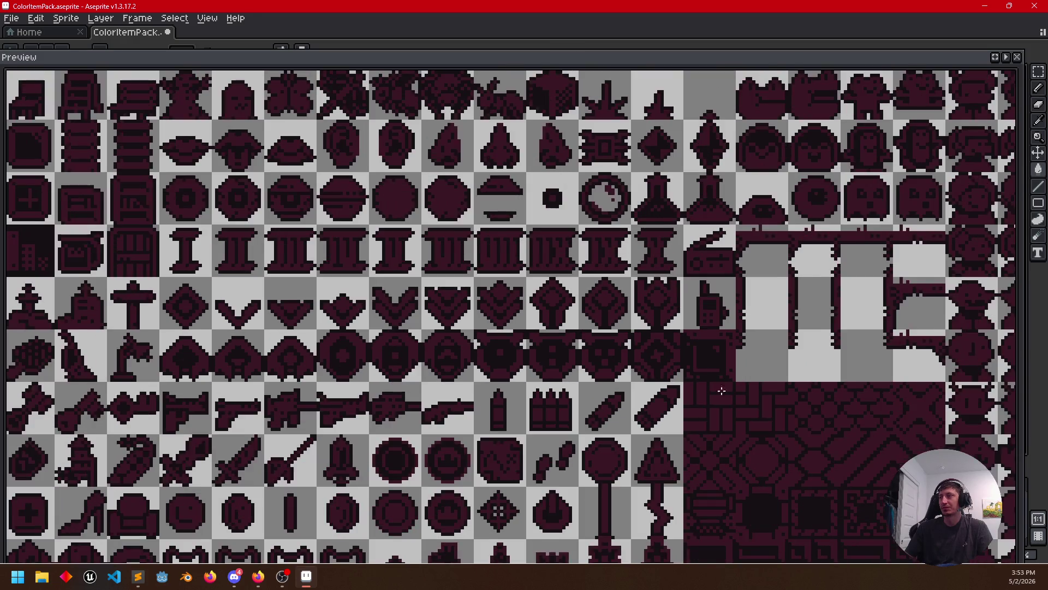
pyautogui.scroll(1, 505, 275)
pyautogui.moveTo(737, 320)
pyautogui.mouseDown()
pyautogui.moveTo(536, 269)
pyautogui.moveTo(494, 305)
pyautogui.mouseUp()
pyautogui.moveTo(528, 373); pyautogui.dragTo(627, 442)
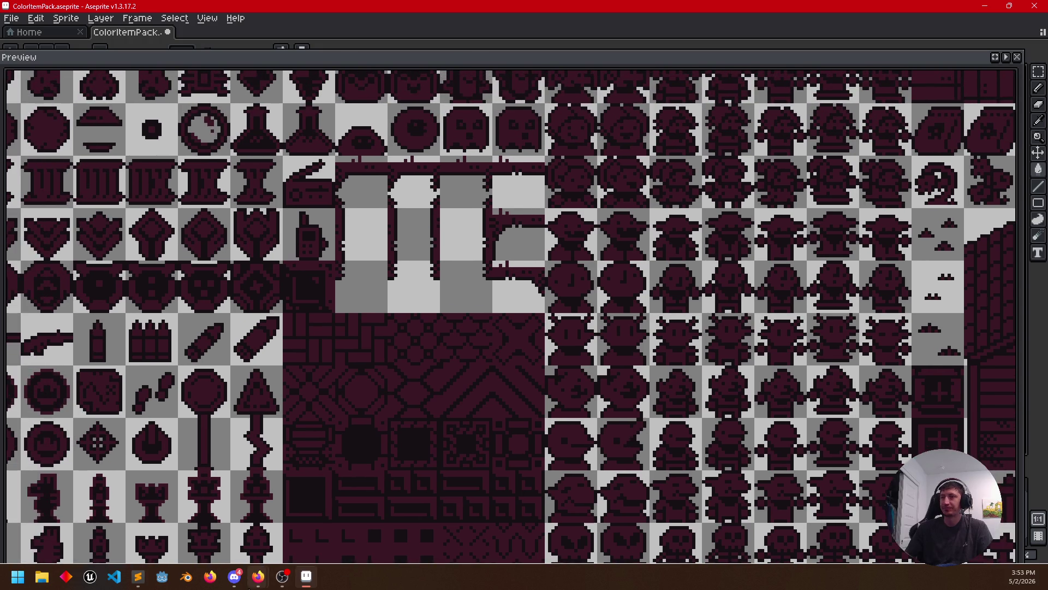
pyautogui.click(258, 576)
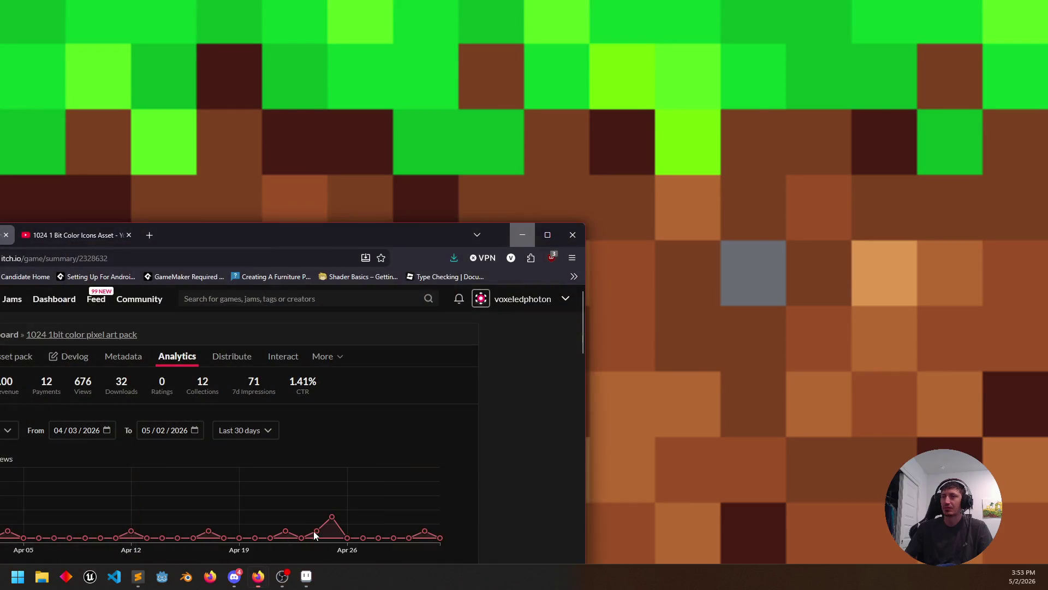
# Bring the Firefox window with the 1024 1bit pixel art pack page to the front
pyautogui.click(314, 531)
pyautogui.moveTo(191, 241); pyautogui.dragTo(0, 97)
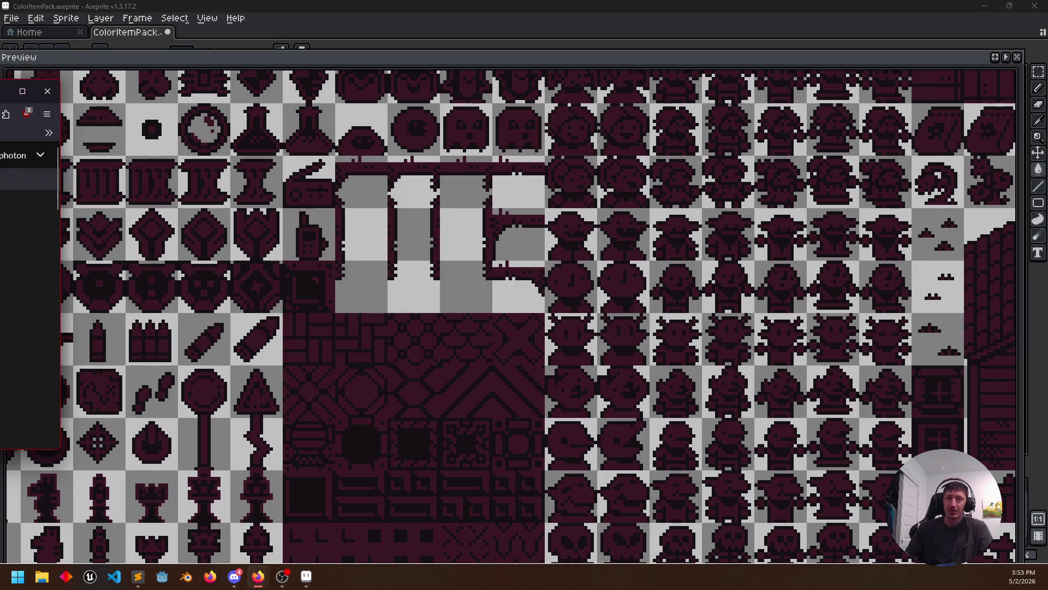
pyautogui.click(25, 179)
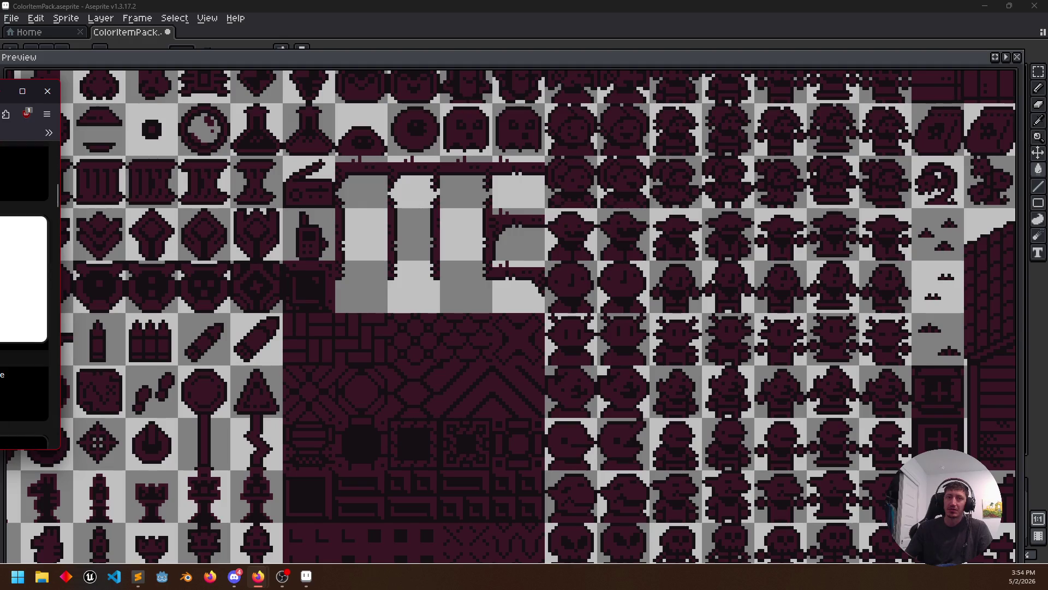
pyautogui.click(23, 90)
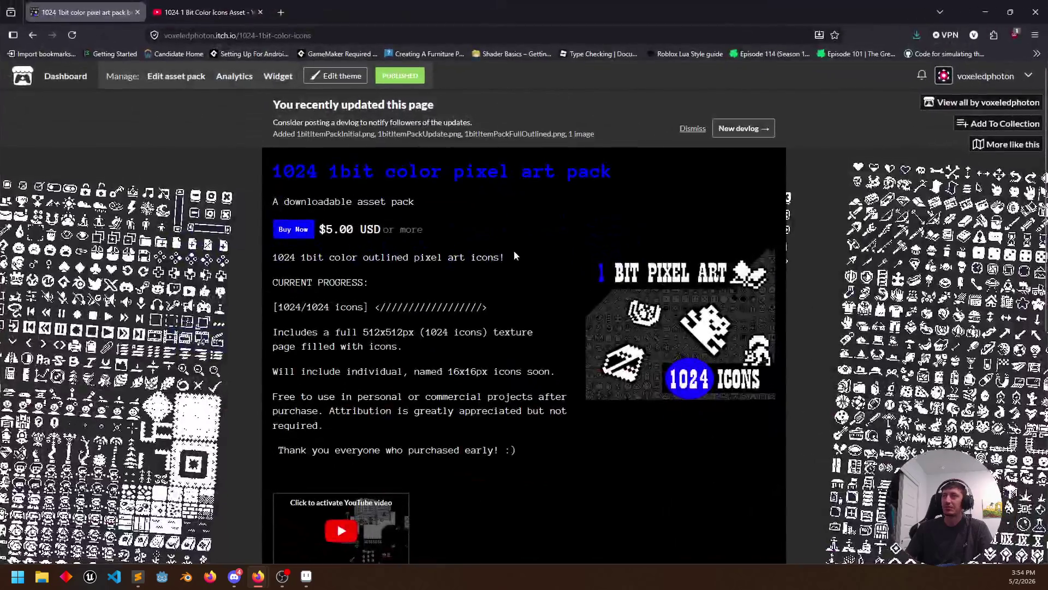
pyautogui.scroll(-3, 260, 319)
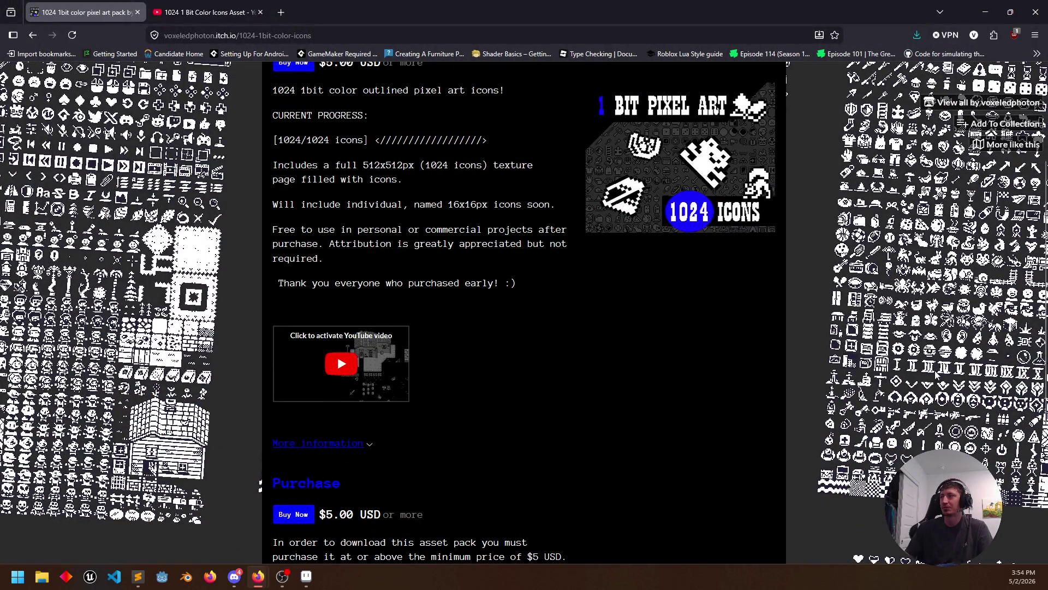
pyautogui.scroll(3, 260, 484)
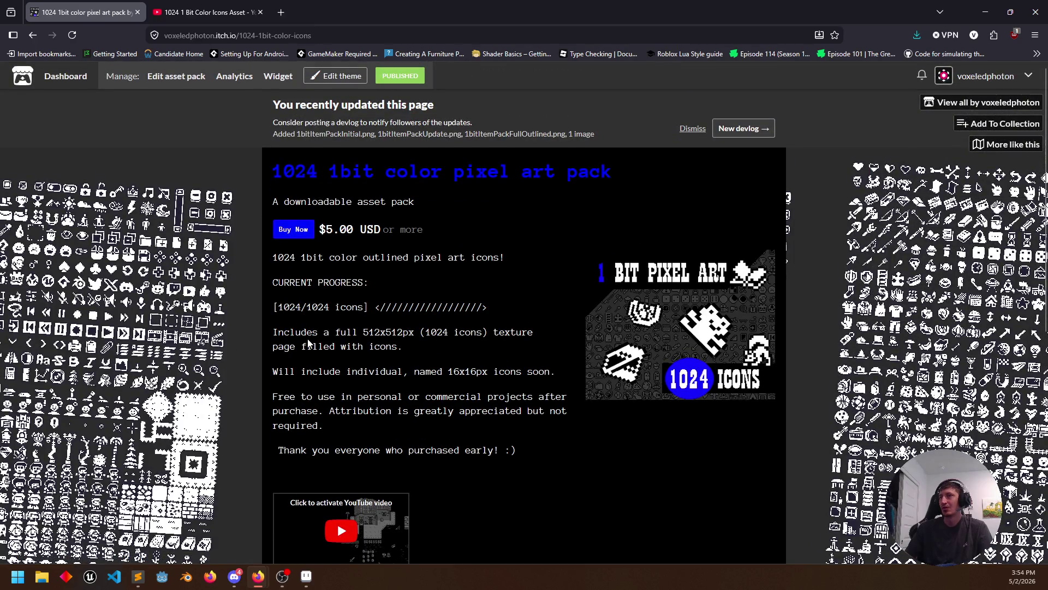
# Return from the itch.io page to the Aseprite sprite sheet
pyautogui.click(305, 576)
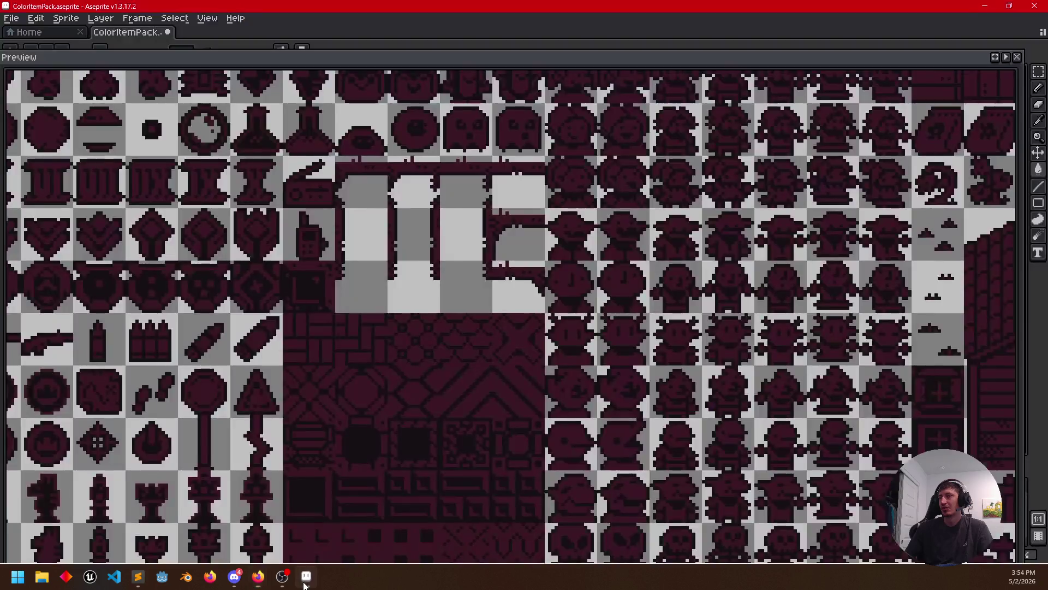
pyautogui.scroll(-1, 479, 367)
pyautogui.scroll(-3, 479, 367)
pyautogui.scroll(3, 479, 368)
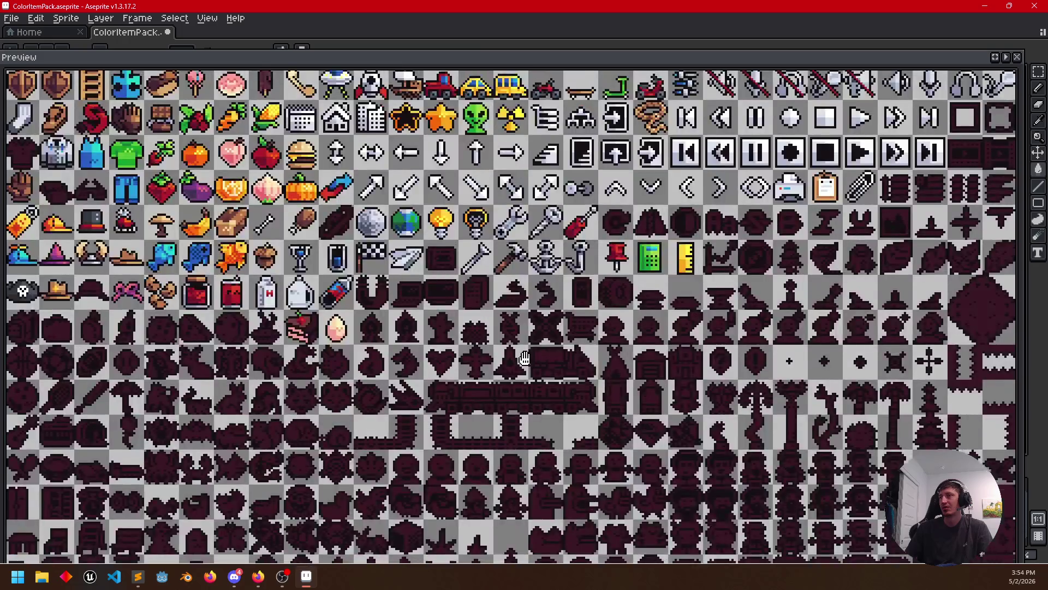
pyautogui.scroll(4, 472, 393)
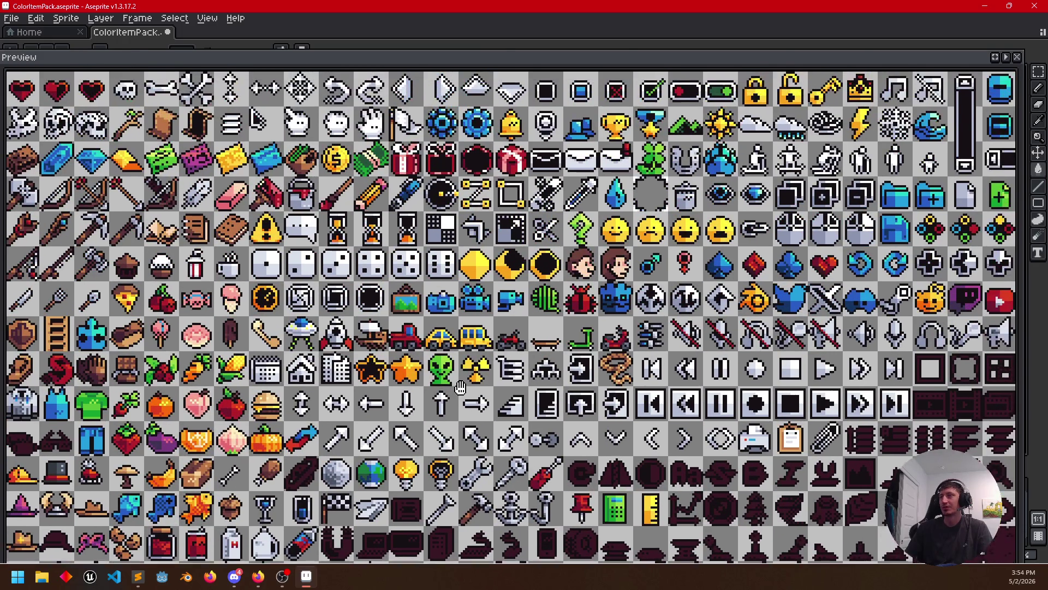
# Pan the preview over lower icon rows, then shrink it to reveal the main canvas
pyautogui.moveTo(471, 393); pyautogui.dragTo(505, 340)
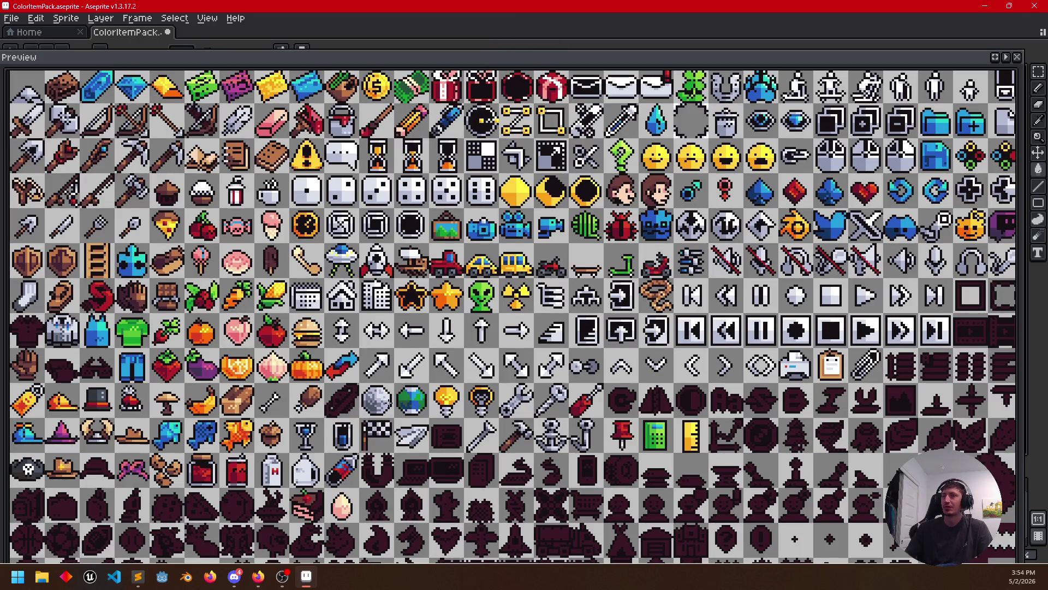
pyautogui.moveTo(471, 393); pyautogui.dragTo(531, 126)
pyautogui.moveTo(455, 65); pyautogui.dragTo(455, 348)
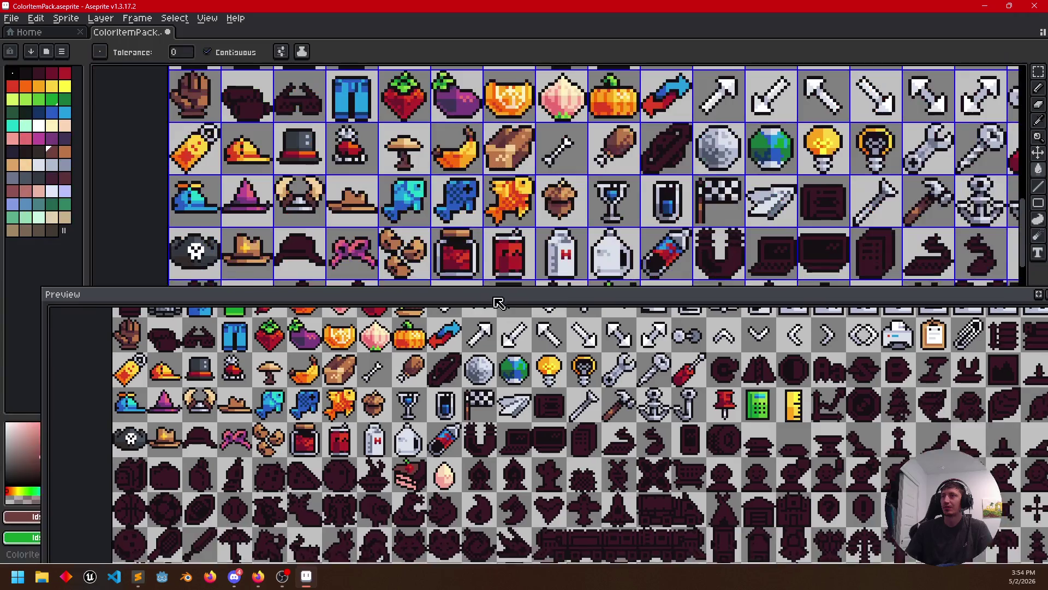
# Centre the canvas on the cake sprite and sample a colour from it
pyautogui.moveTo(475, 311)
pyautogui.mouseDown()
pyautogui.moveTo(464, 181)
pyautogui.moveTo(443, 237)
pyautogui.mouseUp()
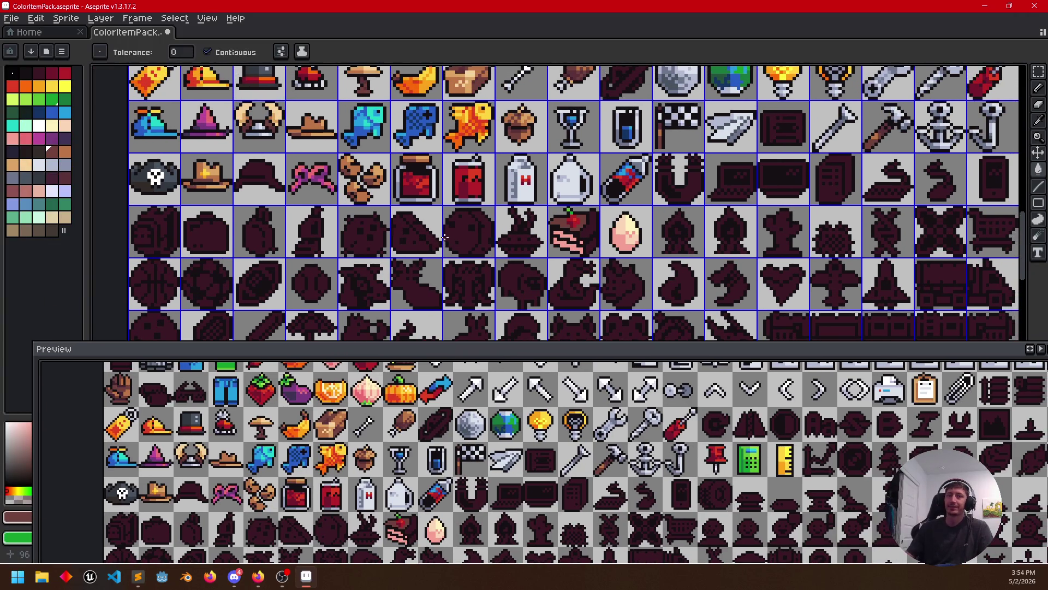
pyautogui.moveTo(526, 225); pyautogui.dragTo(569, 234)
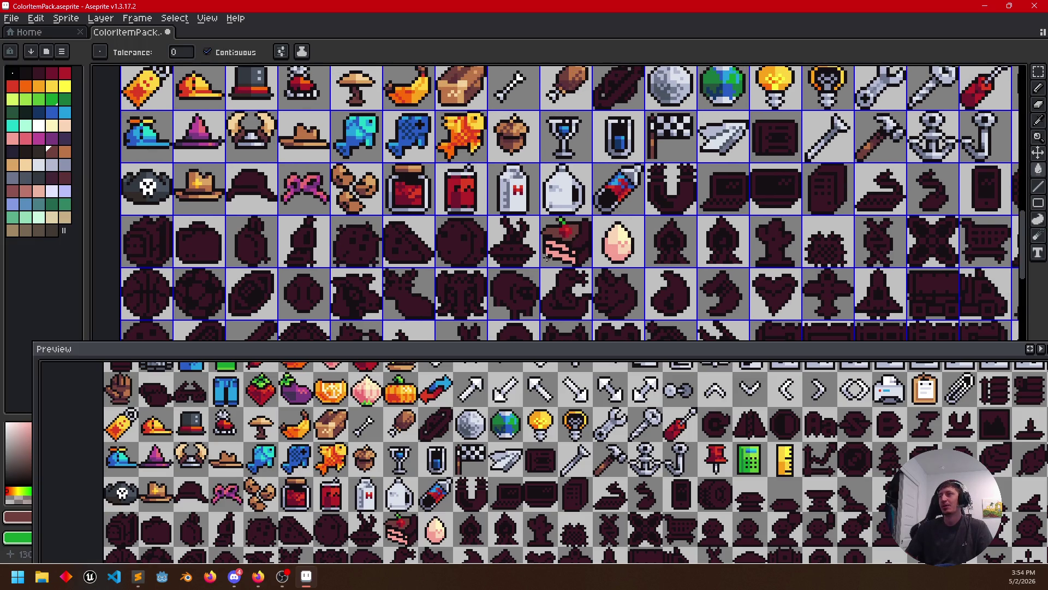
pyautogui.scroll(2, 547, 258)
pyautogui.moveTo(472, 222); pyautogui.dragTo(477, 235)
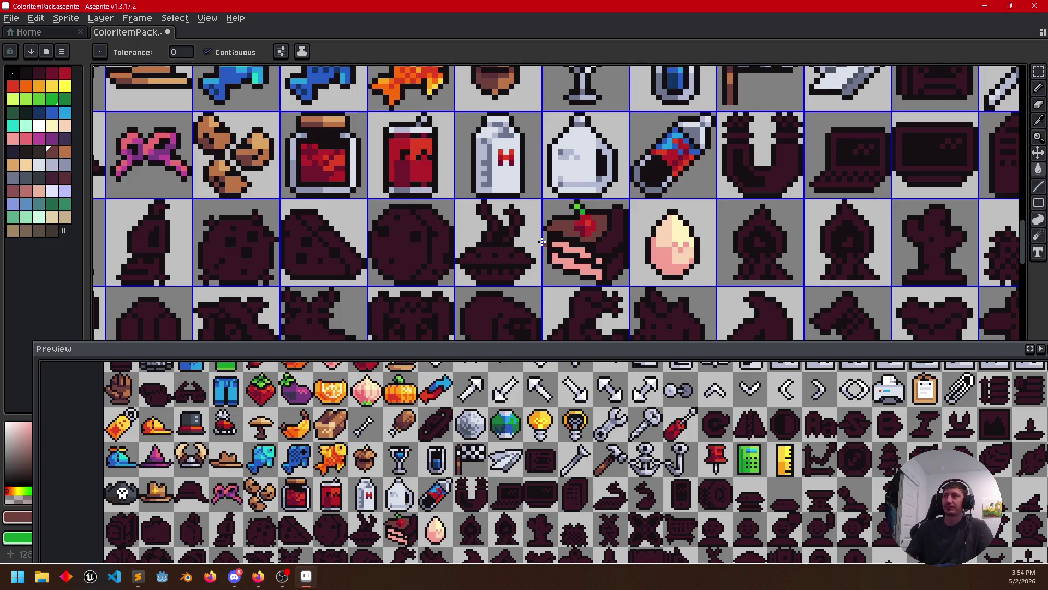
pyautogui.scroll(1, 543, 241)
pyautogui.keyDown('alt'); pyautogui.click(585, 223); pyautogui.keyUp('alt')
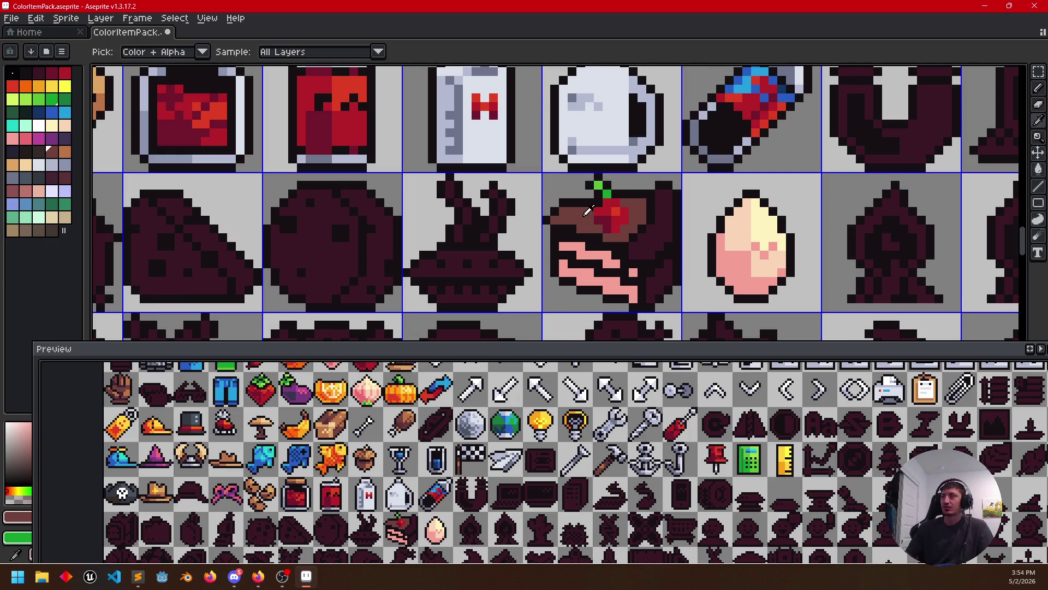
# Fill the cake's pink layers dark, its top band orange-brown and its right side medium brown
pyautogui.click(59, 181)
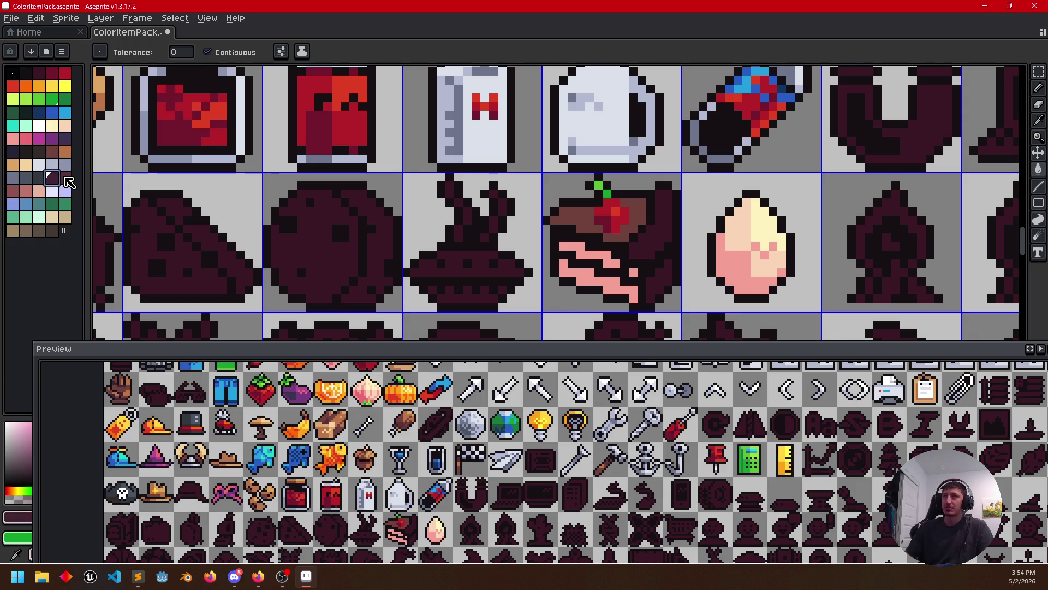
pyautogui.click(596, 260)
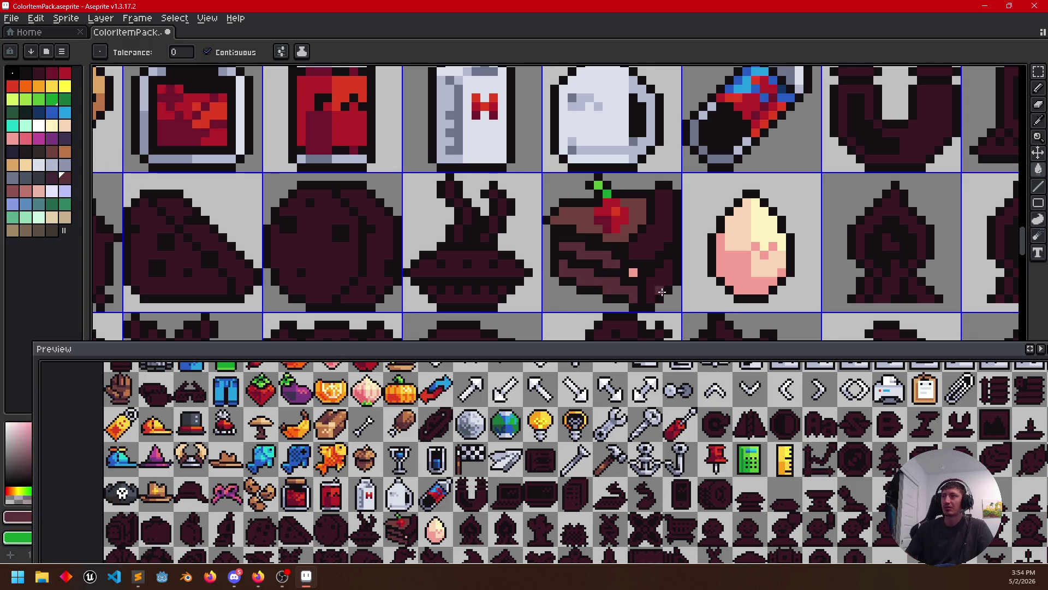
pyautogui.moveTo(520, 221); pyautogui.dragTo(502, 228)
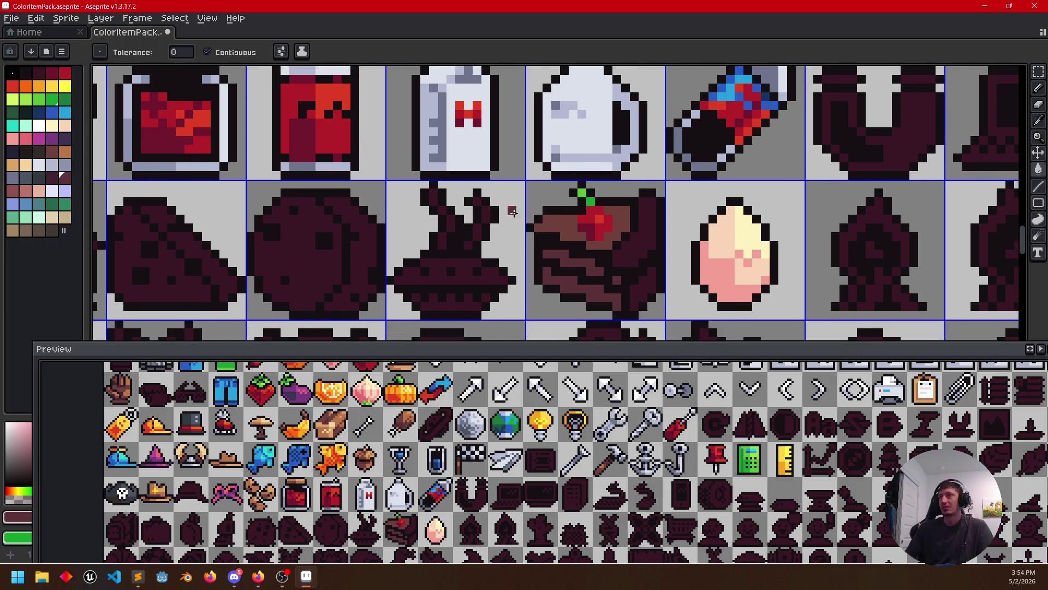
pyautogui.click(65, 153)
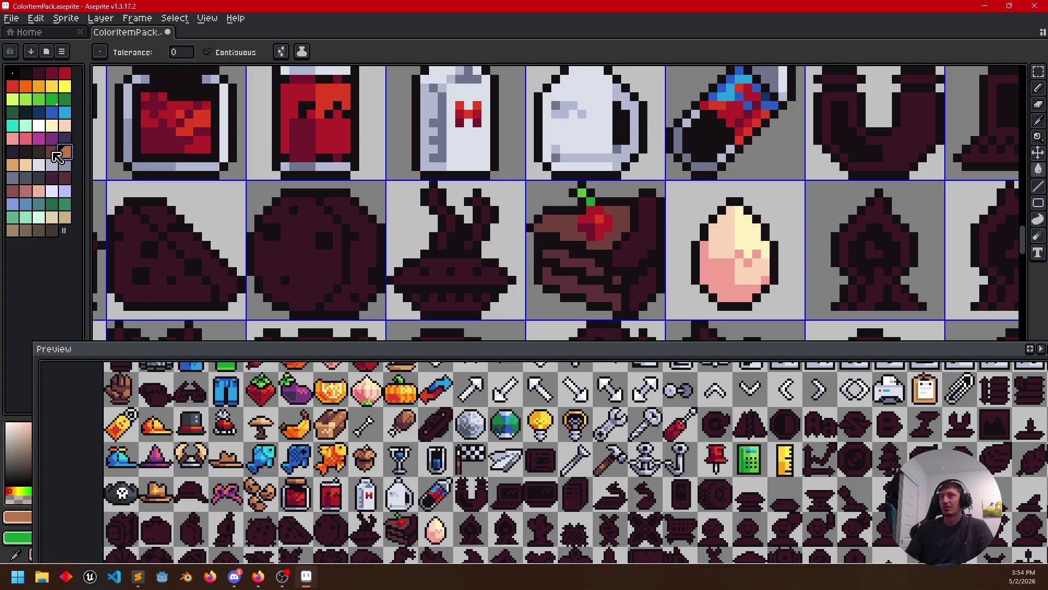
pyautogui.click(571, 243)
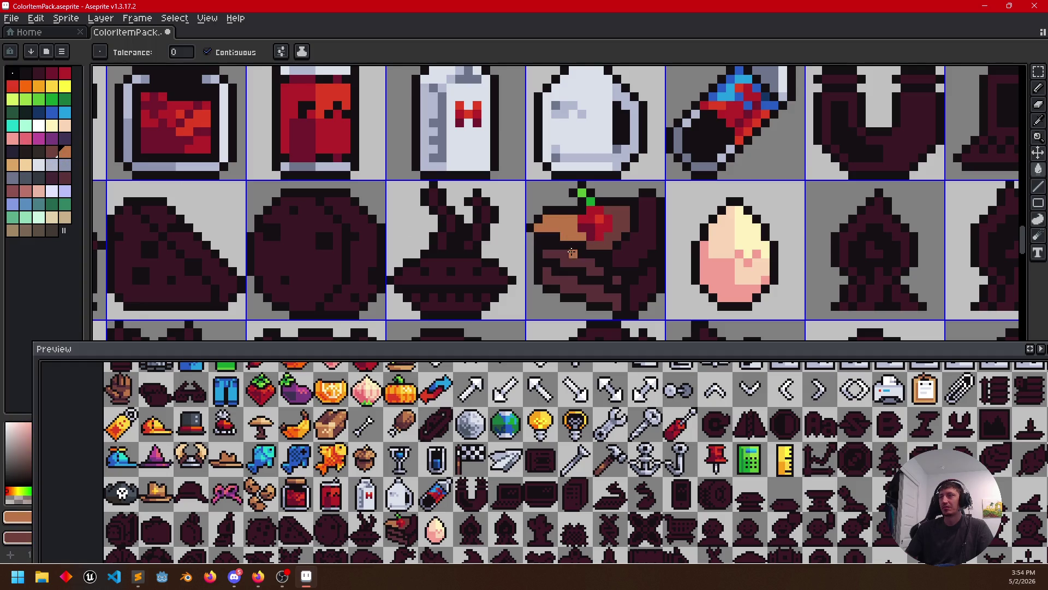
pyautogui.click(610, 244)
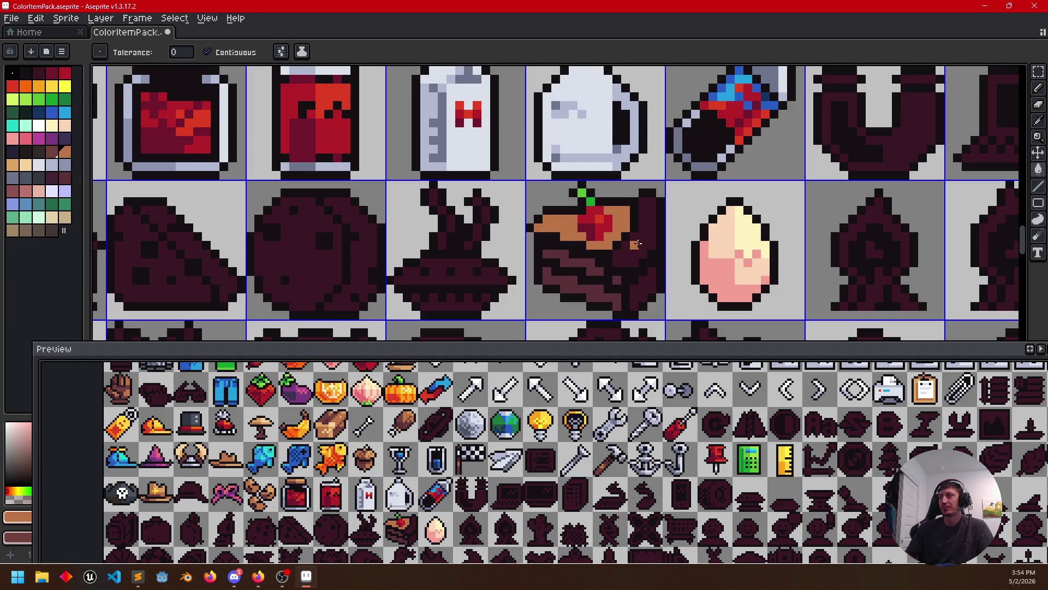
pyautogui.click(635, 243)
pyautogui.click(643, 288)
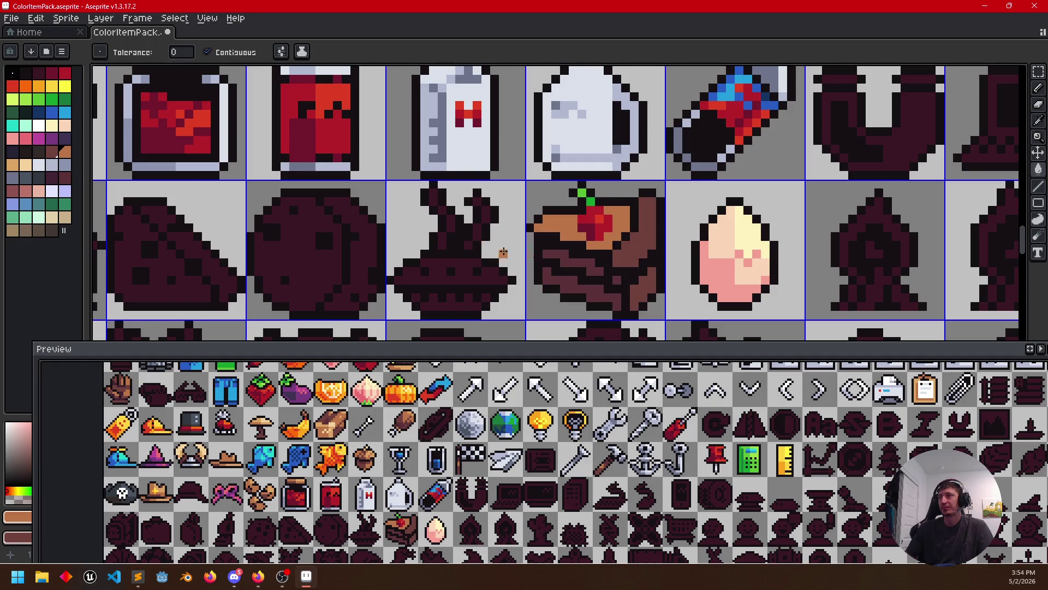
# Shade the cake's red stripes with dark red pixels and a dark red fill
pyautogui.moveTo(485, 246); pyautogui.dragTo(532, 250)
pyautogui.keyDown('alt'); pyautogui.click(646, 240); pyautogui.keyUp('alt')
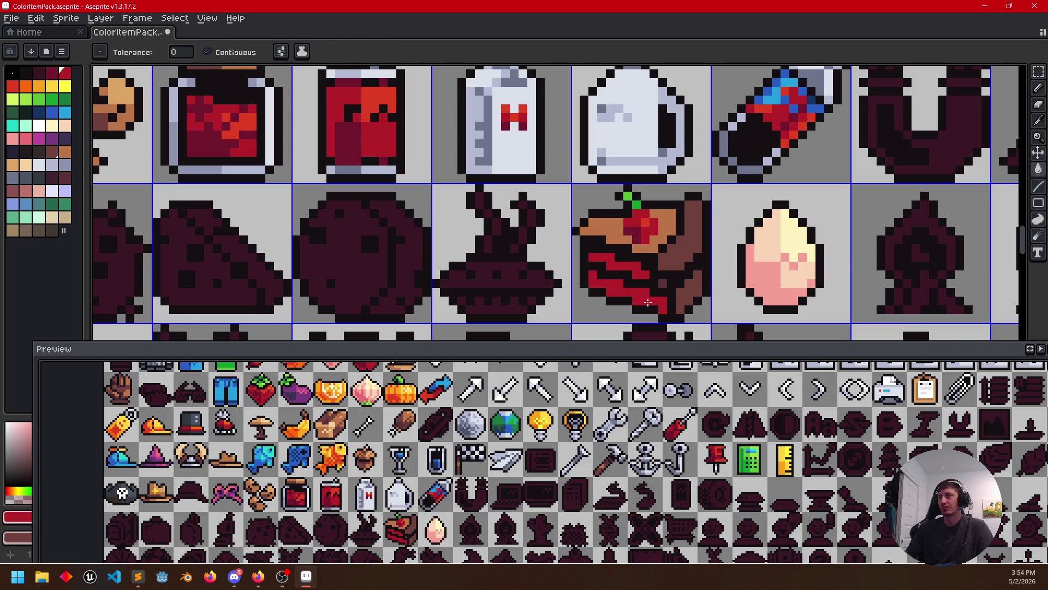
pyautogui.press('v')
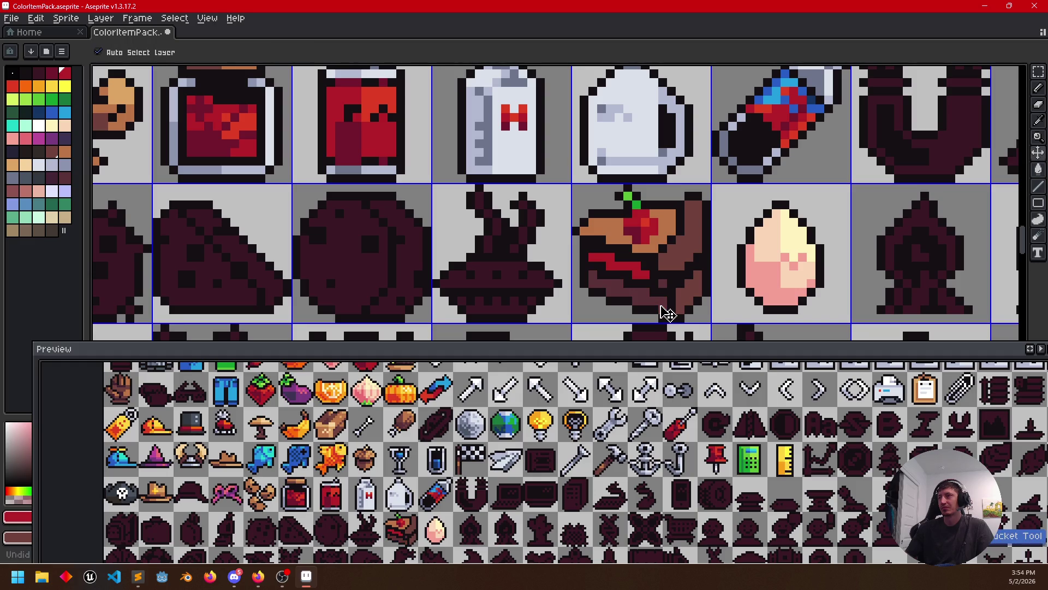
pyautogui.press('g')
pyautogui.moveTo(588, 263); pyautogui.dragTo(562, 262)
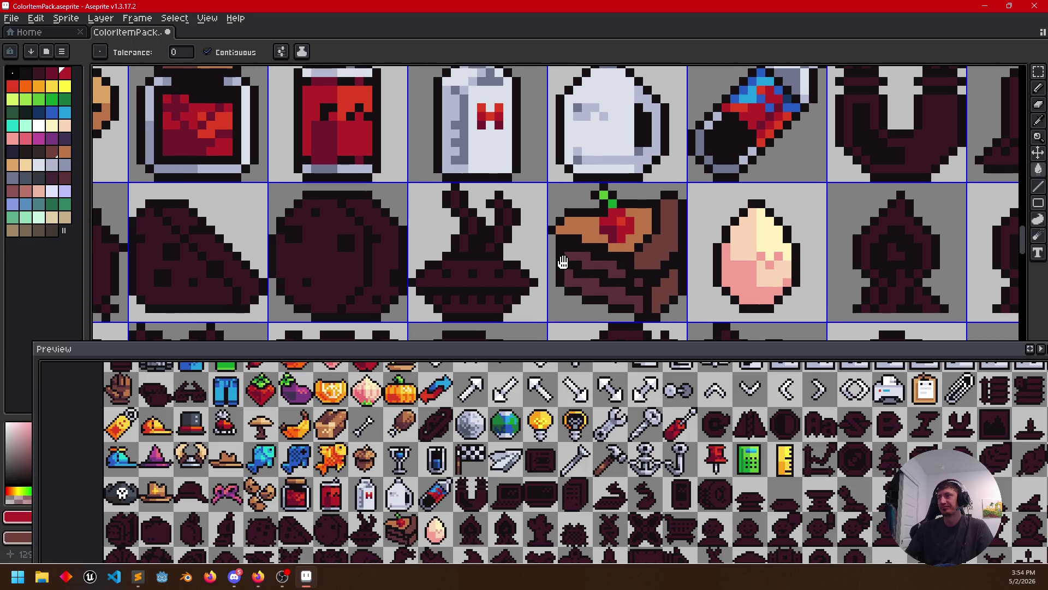
pyautogui.scroll(3, 587, 263)
pyautogui.scroll(-1, 593, 261)
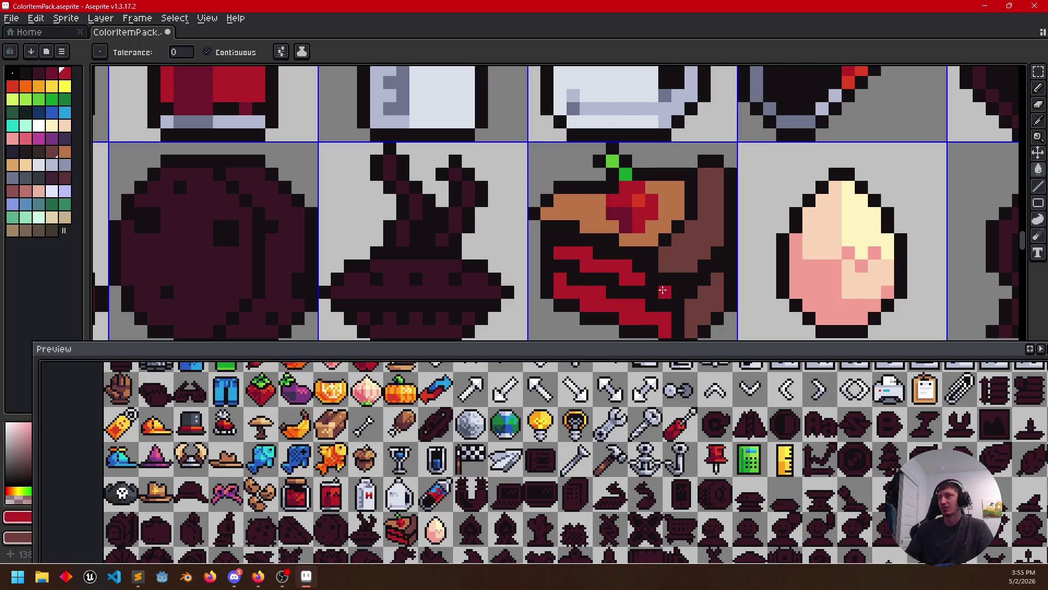
pyautogui.moveTo(511, 241); pyautogui.dragTo(500, 184)
pyautogui.click(52, 73)
pyautogui.press('b')
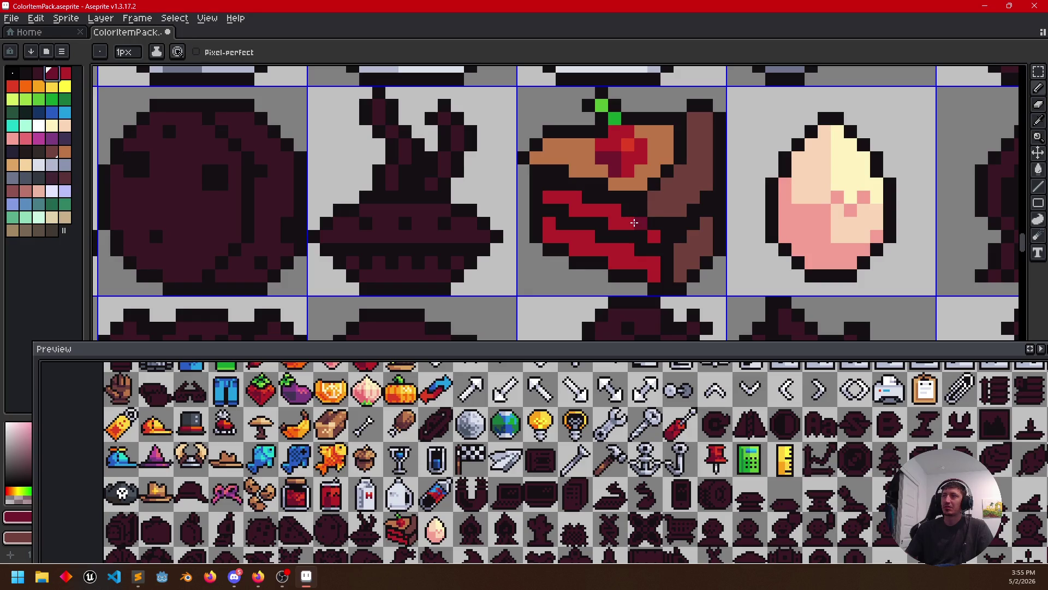
pyautogui.click(653, 236)
pyautogui.click(627, 224)
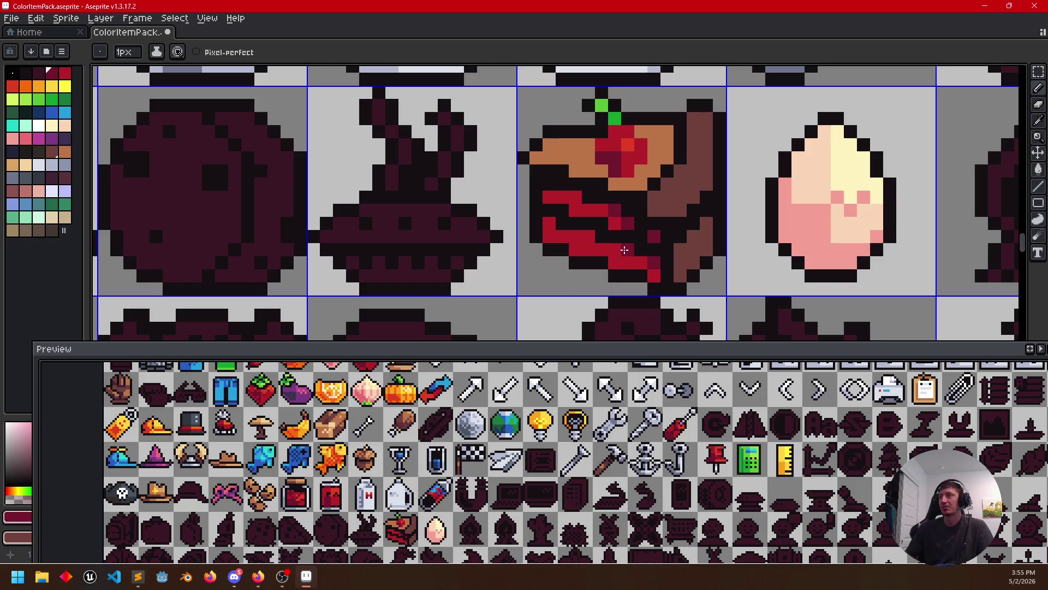
pyautogui.click(600, 243)
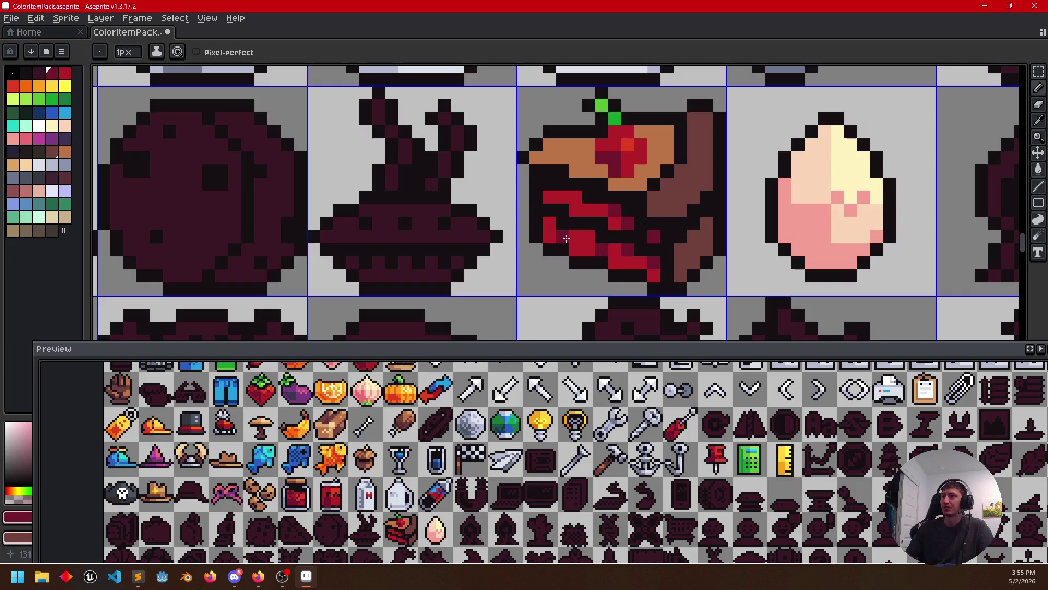
pyautogui.press('g')
pyautogui.click(575, 238)
# Sample the fruit's bright red and repaint a few dark cake pixels bright red
pyautogui.press('i')
pyautogui.click(623, 224)
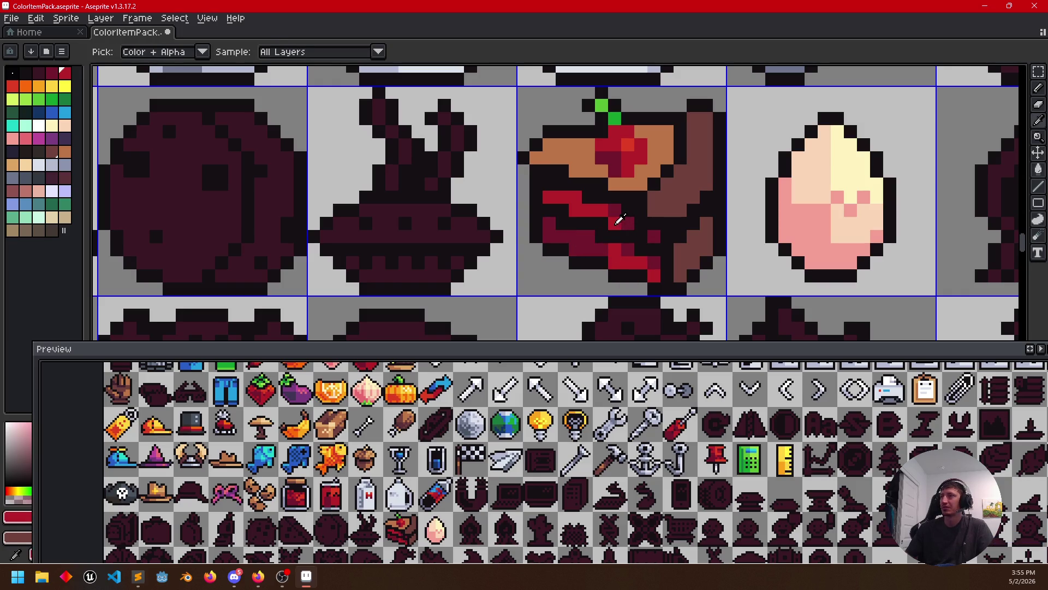
pyautogui.press('b')
pyautogui.click(658, 238)
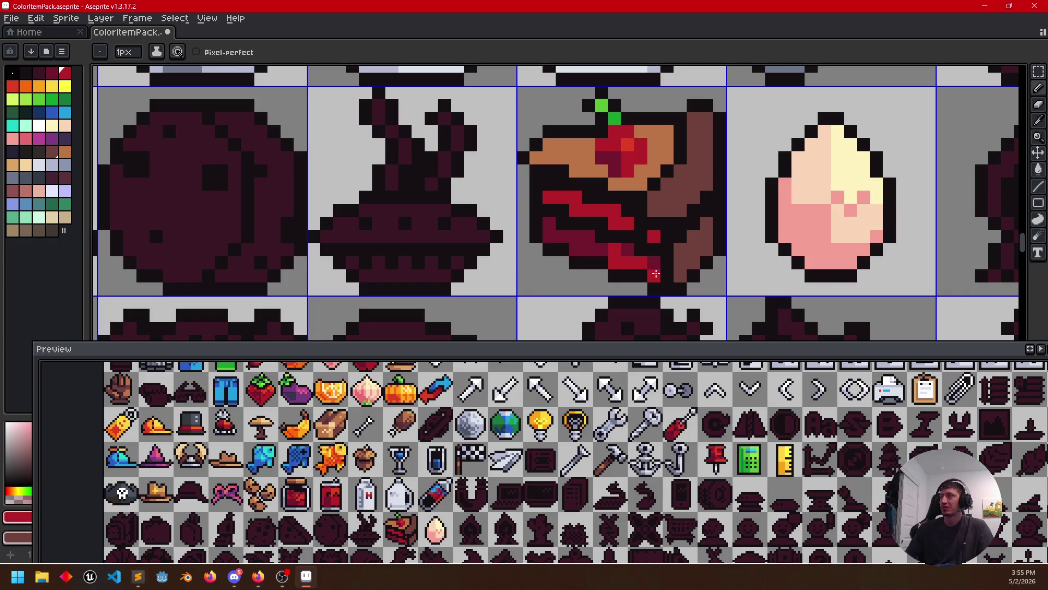
pyautogui.press('i')
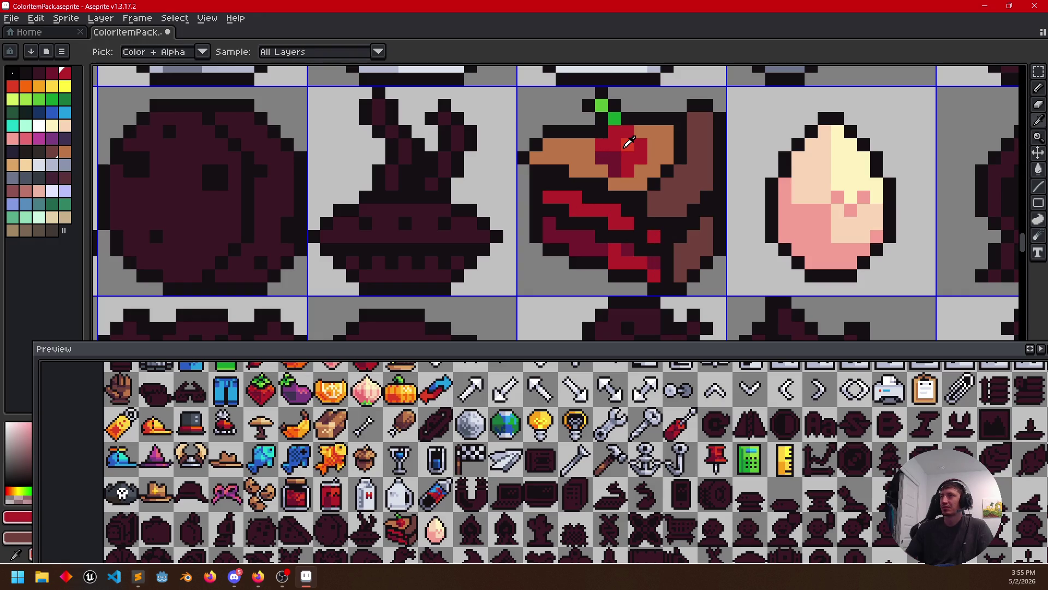
pyautogui.click(629, 142)
pyautogui.press('b')
pyautogui.click(617, 218)
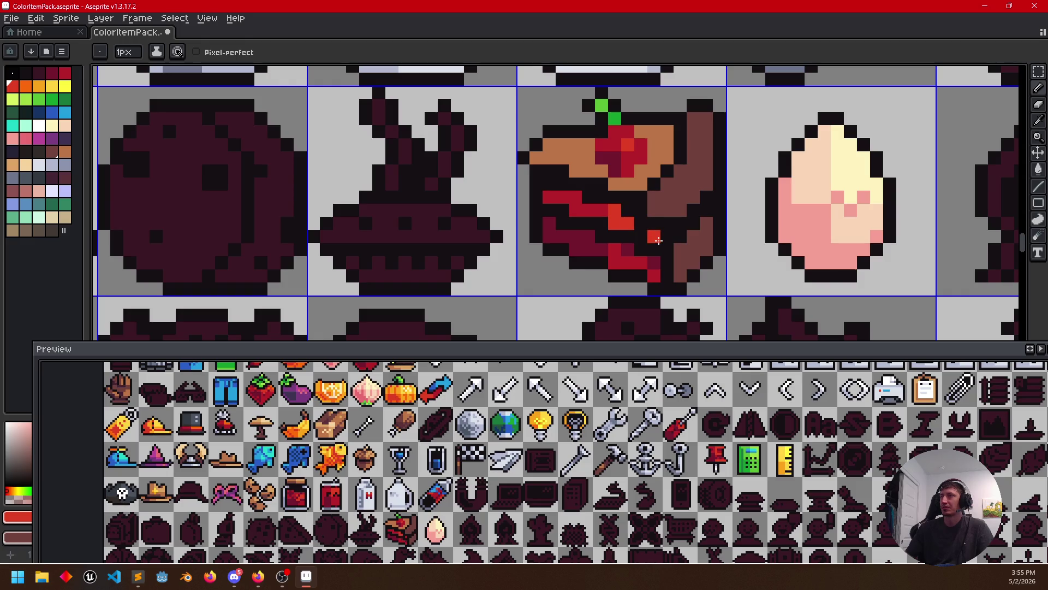
pyautogui.scroll(-3, 657, 239)
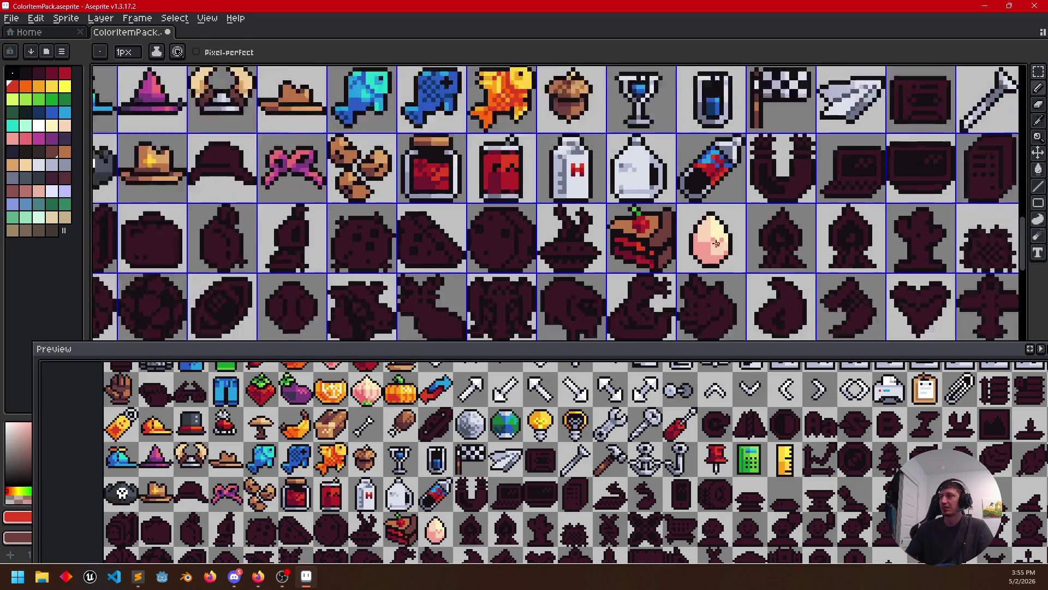
pyautogui.scroll(-2, 706, 258)
pyautogui.scroll(2, 671, 257)
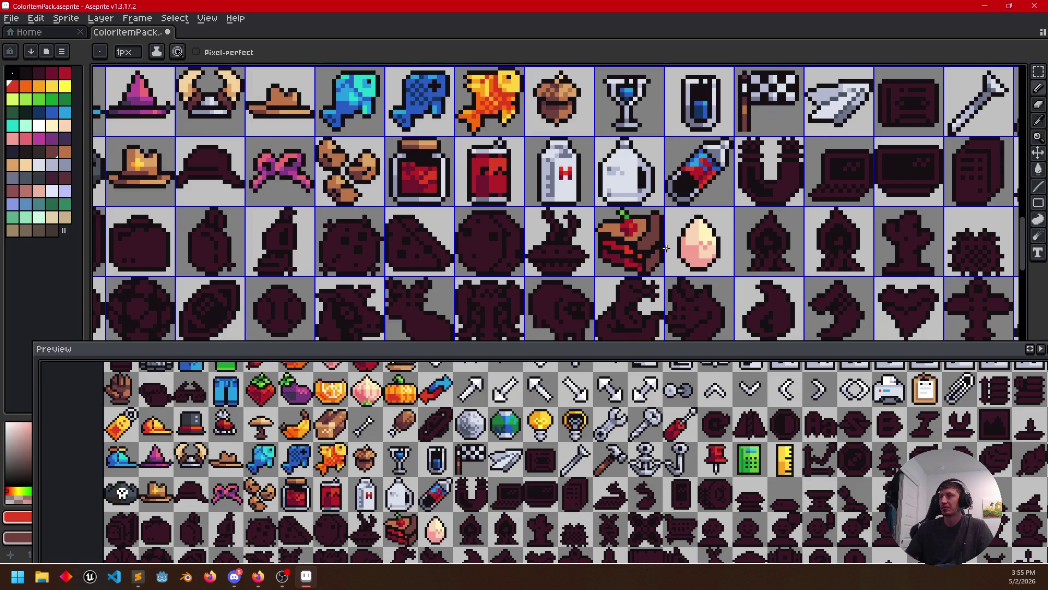
pyautogui.scroll(1, 502, 212)
pyautogui.scroll(1, 501, 211)
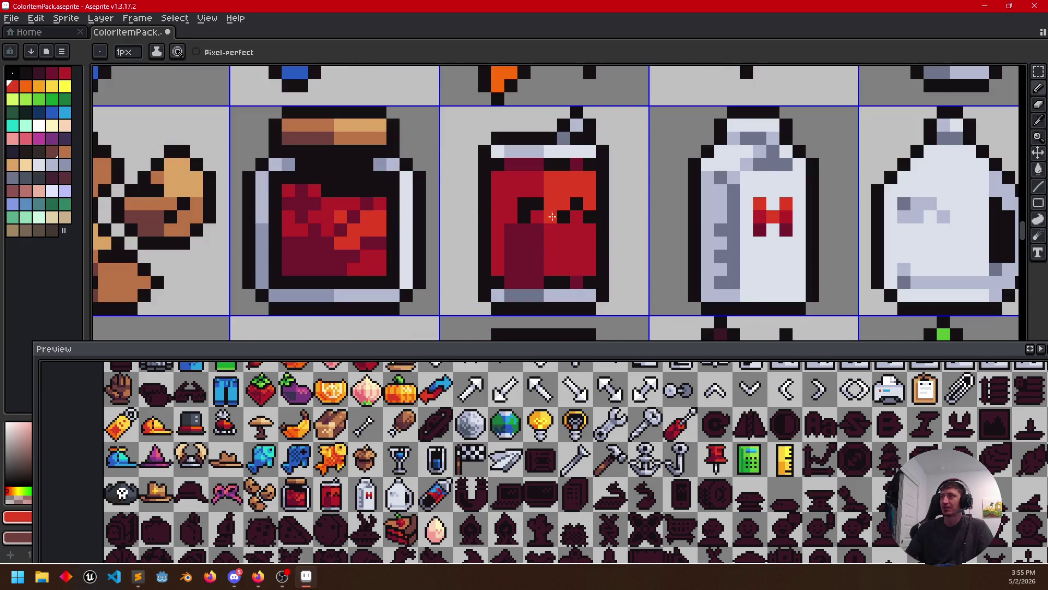
pyautogui.scroll(-2, 651, 264)
pyautogui.moveTo(763, 268)
pyautogui.mouseDown()
pyautogui.moveTo(758, 321)
pyautogui.moveTo(810, 320)
pyautogui.mouseUp()
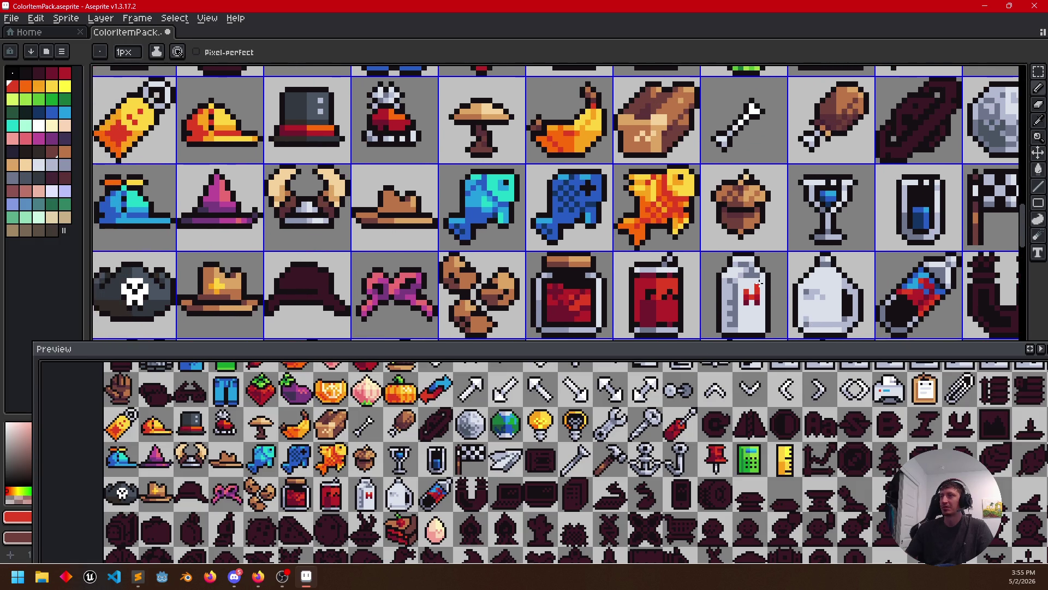
pyautogui.scroll(-2, 746, 275)
pyautogui.moveTo(732, 247)
pyautogui.mouseDown()
pyautogui.moveTo(636, 319)
pyautogui.moveTo(578, 272)
pyautogui.moveTo(553, 113)
pyautogui.moveTo(561, 154)
pyautogui.mouseUp()
pyautogui.scroll(3, 627, 244)
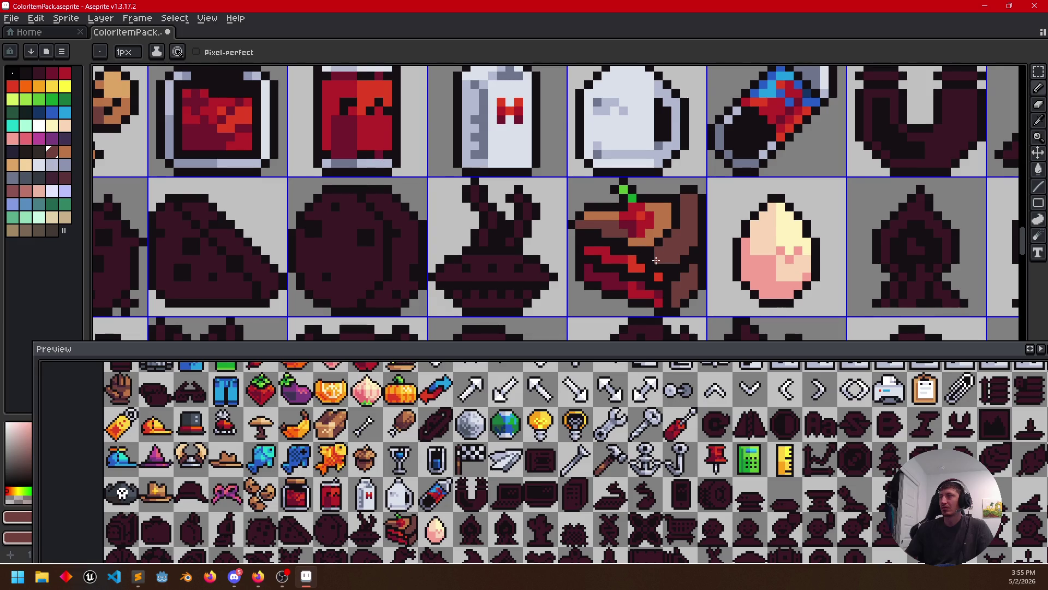
pyautogui.scroll(2, 656, 260)
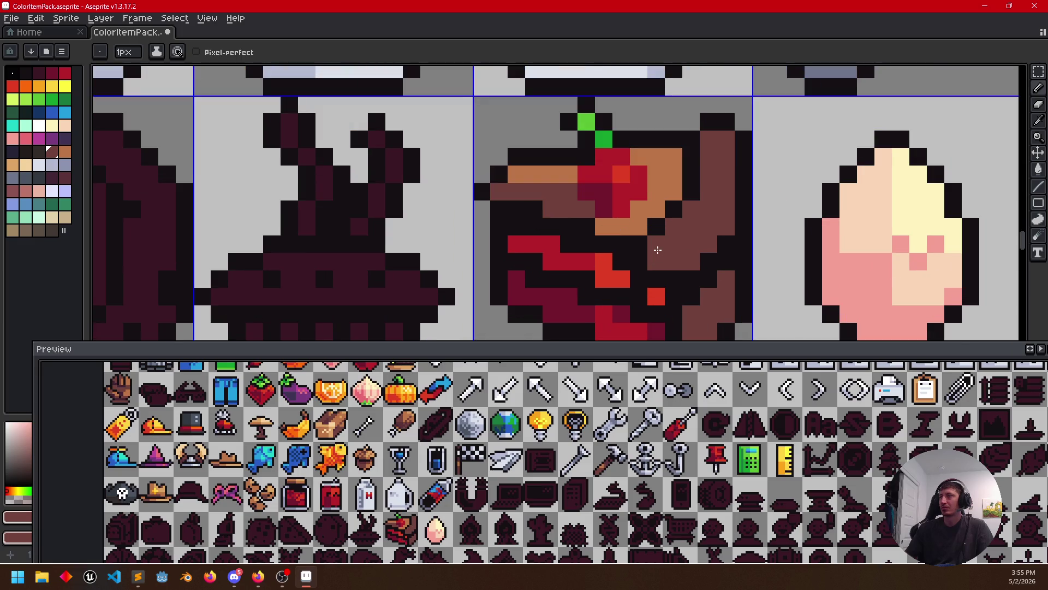
pyautogui.scroll(-1, 616, 230)
# Eyedrop the cake's dark outline colour as the active colour and pan to earlier icon rows
pyautogui.press('alt')
pyautogui.keyDown('alt'); pyautogui.click(607, 222); pyautogui.keyUp('alt')
pyautogui.press('alt')
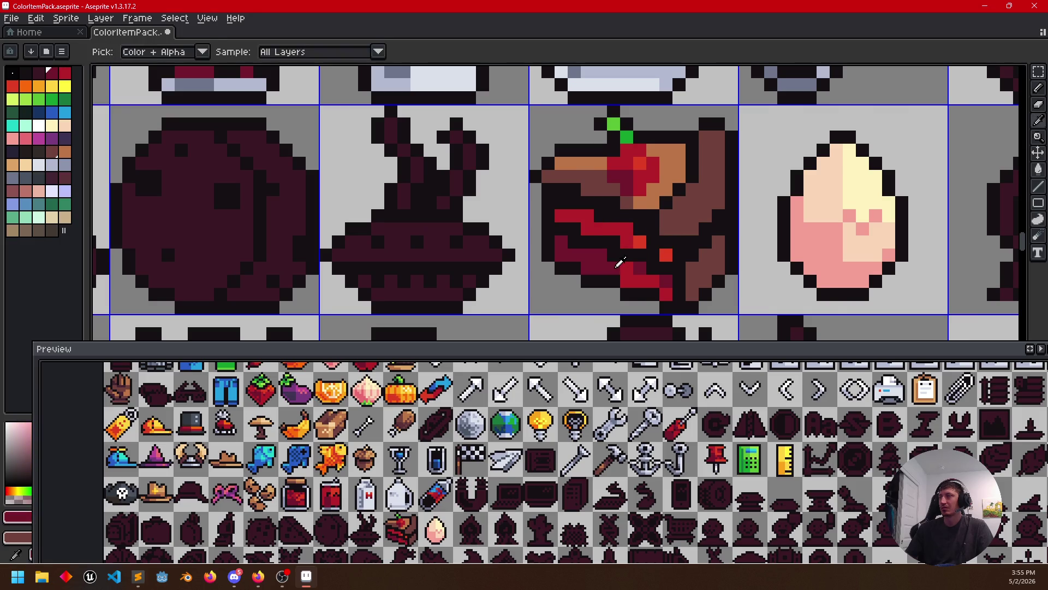
pyautogui.scroll(-2, 588, 292)
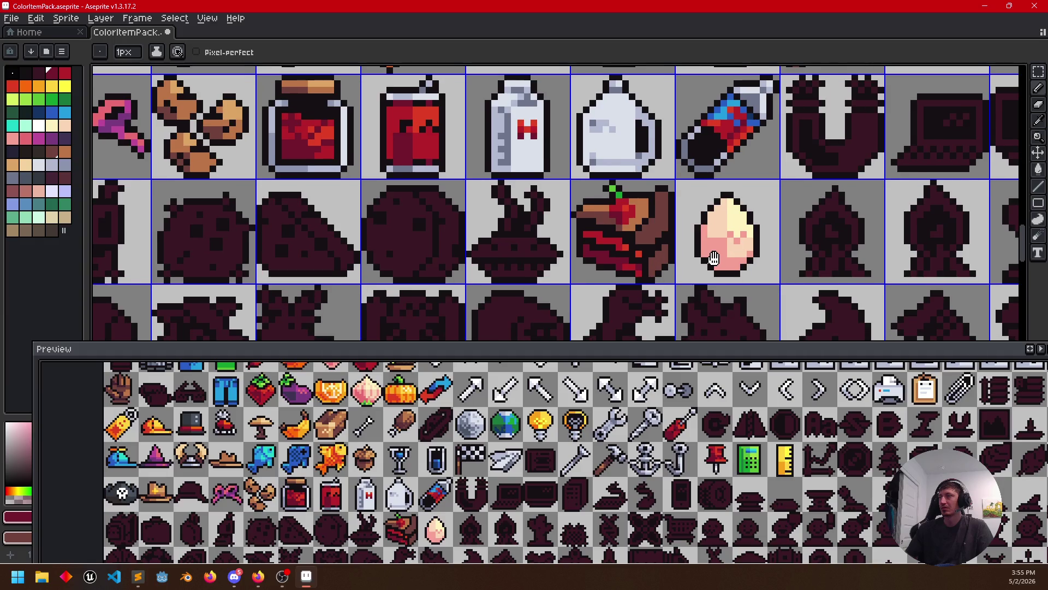
pyautogui.scroll(2, 719, 276)
pyautogui.scroll(-1, 705, 246)
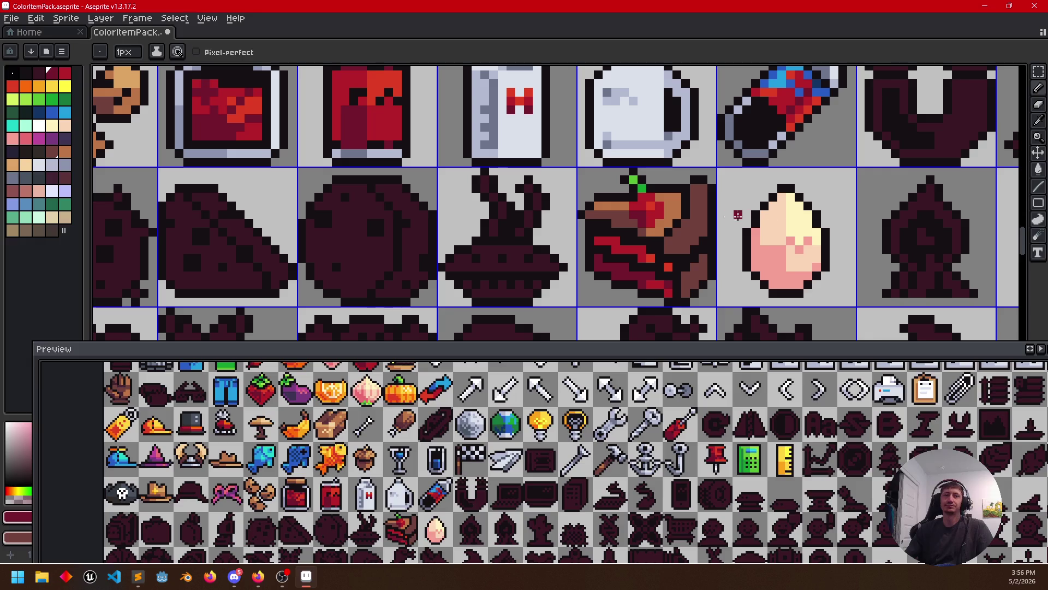
pyautogui.scroll(-1, 851, 197)
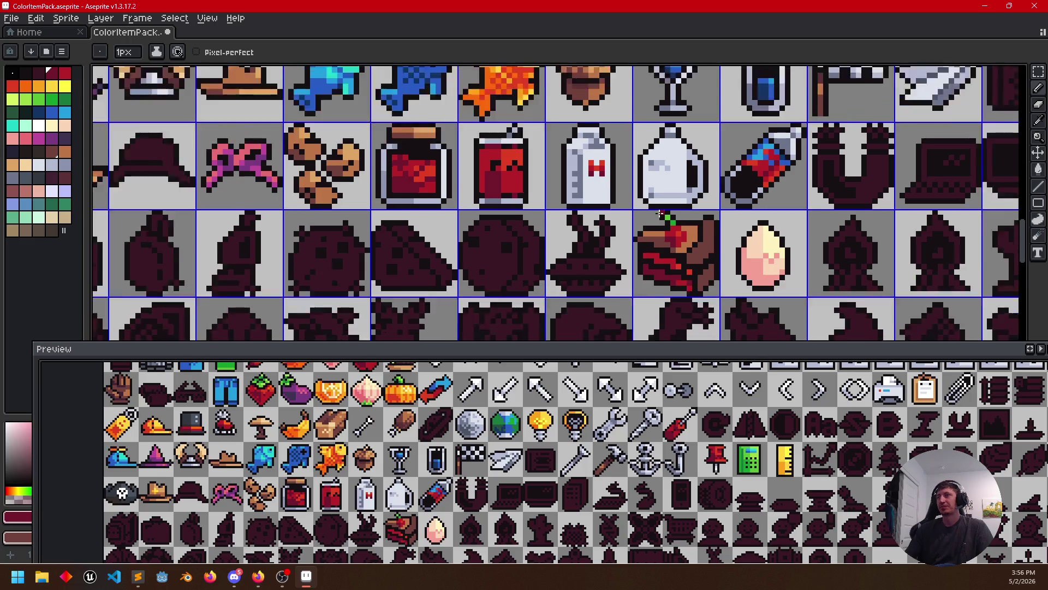
pyautogui.scroll(-1, 660, 214)
pyautogui.moveTo(737, 151)
pyautogui.mouseDown()
pyautogui.moveTo(573, 319)
pyautogui.moveTo(500, 327)
pyautogui.mouseUp()
pyautogui.scroll(-1, 574, 320)
pyautogui.scroll(-2, 573, 319)
pyautogui.scroll(2, 500, 327)
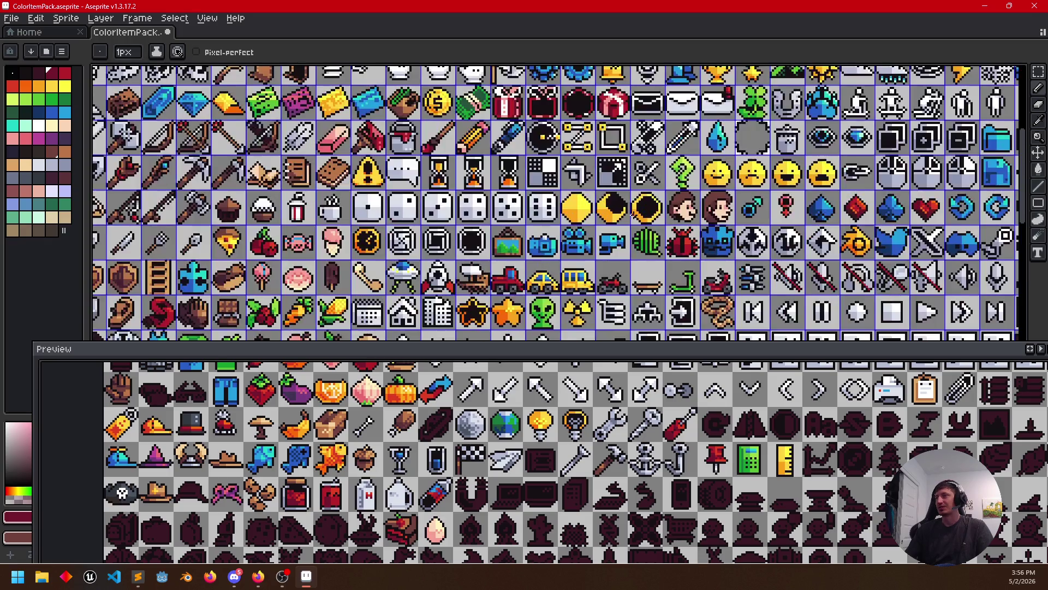
pyautogui.scroll(1, 551, 282)
pyautogui.scroll(1, 550, 282)
pyautogui.scroll(1, 551, 283)
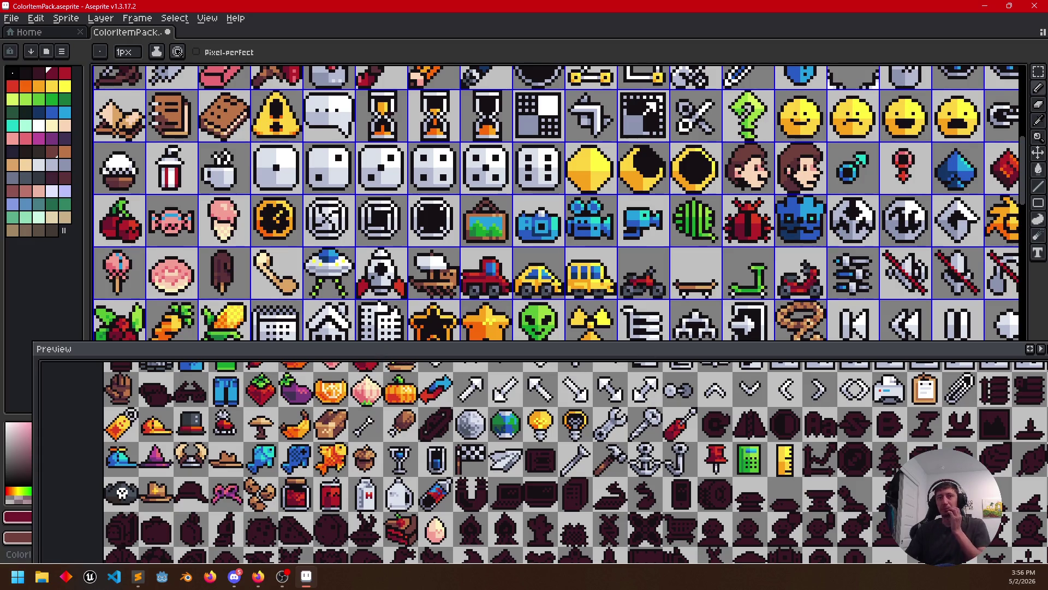
# Alt+Tab from Aseprite over to the Firefox window with the itch.io pack page
pyautogui.hotkey('alt', 'Tab')
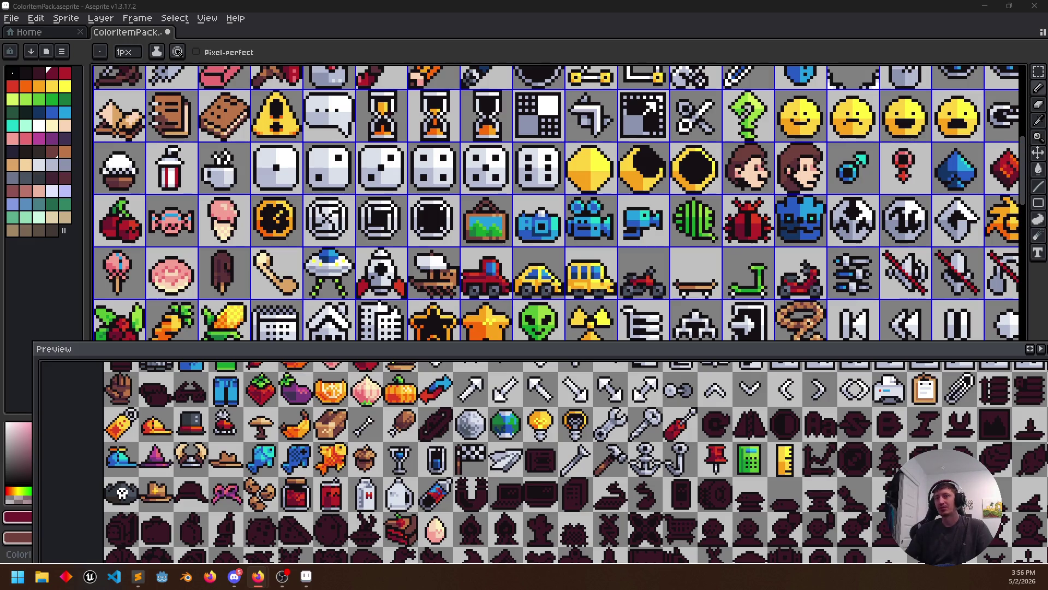
pyautogui.hotkey('alt', 'Tab')
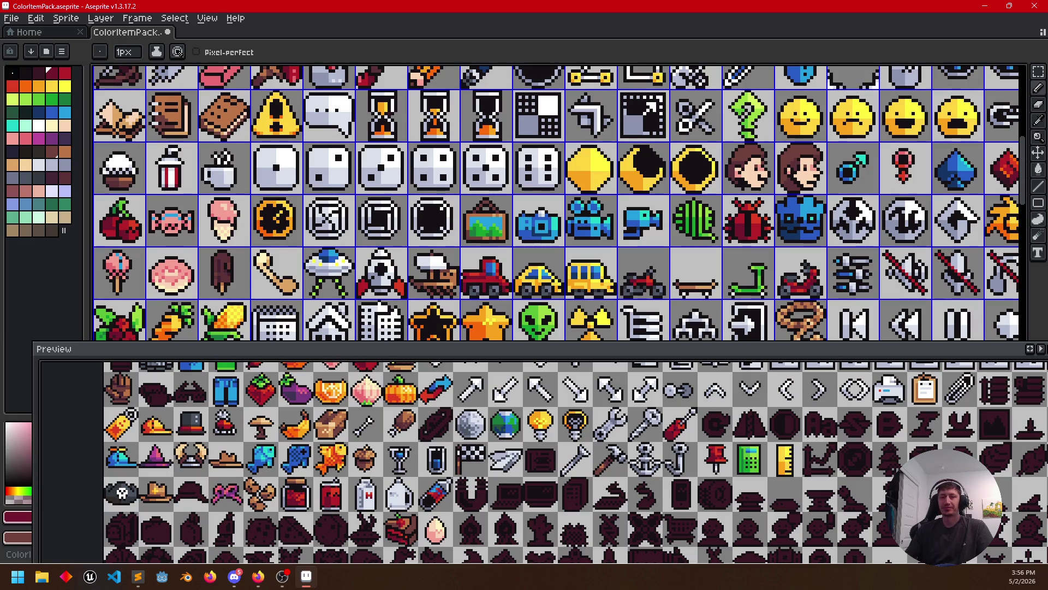
pyautogui.hotkey('alt', 'Tab')
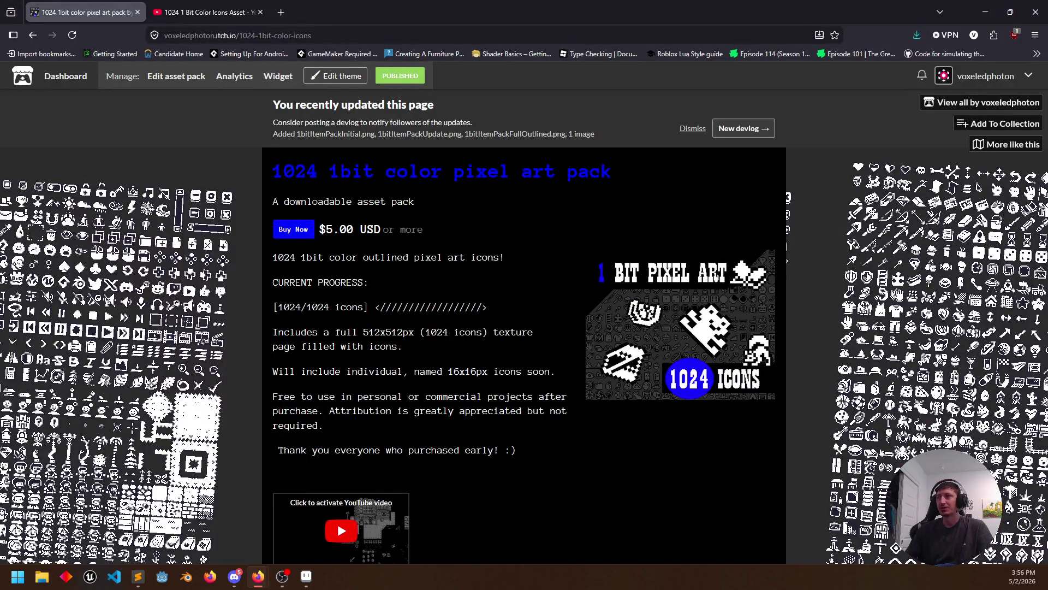
pyautogui.scroll(-2, 215, 452)
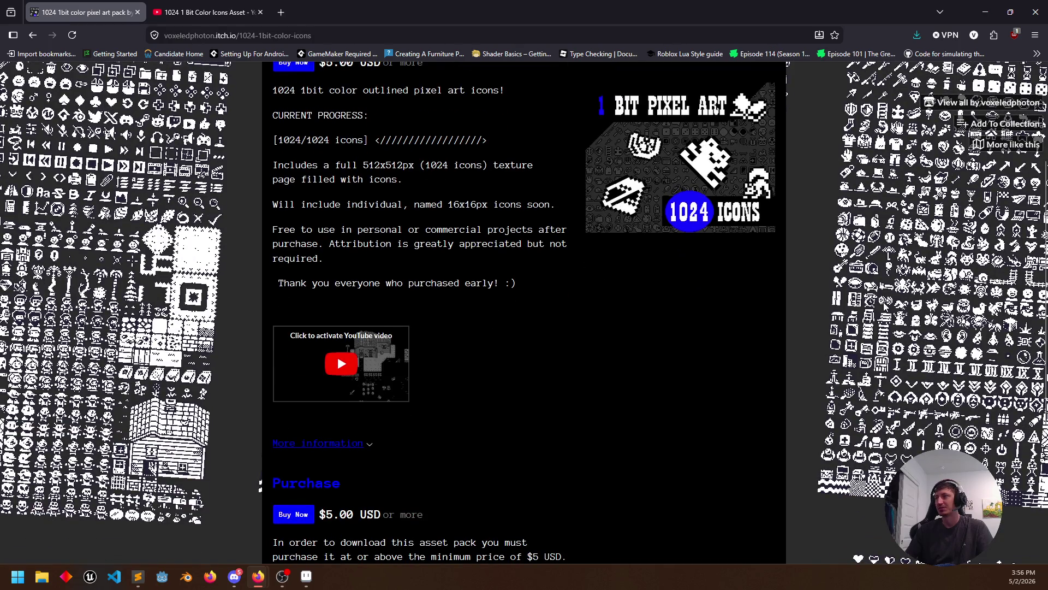
pyautogui.scroll(2, 261, 485)
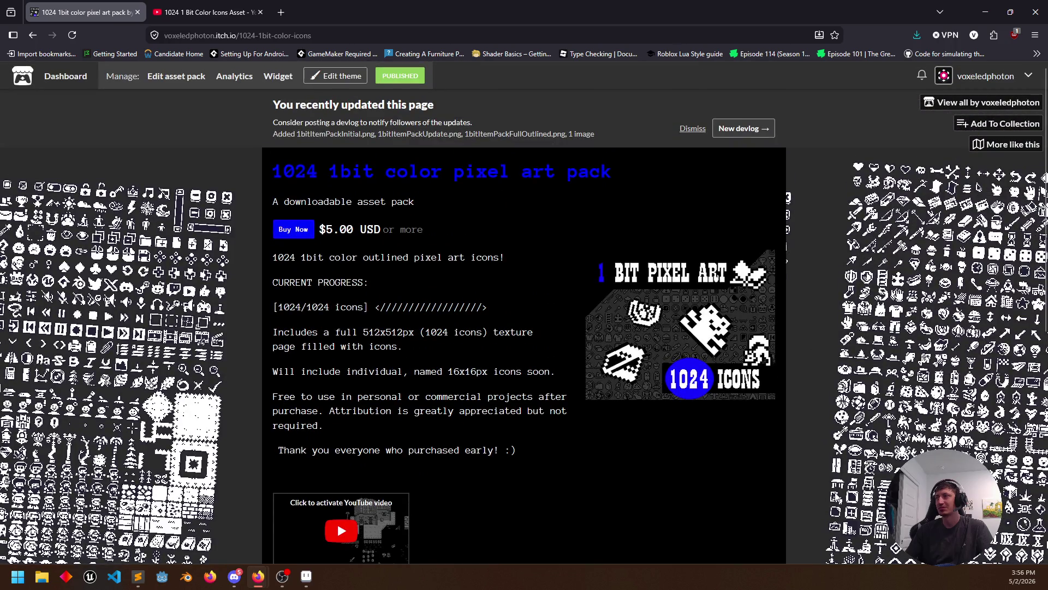
# Return to the Aseprite window from the taskbar
pyautogui.click(305, 576)
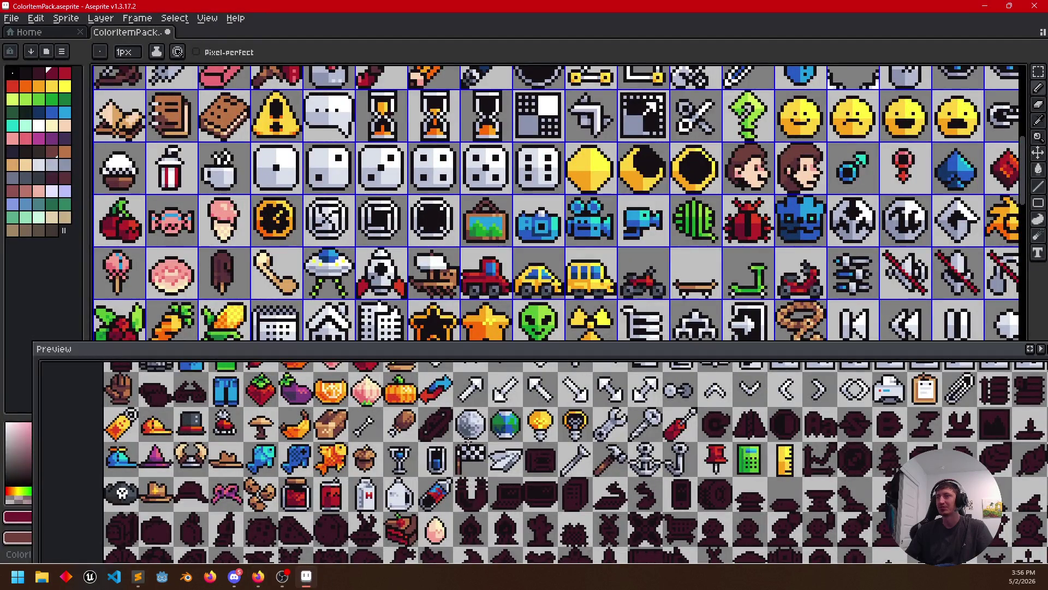
# Pan across the icon rows and nudge the floating Preview window slightly down and left
pyautogui.moveTo(555, 250); pyautogui.dragTo(514, 333)
pyautogui.moveTo(584, 203)
pyautogui.mouseDown()
pyautogui.moveTo(537, 292)
pyautogui.moveTo(566, 167)
pyautogui.mouseUp()
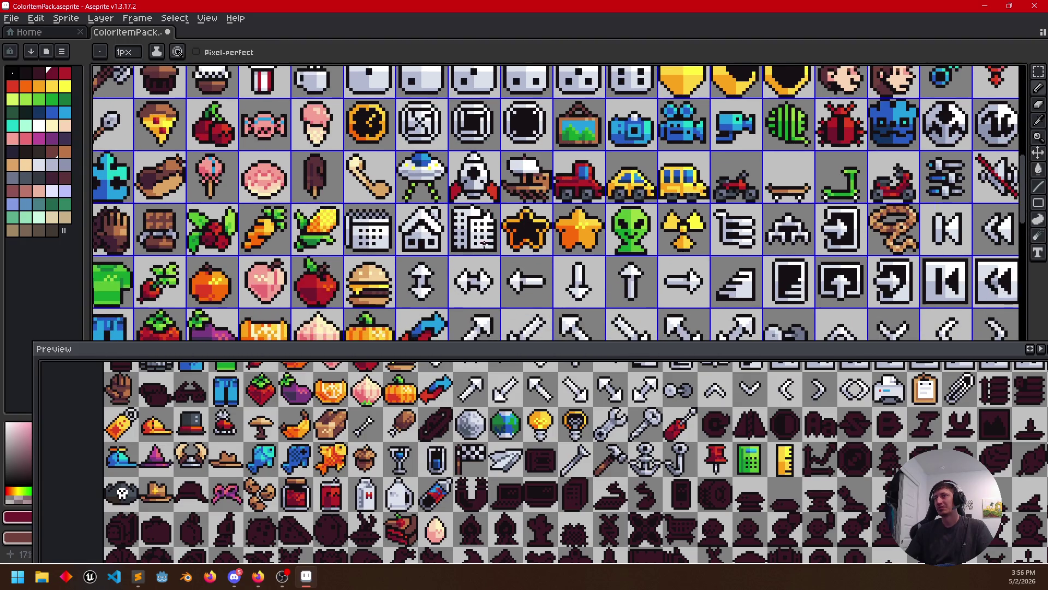
pyautogui.moveTo(425, 325)
pyautogui.mouseDown()
pyautogui.moveTo(587, 252)
pyautogui.moveTo(477, 230)
pyautogui.mouseUp()
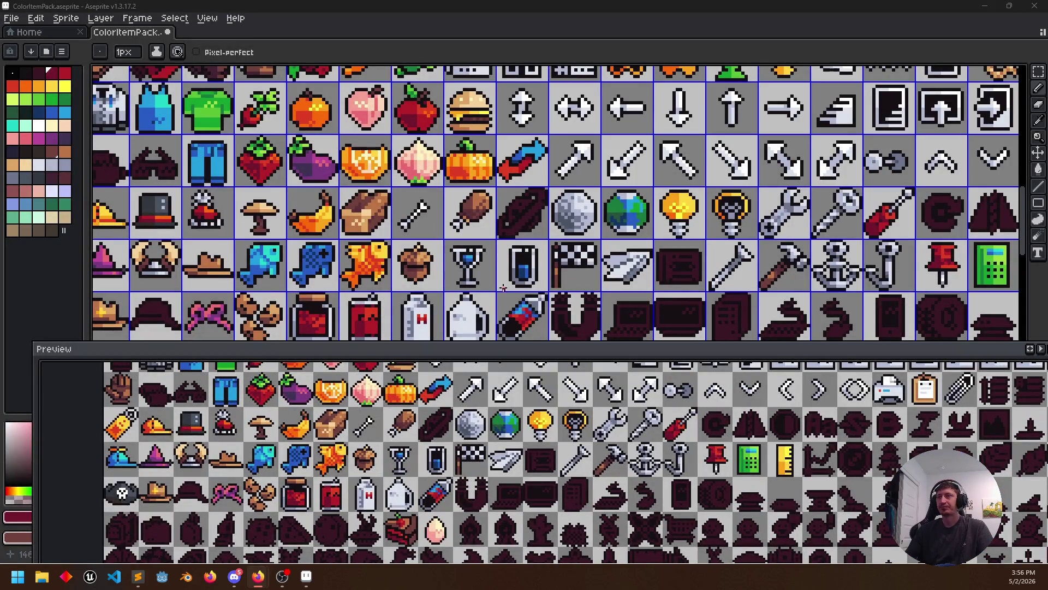
pyautogui.moveTo(490, 348); pyautogui.dragTo(482, 360)
pyautogui.moveTo(422, 262); pyautogui.dragTo(417, 195)
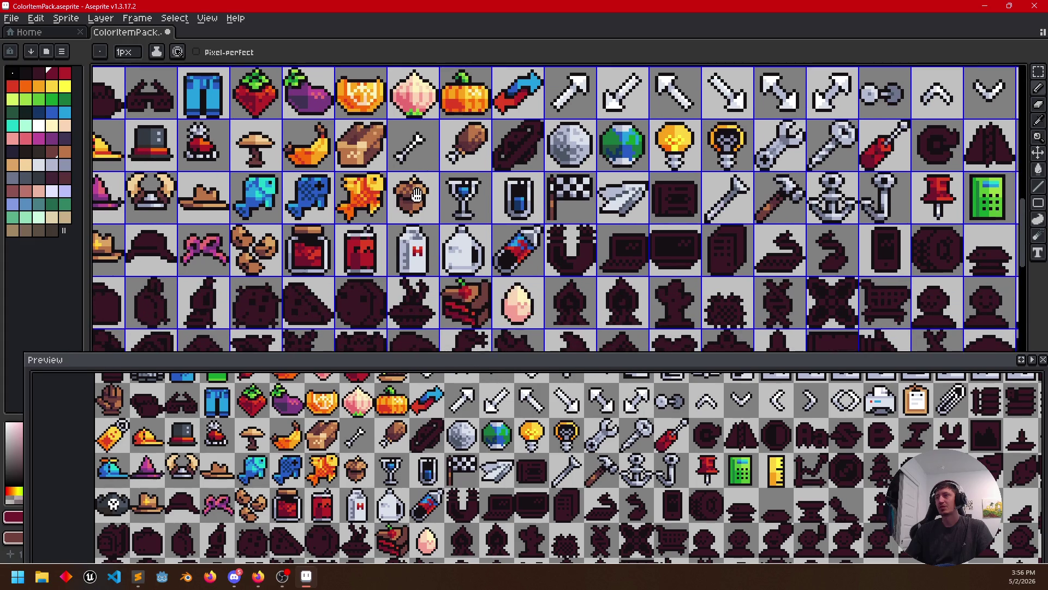
# Pan the canvas back so the cake icon sits in the middle of the view
pyautogui.moveTo(409, 256)
pyautogui.mouseDown()
pyautogui.moveTo(636, 255)
pyautogui.moveTo(512, 309)
pyautogui.mouseUp()
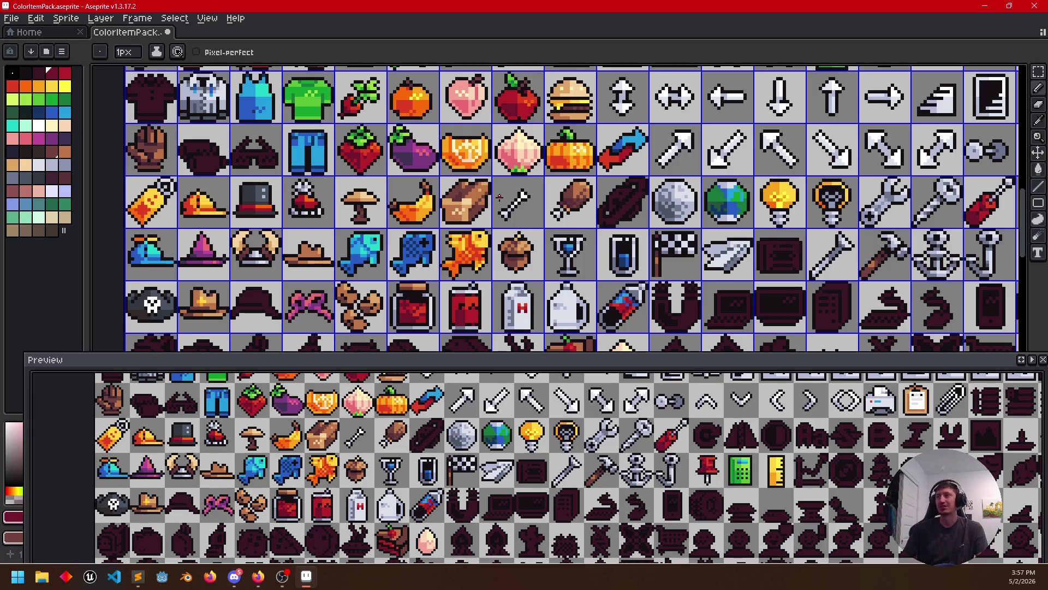
pyautogui.moveTo(524, 231); pyautogui.dragTo(522, 185)
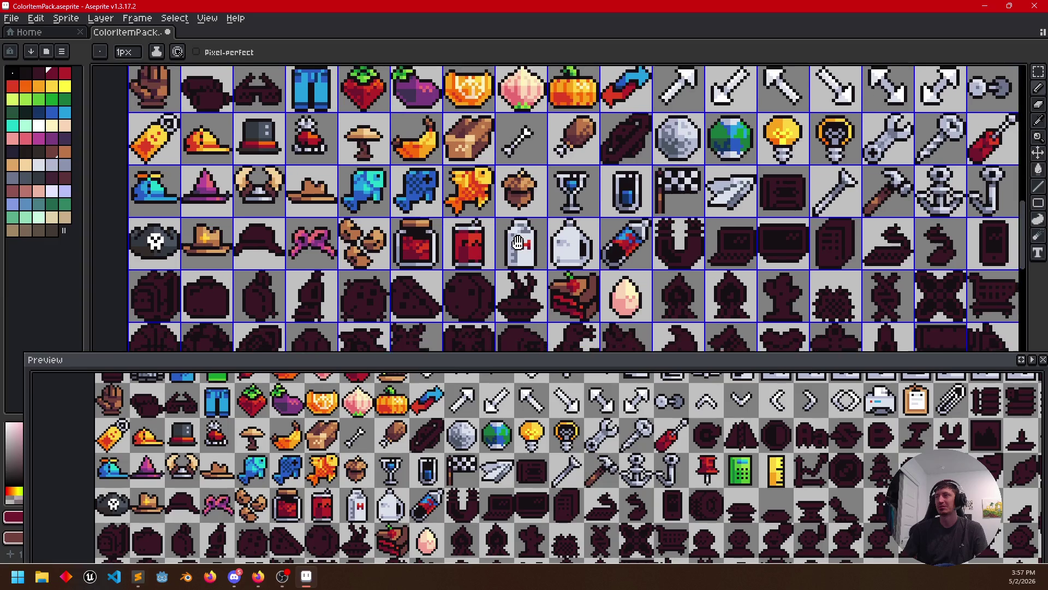
pyautogui.moveTo(508, 252); pyautogui.dragTo(522, 218)
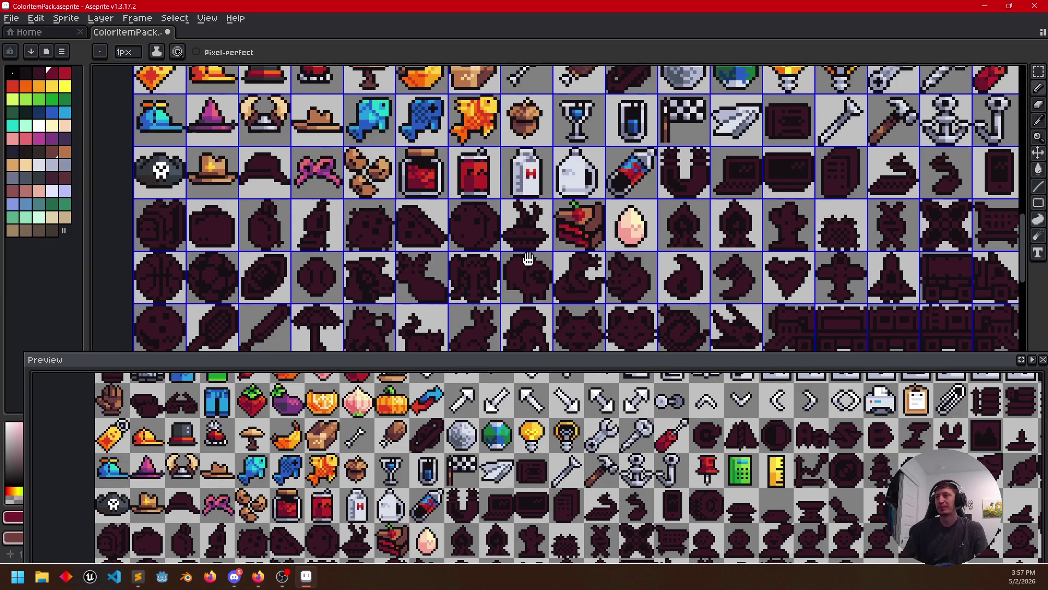
pyautogui.moveTo(512, 303)
pyautogui.mouseDown()
pyautogui.moveTo(589, 238)
pyautogui.moveTo(557, 273)
pyautogui.mouseUp()
pyautogui.scroll(2, 588, 238)
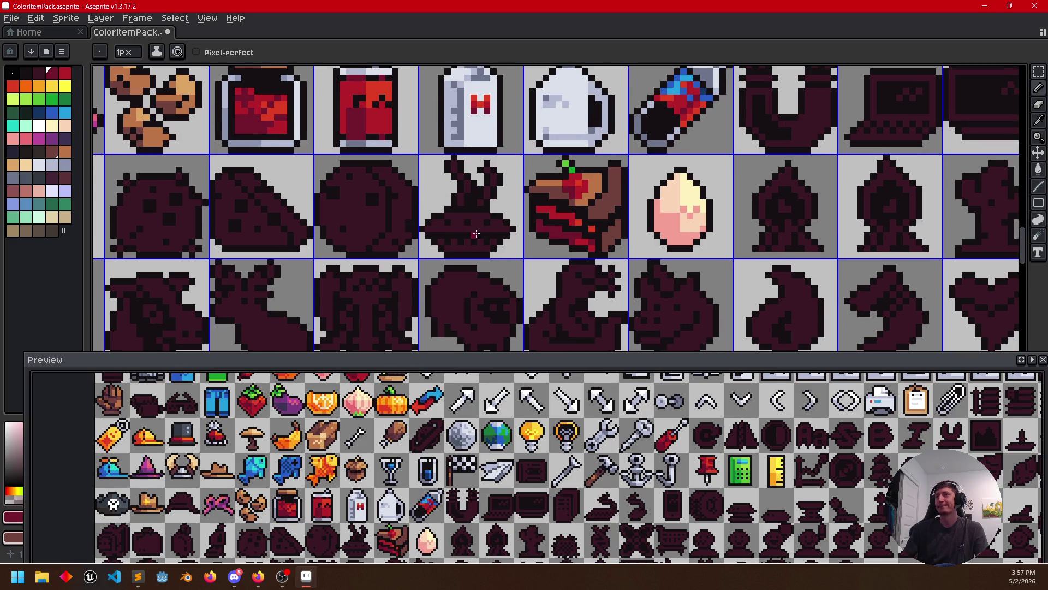
# Eyedrop the cake's tan and paint tan pixels across its top and a diagonal run down its side
pyautogui.moveTo(471, 265); pyautogui.dragTo(504, 305)
pyautogui.keyDown('alt'); pyautogui.click(581, 246); pyautogui.keyUp('alt')
pyautogui.scroll(1, 580, 245)
pyautogui.moveTo(620, 247); pyautogui.dragTo(644, 255)
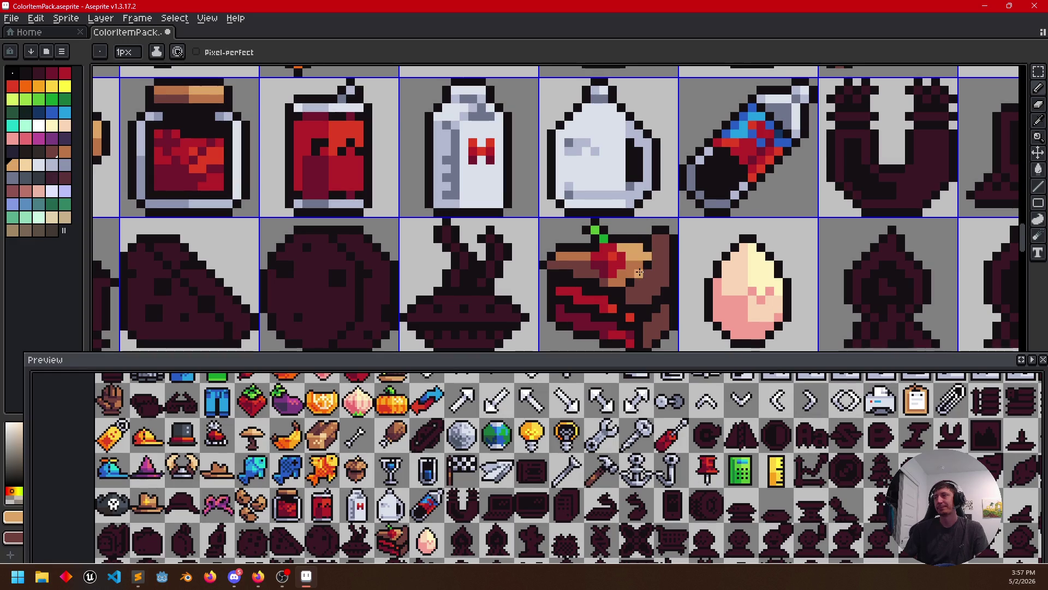
pyautogui.keyDown('alt'); pyautogui.click(636, 279); pyautogui.keyUp('alt')
pyautogui.scroll(1, 632, 283)
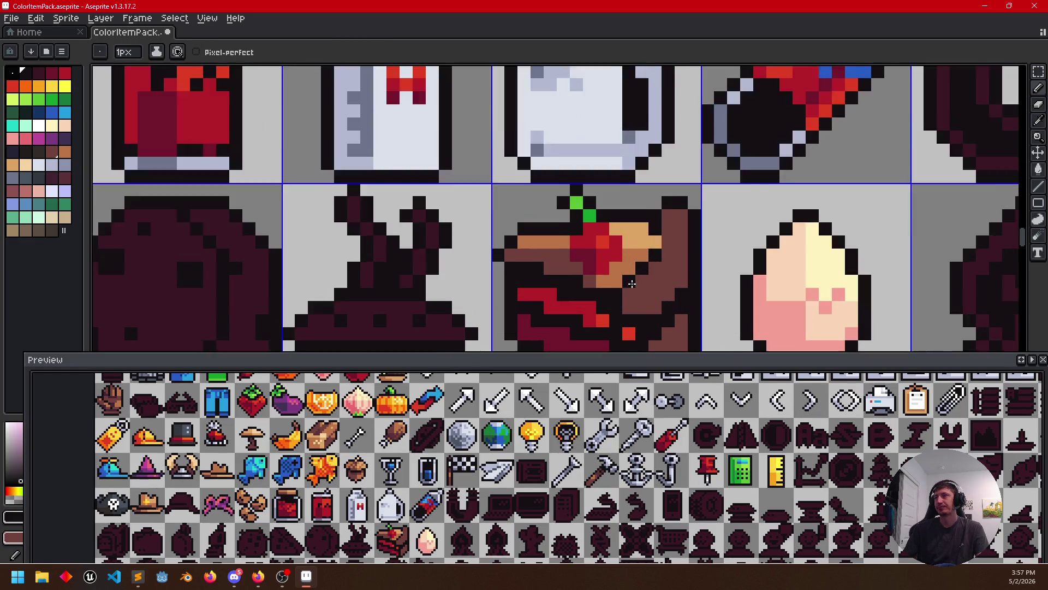
pyautogui.scroll(1, 632, 283)
pyautogui.scroll(-1, 623, 278)
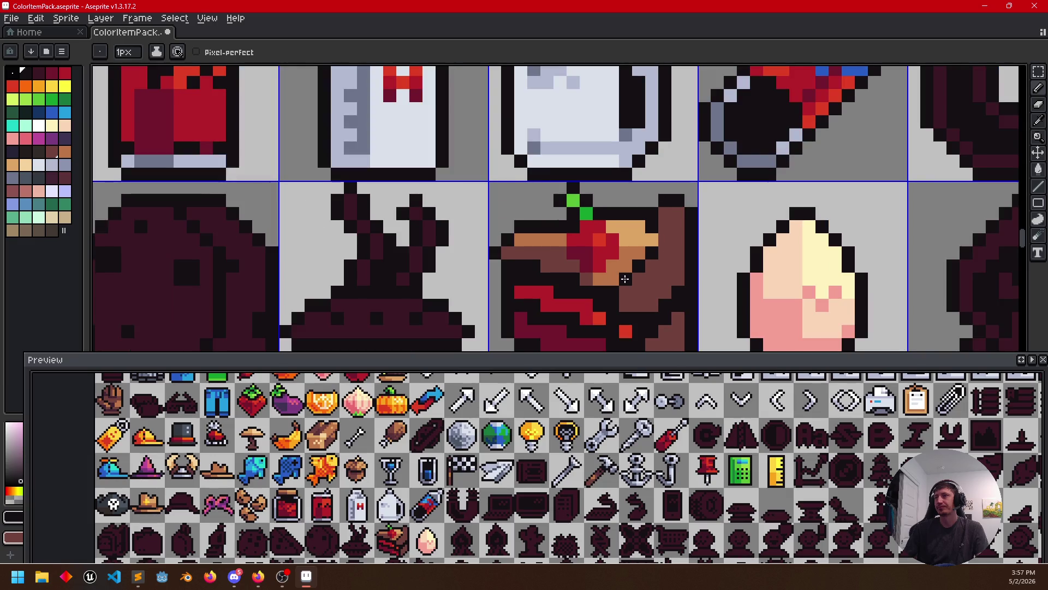
pyautogui.moveTo(623, 282); pyautogui.dragTo(628, 237)
pyautogui.keyDown('alt'); pyautogui.click(628, 234); pyautogui.keyUp('alt')
pyautogui.rightClick(628, 234)
pyautogui.click(627, 246)
pyautogui.click(640, 232)
pyautogui.click(652, 219)
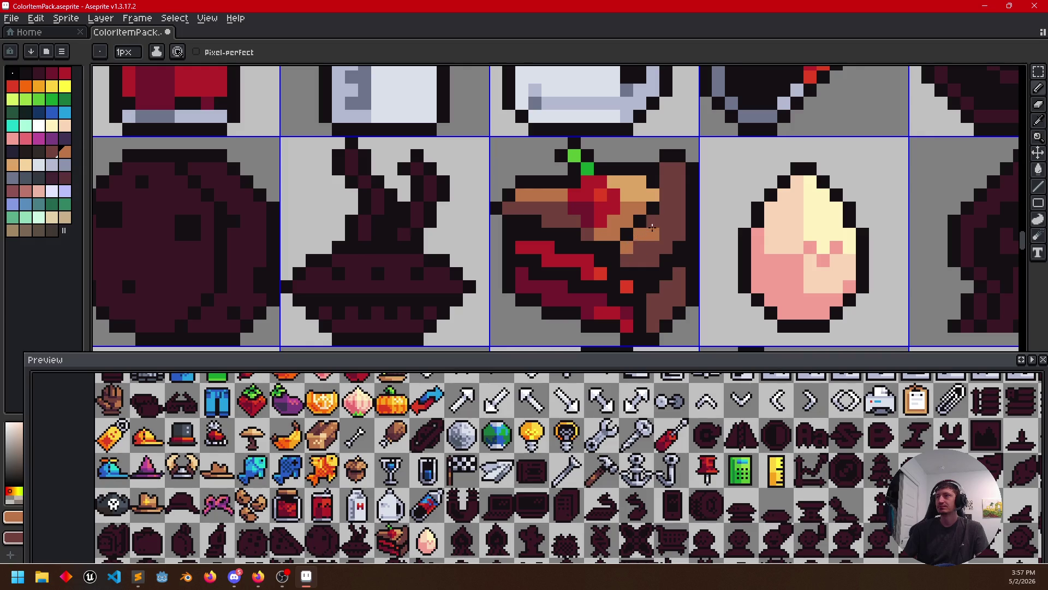
pyautogui.click(641, 245)
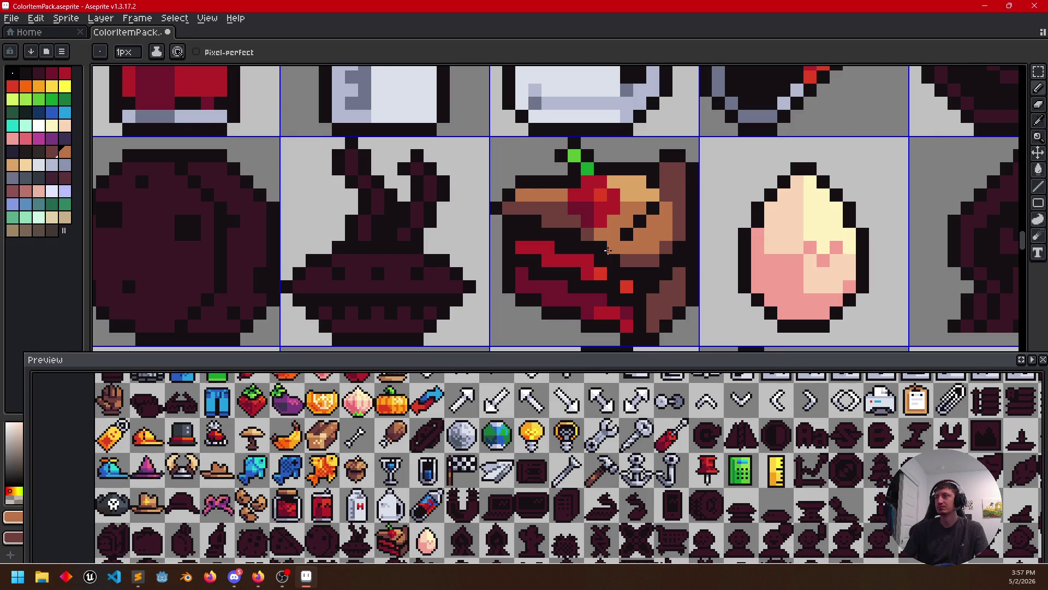
# Add a dark brown pixel, undo a stray one, and paint red-orange highlights along the cake's lower band
pyautogui.press('alt')
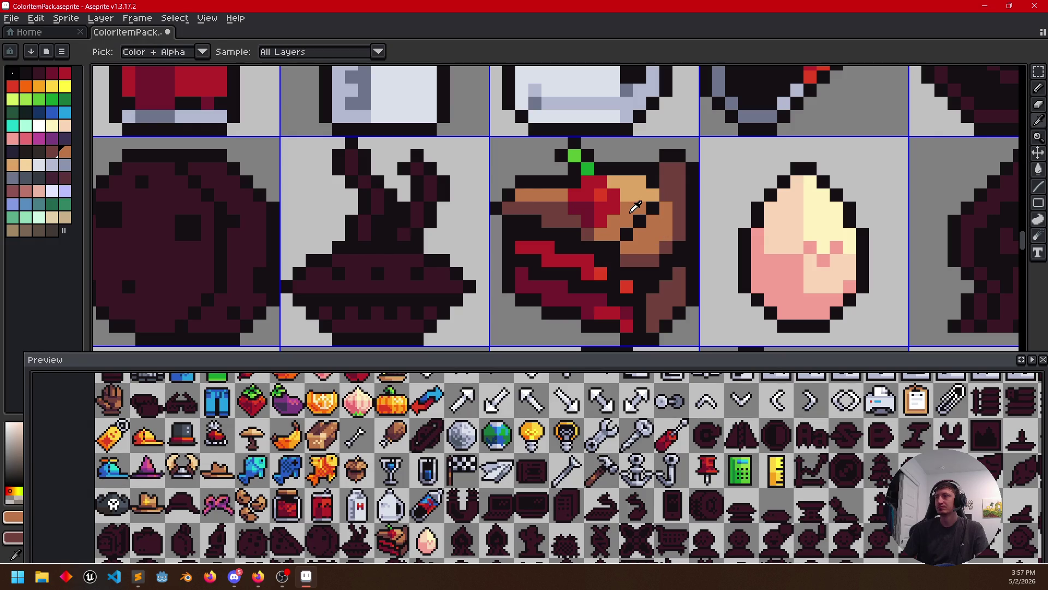
pyautogui.keyDown('alt'); pyautogui.click(576, 215); pyautogui.keyUp('alt')
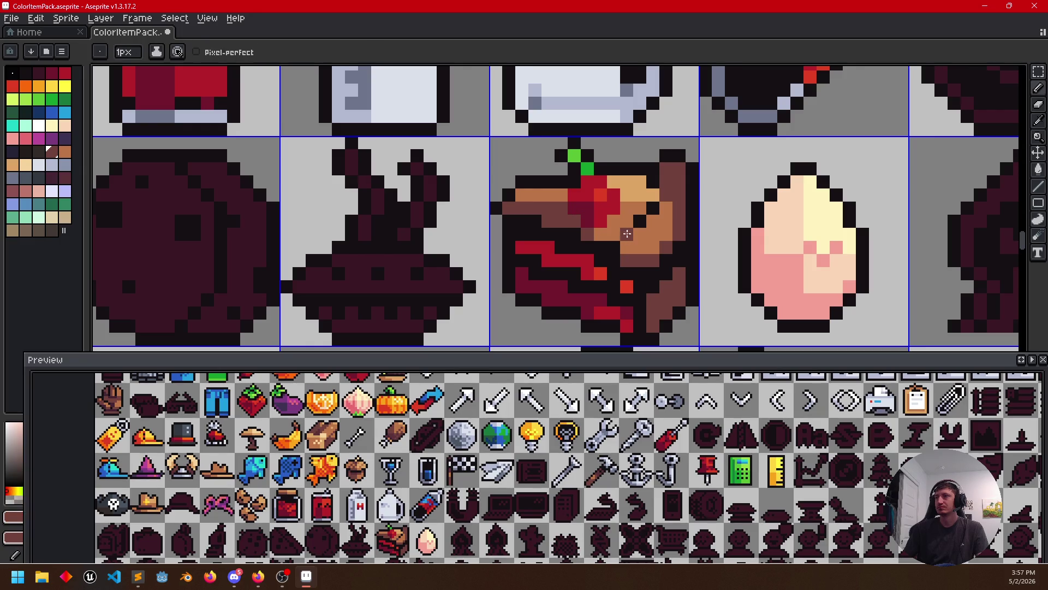
pyautogui.click(651, 210)
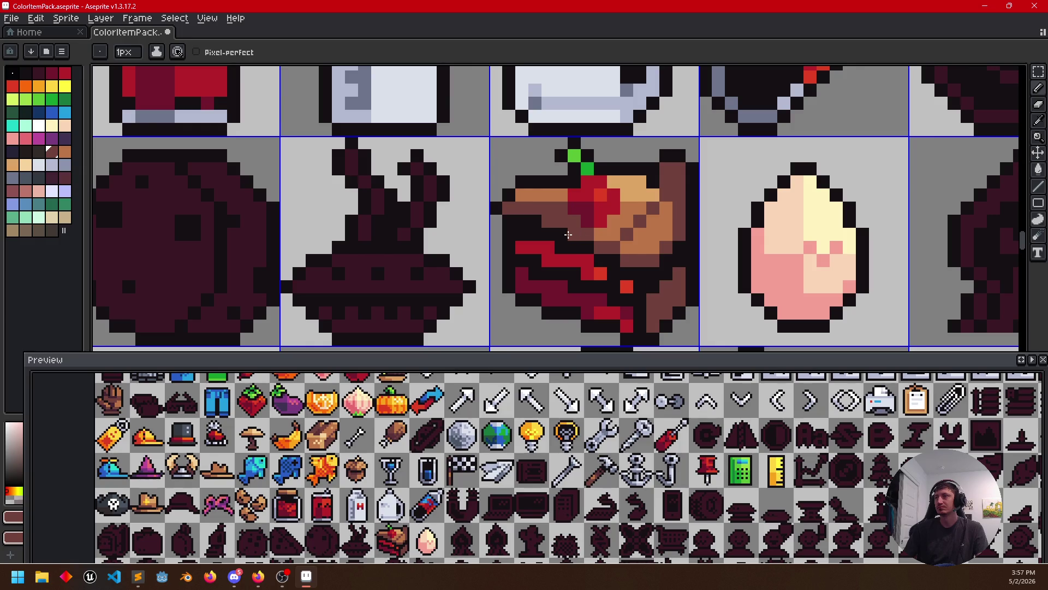
pyautogui.scroll(1, 561, 232)
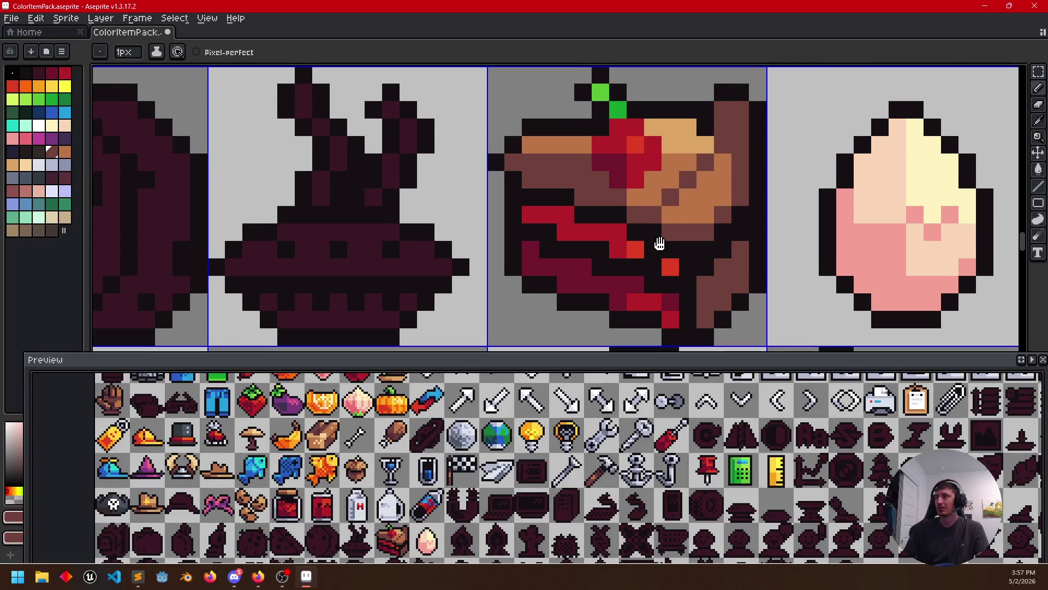
pyautogui.moveTo(660, 244); pyautogui.dragTo(659, 250)
pyautogui.click(638, 261)
pyautogui.hotkey('ctrl', 'z')
pyautogui.keyDown('alt'); pyautogui.click(632, 248); pyautogui.keyUp('alt')
pyautogui.moveTo(544, 240); pyautogui.dragTo(599, 270)
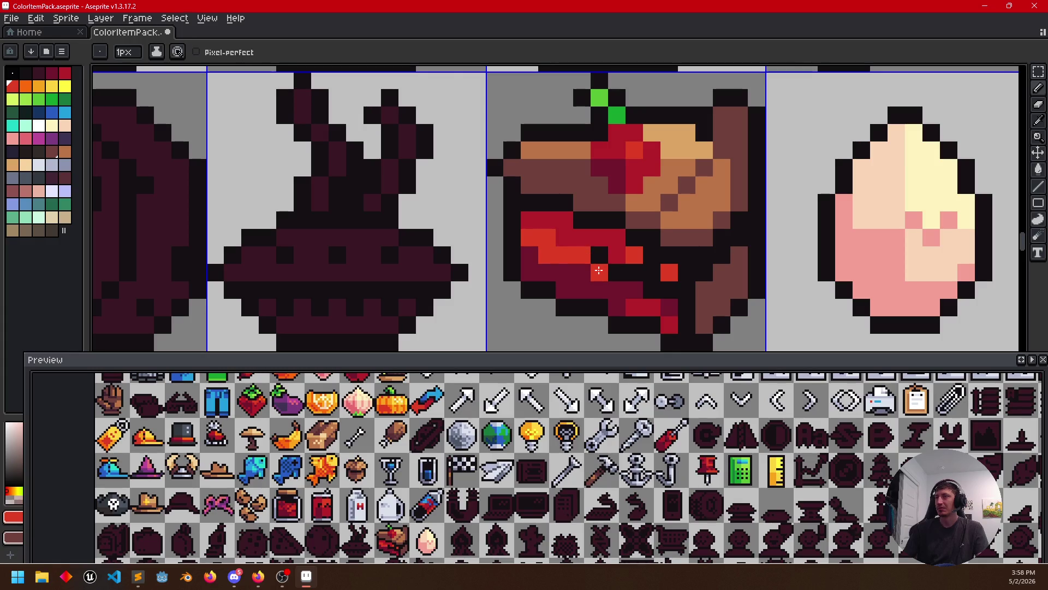
pyautogui.scroll(-3, 598, 270)
pyautogui.scroll(-1, 680, 290)
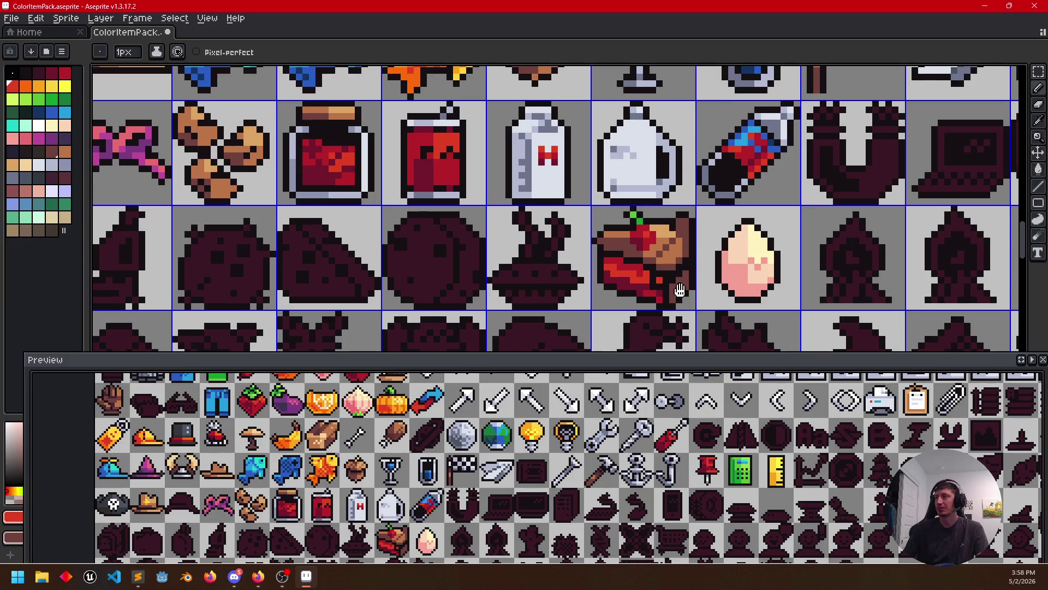
# Shift one tan pixel up along the cake's right side, undoing the lower one
pyautogui.press('v')
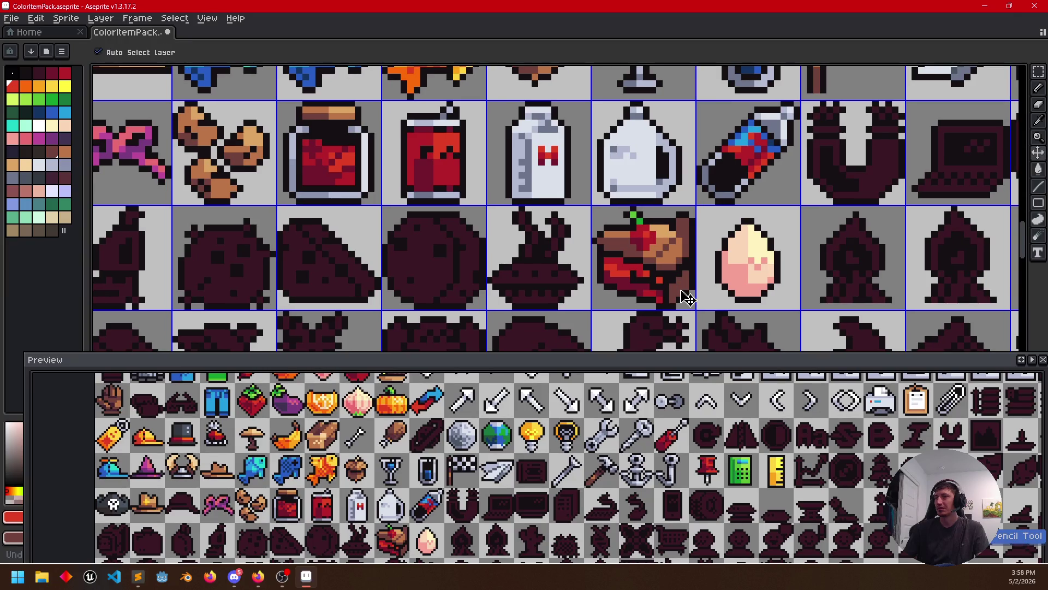
pyautogui.scroll(-2, 684, 287)
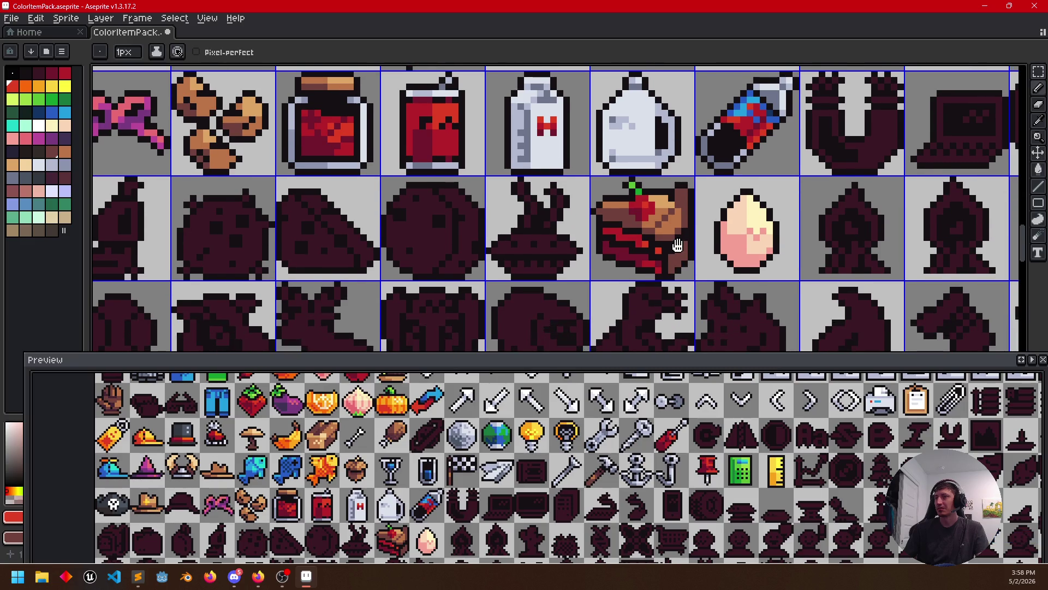
pyautogui.scroll(1, 680, 266)
pyautogui.press('ctrl')
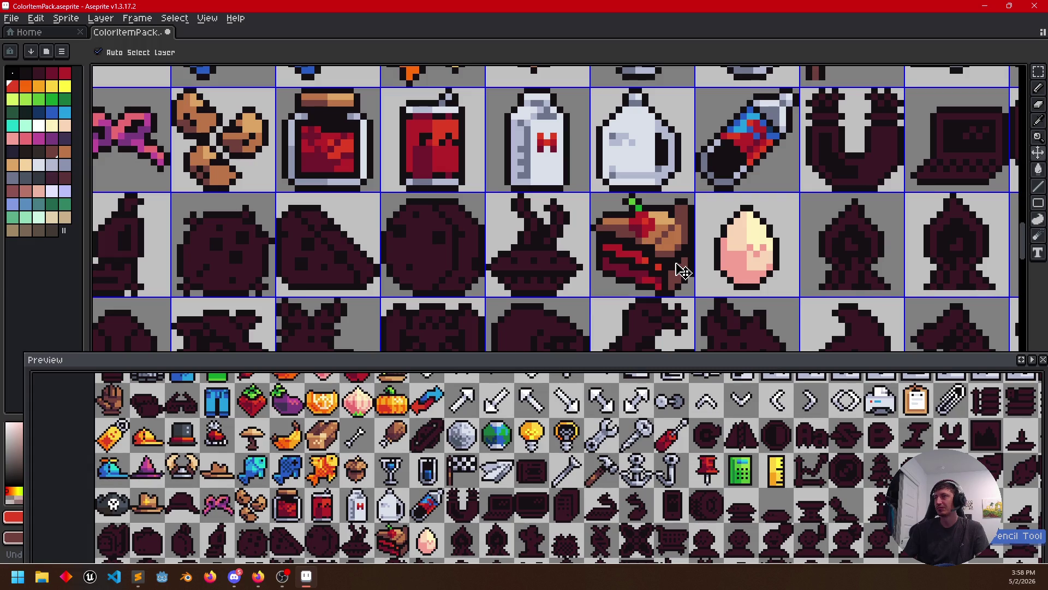
pyautogui.scroll(2, 678, 271)
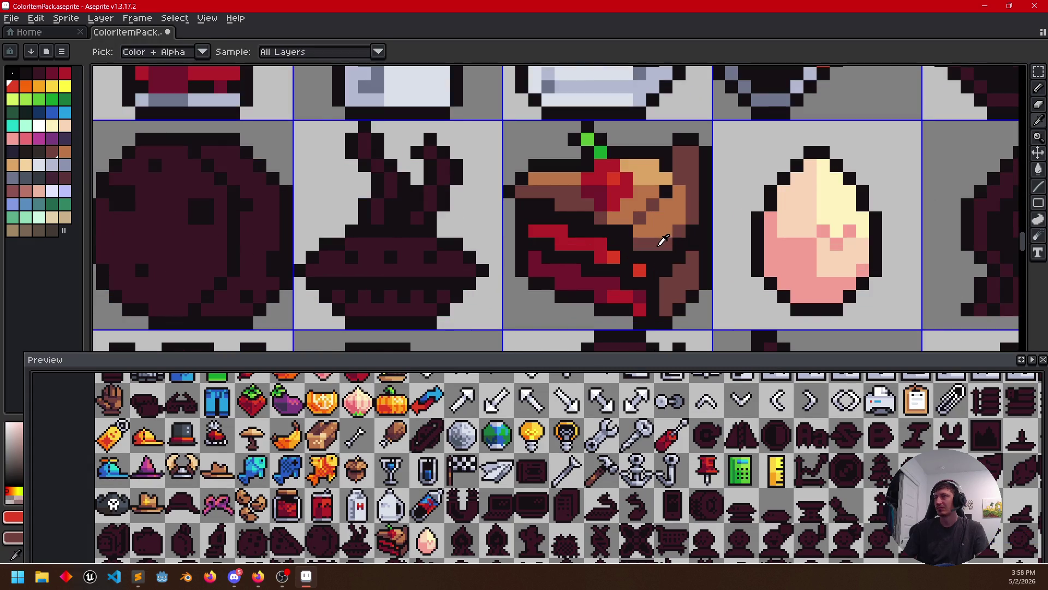
pyautogui.scroll(1, 679, 238)
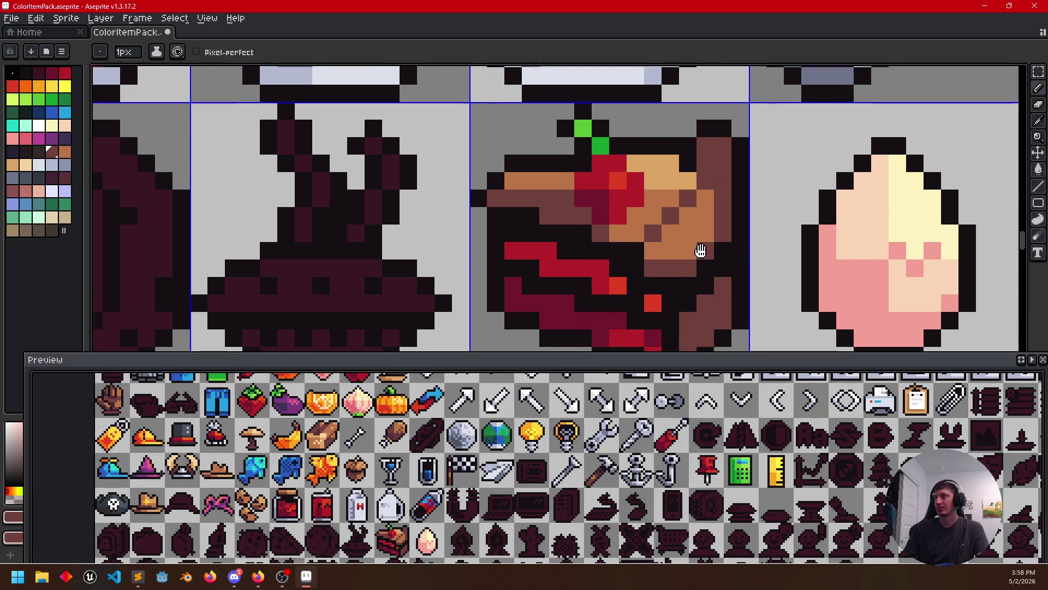
pyautogui.keyDown('alt'); pyautogui.click(706, 215); pyautogui.keyUp('alt')
pyautogui.hotkey('ctrl', 'z')
pyautogui.click(711, 172)
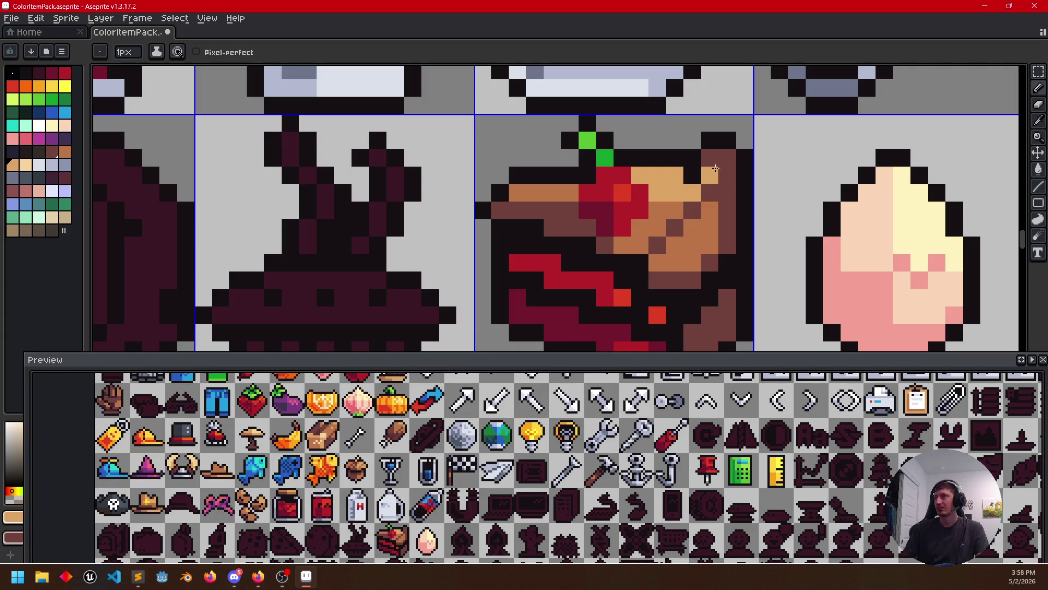
pyautogui.scroll(-2, 727, 157)
pyautogui.scroll(-1, 738, 238)
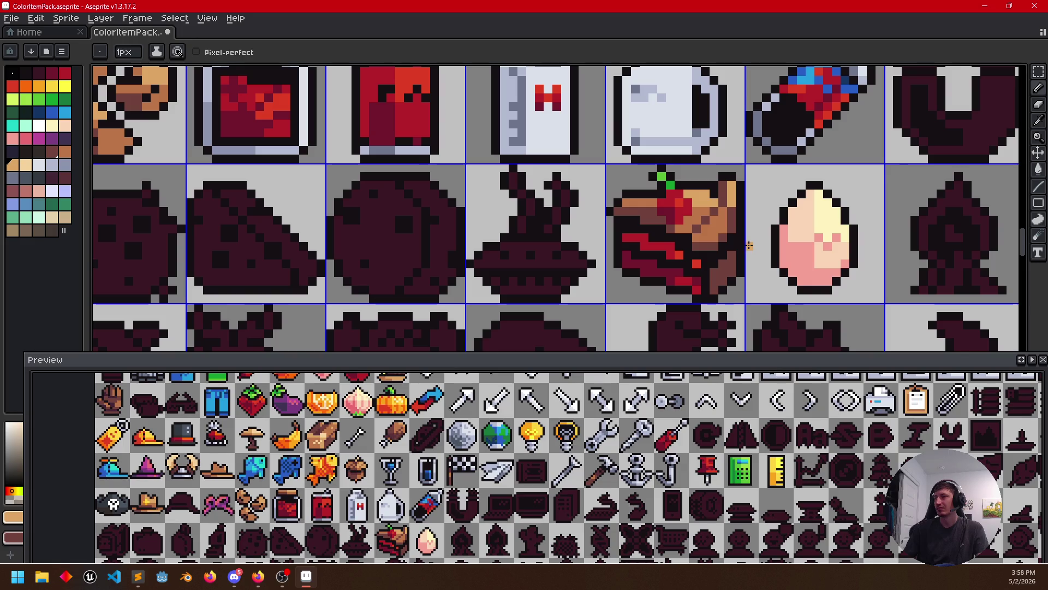
pyautogui.moveTo(426, 541); pyautogui.dragTo(457, 475)
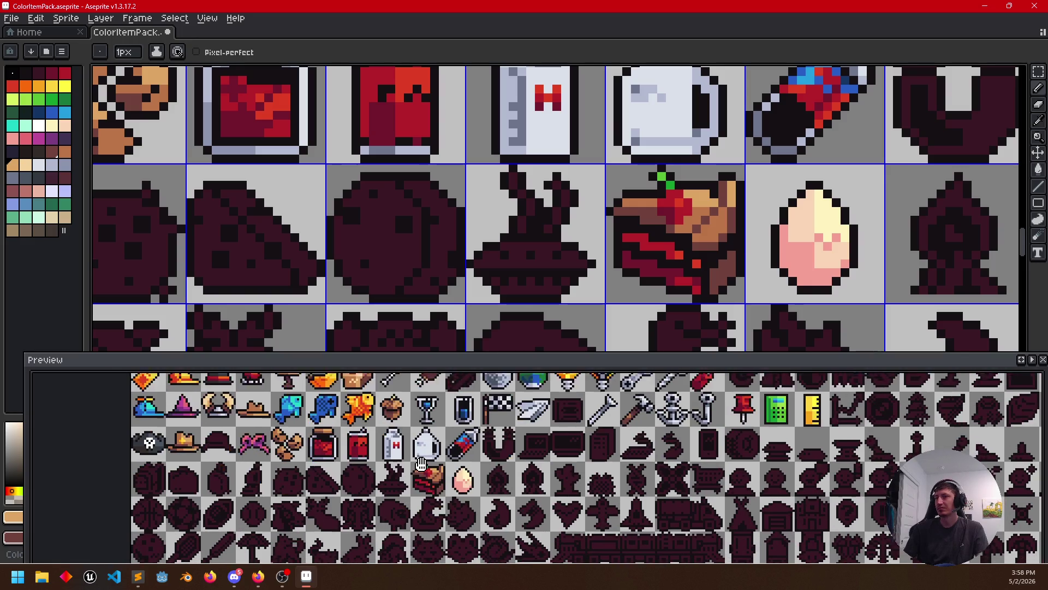
pyautogui.scroll(1, 456, 475)
# Eyedrop brown and tan tones from the cake for extra shading on its top
pyautogui.moveTo(459, 524); pyautogui.dragTo(454, 483)
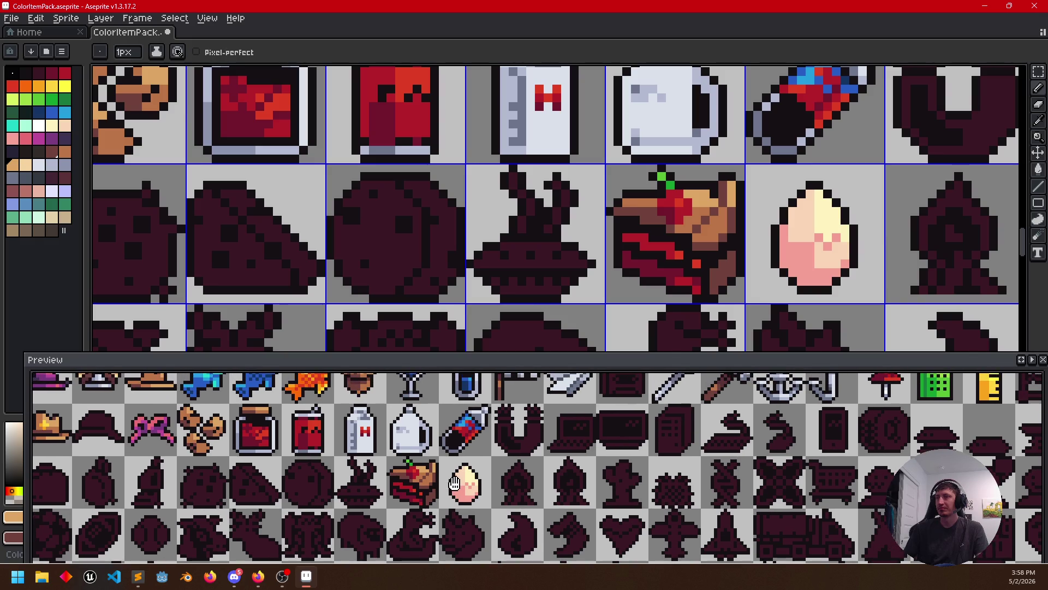
pyautogui.keyDown('alt'); pyautogui.click(715, 202); pyautogui.keyUp('alt')
pyautogui.scroll(-1, 754, 277)
pyautogui.scroll(1, 754, 292)
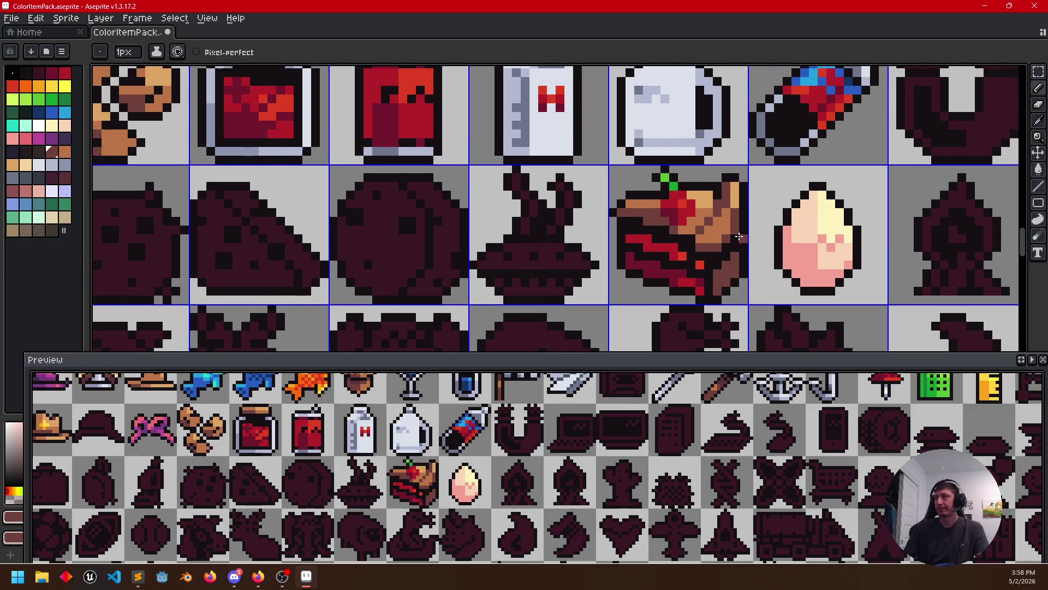
pyautogui.scroll(2, 740, 238)
pyautogui.scroll(-1, 729, 233)
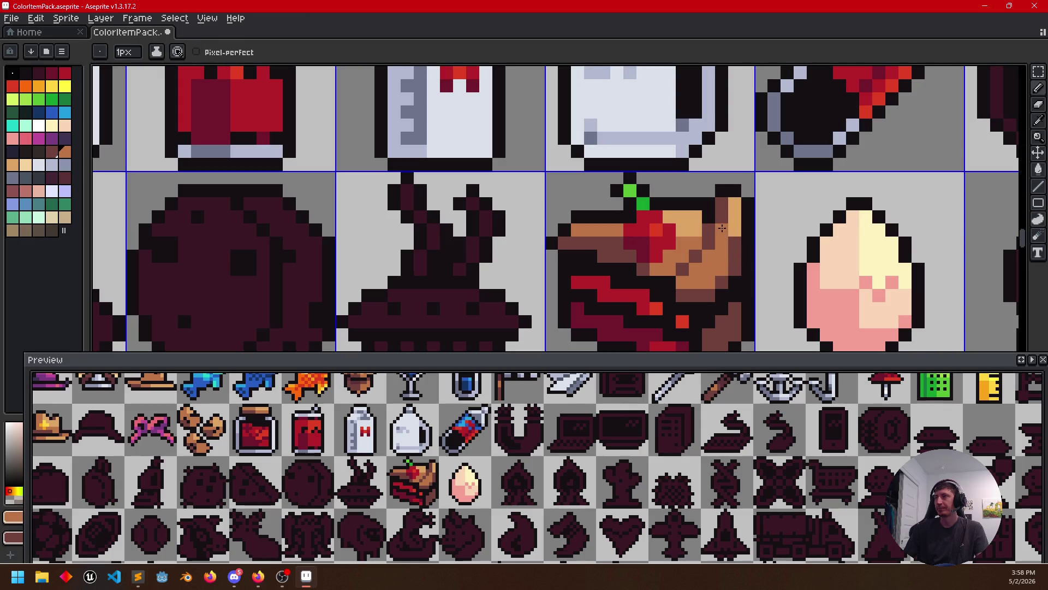
pyautogui.scroll(1, 737, 274)
pyautogui.scroll(-1, 738, 277)
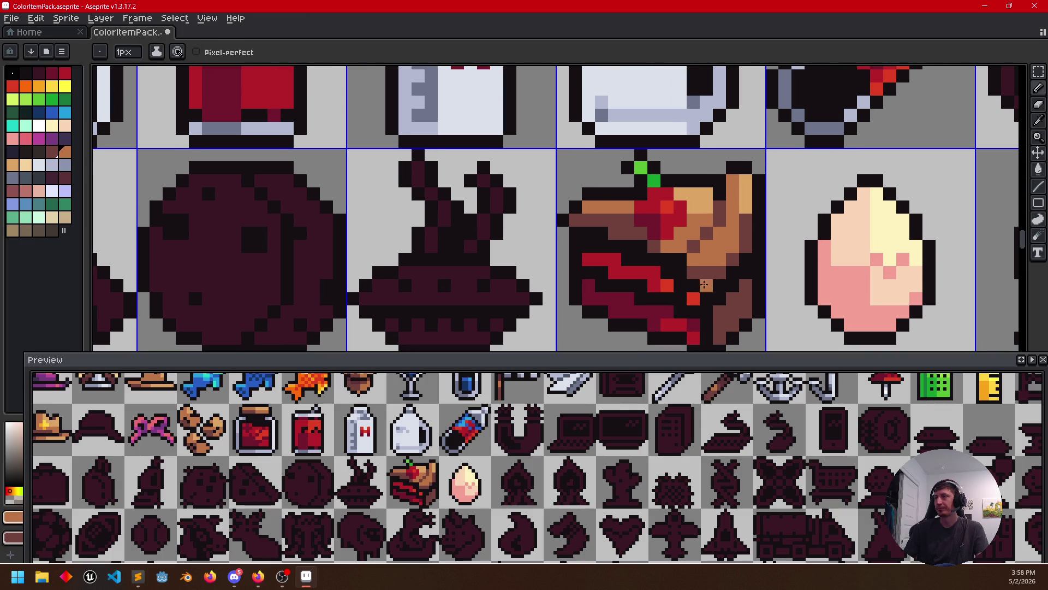
pyautogui.scroll(1, 668, 288)
pyautogui.scroll(-1, 680, 270)
pyautogui.keyDown('alt'); pyautogui.click(719, 190); pyautogui.keyUp('alt')
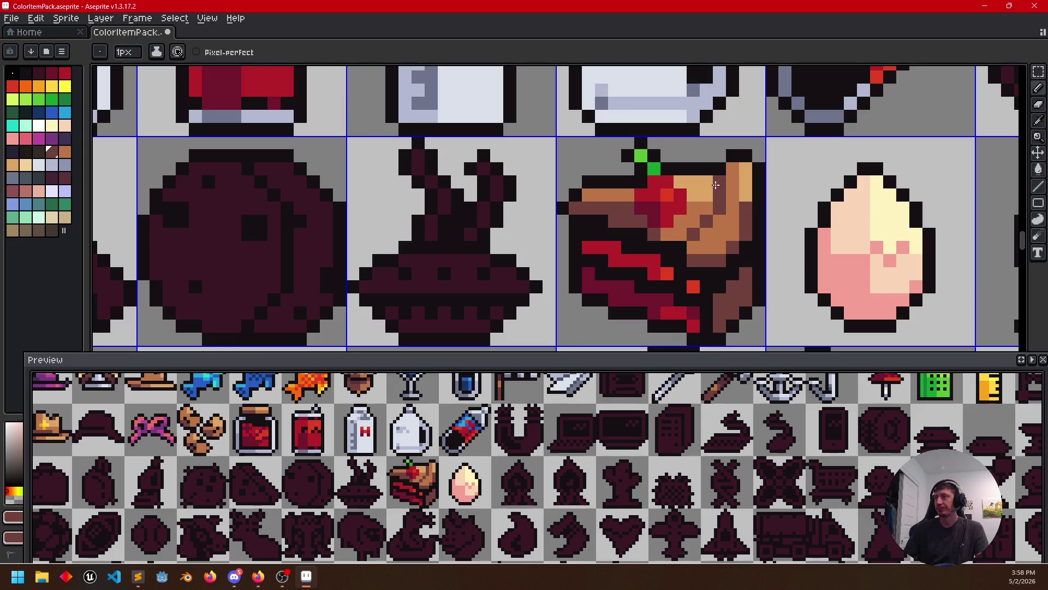
pyautogui.moveTo(715, 309); pyautogui.dragTo(717, 303)
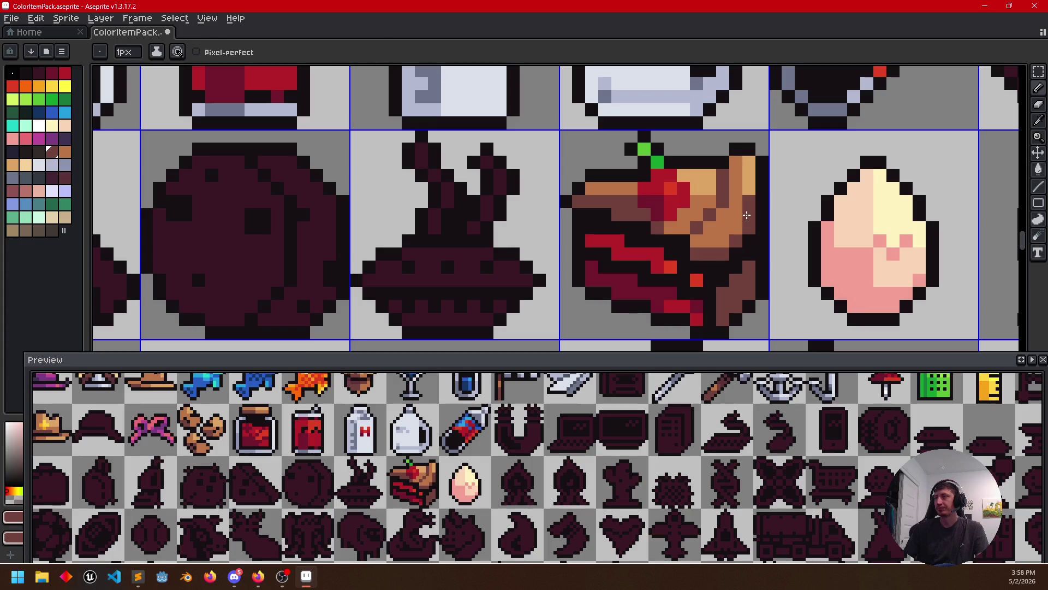
pyautogui.press('alt')
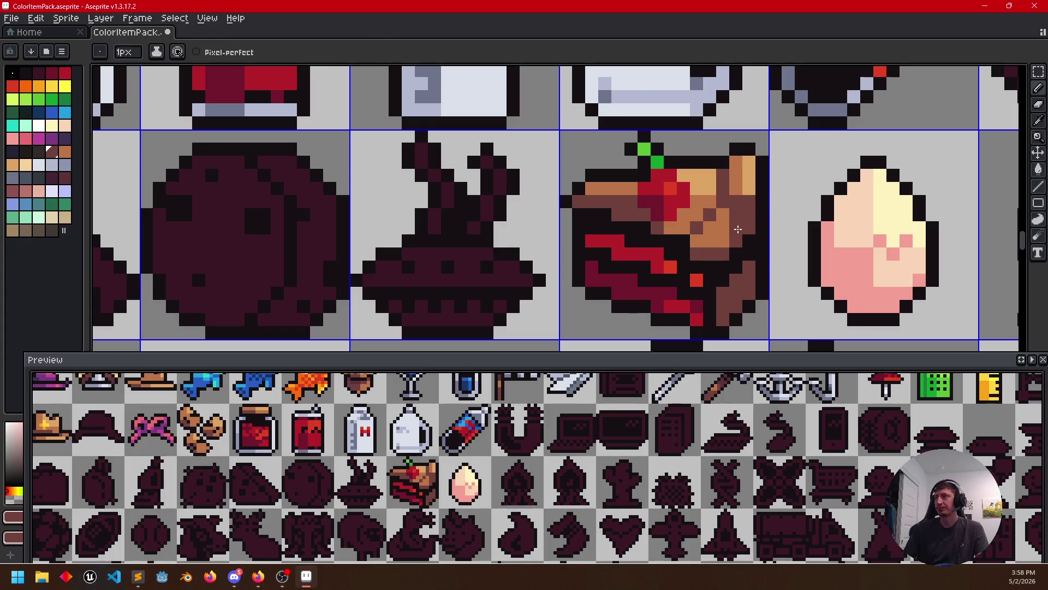
pyautogui.keyDown('alt'); pyautogui.click(739, 188); pyautogui.keyUp('alt')
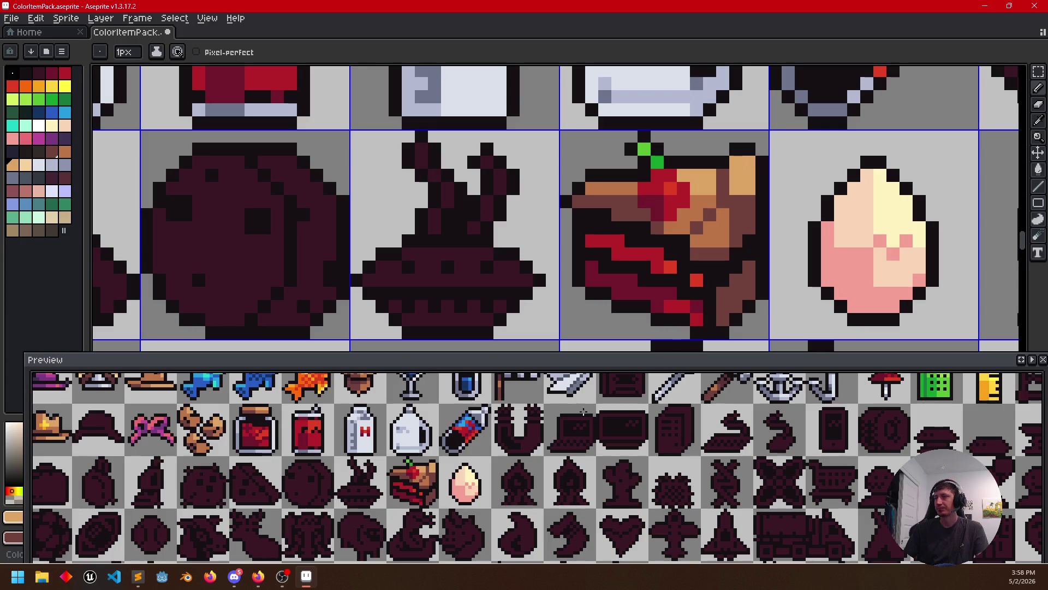
pyautogui.moveTo(469, 486); pyautogui.dragTo(470, 490)
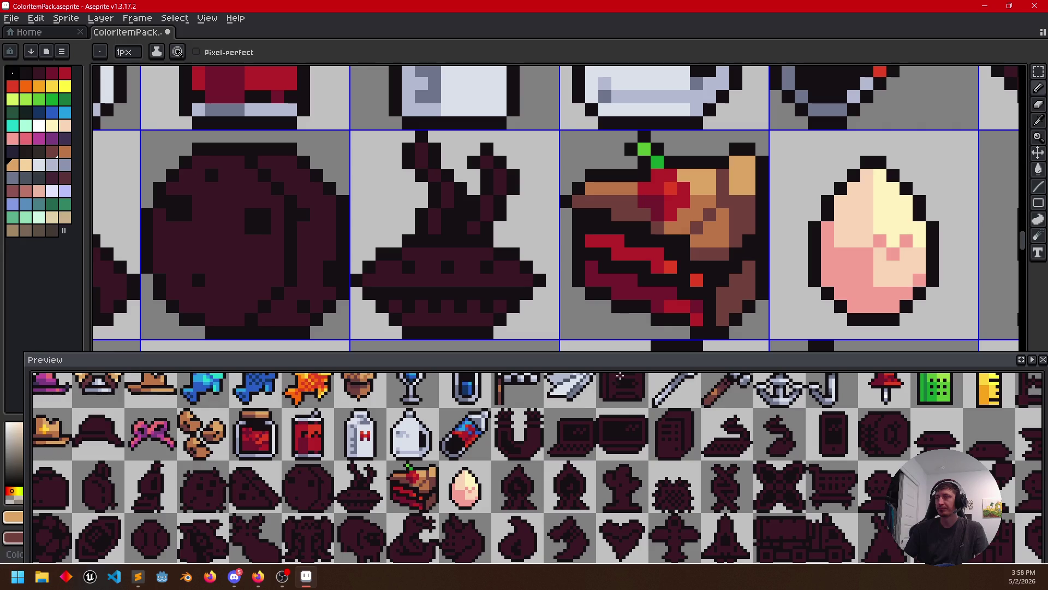
# Sample darker brown and lighter tan from the cake to shade its right side
pyautogui.keyDown('alt'); pyautogui.click(723, 251); pyautogui.keyUp('alt')
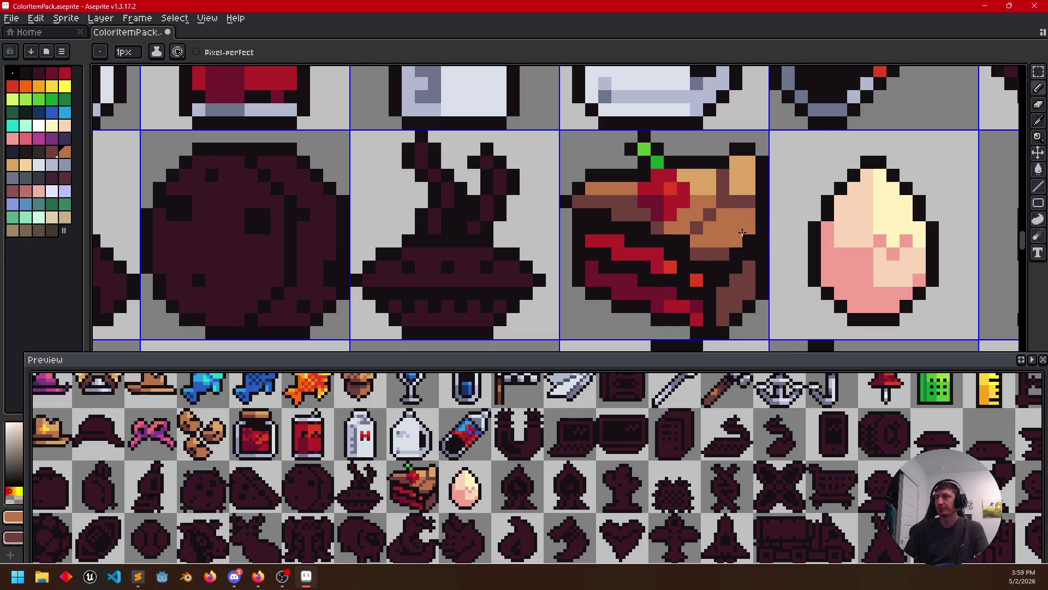
pyautogui.moveTo(637, 269); pyautogui.dragTo(651, 265)
pyautogui.keyDown('alt'); pyautogui.click(721, 251); pyautogui.keyUp('alt')
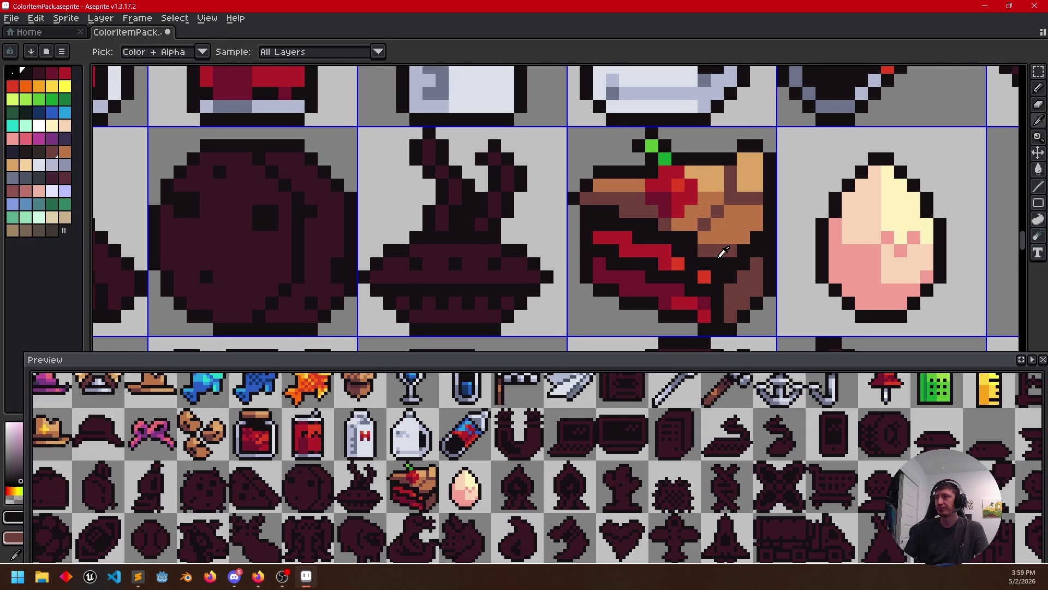
pyautogui.keyDown('alt'); pyautogui.click(747, 218); pyautogui.keyUp('alt')
pyautogui.hscroll(2, 719, 236)
pyautogui.scroll(1, 717, 226)
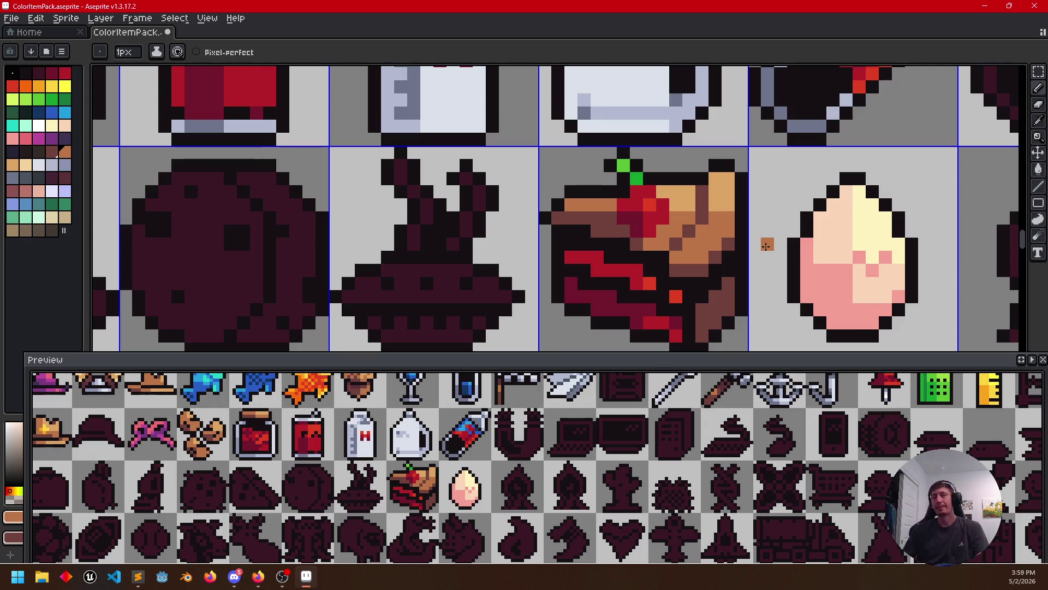
pyautogui.scroll(-1, 762, 238)
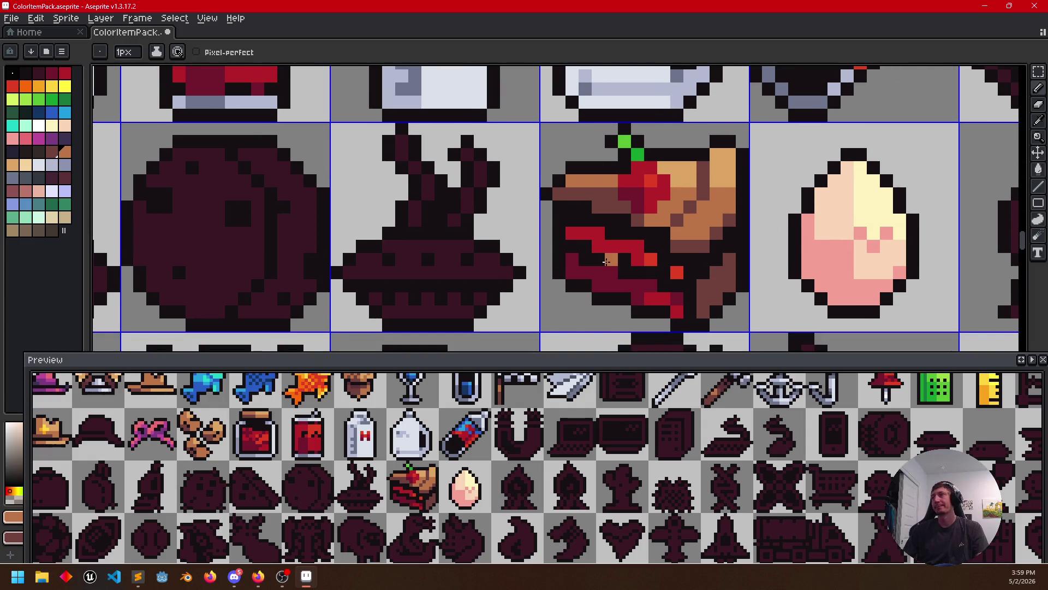
pyautogui.scroll(-1, 607, 261)
pyautogui.scroll(-1, 607, 260)
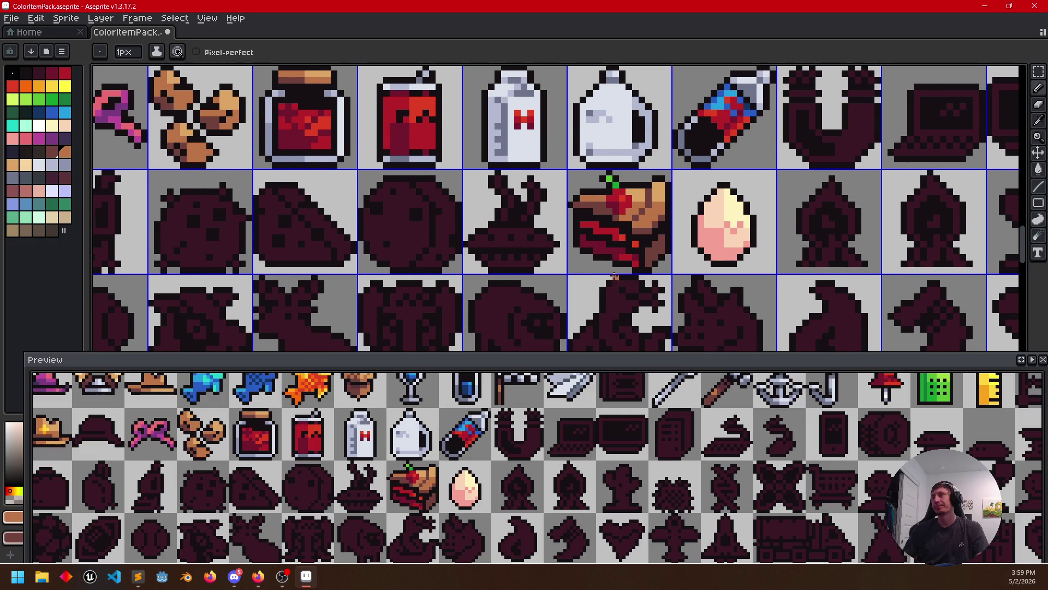
pyautogui.scroll(-1, 598, 302)
pyautogui.scroll(1, 632, 298)
pyautogui.scroll(1, 694, 208)
pyautogui.press('alt')
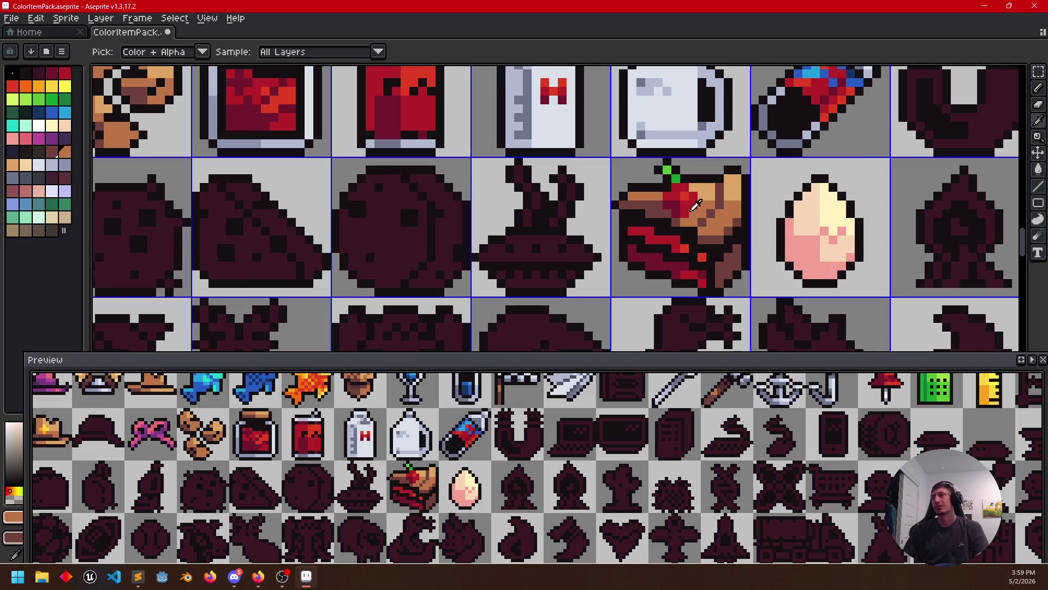
pyautogui.keyDown('alt'); pyautogui.click(712, 182); pyautogui.keyUp('alt')
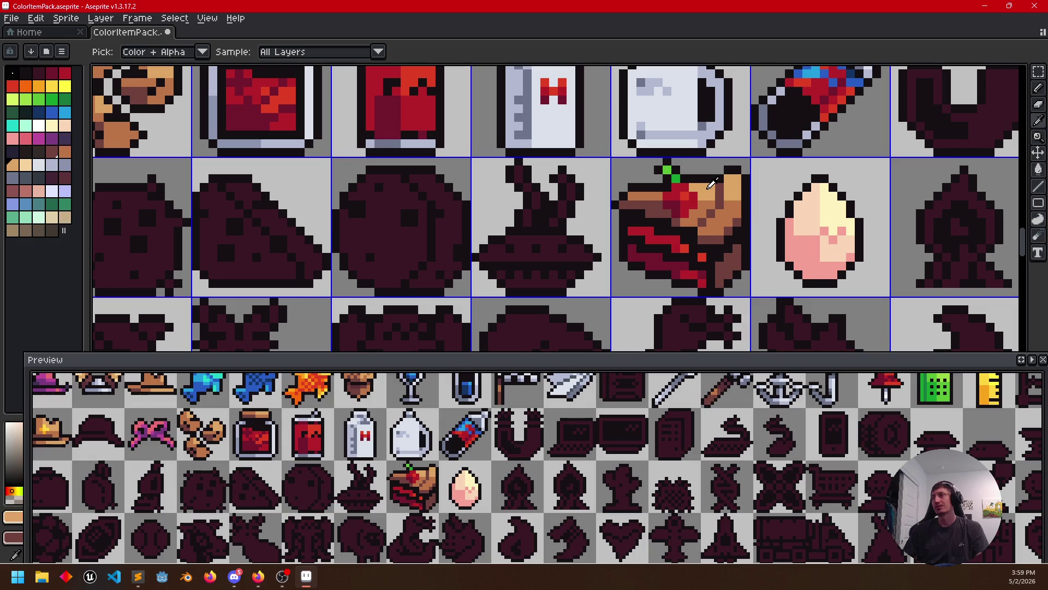
# Fill the pie's dark band tan and draw darker shading along it
pyautogui.press('g')
pyautogui.click(553, 255)
pyautogui.keyDown('alt'); pyautogui.click(703, 210); pyautogui.keyUp('alt')
pyautogui.press('b')
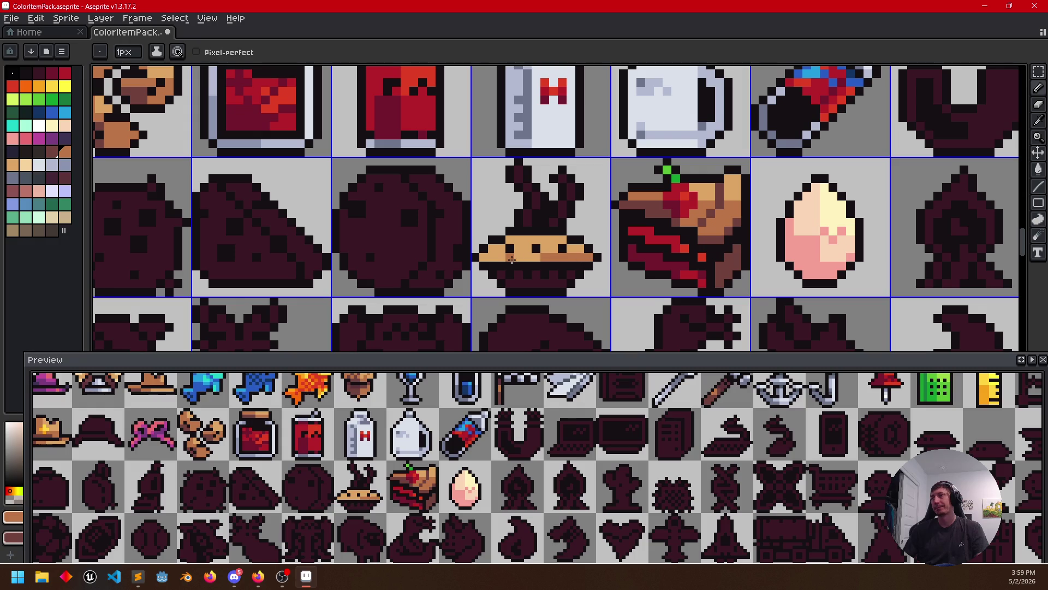
pyautogui.keyDown('alt'); pyautogui.click(665, 203); pyautogui.keyUp('alt')
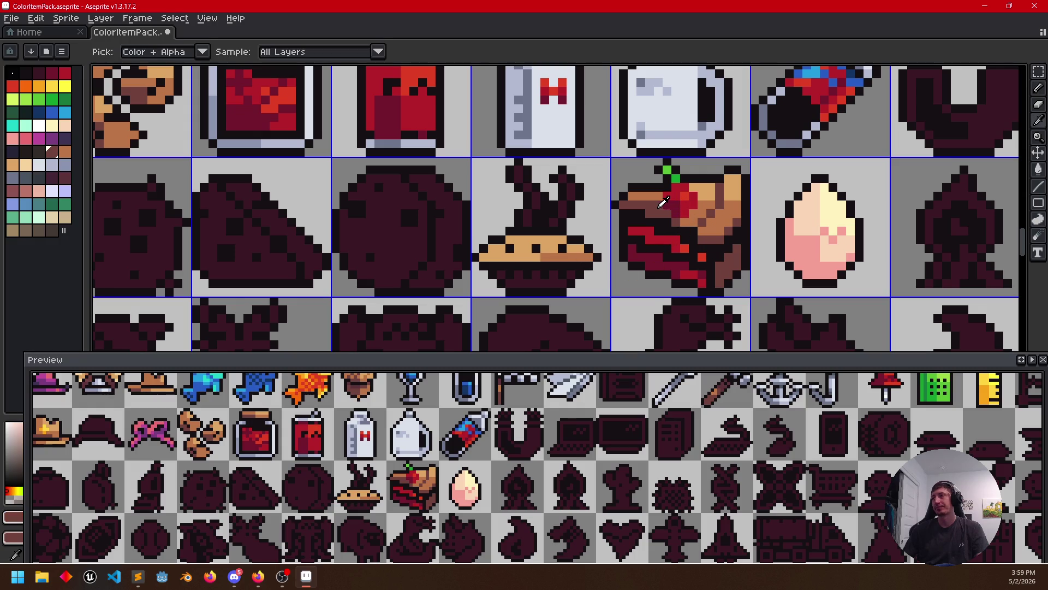
pyautogui.moveTo(529, 256); pyautogui.dragTo(493, 255)
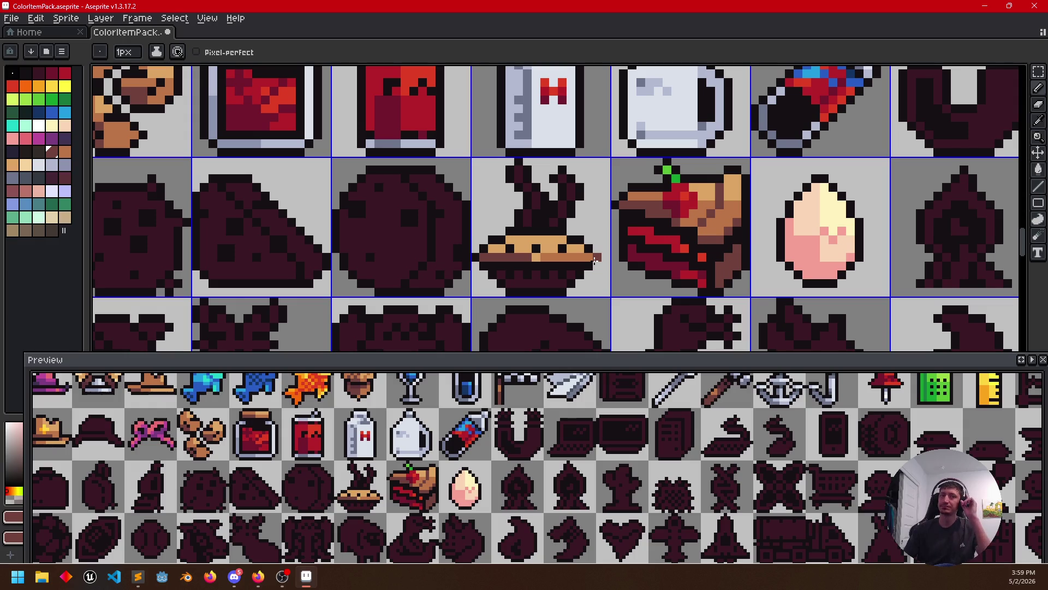
pyautogui.scroll(1, 623, 259)
pyautogui.moveTo(617, 264); pyautogui.dragTo(662, 235)
pyautogui.keyDown('alt'); pyautogui.click(590, 201); pyautogui.keyUp('alt')
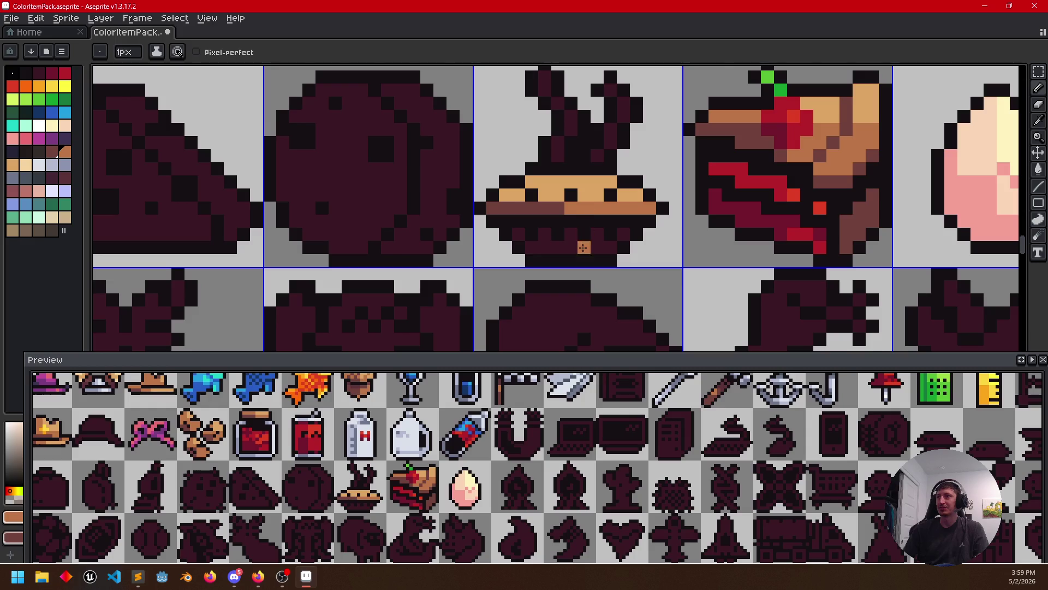
# Add light pixels along the pie's lower edge, paint the tin's bottom row light grey and pick the blue-grey swatch
pyautogui.press('alt')
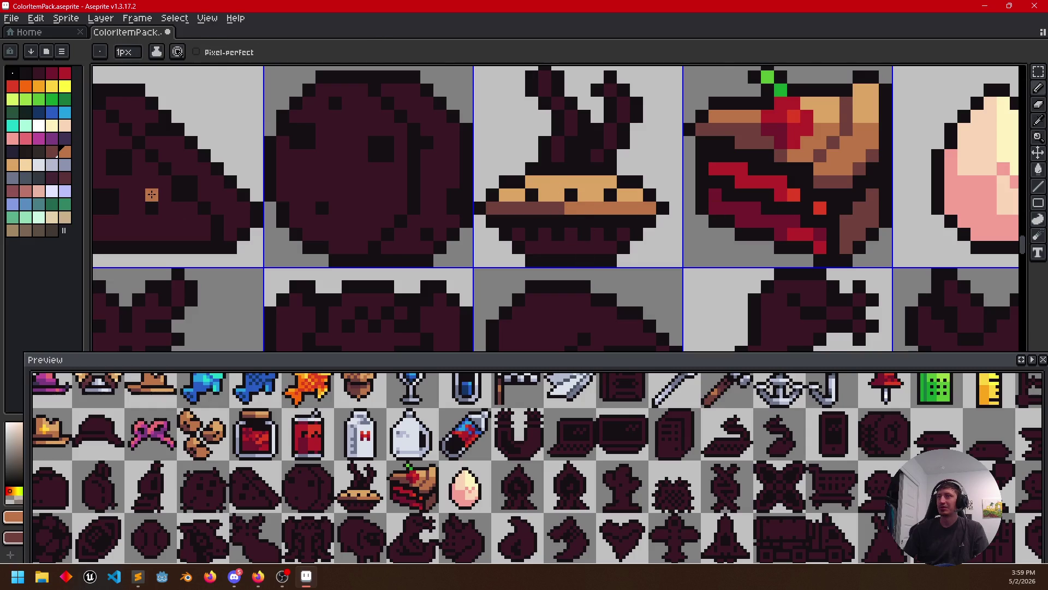
pyautogui.click(52, 167)
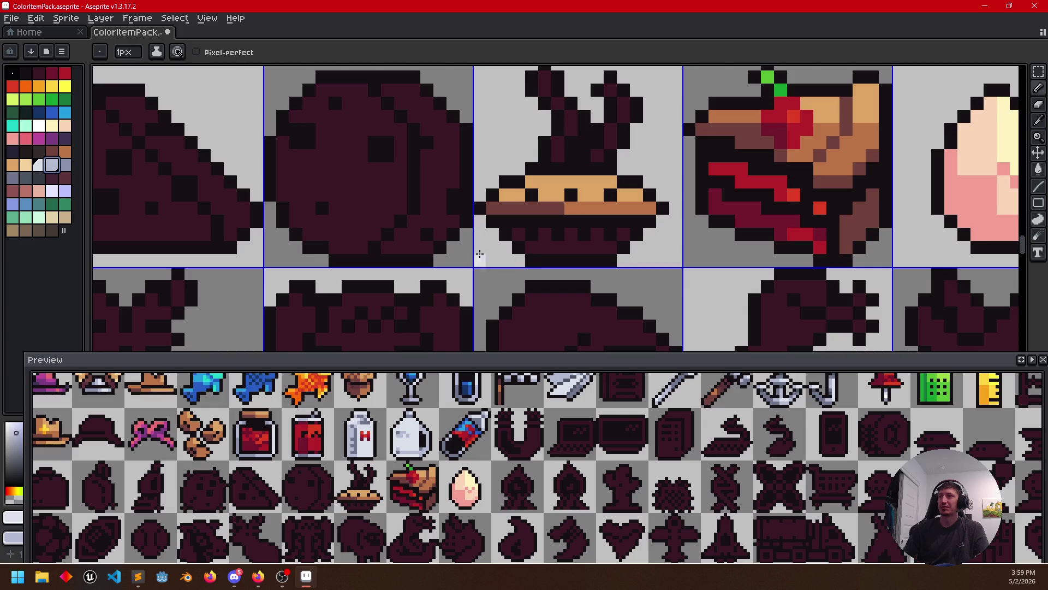
pyautogui.click(570, 235)
pyautogui.click(544, 235)
pyautogui.click(596, 235)
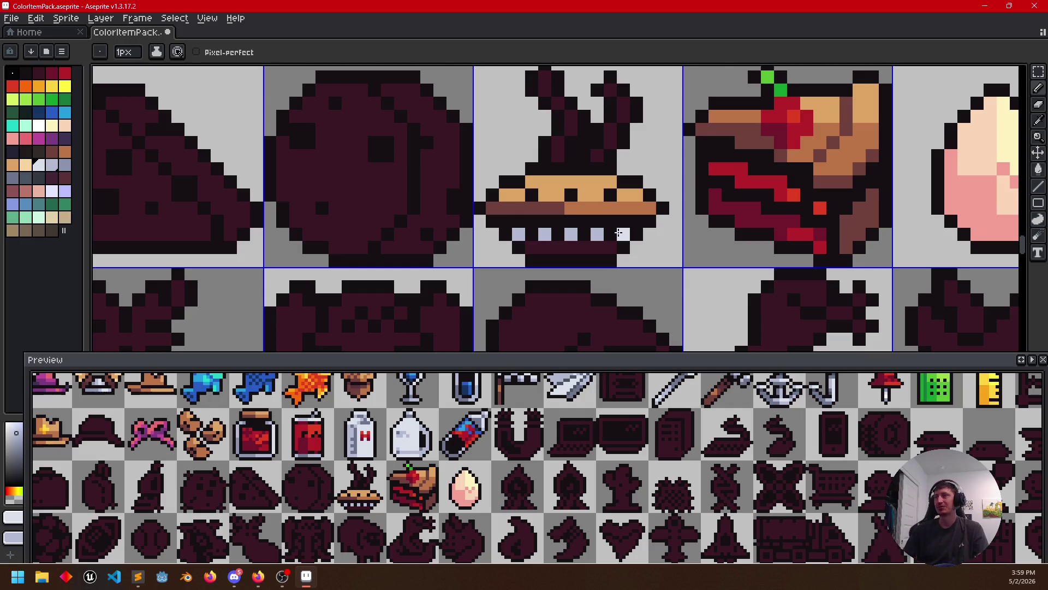
pyautogui.hscroll(1, 569, 256)
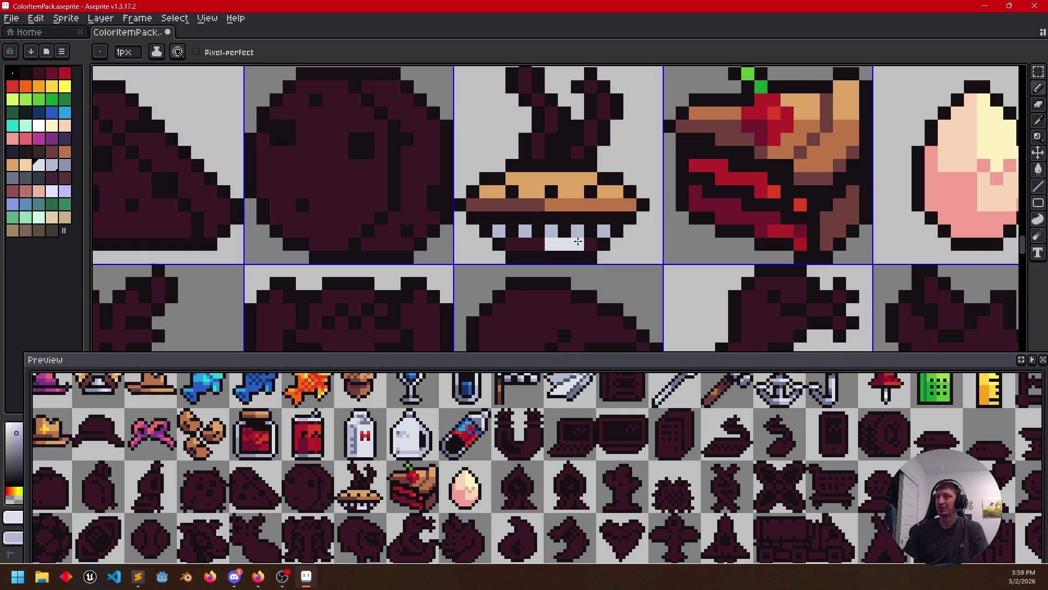
pyautogui.keyDown('alt'); pyautogui.click(525, 242); pyautogui.keyUp('alt')
pyautogui.moveTo(514, 242); pyautogui.dragTo(542, 244)
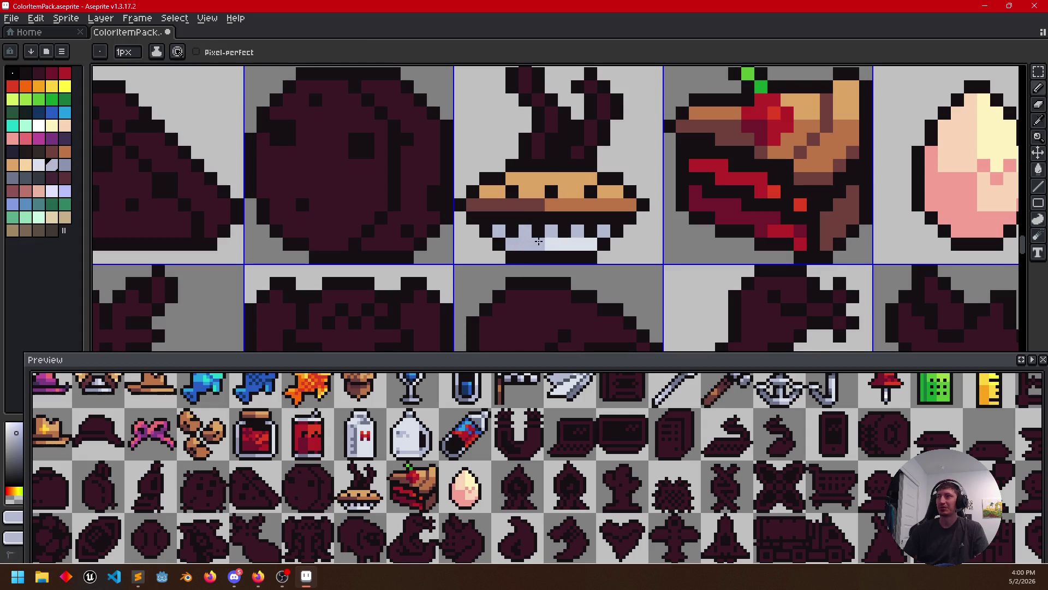
pyautogui.click(14, 178)
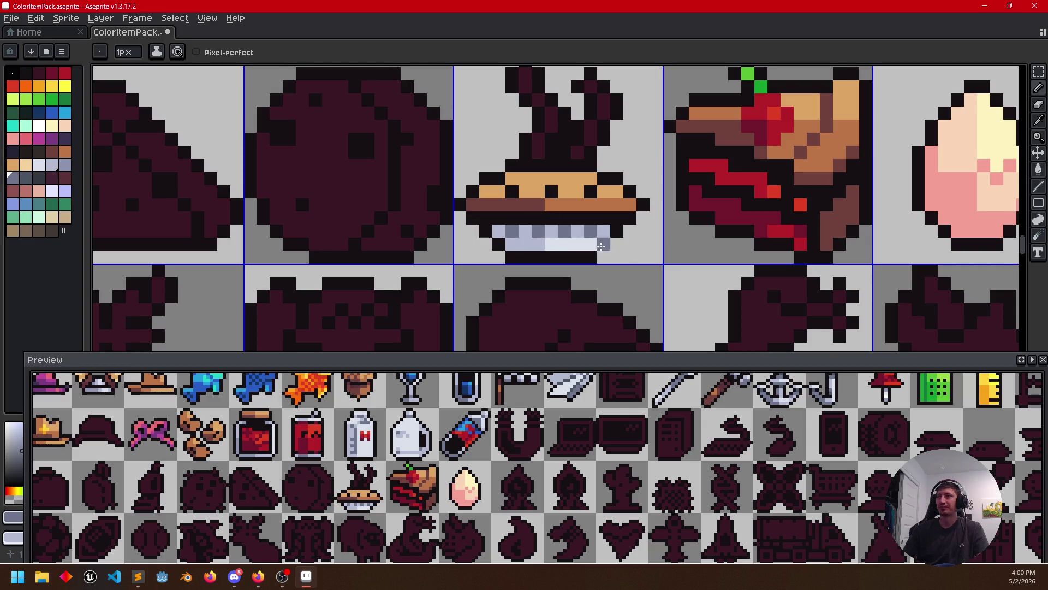
pyautogui.scroll(1, 661, 238)
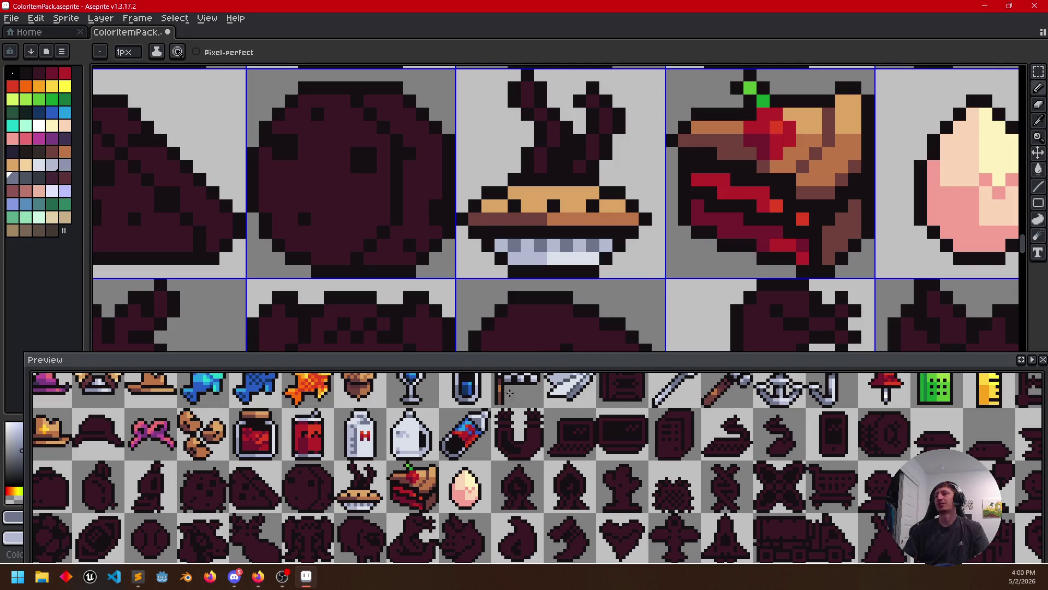
# Bring Blender to the front from the taskbar
pyautogui.click(188, 577)
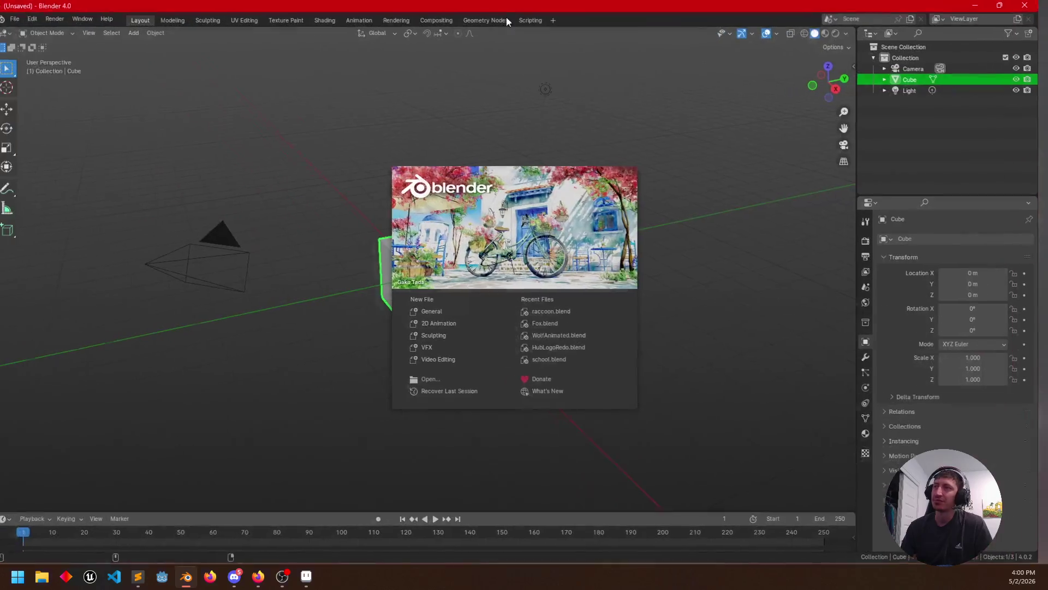
# Open WolfAnimated.blend, show material colours, hide overlays and orbit around the wolf
pyautogui.click(553, 337)
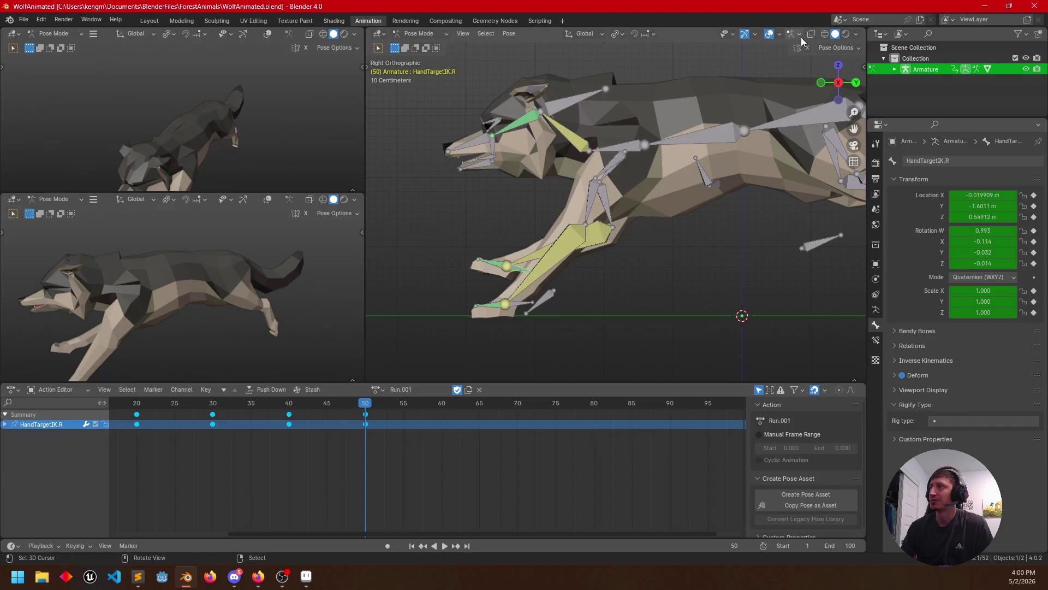
pyautogui.click(846, 34)
pyautogui.moveTo(699, 177)
pyautogui.mouseDown()
pyautogui.moveTo(661, 285)
pyautogui.moveTo(584, 272)
pyautogui.mouseUp()
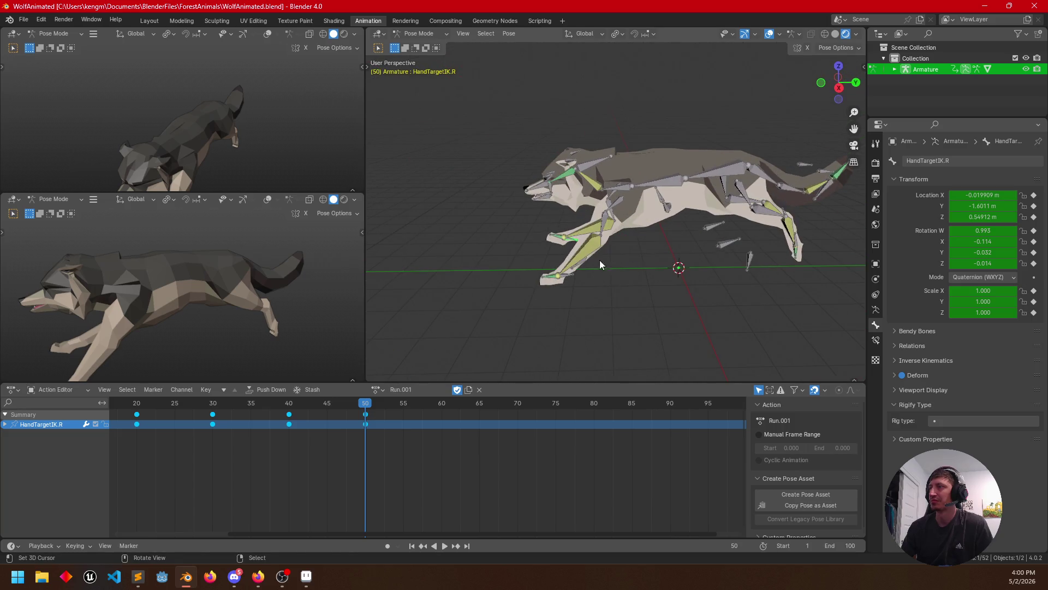
pyautogui.moveTo(564, 235)
pyautogui.mouseDown()
pyautogui.moveTo(613, 229)
pyautogui.moveTo(487, 244)
pyautogui.mouseUp()
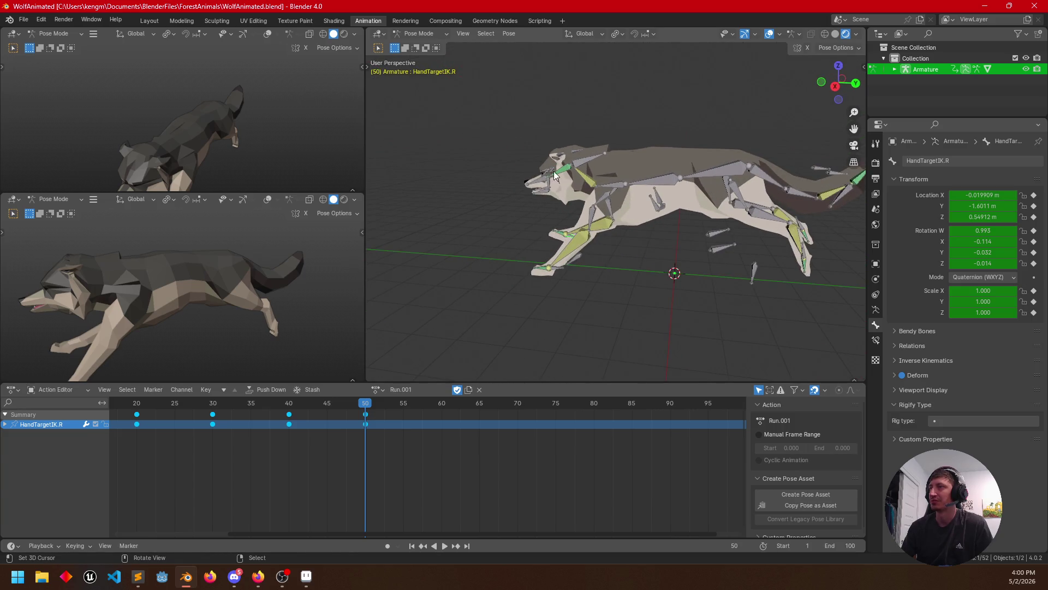
pyautogui.moveTo(414, 262)
pyautogui.mouseDown()
pyautogui.moveTo(445, 244)
pyautogui.moveTo(486, 298)
pyautogui.mouseUp()
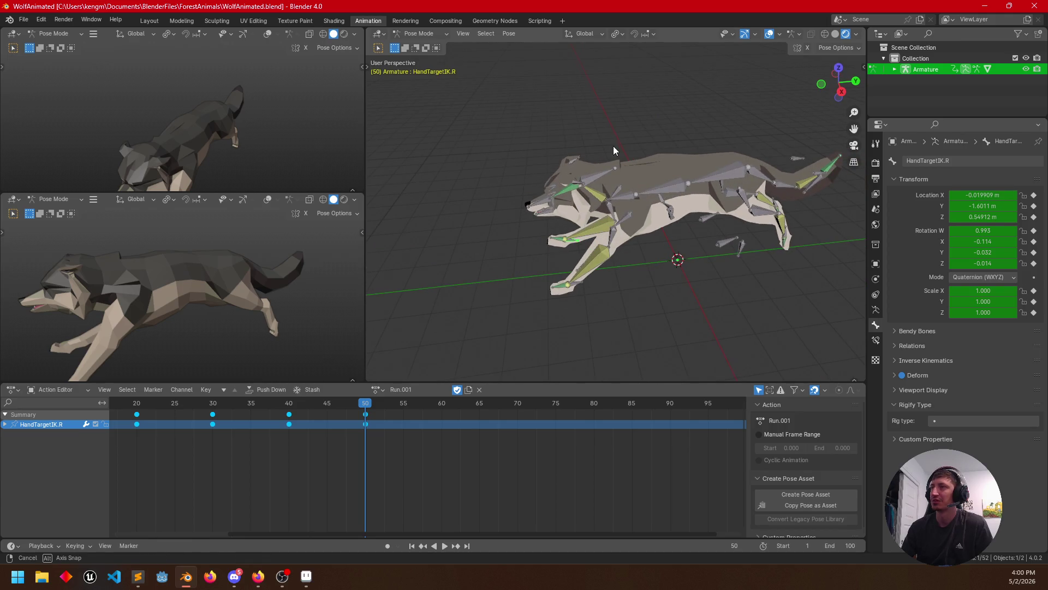
pyautogui.moveTo(614, 146); pyautogui.dragTo(643, 135)
pyautogui.moveTo(488, 181)
pyautogui.mouseDown()
pyautogui.moveTo(725, 168)
pyautogui.moveTo(693, 237)
pyautogui.moveTo(774, 64)
pyautogui.mouseUp()
pyautogui.click(770, 34)
pyautogui.moveTo(732, 152)
pyautogui.mouseDown()
pyautogui.moveTo(457, 153)
pyautogui.moveTo(557, 151)
pyautogui.moveTo(442, 169)
pyautogui.mouseUp()
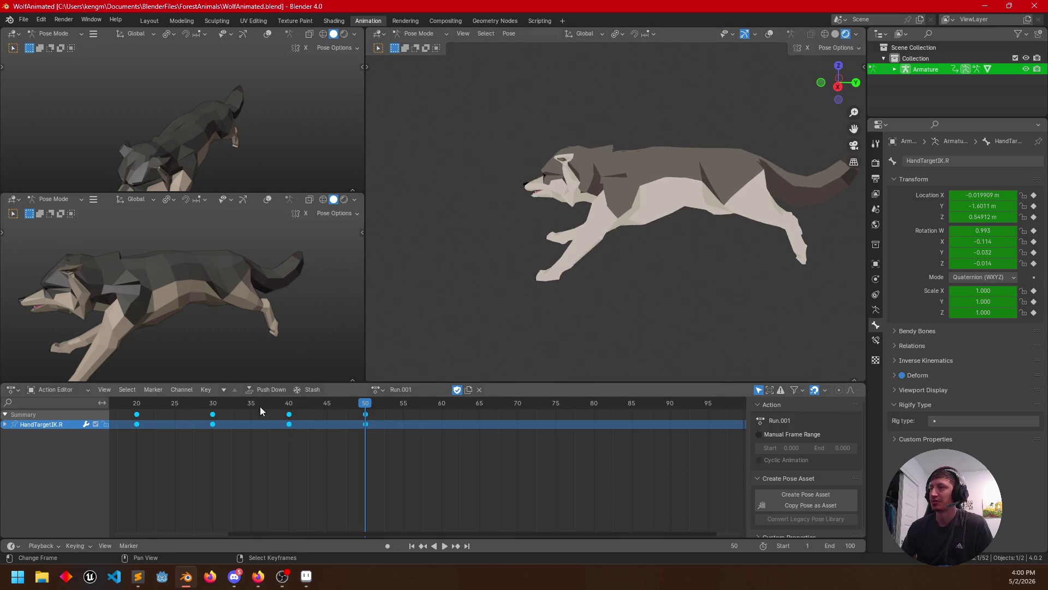
# Open LowPolyForestPack.blend from recent files and orbit over its trees and blue blocks
pyautogui.click(25, 20)
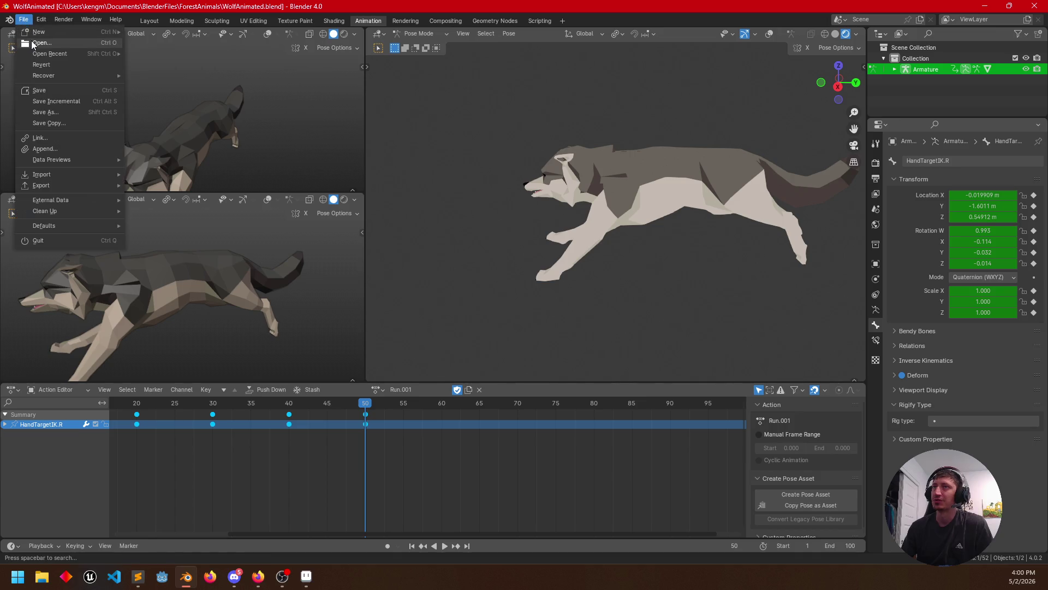
pyautogui.moveTo(50, 54)
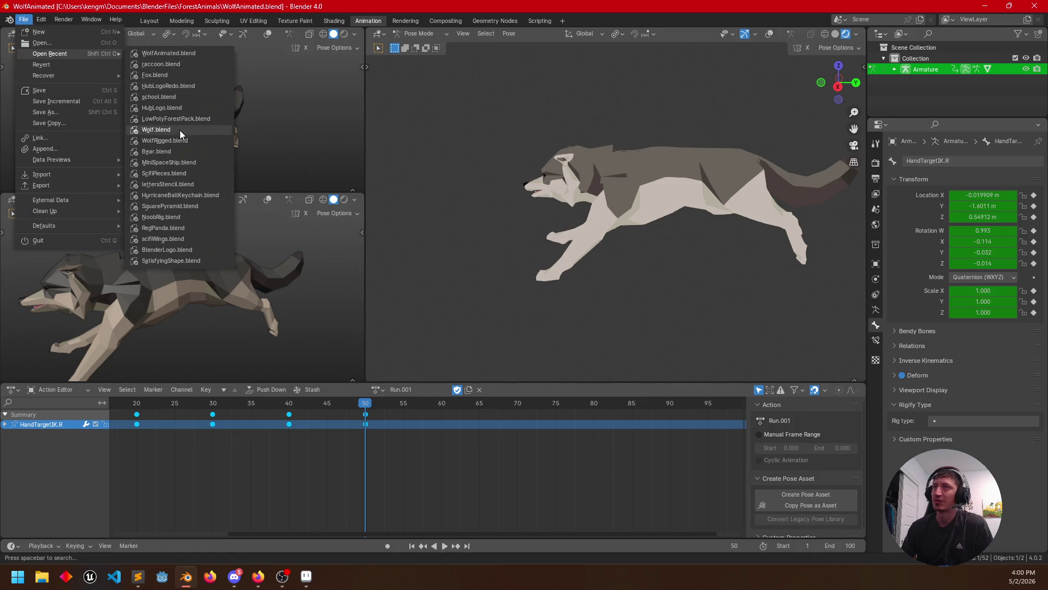
pyautogui.click(178, 119)
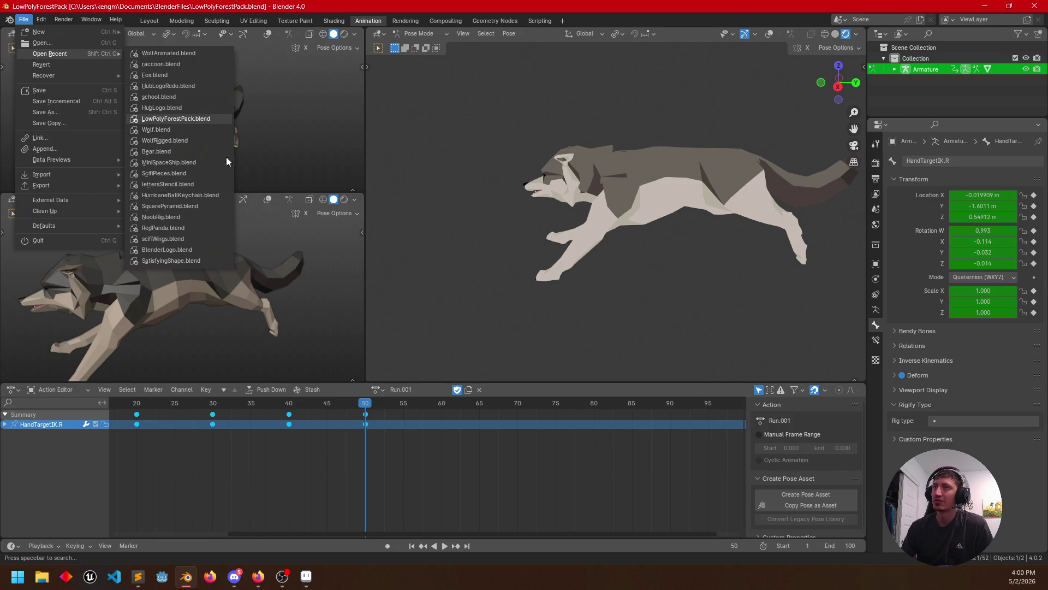
pyautogui.moveTo(340, 189)
pyautogui.mouseDown()
pyautogui.moveTo(542, 350)
pyautogui.moveTo(448, 359)
pyautogui.moveTo(492, 328)
pyautogui.moveTo(433, 358)
pyautogui.mouseUp()
pyautogui.scroll(5, 498, 324)
pyautogui.moveTo(474, 313)
pyautogui.mouseDown()
pyautogui.moveTo(477, 379)
pyautogui.moveTo(438, 364)
pyautogui.moveTo(458, 320)
pyautogui.moveTo(783, 283)
pyautogui.moveTo(669, 286)
pyautogui.moveTo(469, 330)
pyautogui.moveTo(549, 314)
pyautogui.moveTo(635, 262)
pyautogui.moveTo(504, 307)
pyautogui.moveTo(490, 332)
pyautogui.moveTo(498, 315)
pyautogui.moveTo(478, 331)
pyautogui.moveTo(568, 305)
pyautogui.moveTo(514, 336)
pyautogui.mouseUp()
pyautogui.scroll(-5, 497, 323)
pyautogui.moveTo(558, 279)
pyautogui.mouseDown()
pyautogui.moveTo(637, 284)
pyautogui.moveTo(548, 285)
pyautogui.moveTo(586, 323)
pyautogui.moveTo(691, 309)
pyautogui.moveTo(672, 356)
pyautogui.moveTo(591, 311)
pyautogui.moveTo(535, 317)
pyautogui.mouseUp()
pyautogui.scroll(5, 534, 286)
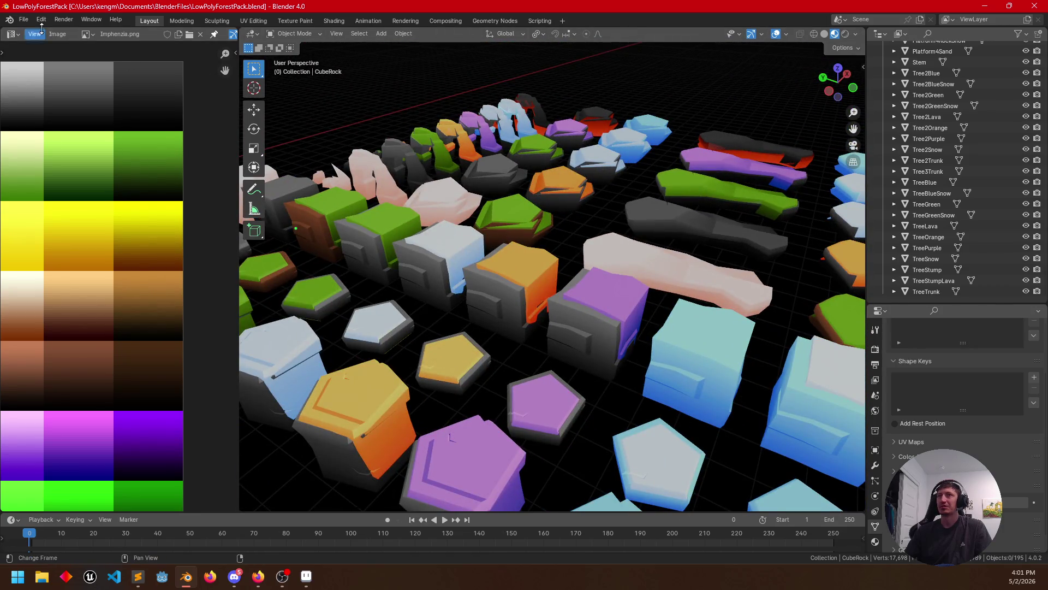
# Open ScifiPieces.blend from recent files and orbit around the grey sci-fi pieces
pyautogui.click(24, 19)
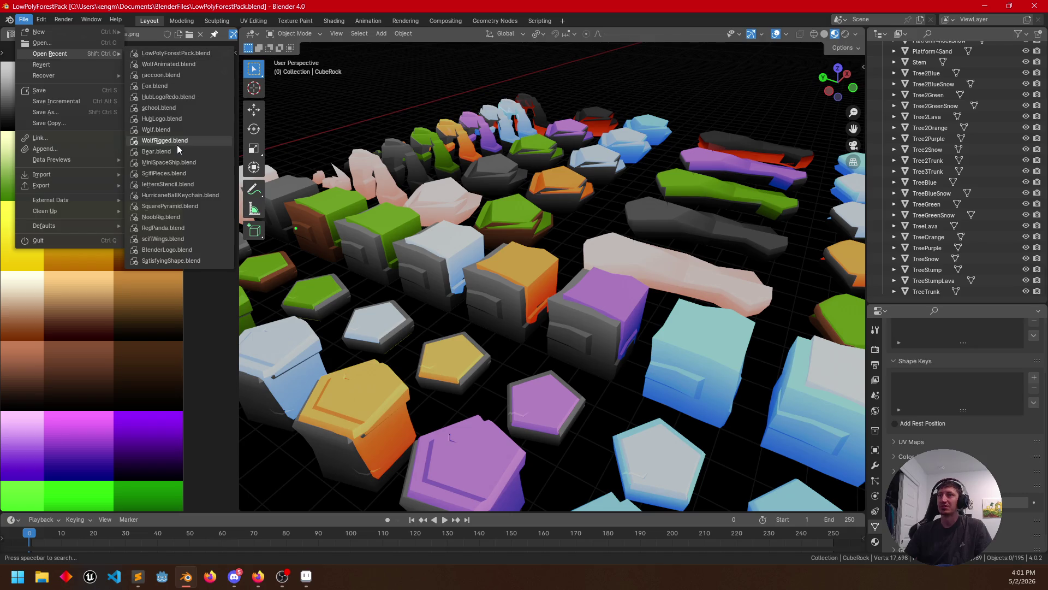
pyautogui.click(185, 173)
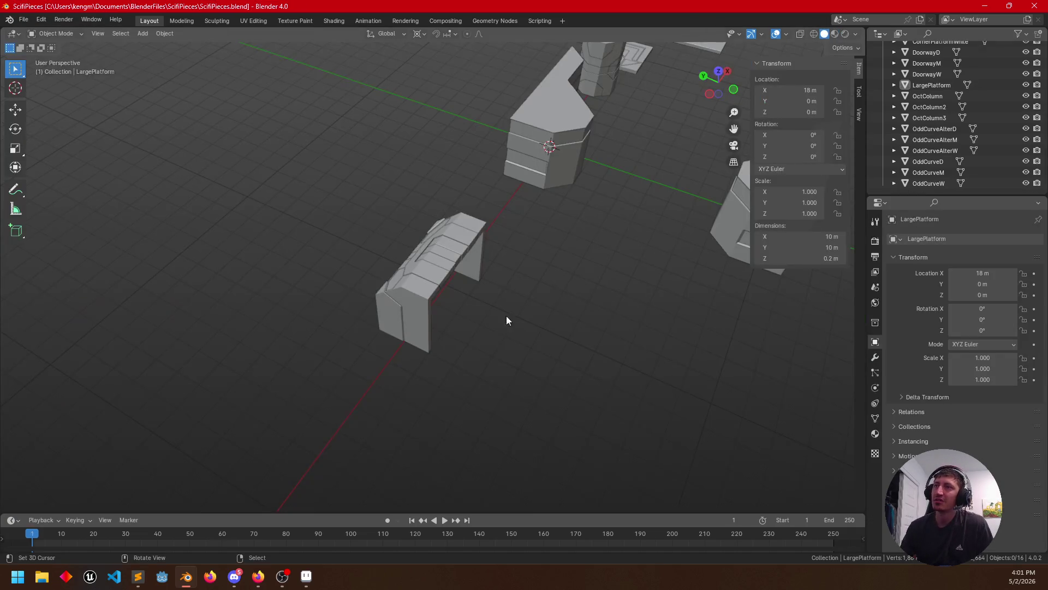
pyautogui.moveTo(484, 292)
pyautogui.mouseDown()
pyautogui.moveTo(650, 250)
pyautogui.moveTo(680, 263)
pyautogui.mouseUp()
pyautogui.moveTo(602, 298)
pyautogui.mouseDown()
pyautogui.moveTo(528, 335)
pyautogui.moveTo(631, 301)
pyautogui.mouseUp()
pyautogui.moveTo(499, 301); pyautogui.dragTo(576, 281)
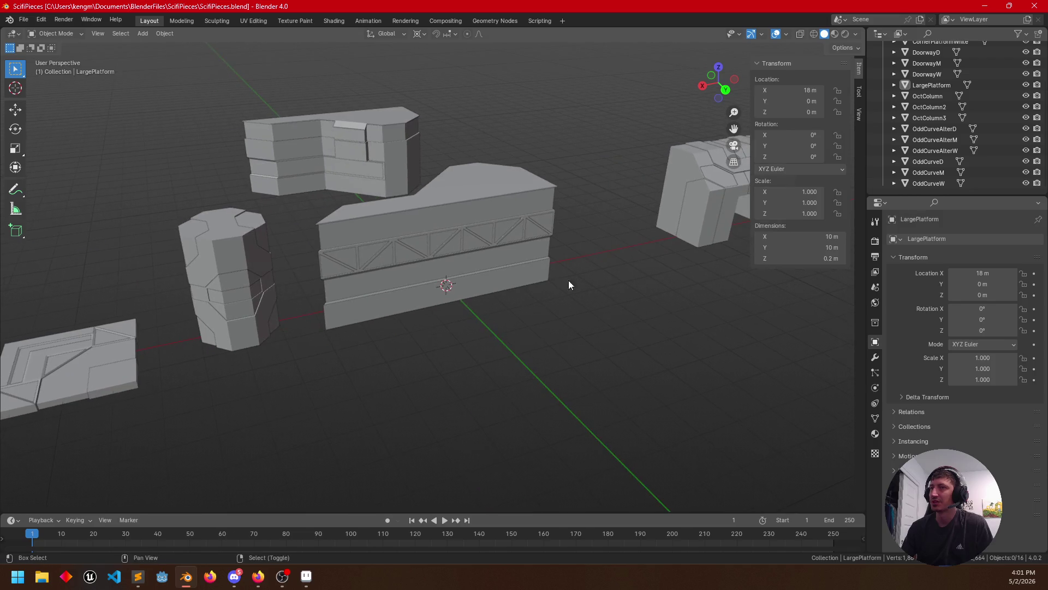
pyautogui.moveTo(268, 310); pyautogui.dragTo(353, 300)
pyautogui.moveTo(210, 389)
pyautogui.mouseDown()
pyautogui.moveTo(304, 358)
pyautogui.moveTo(315, 384)
pyautogui.moveTo(405, 345)
pyautogui.moveTo(292, 351)
pyautogui.moveTo(200, 379)
pyautogui.moveTo(153, 361)
pyautogui.moveTo(276, 356)
pyautogui.moveTo(234, 388)
pyautogui.moveTo(183, 355)
pyautogui.moveTo(203, 368)
pyautogui.moveTo(314, 379)
pyautogui.mouseUp()
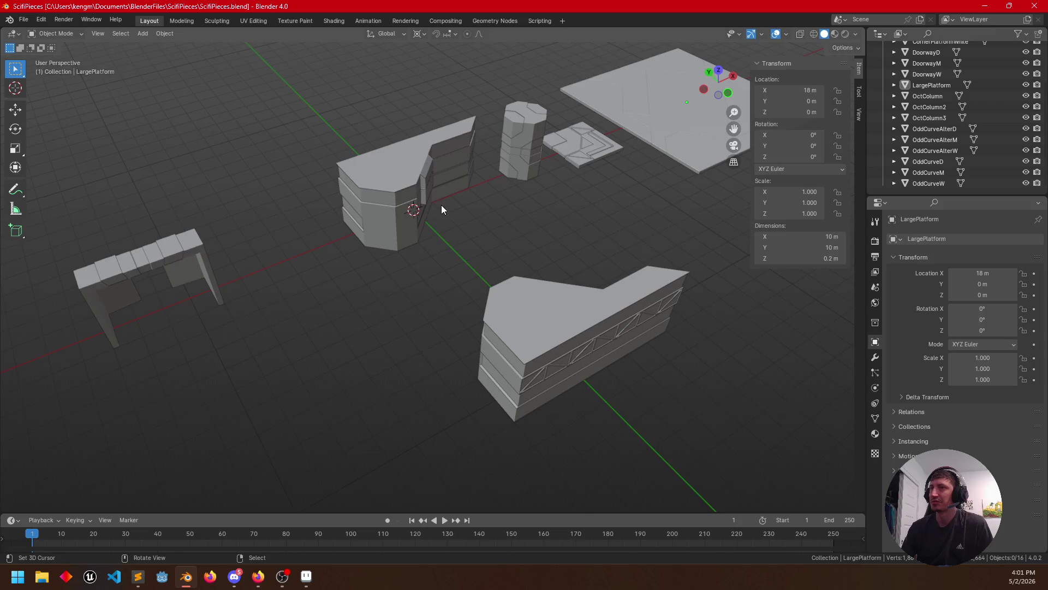
# Glance at the recent files list, orbit once more and switch back to the Aseprite sprite sheet
pyautogui.click(28, 22)
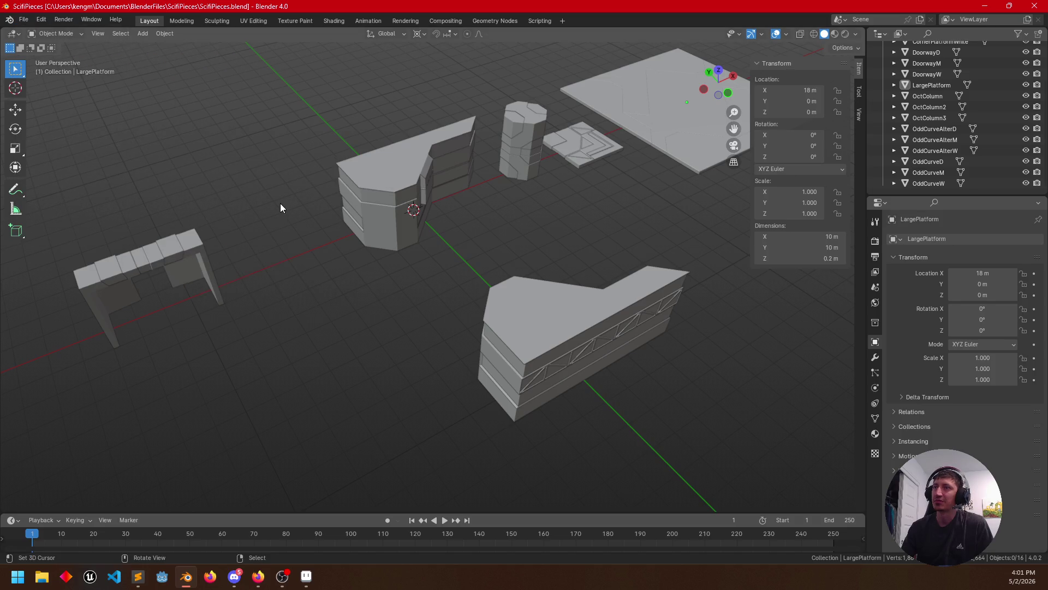
pyautogui.moveTo(306, 303)
pyautogui.mouseDown()
pyautogui.moveTo(356, 287)
pyautogui.moveTo(321, 287)
pyautogui.mouseUp()
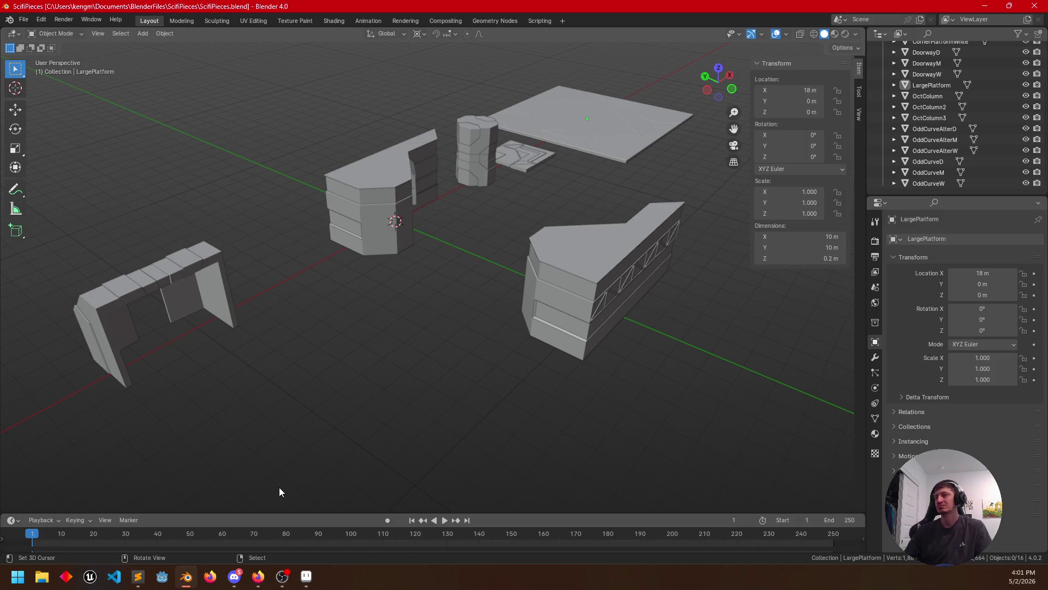
pyautogui.moveTo(404, 422)
pyautogui.mouseDown()
pyautogui.moveTo(461, 324)
pyautogui.moveTo(394, 371)
pyautogui.mouseUp()
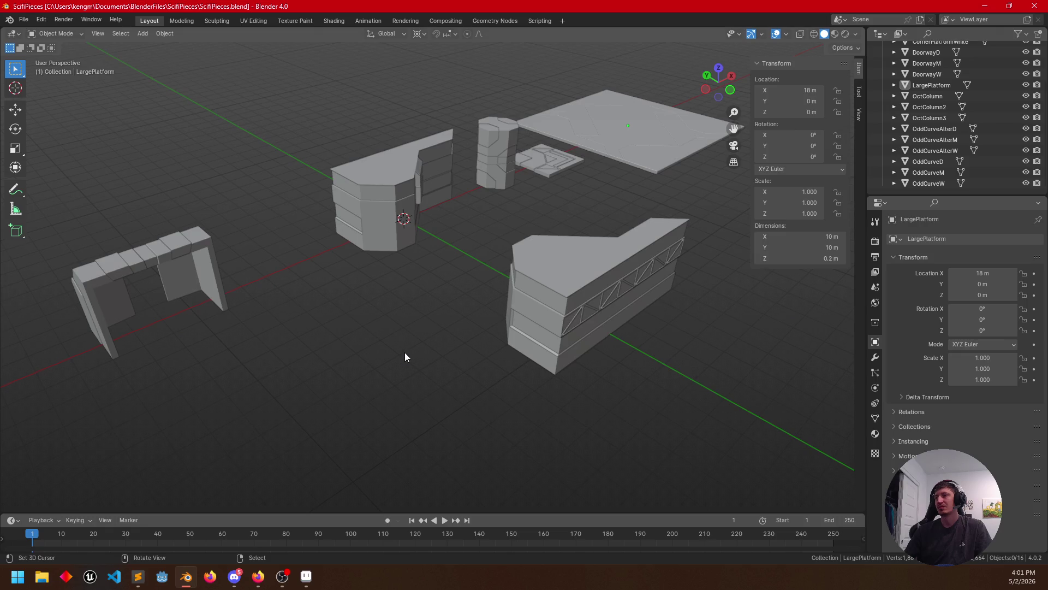
pyautogui.click(1037, 9)
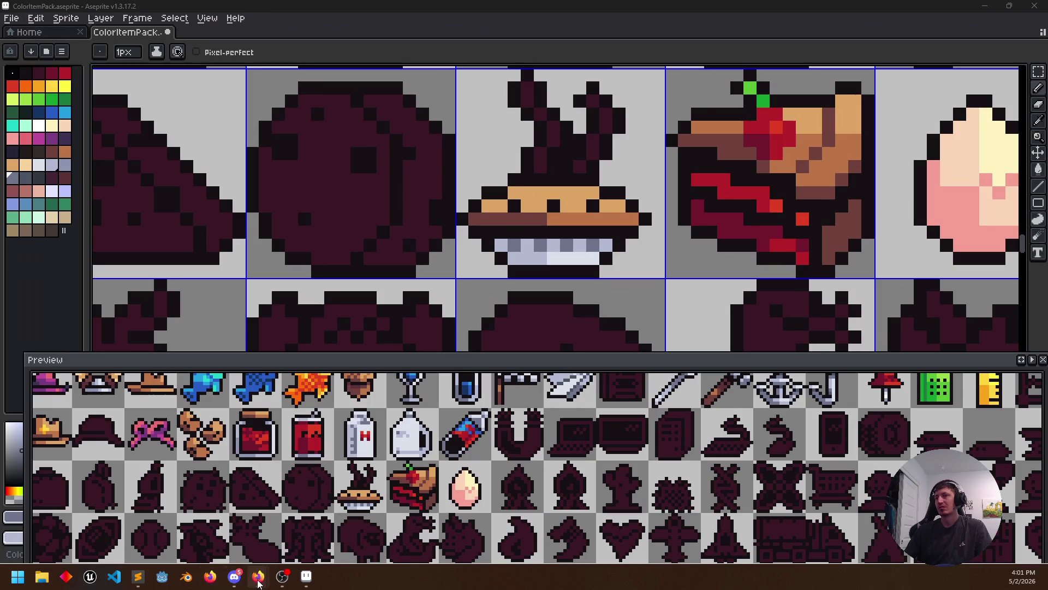
# Bring up Firefox on the 1024 1 Bit Color Icons video and open the channel page in a new tab
pyautogui.moveTo(258, 578)
pyautogui.click(320, 499)
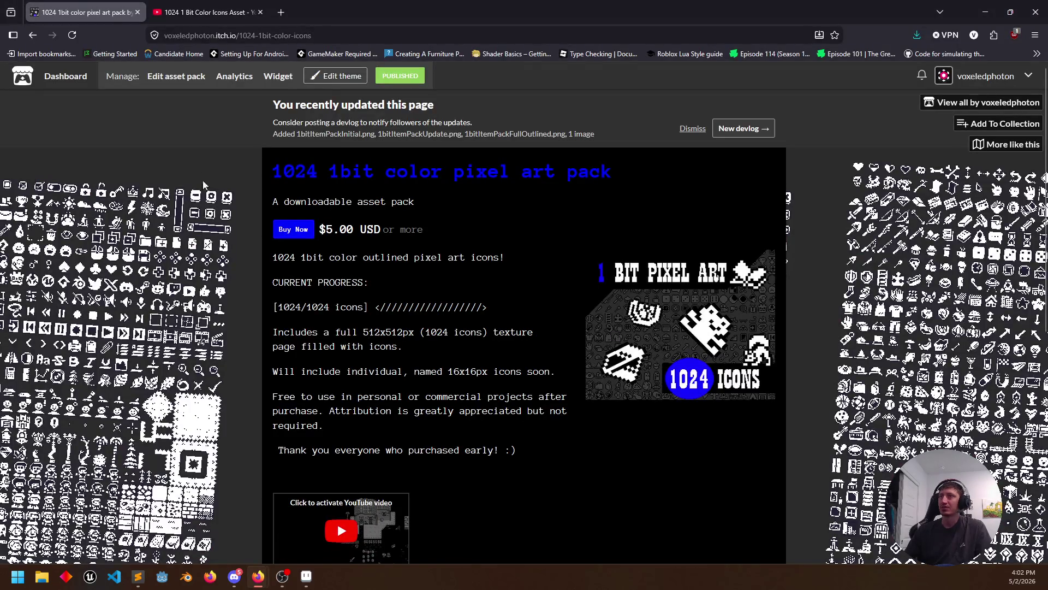
pyautogui.click(205, 11)
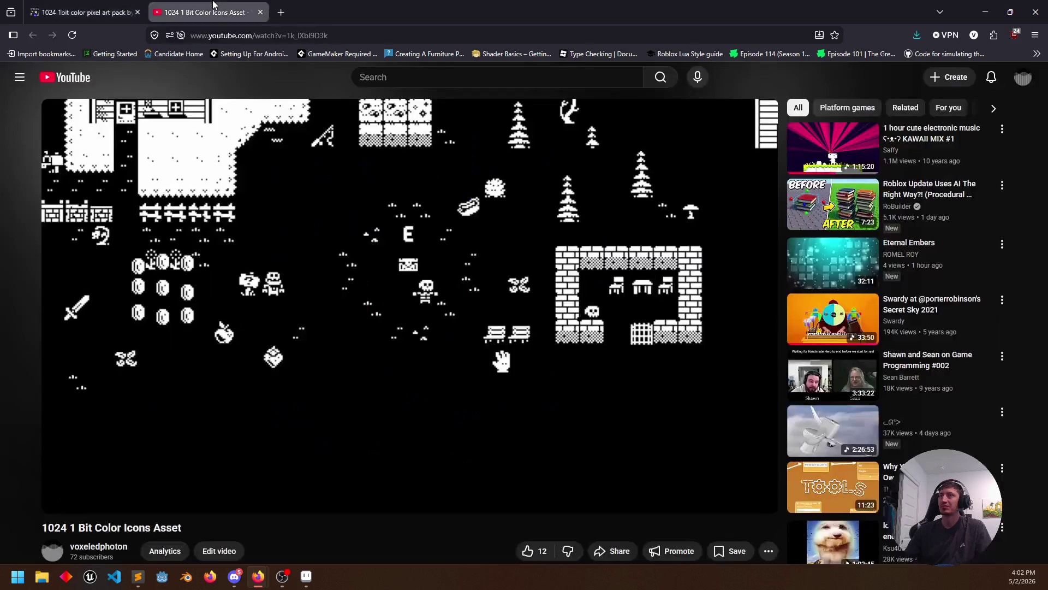
pyautogui.click(1022, 77)
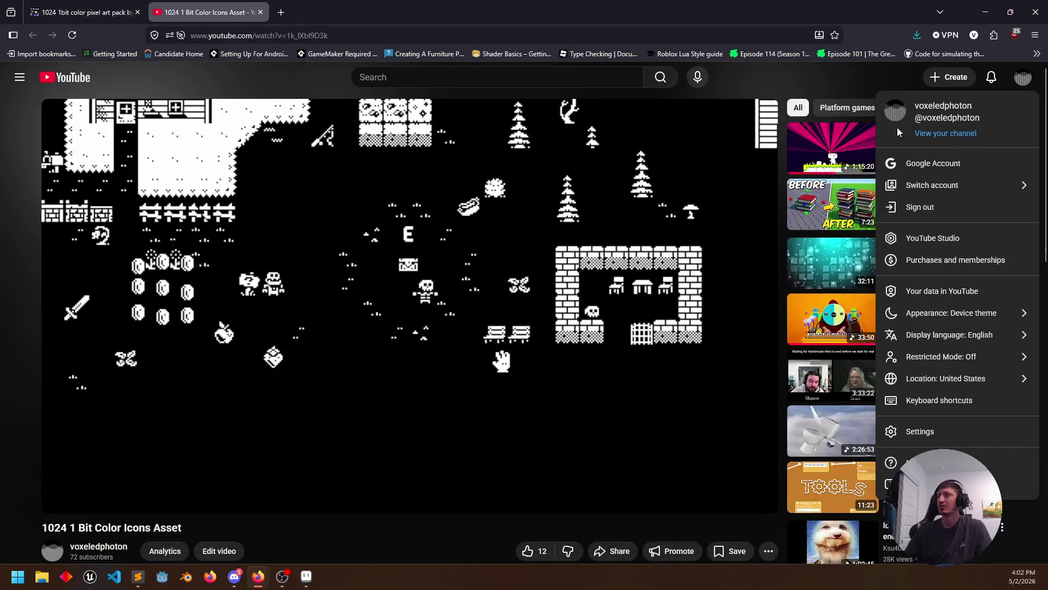
pyautogui.middleClick(946, 133)
pyautogui.click(332, 22)
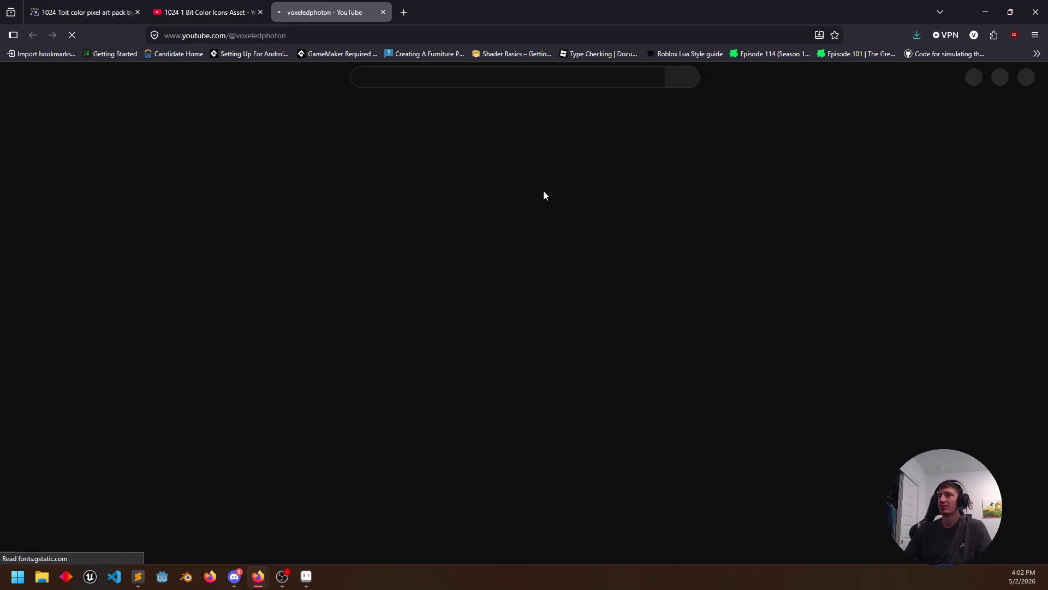
pyautogui.scroll(-3, 204, 400)
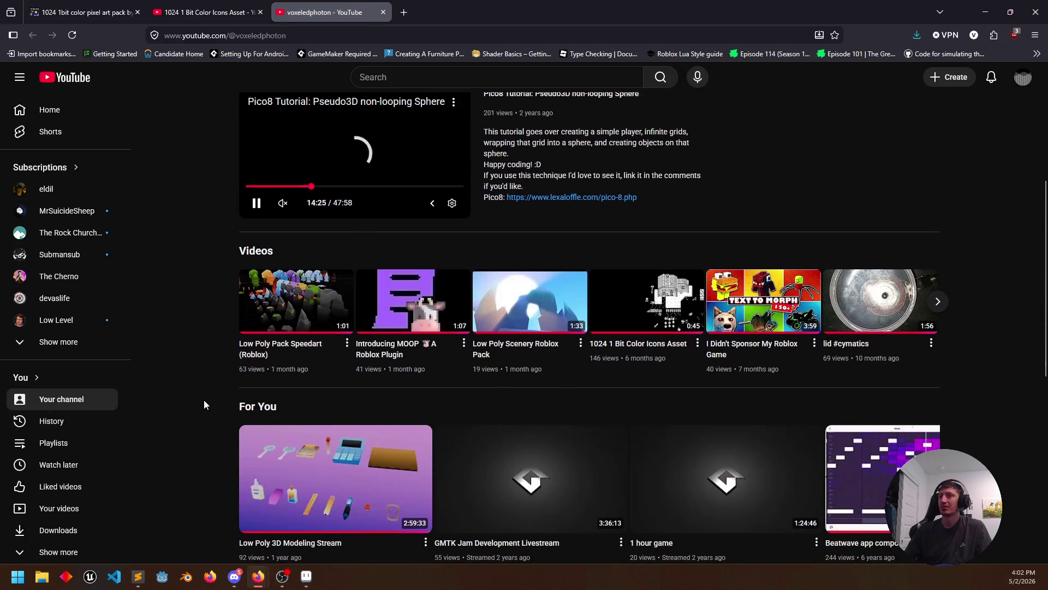
# Play and scrub the Low Poly Scenery Roblox Pack video, close its tab and return to Aseprite
pyautogui.click(533, 324)
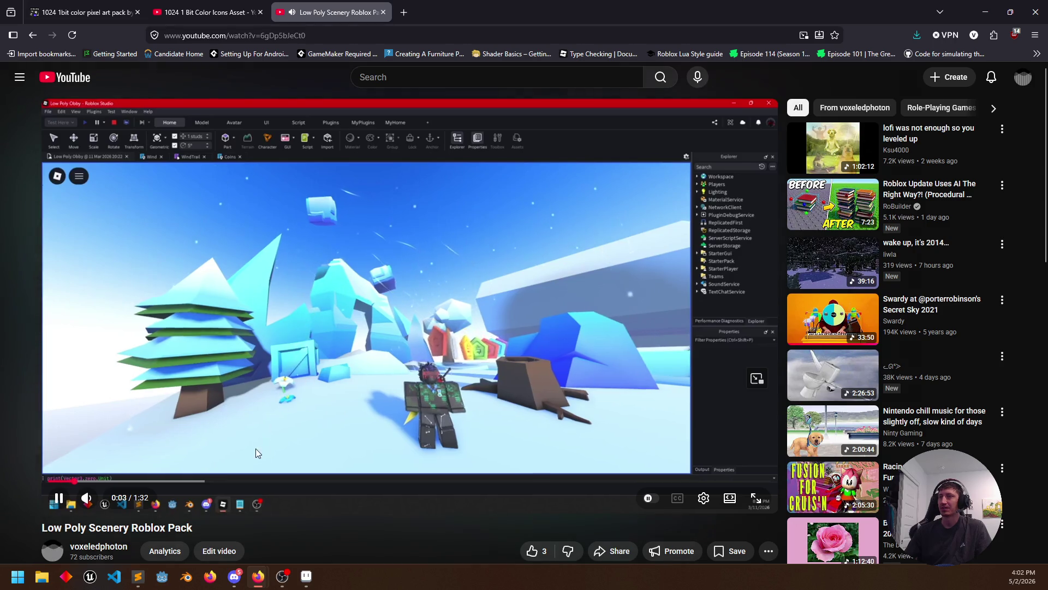
pyautogui.moveTo(245, 481)
pyautogui.mouseDown()
pyautogui.moveTo(234, 483)
pyautogui.moveTo(246, 483)
pyautogui.mouseUp()
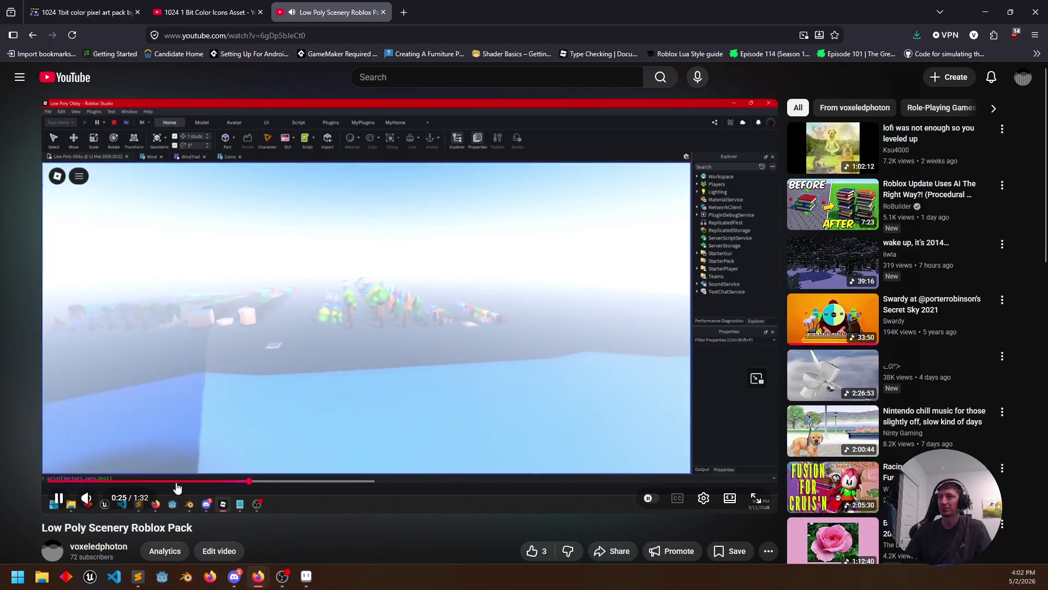
pyautogui.click(164, 482)
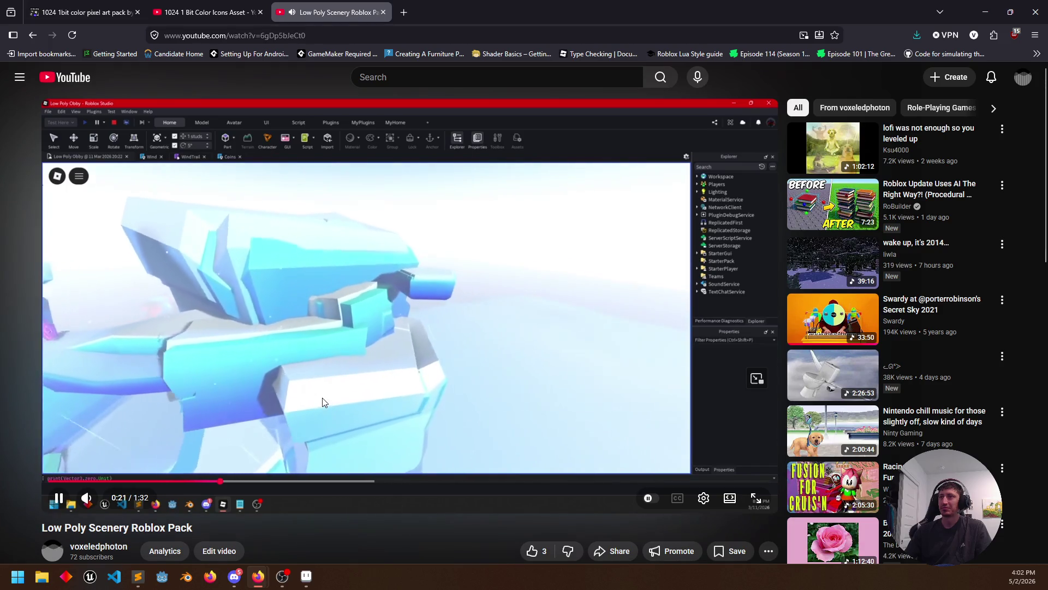
pyautogui.click(295, 437)
pyautogui.scroll(-1, 261, 508)
pyautogui.scroll(-2, 379, 467)
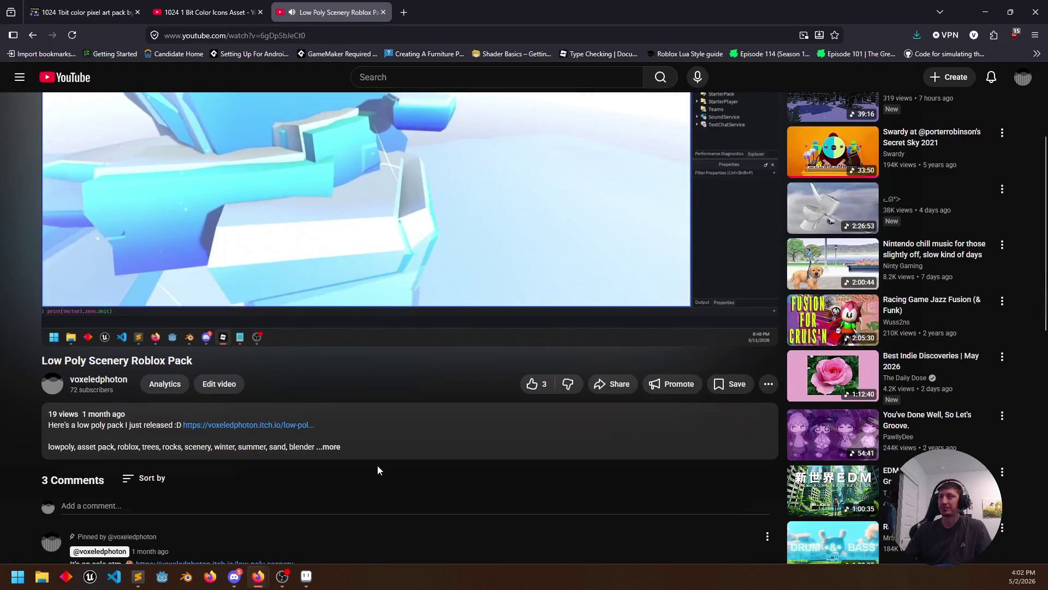
pyautogui.scroll(3, 376, 459)
pyautogui.click(383, 12)
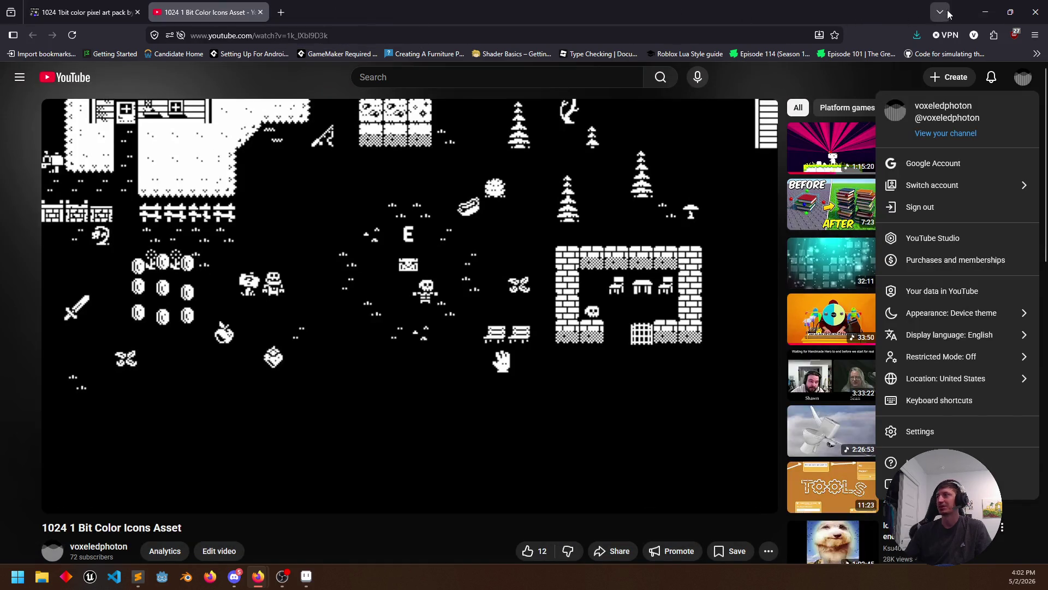
pyautogui.click(985, 12)
pyautogui.scroll(-1, 565, 297)
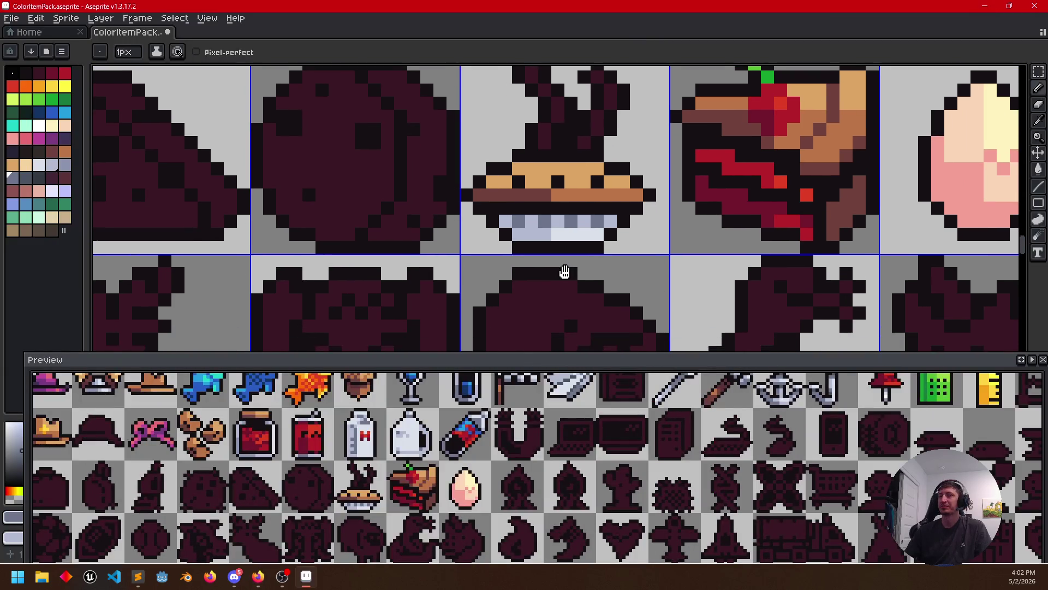
pyautogui.scroll(-2, 643, 250)
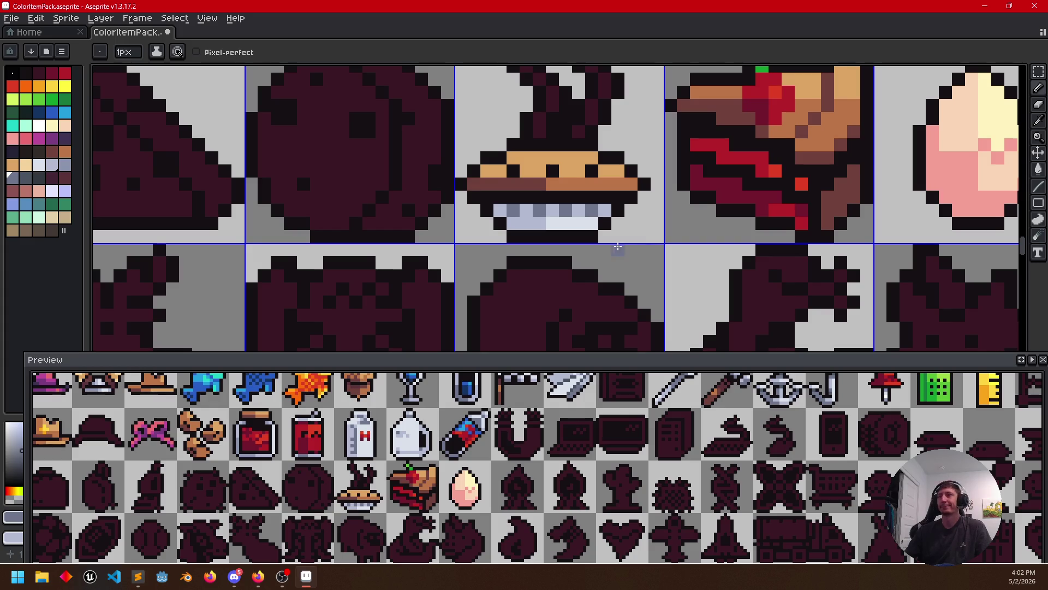
# Sample the pie's crust brown and reds from the artwork to recolour the crust dots red
pyautogui.moveTo(622, 247); pyautogui.dragTo(598, 305)
pyautogui.keyDown('alt'); pyautogui.click(533, 238); pyautogui.keyUp('alt')
pyautogui.press('g')
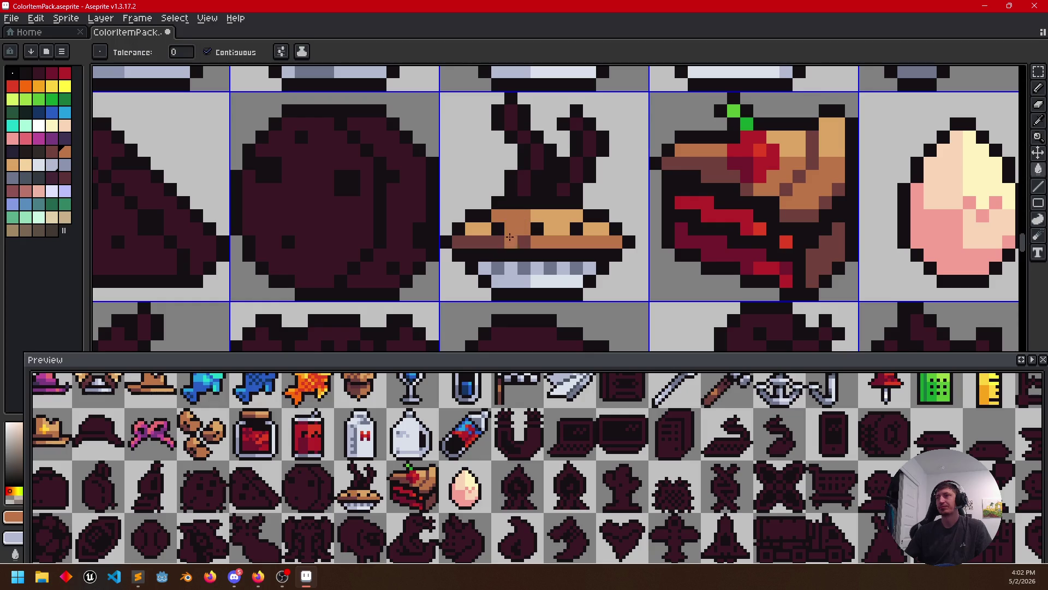
pyautogui.moveTo(605, 257); pyautogui.dragTo(634, 257)
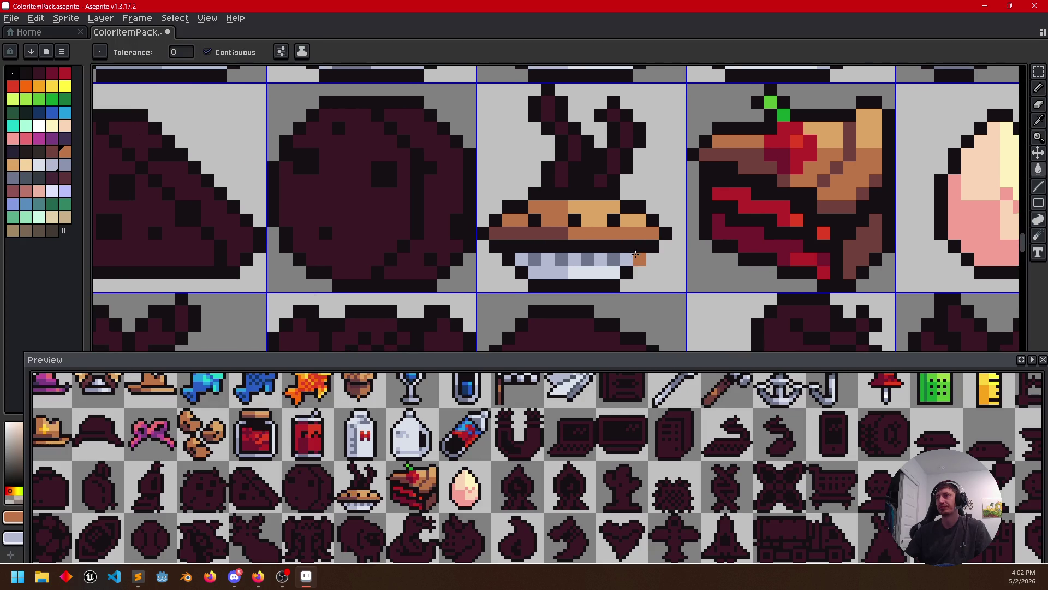
pyautogui.press('alt')
pyautogui.keyDown('alt'); pyautogui.click(802, 148); pyautogui.keyUp('alt')
pyautogui.press('b')
pyautogui.keyDown('alt'); pyautogui.click(798, 139); pyautogui.keyUp('alt')
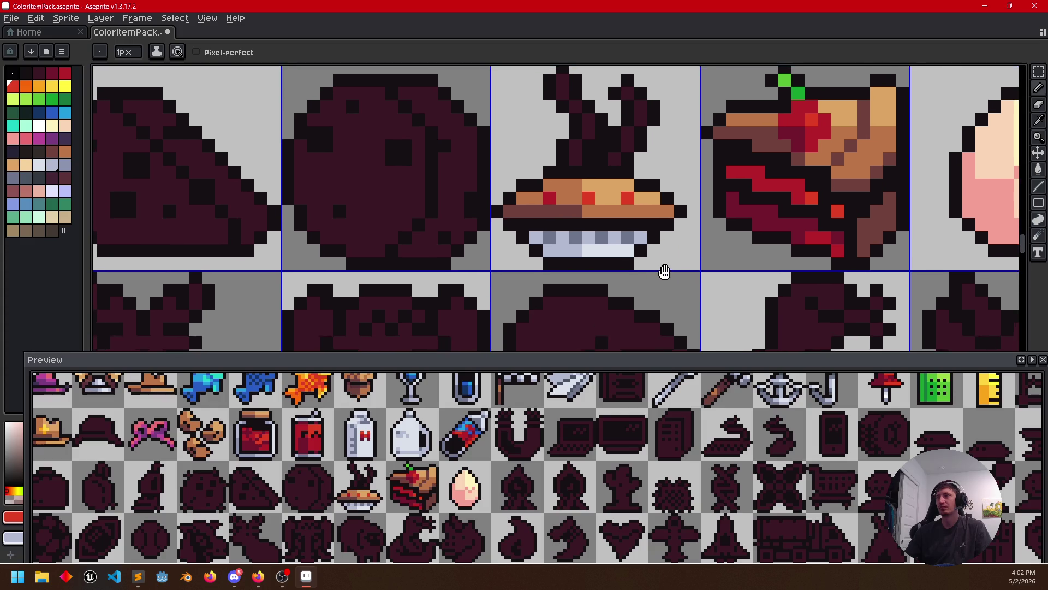
pyautogui.scroll(2, 639, 270)
# Repaint the steam wisps above the pie in white and light grey
pyautogui.keyDown('alt'); pyautogui.click(600, 293); pyautogui.keyUp('alt')
pyautogui.press('g')
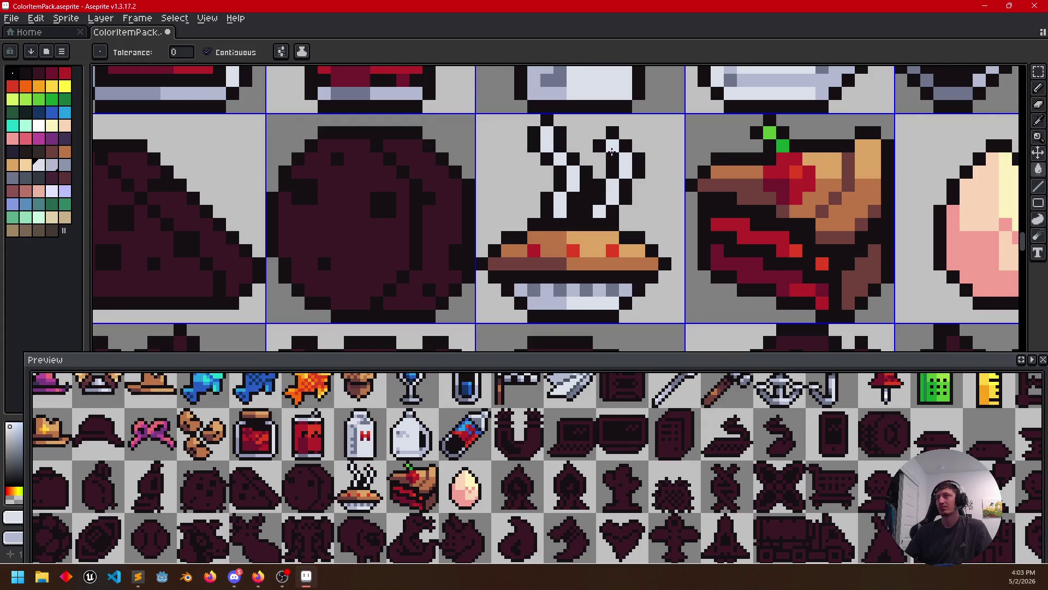
pyautogui.scroll(-1, 541, 260)
pyautogui.press('i')
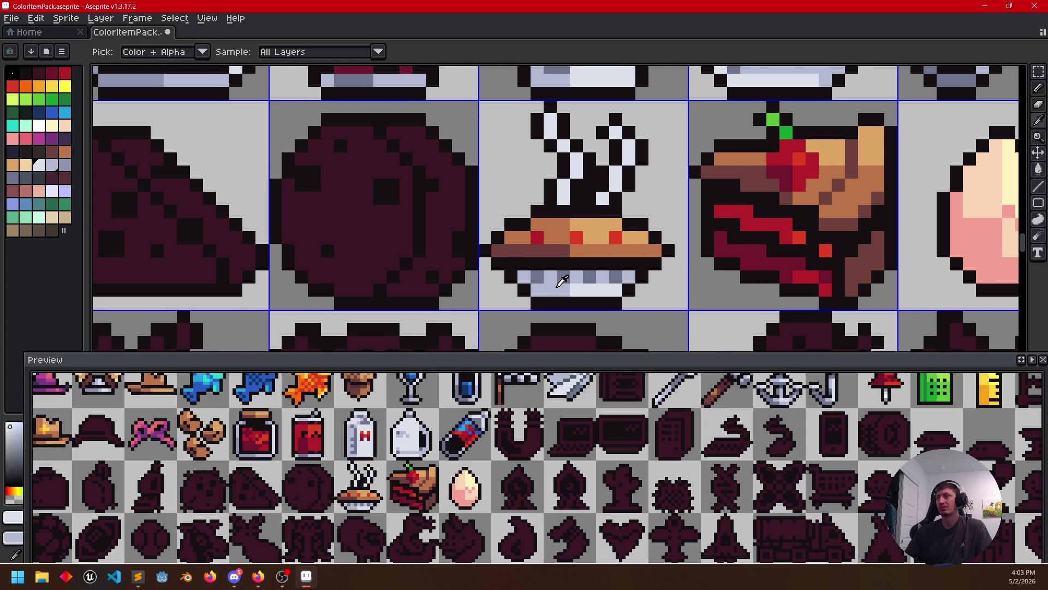
pyautogui.click(562, 280)
pyautogui.press('g')
pyautogui.press('b')
pyautogui.click(563, 201)
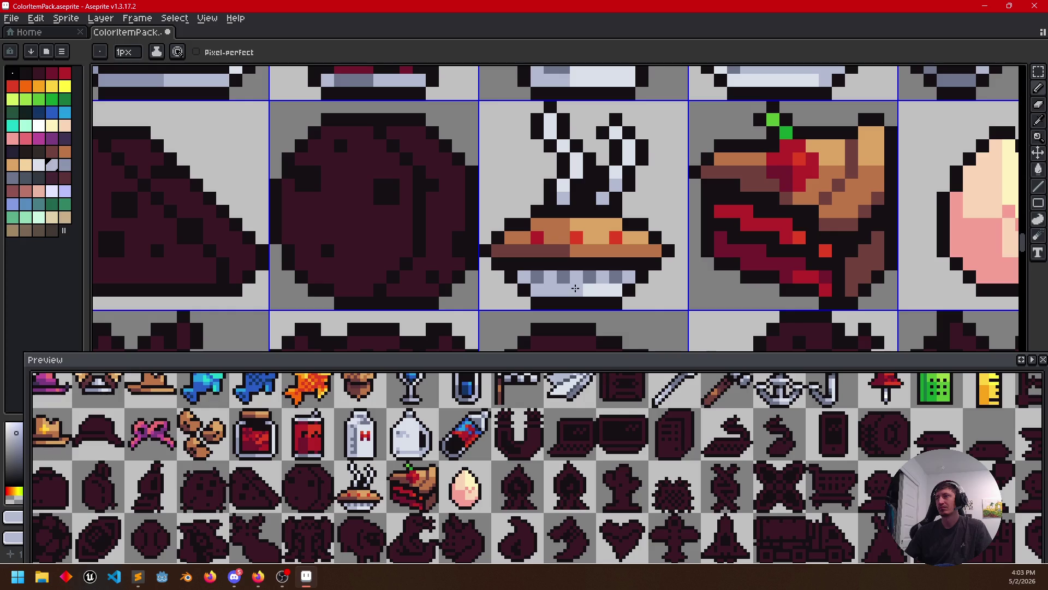
pyautogui.scroll(-2, 597, 288)
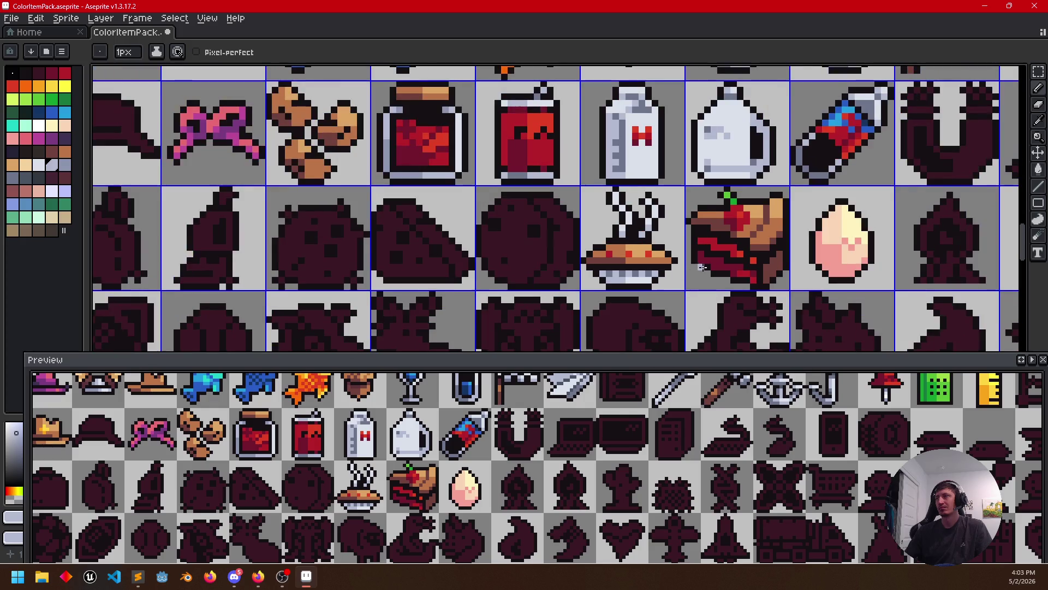
# Fill the round silhouette beside the pie with yellow from the palette
pyautogui.moveTo(607, 274); pyautogui.dragTo(663, 261)
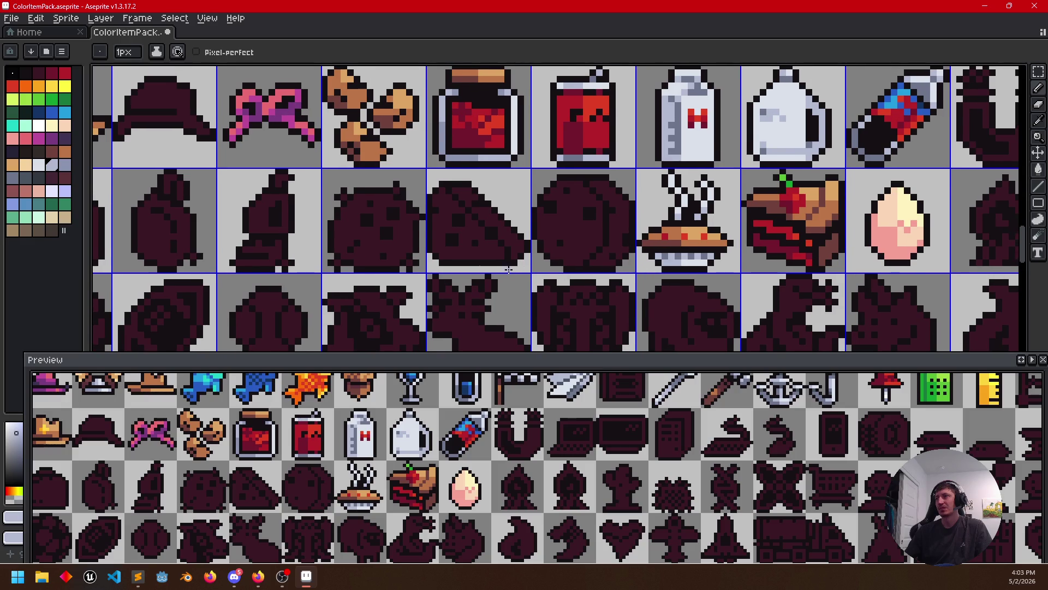
pyautogui.moveTo(509, 269); pyautogui.dragTo(519, 266)
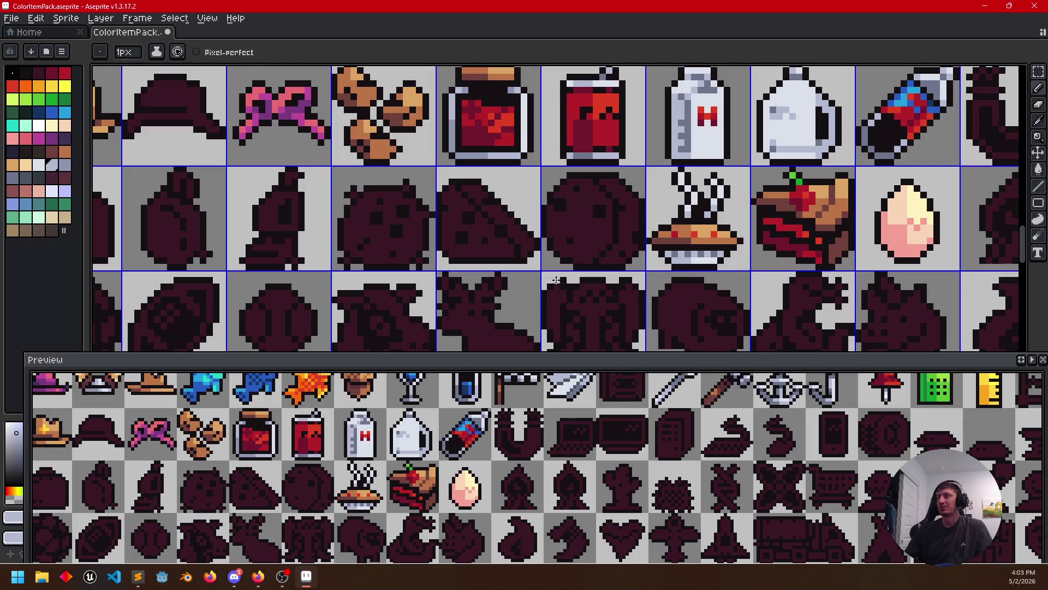
pyautogui.scroll(2, 562, 270)
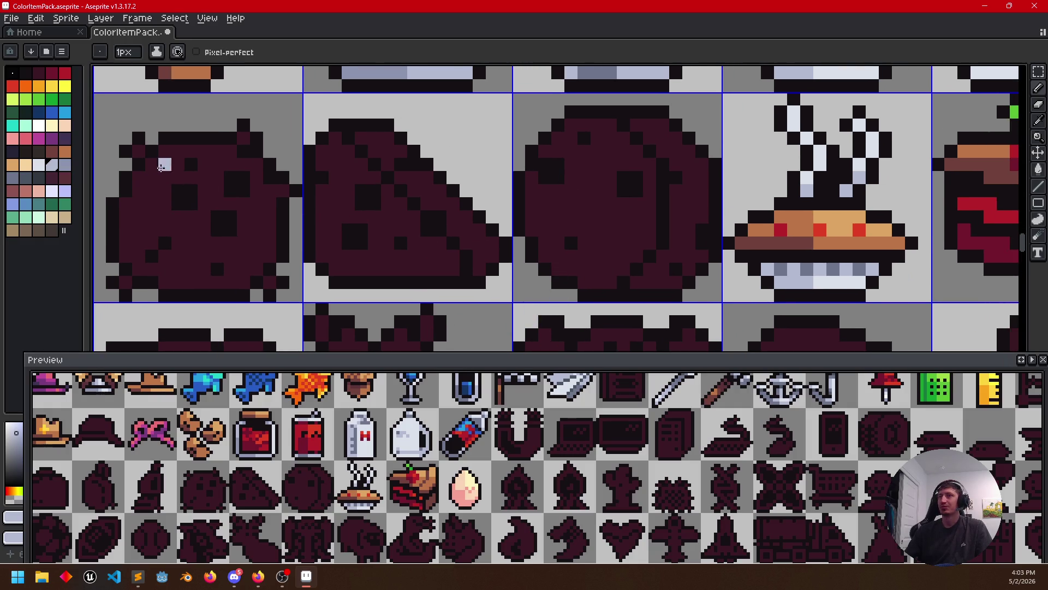
pyautogui.click(65, 86)
pyautogui.click(52, 86)
pyautogui.press('g')
pyautogui.click(596, 216)
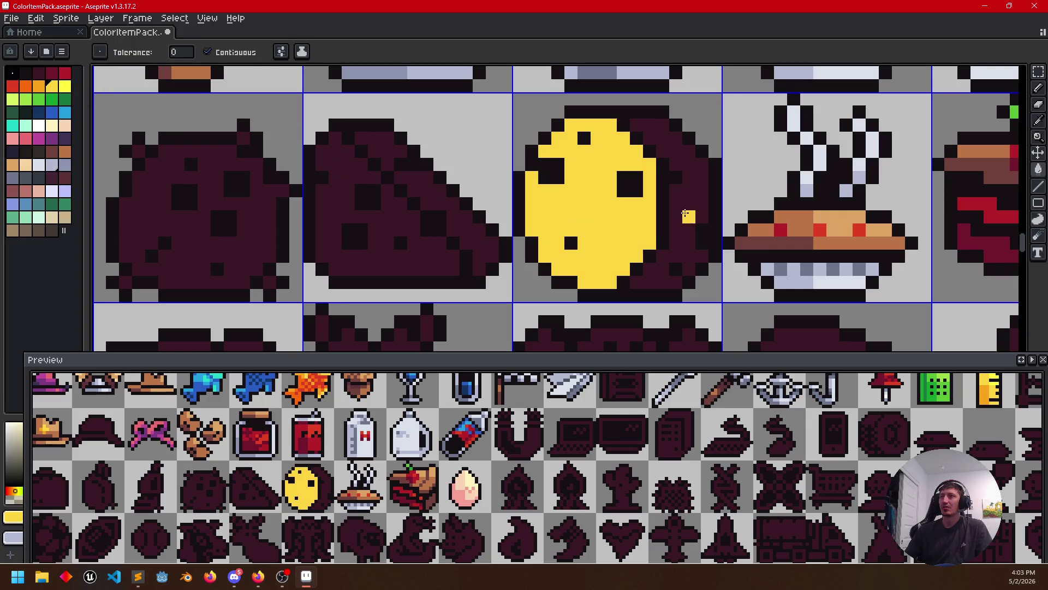
pyautogui.click(686, 216)
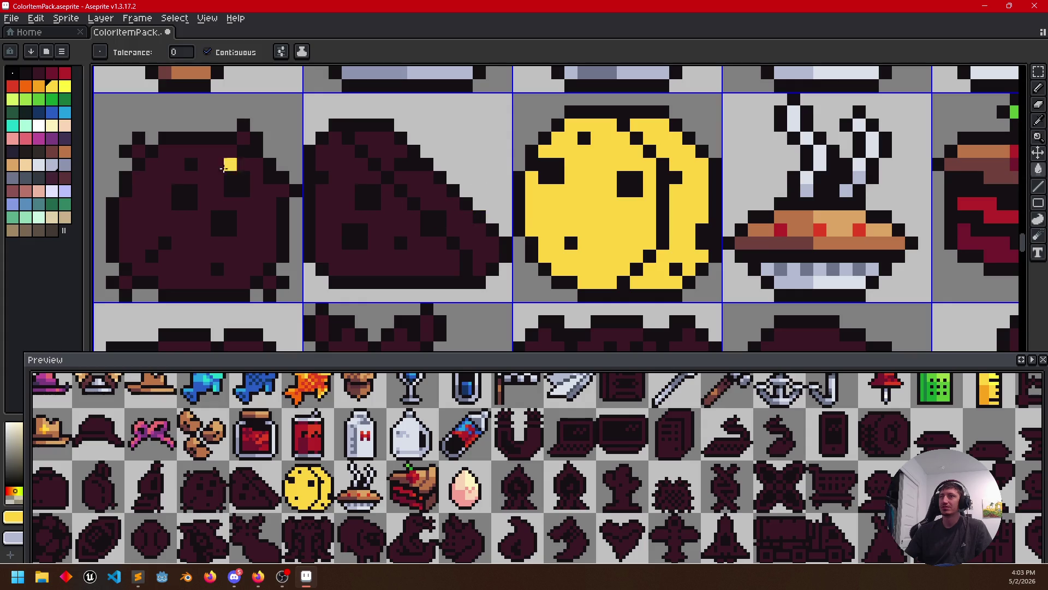
# Draw an orange dividing line across the wheel and fill the enclosed section orange
pyautogui.click(44, 88)
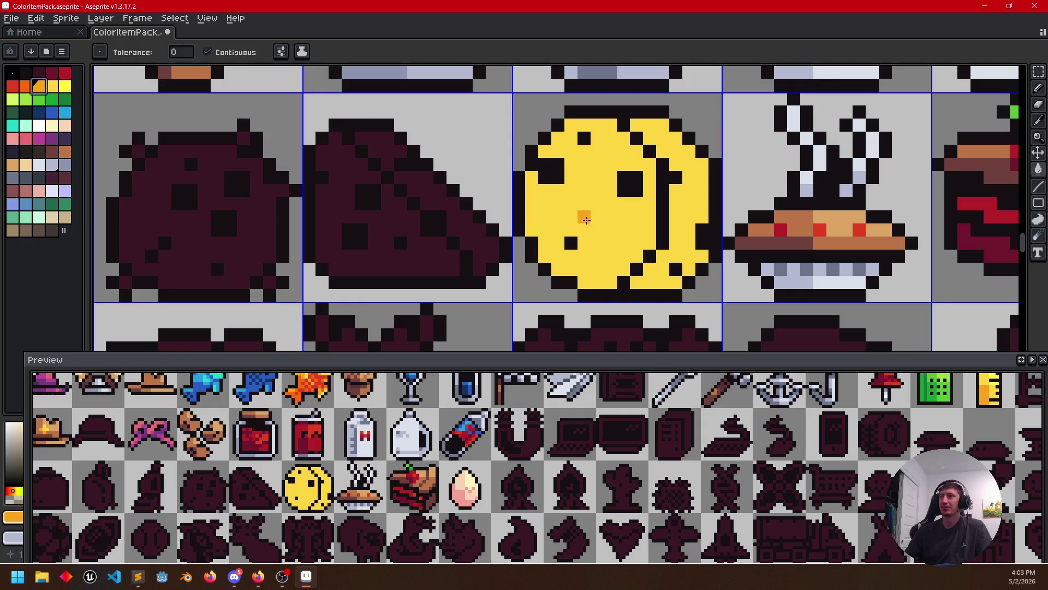
pyautogui.press('b')
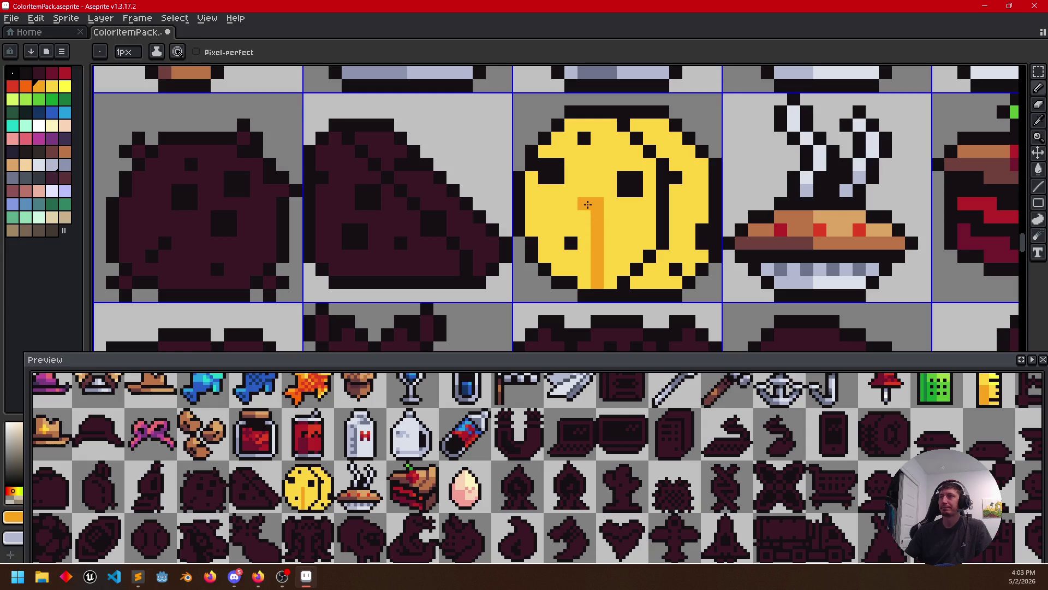
pyautogui.moveTo(587, 204); pyautogui.dragTo(529, 204)
pyautogui.press('g')
pyautogui.click(557, 218)
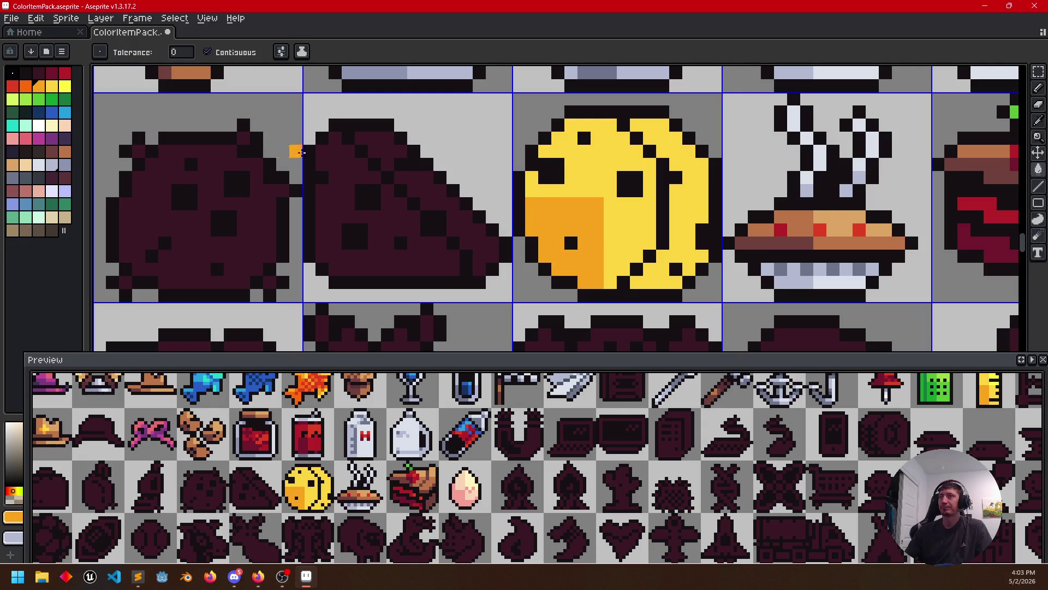
# Split the orange section with a yellow column and fill the upper-right and right crescent brighter yellow
pyautogui.click(65, 87)
pyautogui.press('b')
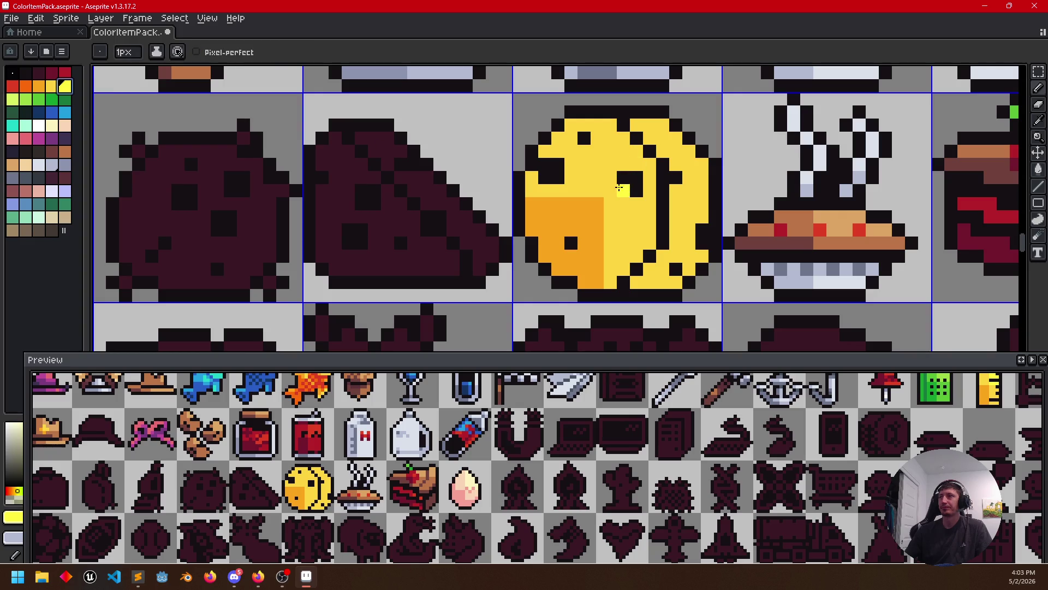
pyautogui.moveTo(611, 194); pyautogui.dragTo(611, 135)
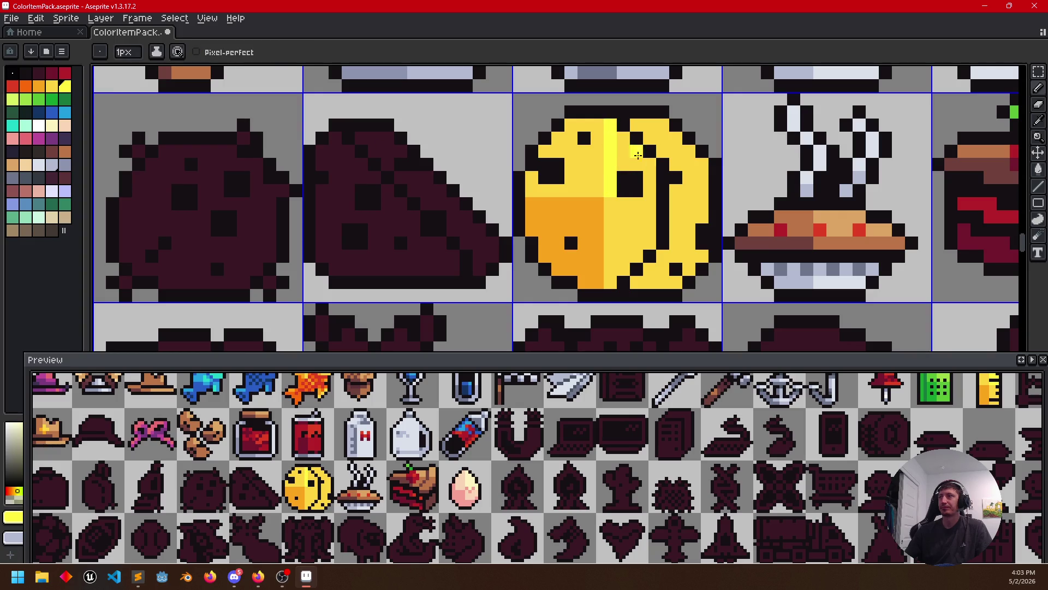
pyautogui.press('g')
pyautogui.click(639, 164)
pyautogui.moveTo(673, 224); pyautogui.dragTo(658, 229)
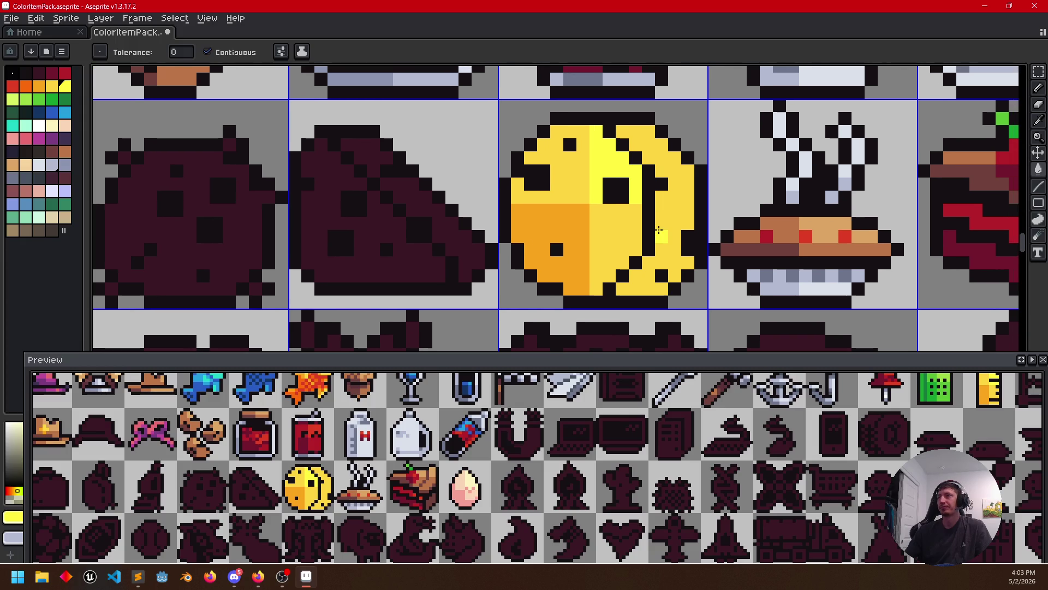
pyautogui.click(659, 231)
pyautogui.click(539, 275)
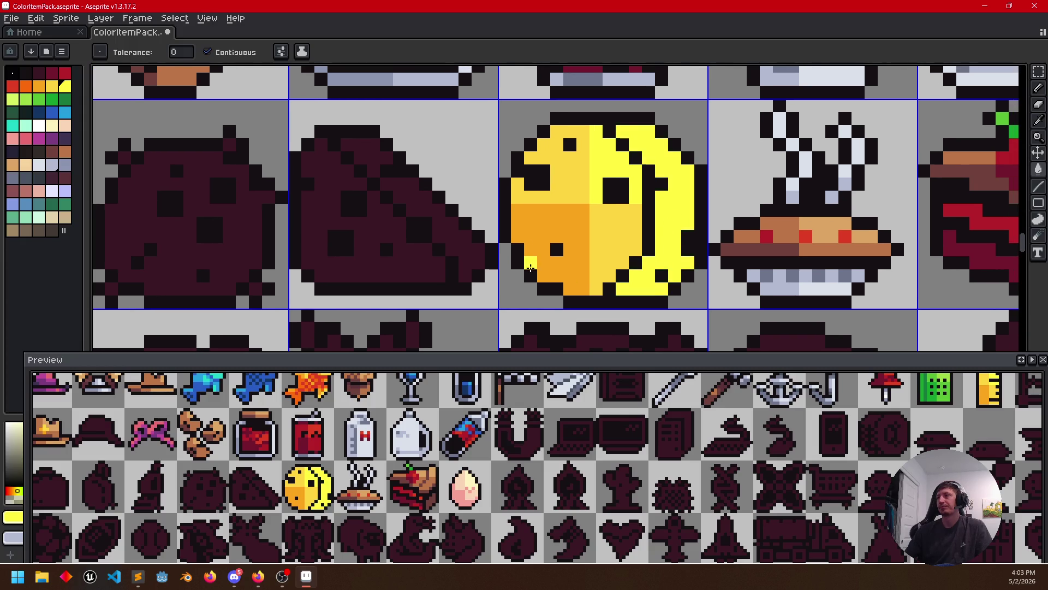
pyautogui.moveTo(538, 275); pyautogui.dragTo(550, 271)
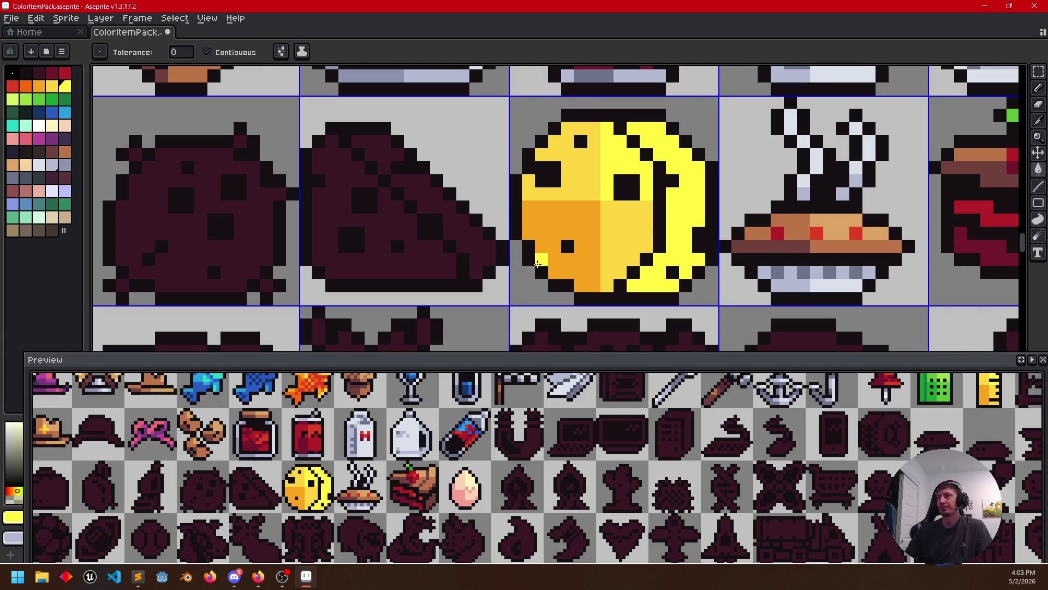
# Extend an orange row on the wheel's right and shade the area beneath it orange
pyautogui.keyDown('alt'); pyautogui.click(594, 246); pyautogui.keyUp('alt')
pyautogui.press('b')
pyautogui.moveTo(685, 255); pyautogui.dragTo(691, 257)
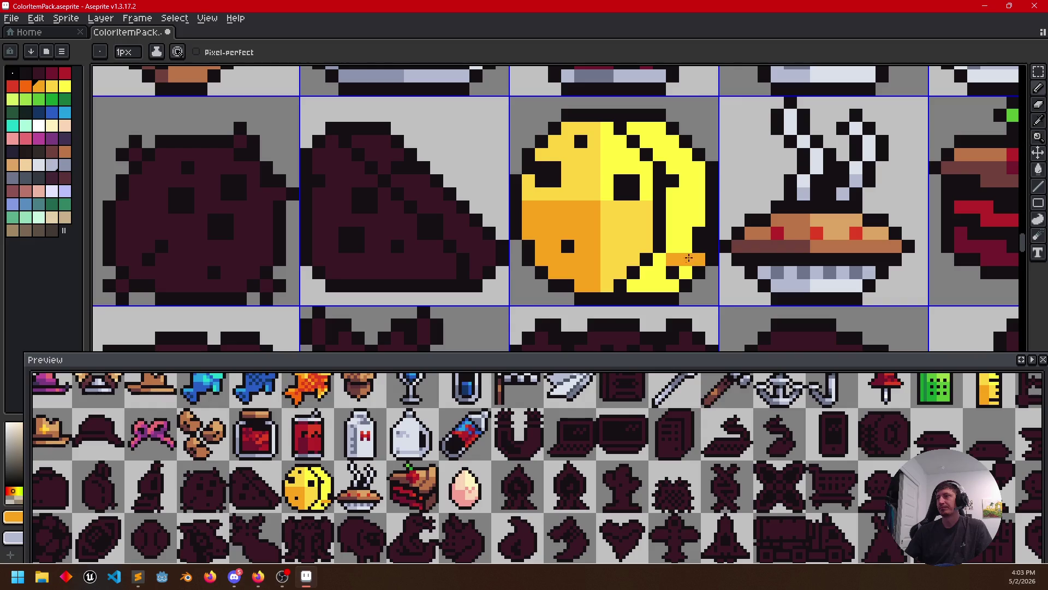
pyautogui.press('g')
pyautogui.click(663, 267)
pyautogui.click(673, 276)
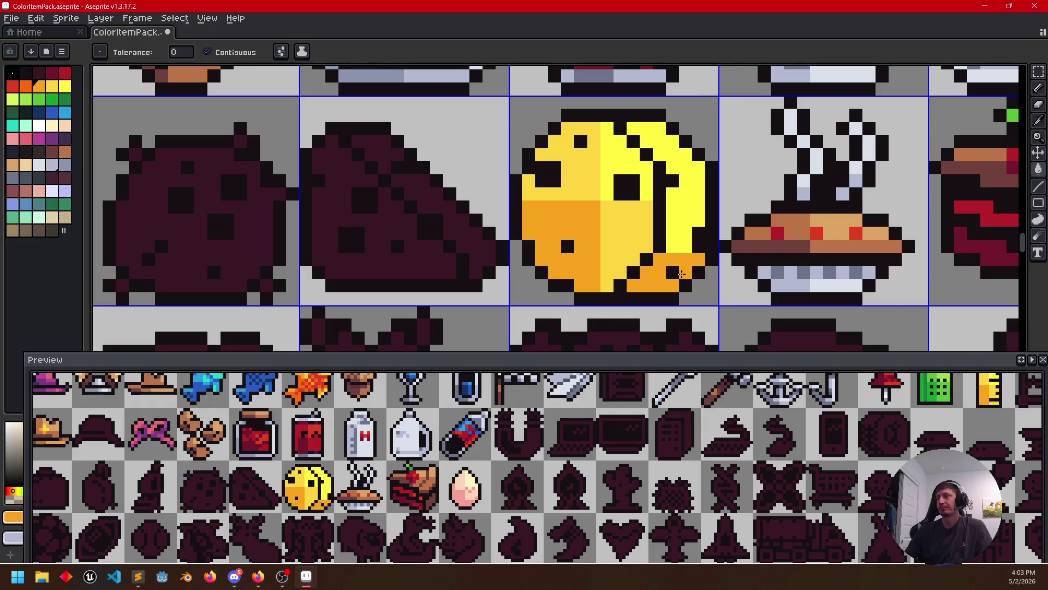
pyautogui.press('b')
pyautogui.press('g')
pyautogui.click(688, 234)
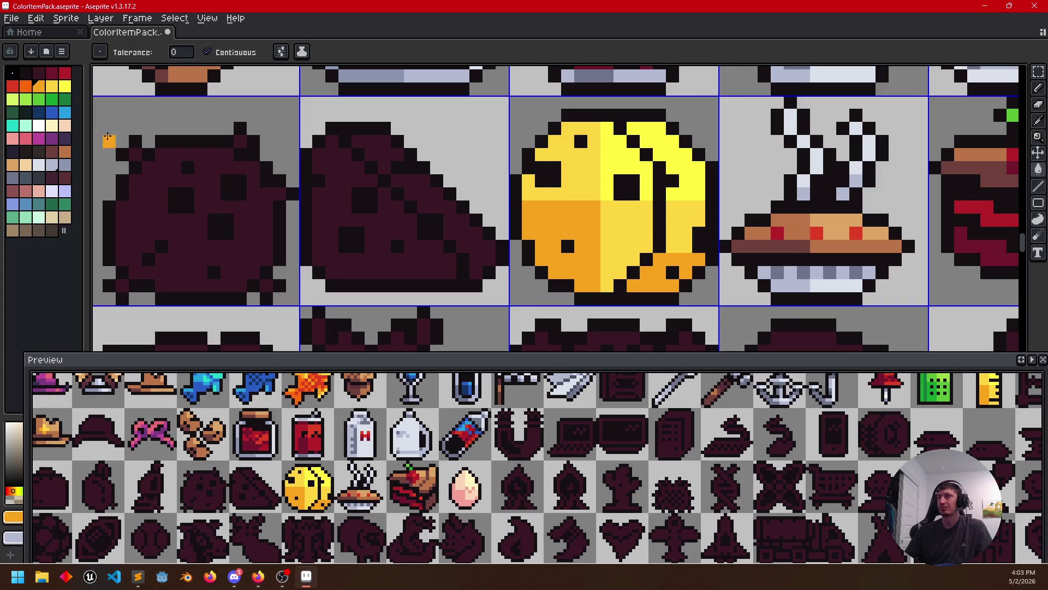
# Recolour the wheel's dark holes and inner crescent line in deeper orange
pyautogui.click(27, 87)
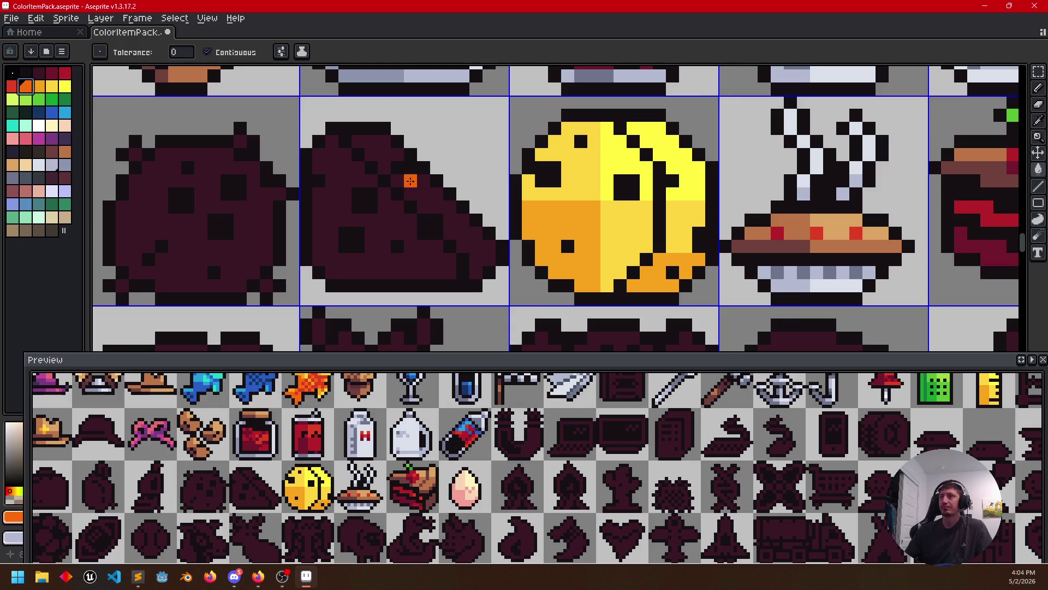
pyautogui.press('b')
pyautogui.press('g')
pyautogui.click(549, 175)
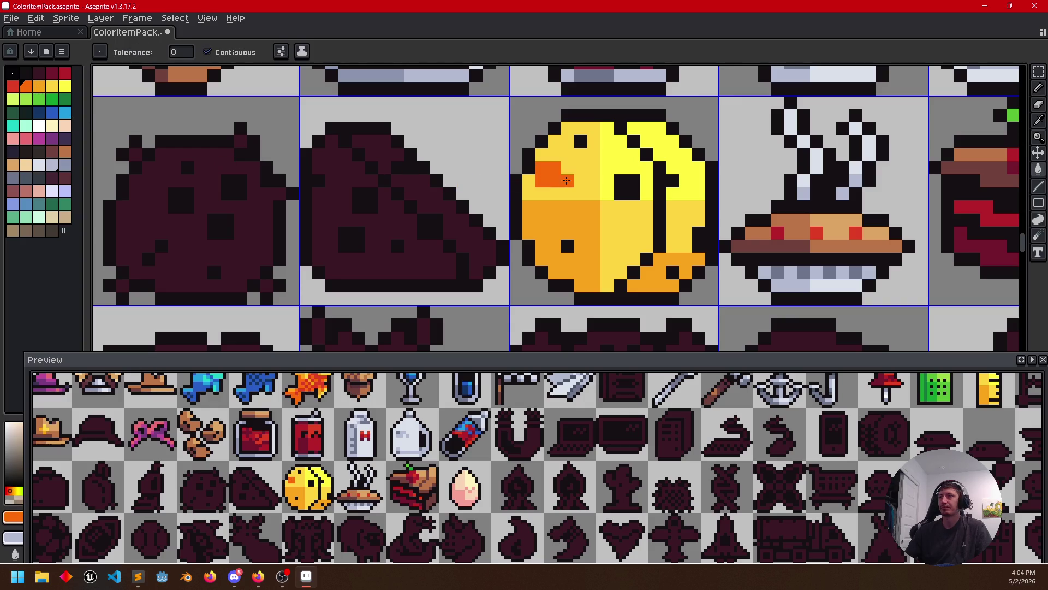
pyautogui.click(627, 188)
pyautogui.click(581, 141)
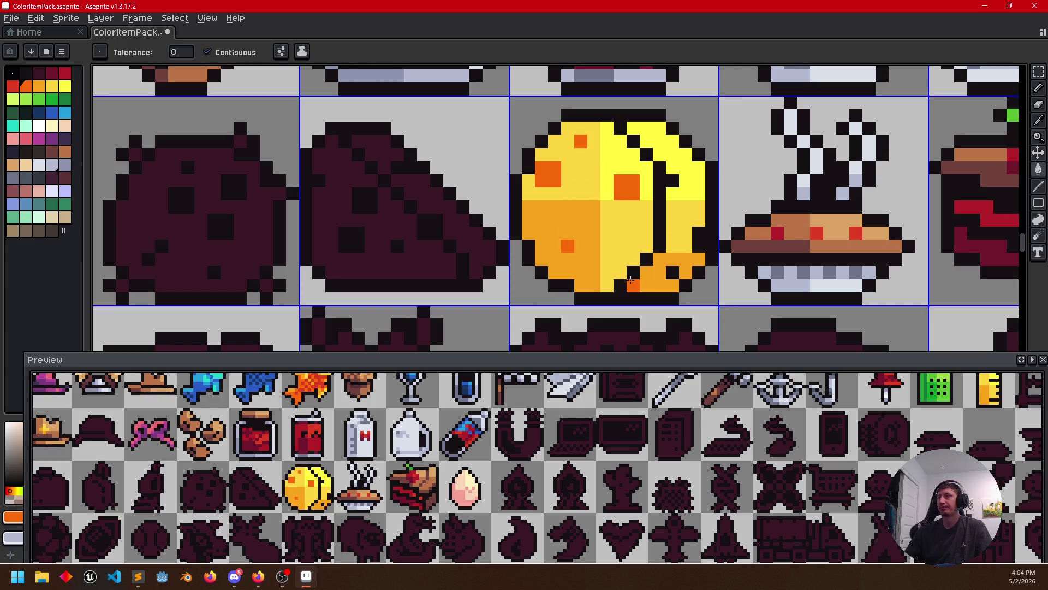
pyautogui.press('b')
pyautogui.moveTo(620, 284)
pyautogui.mouseDown()
pyautogui.moveTo(656, 187)
pyautogui.moveTo(621, 131)
pyautogui.mouseUp()
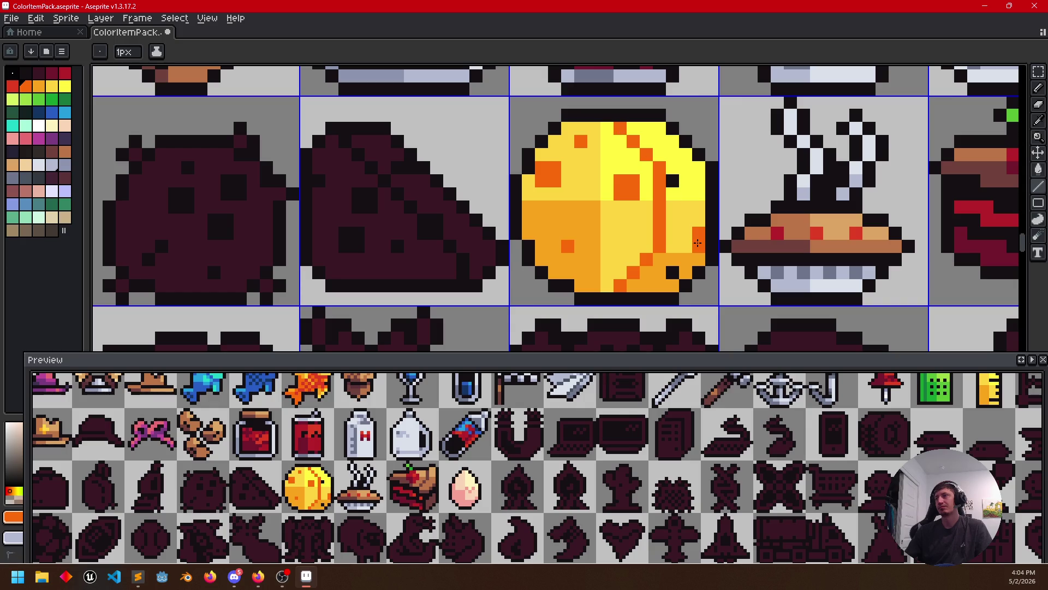
pyautogui.scroll(-2, 672, 212)
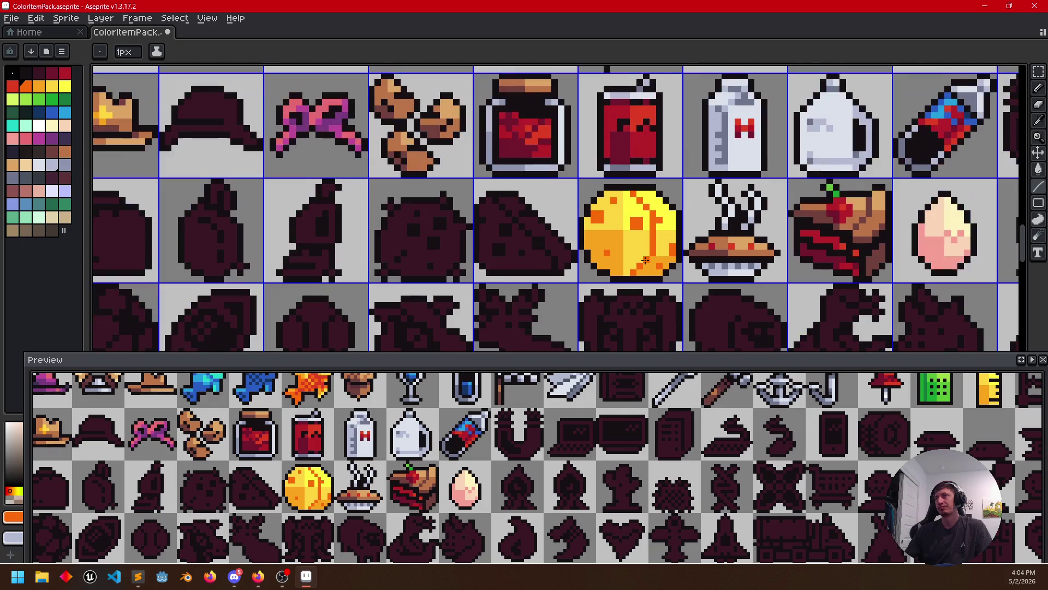
# Adjust the wheel's right-side shading with darker and lighter orange fills
pyautogui.moveTo(718, 297)
pyautogui.mouseDown()
pyautogui.moveTo(692, 319)
pyautogui.moveTo(739, 303)
pyautogui.mouseUp()
pyautogui.scroll(1, 693, 273)
pyautogui.press('g')
pyautogui.click(671, 280)
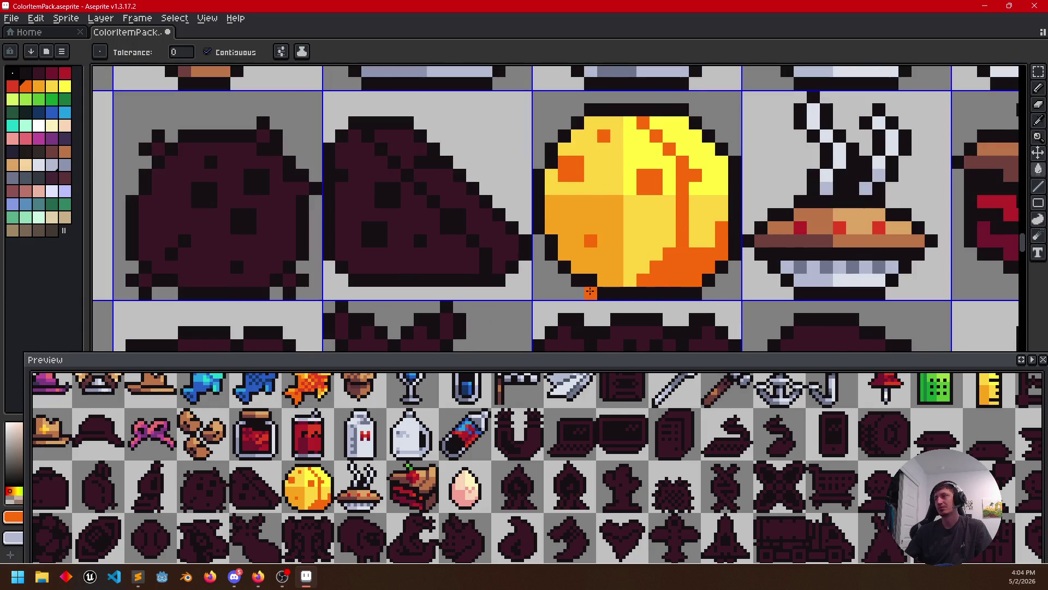
pyautogui.keyDown('alt'); pyautogui.click(614, 227); pyautogui.keyUp('alt')
pyautogui.click(722, 231)
pyautogui.moveTo(696, 221); pyautogui.dragTo(720, 216)
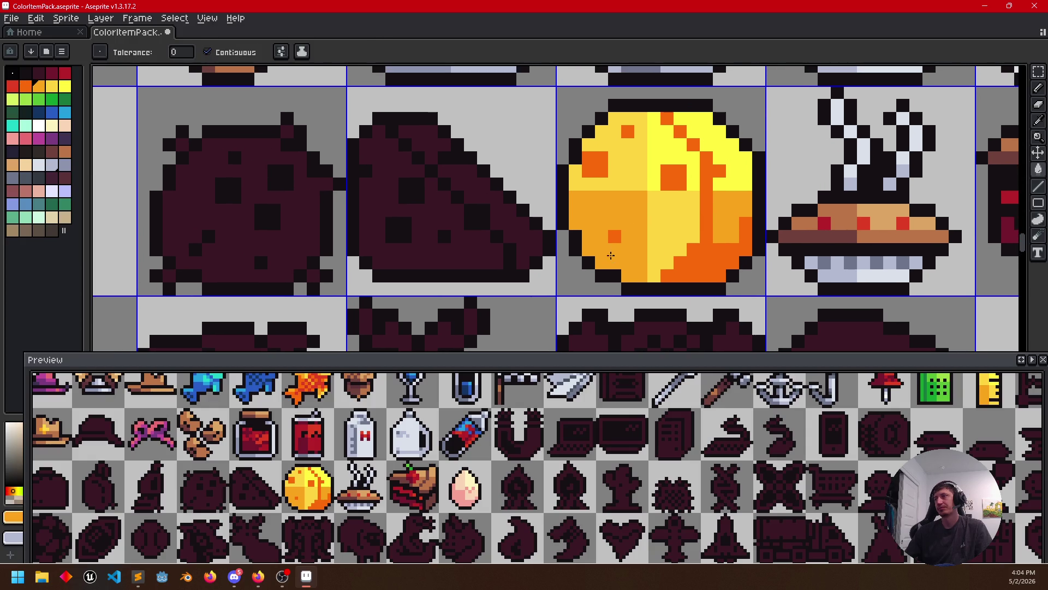
pyautogui.keyDown('alt'); pyautogui.click(699, 212); pyautogui.keyUp('alt')
pyautogui.click(713, 180)
pyautogui.moveTo(647, 234); pyautogui.dragTo(647, 240)
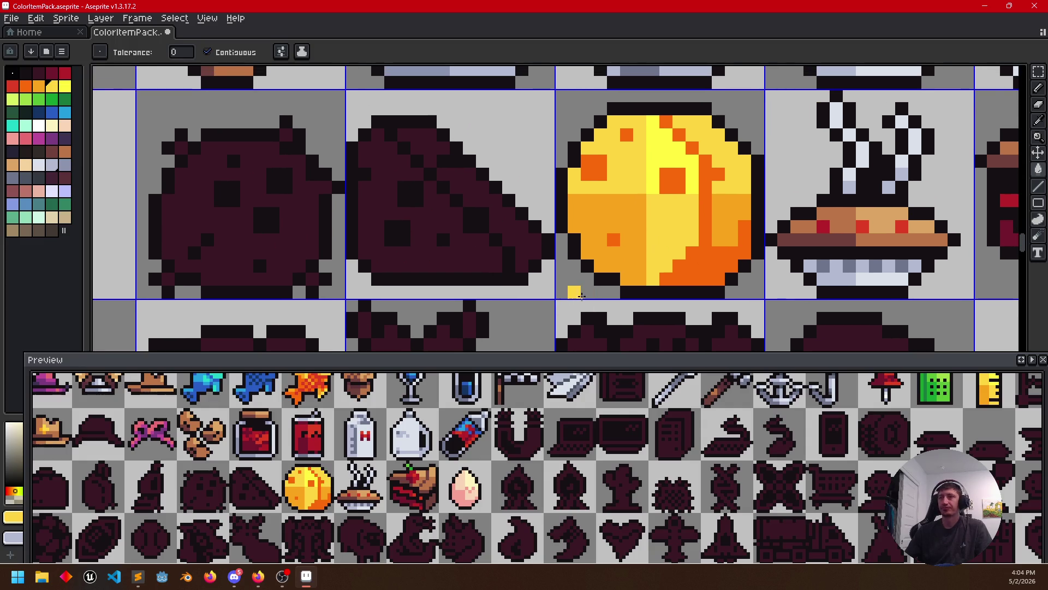
pyautogui.moveTo(718, 254); pyautogui.dragTo(728, 260)
# Sample orange from the wheel and add dark orange shading pixels to its lower right
pyautogui.press('alt')
pyautogui.keyDown('alt'); pyautogui.click(695, 176); pyautogui.keyUp('alt')
pyautogui.press('b')
pyautogui.moveTo(739, 253); pyautogui.dragTo(748, 256)
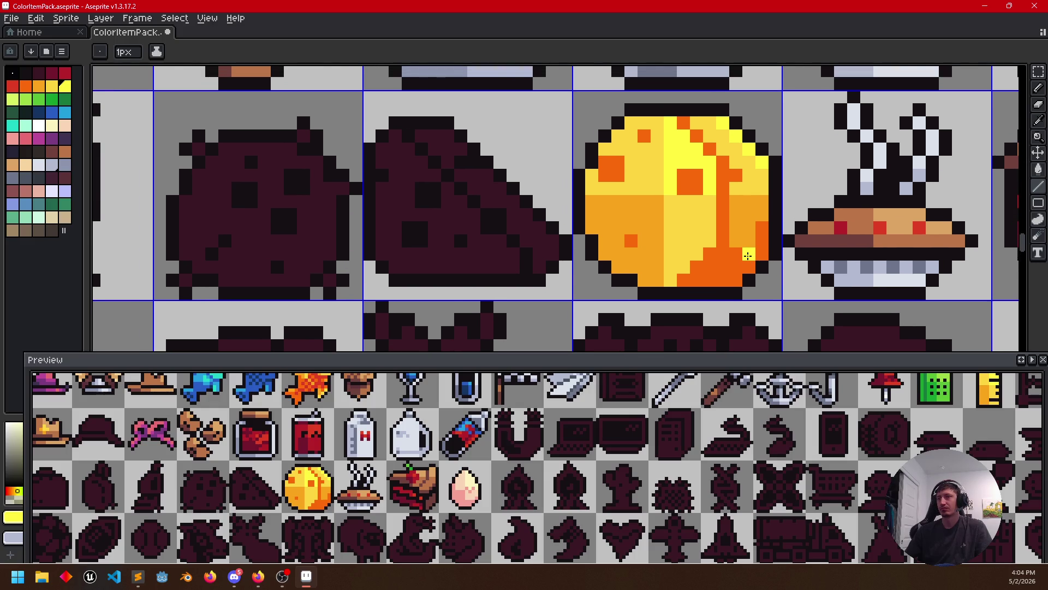
pyautogui.scroll(-2, 647, 304)
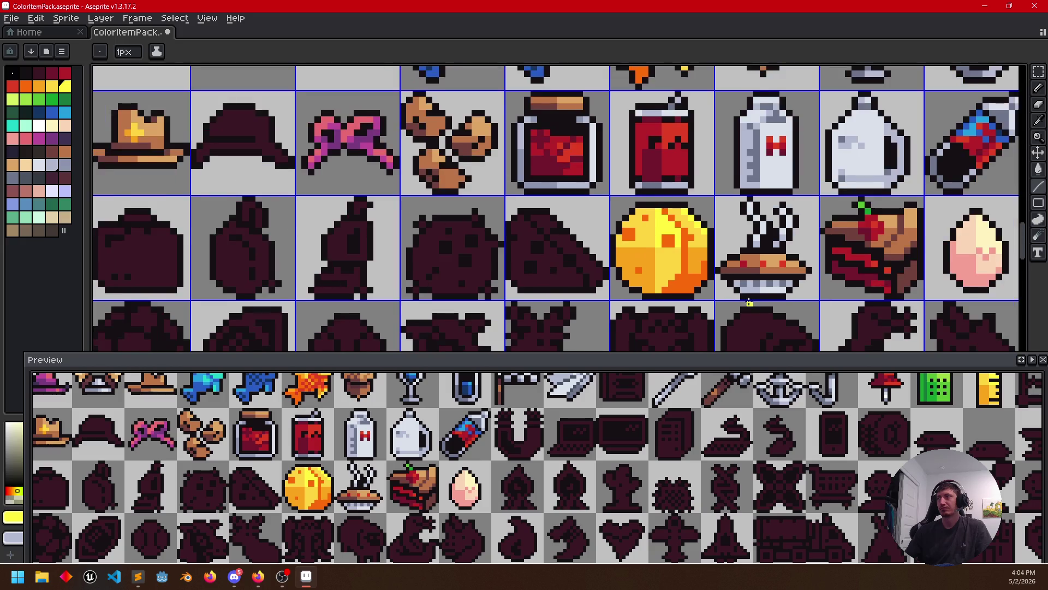
pyautogui.moveTo(737, 303); pyautogui.dragTo(752, 250)
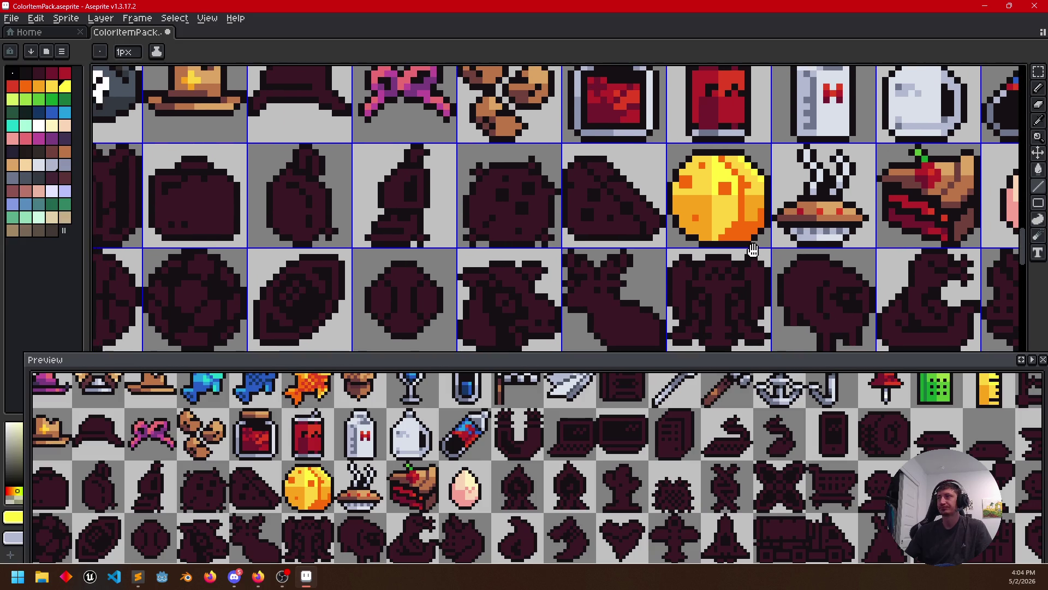
pyautogui.scroll(1, 689, 243)
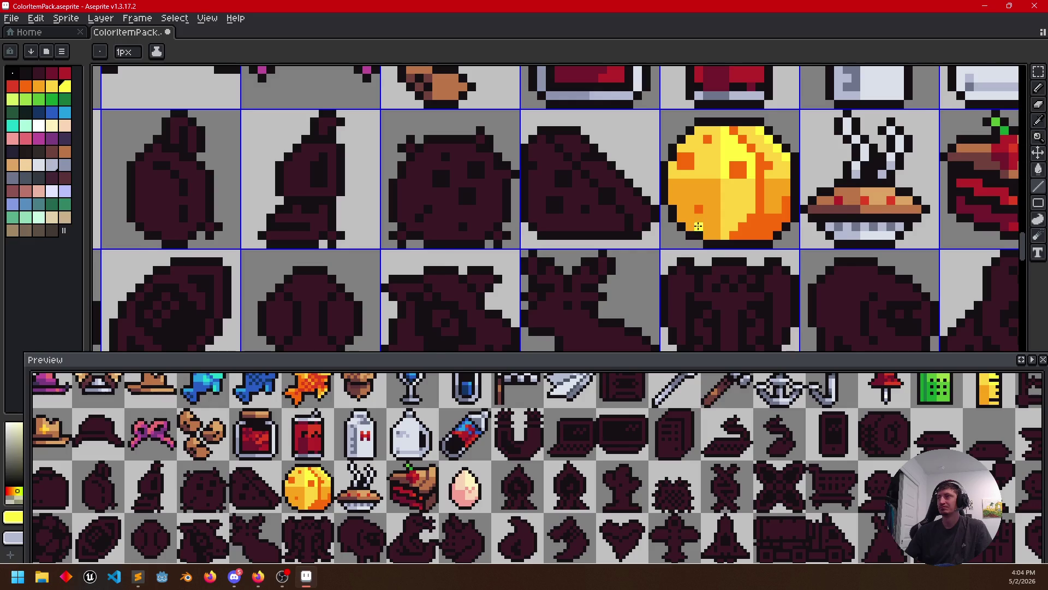
pyautogui.scroll(1, 696, 227)
pyautogui.keyDown('alt'); pyautogui.click(628, 204); pyautogui.keyUp('alt')
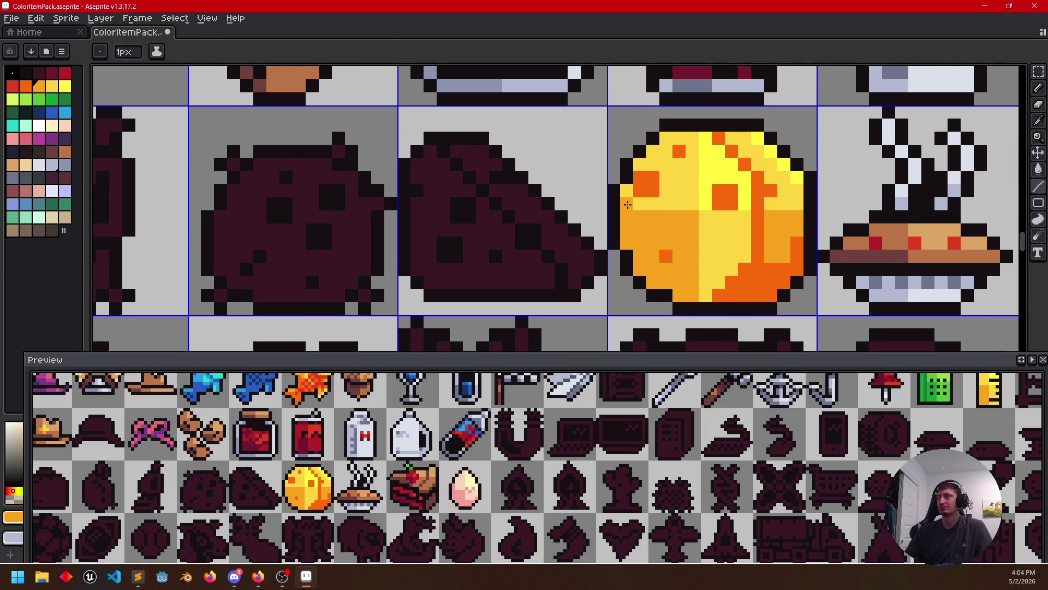
pyautogui.click(678, 168)
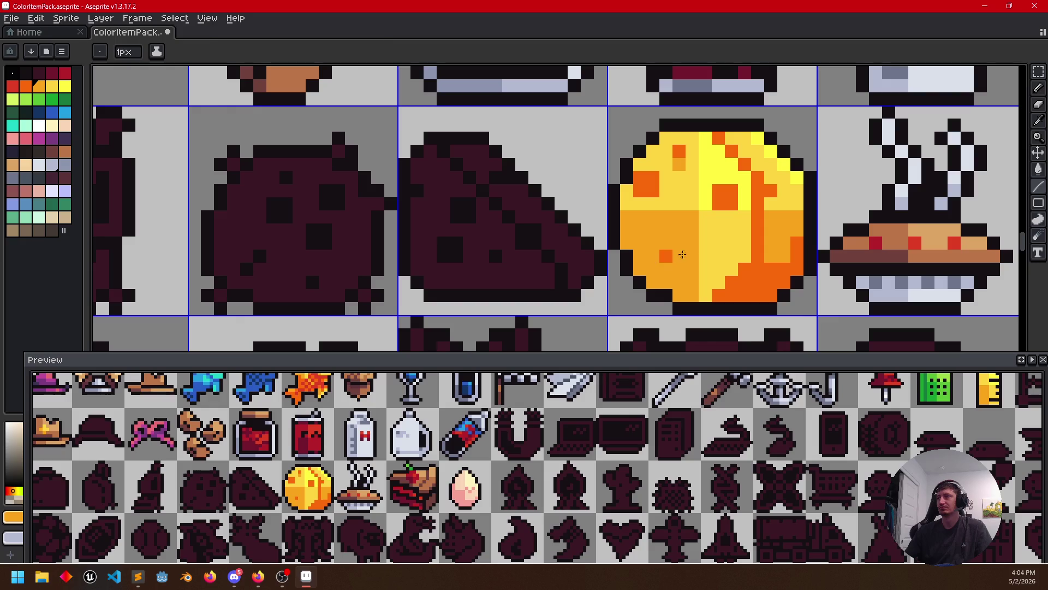
pyautogui.press('alt')
pyautogui.keyDown('alt'); pyautogui.click(677, 254); pyautogui.keyUp('alt')
pyautogui.moveTo(740, 268); pyautogui.dragTo(740, 285)
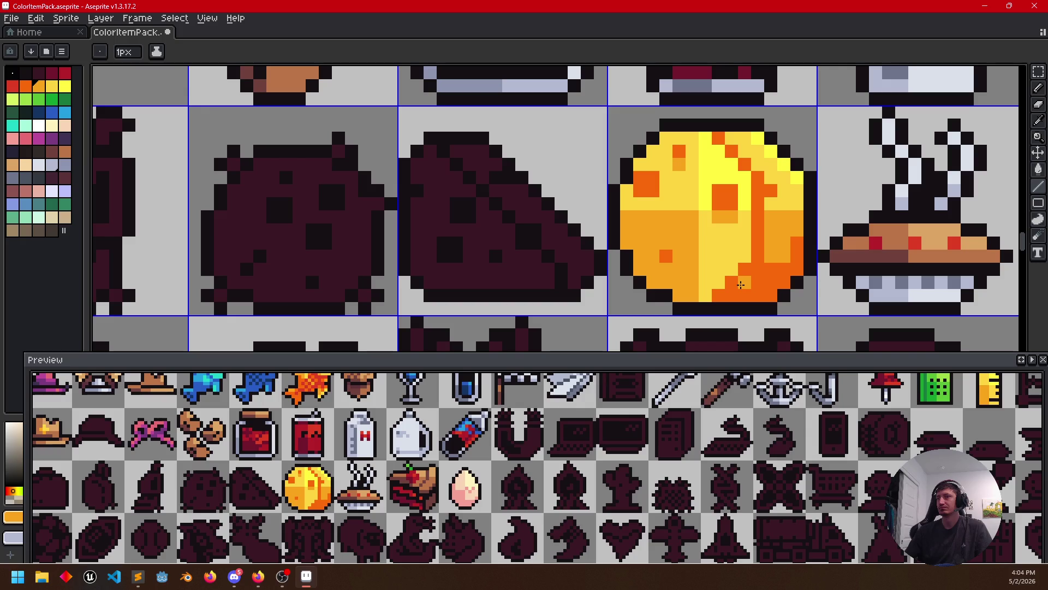
# Pan to the wedge silhouette and fill its left part orange
pyautogui.press('ctrl')
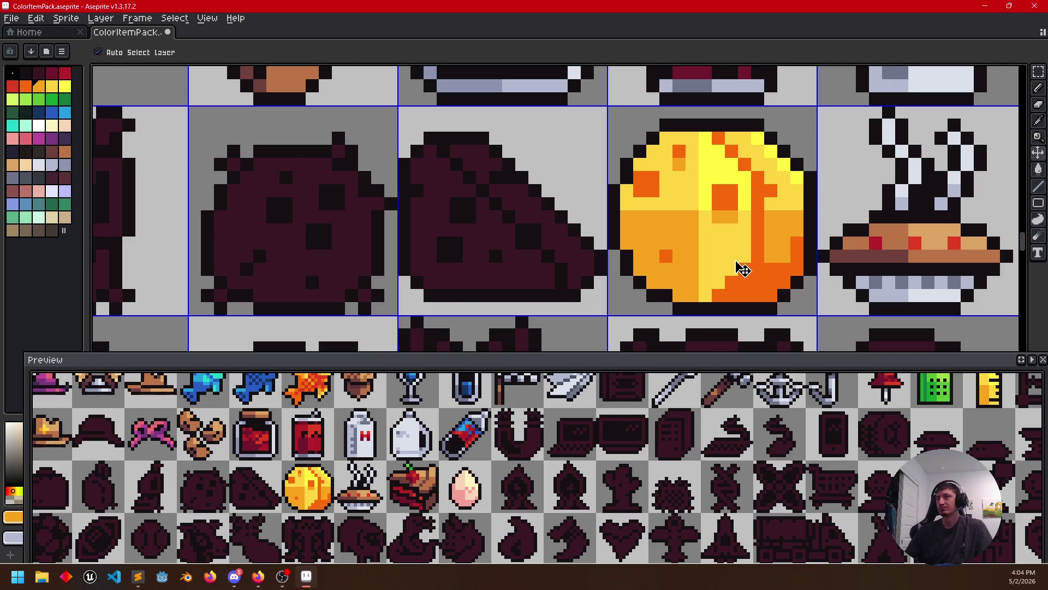
pyautogui.moveTo(740, 271); pyautogui.dragTo(754, 234)
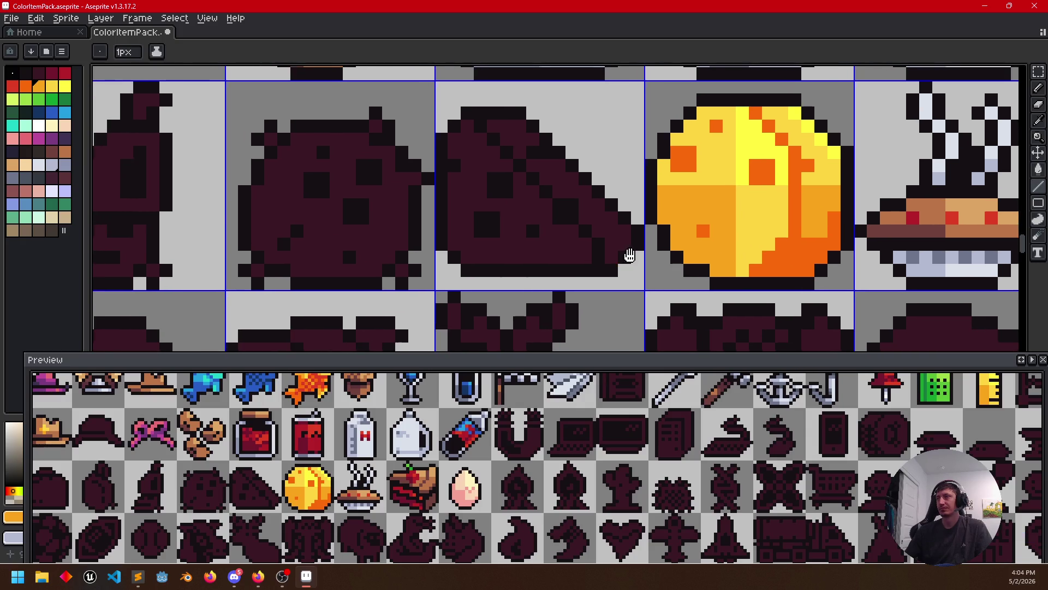
pyautogui.moveTo(630, 256); pyautogui.dragTo(721, 274)
pyautogui.press('g')
pyautogui.click(608, 265)
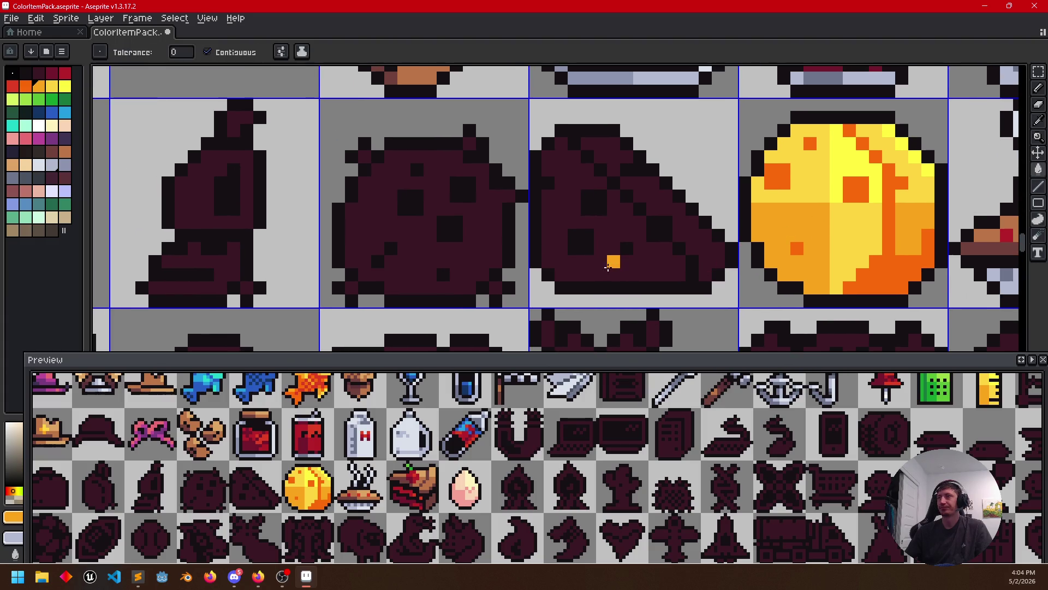
# Sample yellow from the cheese wheel and fill the wedge's lower-right and upper-left areas yellow
pyautogui.press('alt')
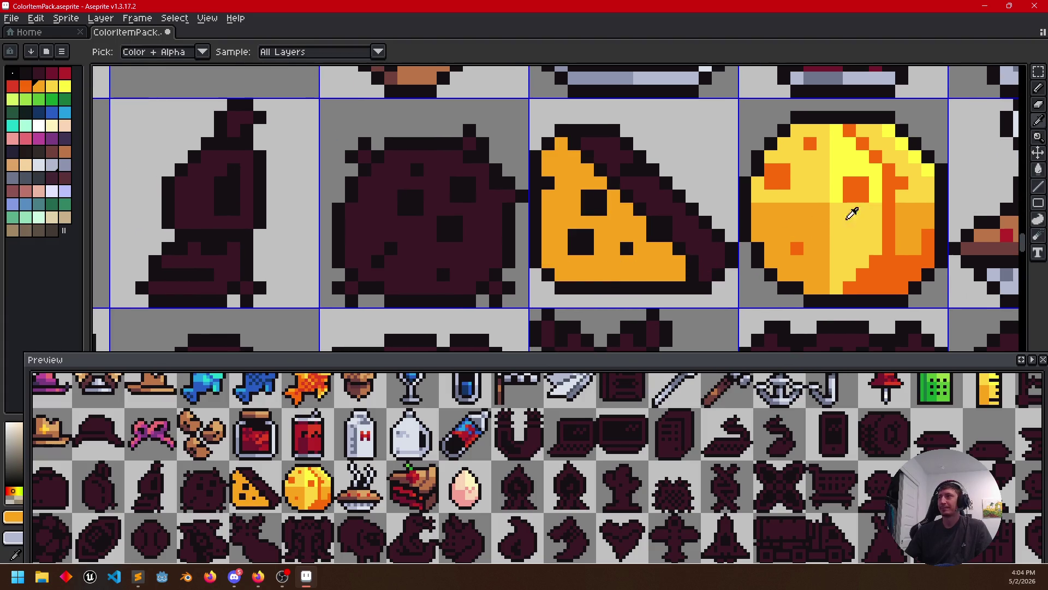
pyautogui.keyDown('alt'); pyautogui.click(858, 220); pyautogui.keyUp('alt')
pyautogui.press('b')
pyautogui.moveTo(639, 249); pyautogui.dragTo(641, 269)
pyautogui.press('g')
pyautogui.click(660, 268)
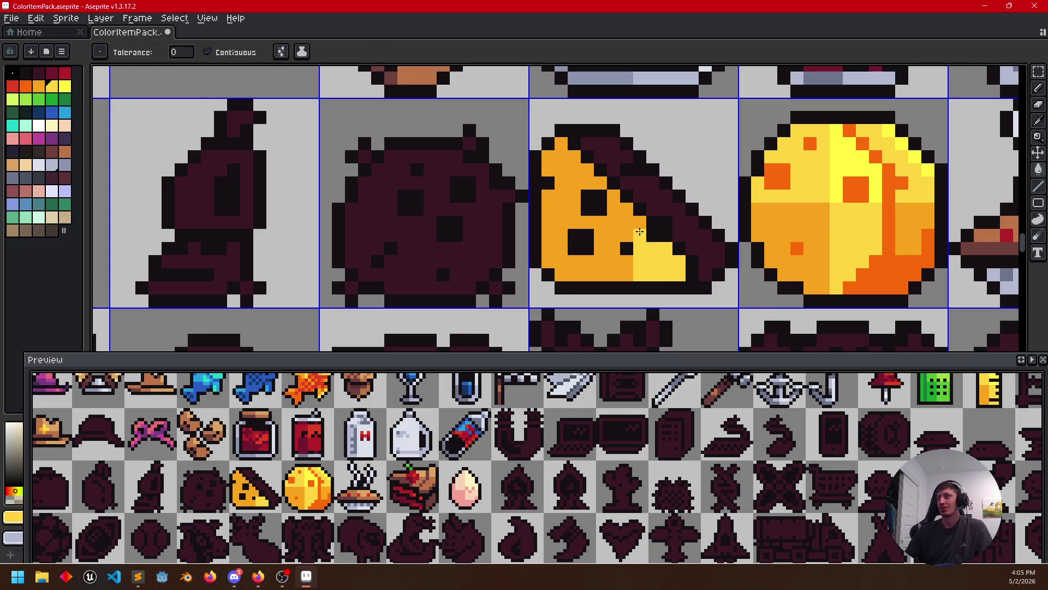
pyautogui.press('b')
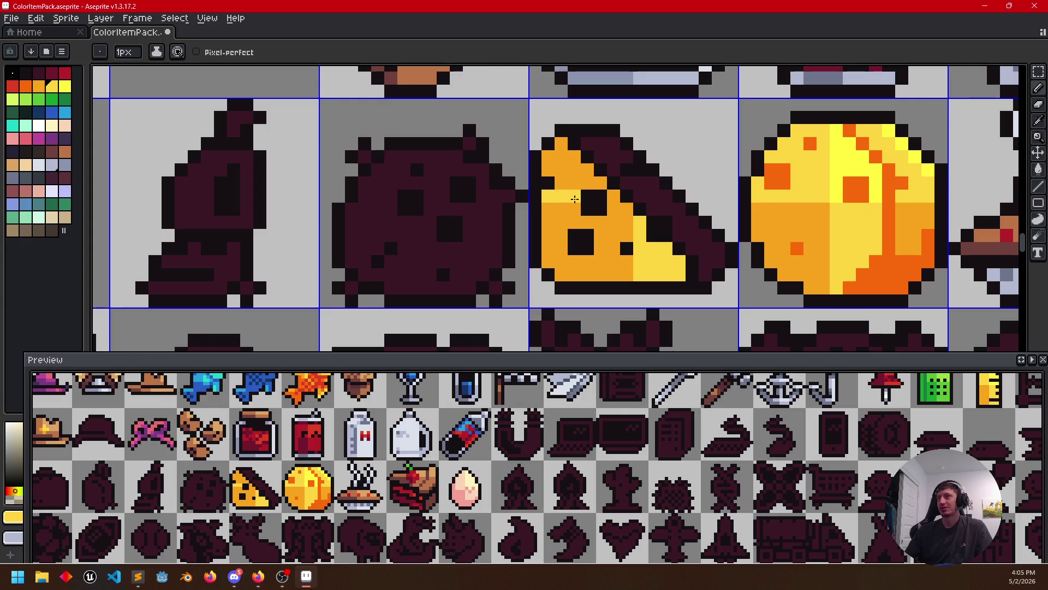
pyautogui.press('g')
pyautogui.click(576, 182)
pyautogui.press('b')
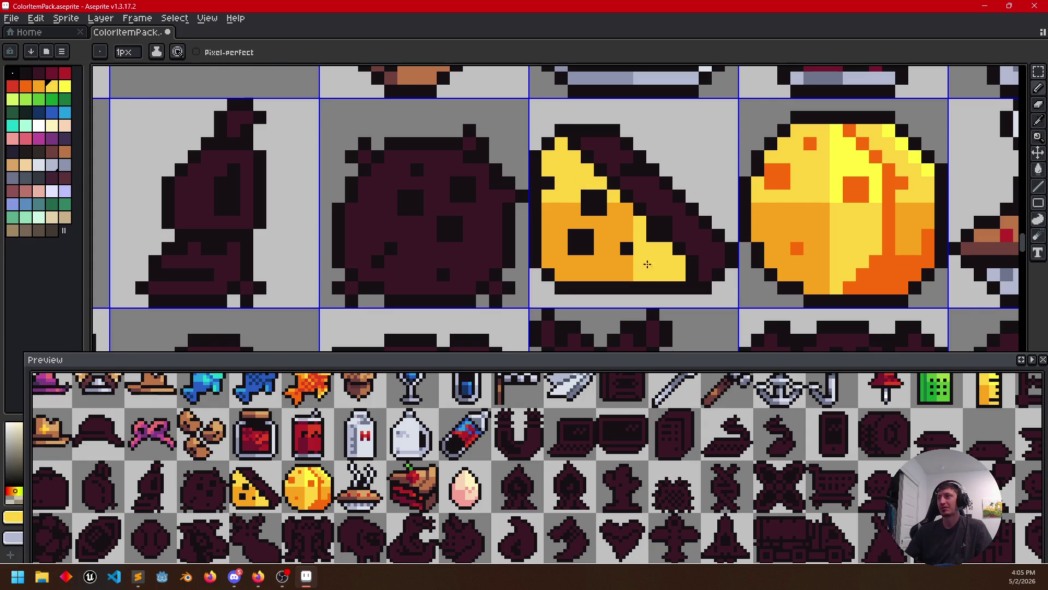
# Fill the wedge's diagonal band orange and even out its orange shading pixels
pyautogui.keyDown('alt'); pyautogui.click(905, 265); pyautogui.keyUp('alt')
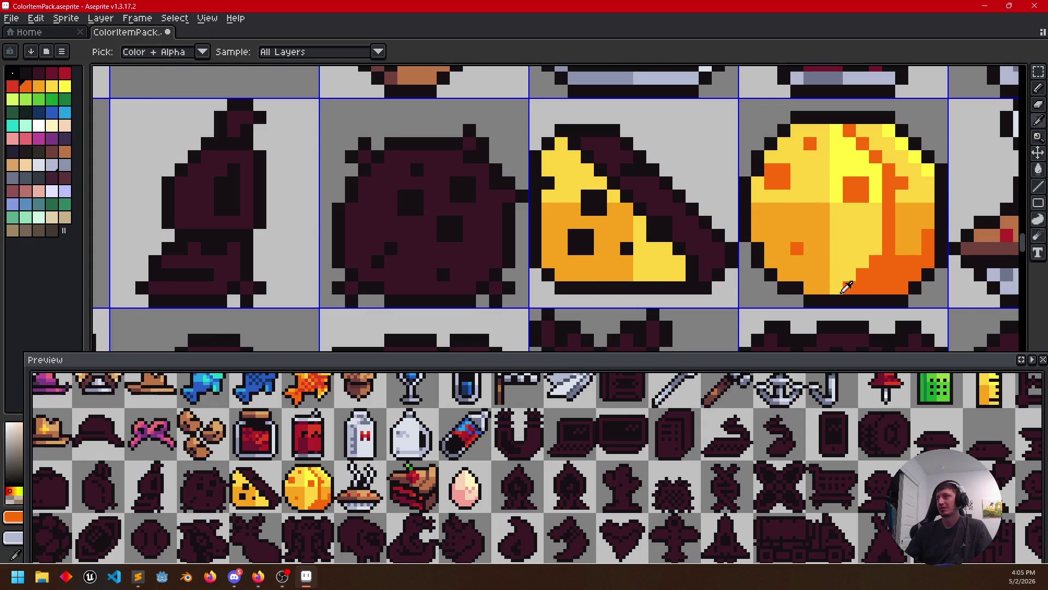
pyautogui.press('g')
pyautogui.click(691, 250)
pyautogui.keyDown('alt'); pyautogui.click(909, 215); pyautogui.keyUp('alt')
pyautogui.press('b')
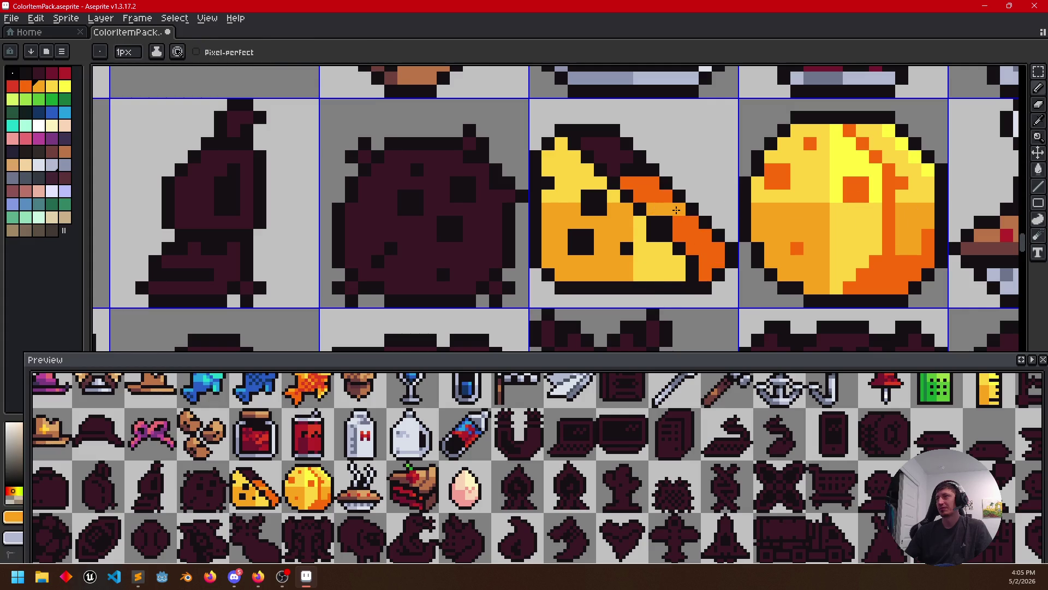
pyautogui.click(690, 233)
pyautogui.click(710, 257)
pyautogui.press('g')
pyautogui.click(705, 238)
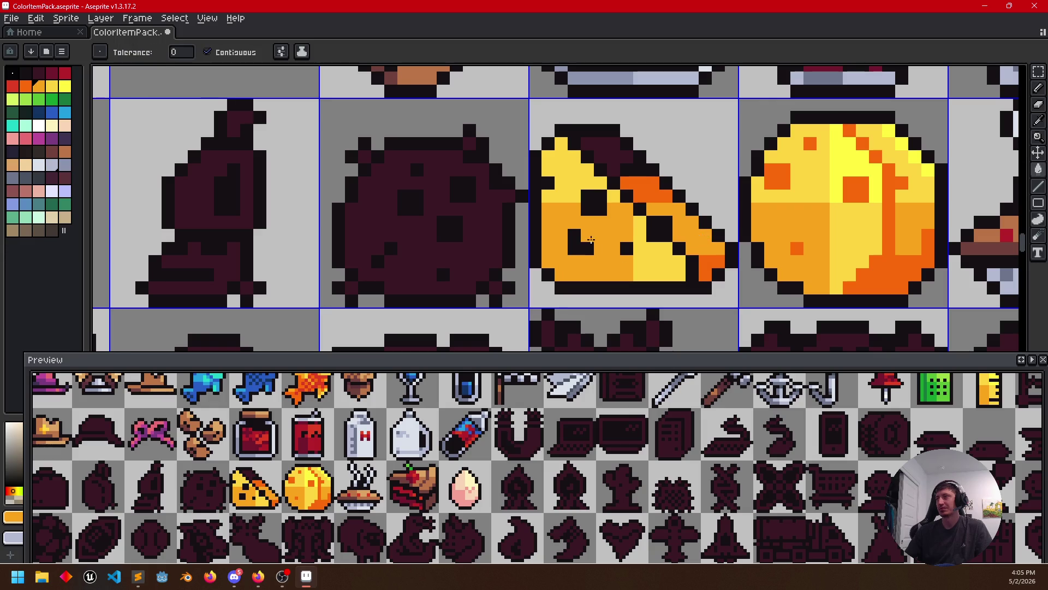
pyautogui.moveTo(639, 248); pyautogui.dragTo(637, 263)
# Turn the wedge's orange stripe and dark top patch yellow
pyautogui.keyDown('alt'); pyautogui.click(881, 230); pyautogui.keyUp('alt')
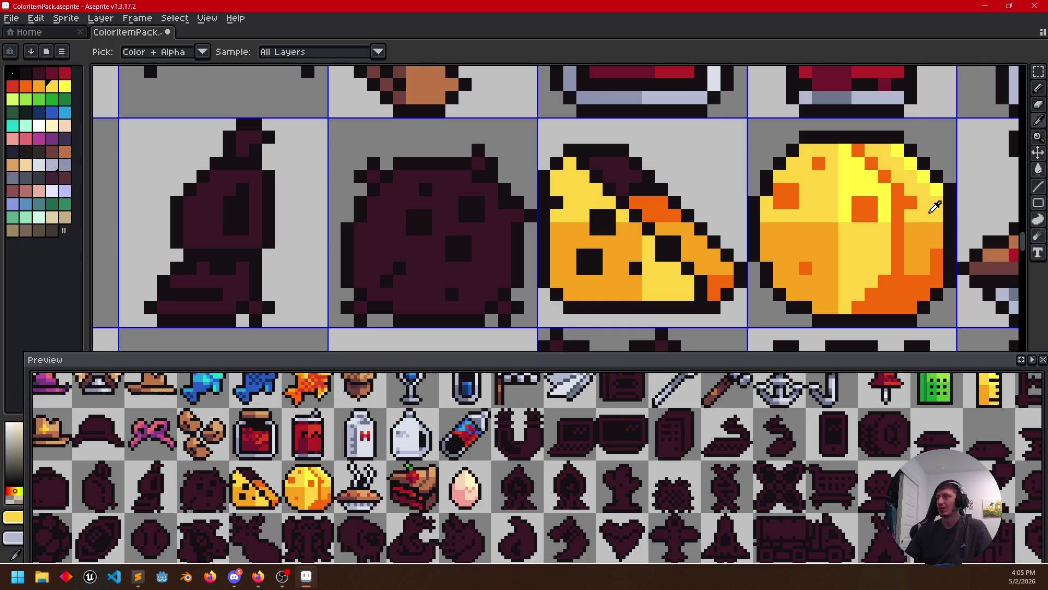
pyautogui.click(660, 212)
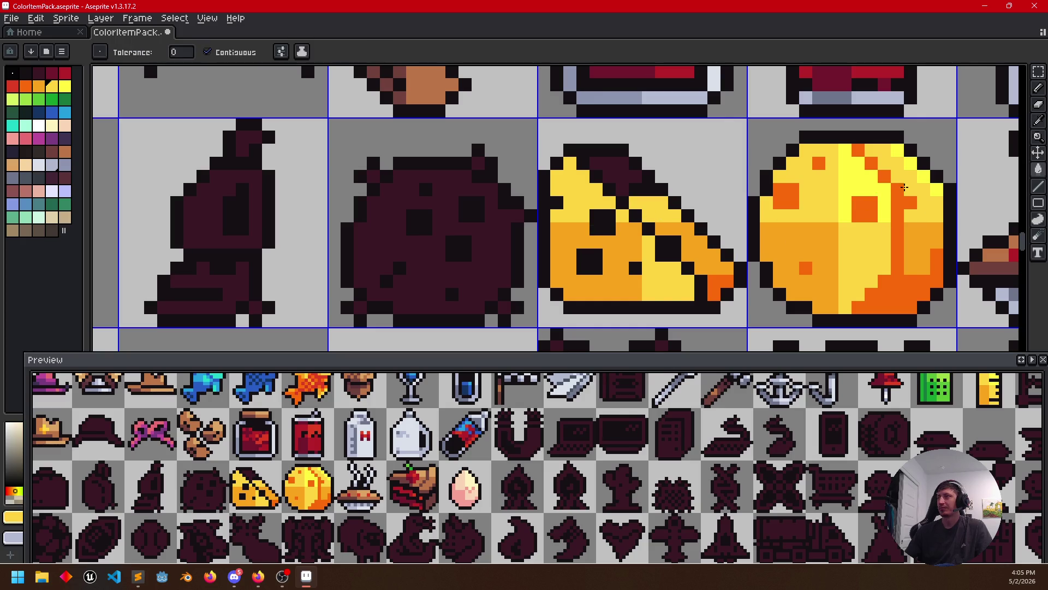
pyautogui.click(615, 177)
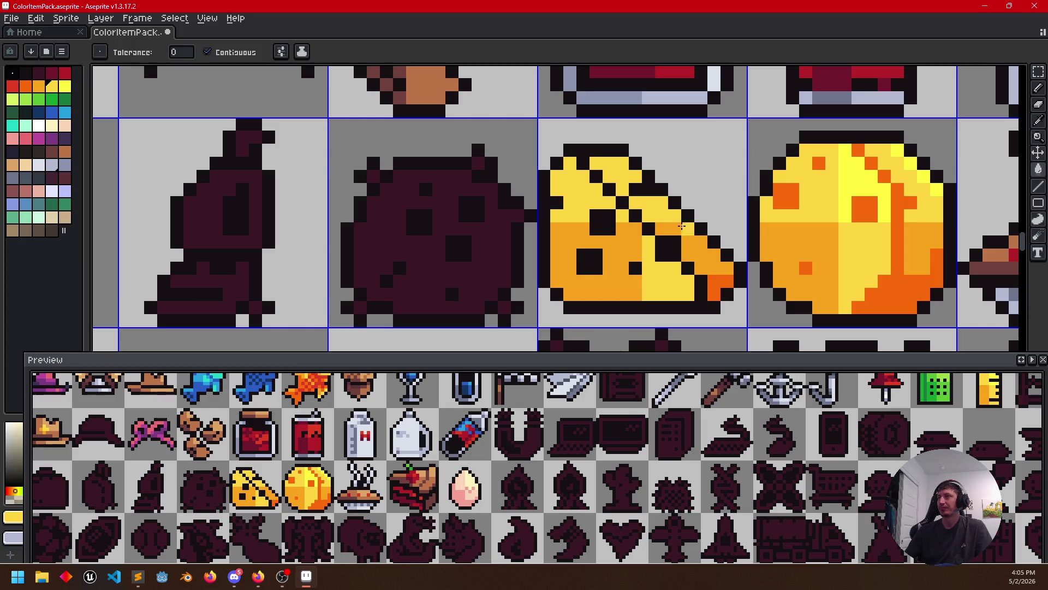
# Repaint the wedge's dark holes and diagonal line orange, undoing an accidental outline fill
pyautogui.keyDown('alt'); pyautogui.click(902, 190); pyautogui.keyUp('alt')
pyautogui.press('b')
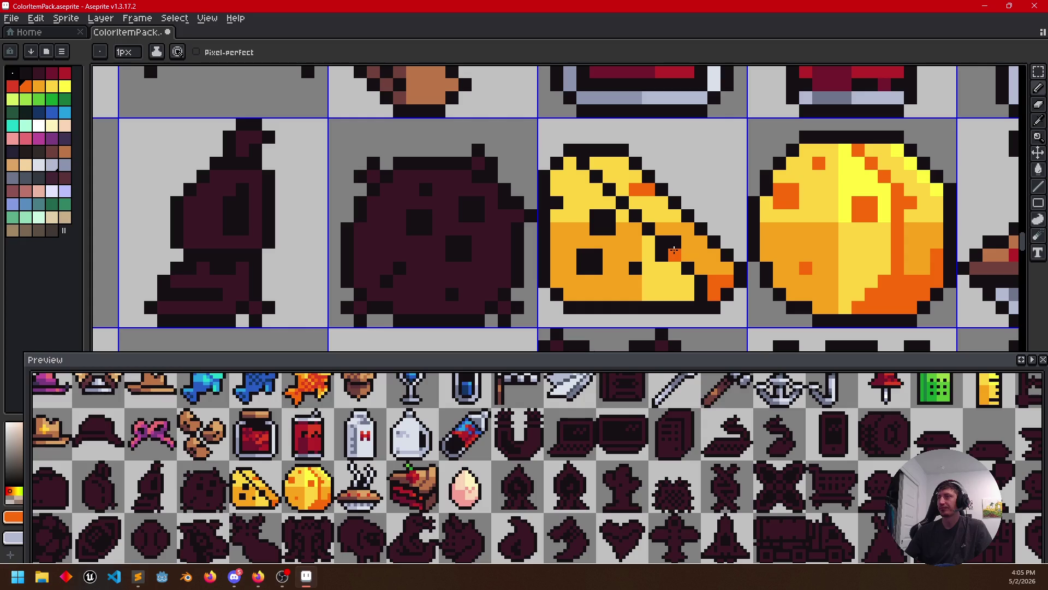
pyautogui.moveTo(673, 250); pyautogui.dragTo(661, 240)
pyautogui.press('g')
pyautogui.press('b')
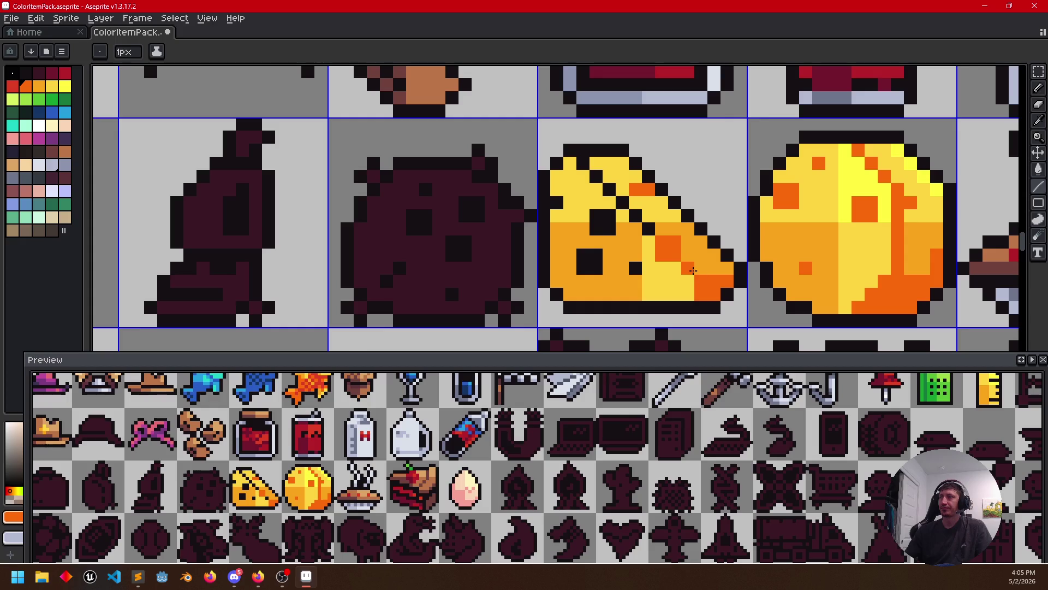
pyautogui.moveTo(649, 231); pyautogui.dragTo(581, 162)
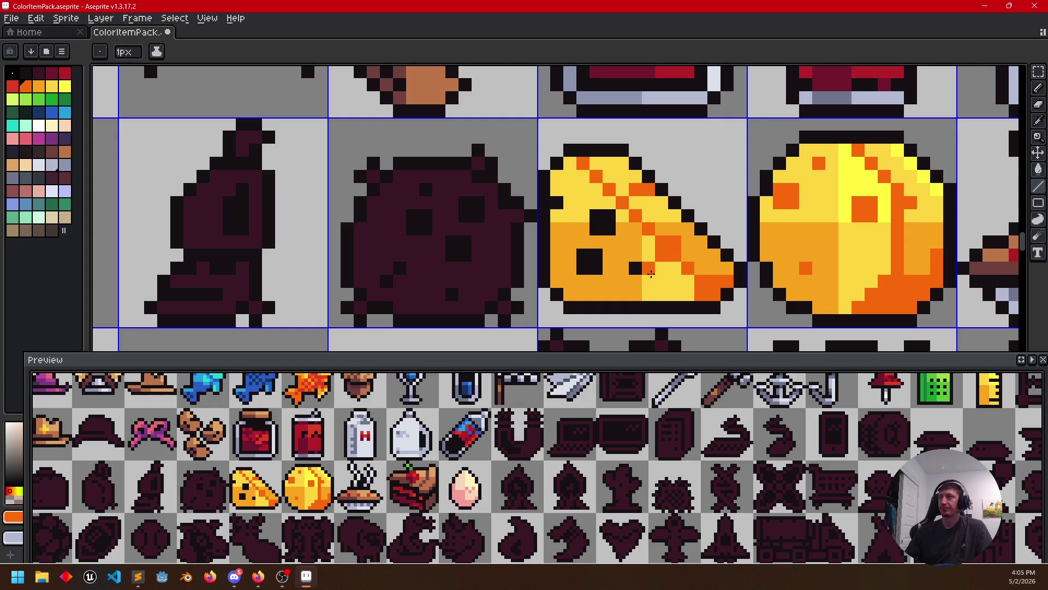
pyautogui.press('g')
pyautogui.click(604, 223)
pyautogui.click(587, 263)
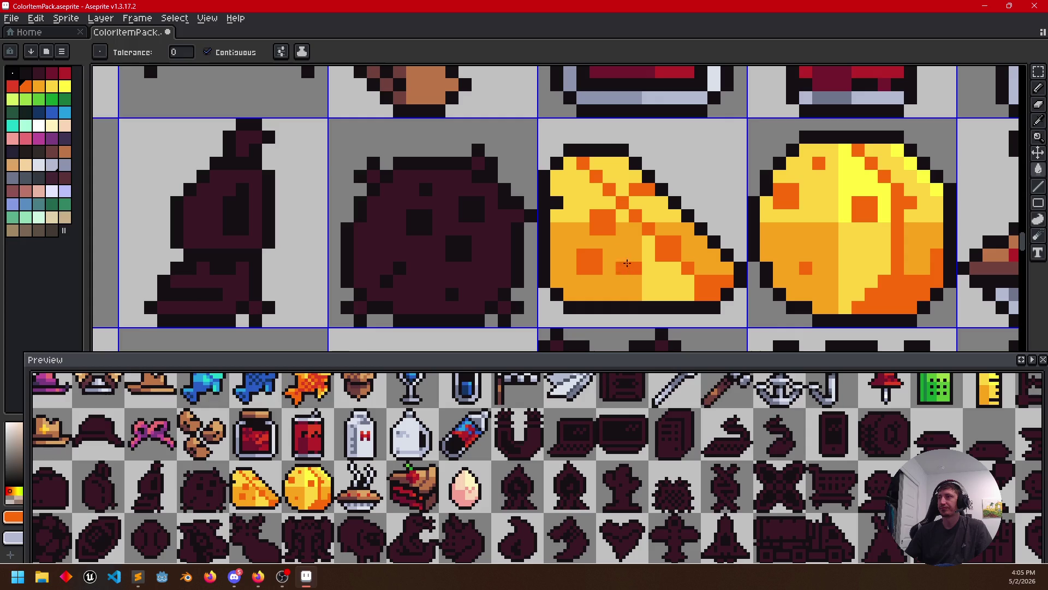
pyautogui.click(545, 234)
pyautogui.hotkey('ctrl', 'z')
pyautogui.press('b')
pyautogui.scroll(-1, 623, 291)
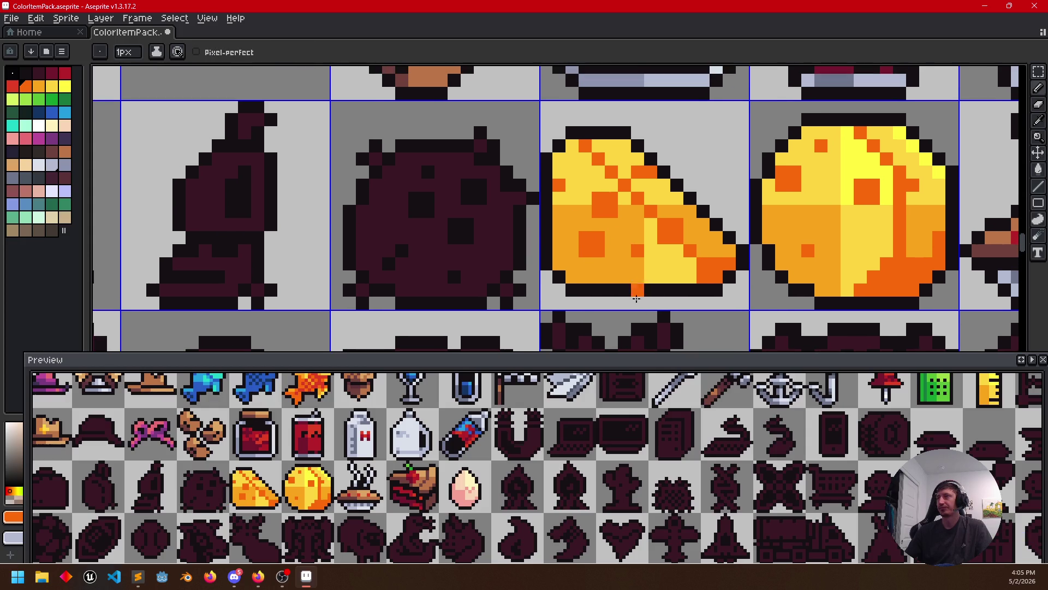
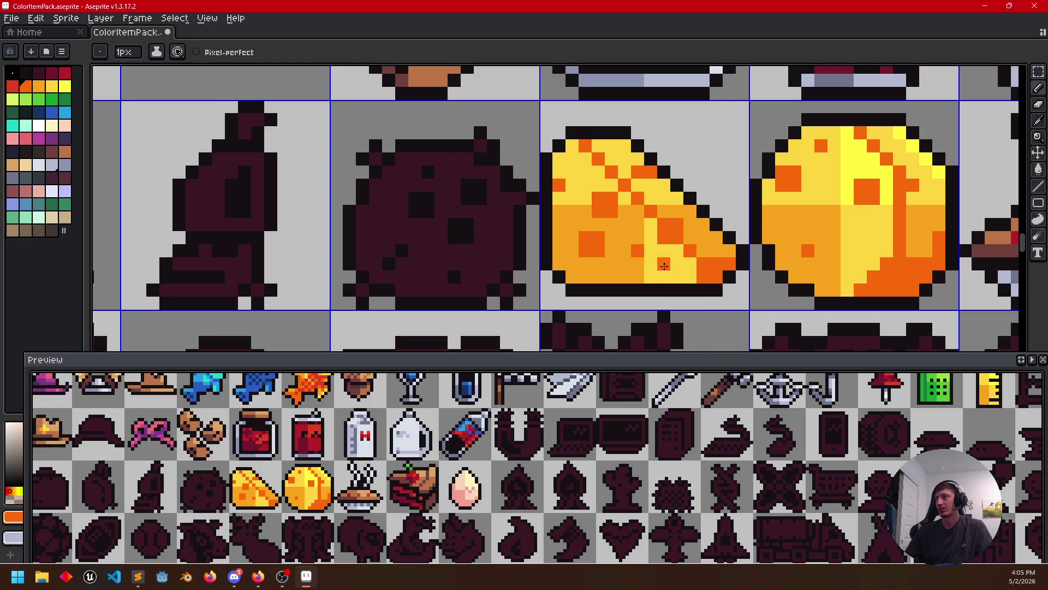
# Fill the top of the cheese wedge bright yellow and sample brighter yellows from the wheel
pyautogui.keyDown('alt'); pyautogui.click(840, 173); pyautogui.keyUp('alt')
pyautogui.press('g')
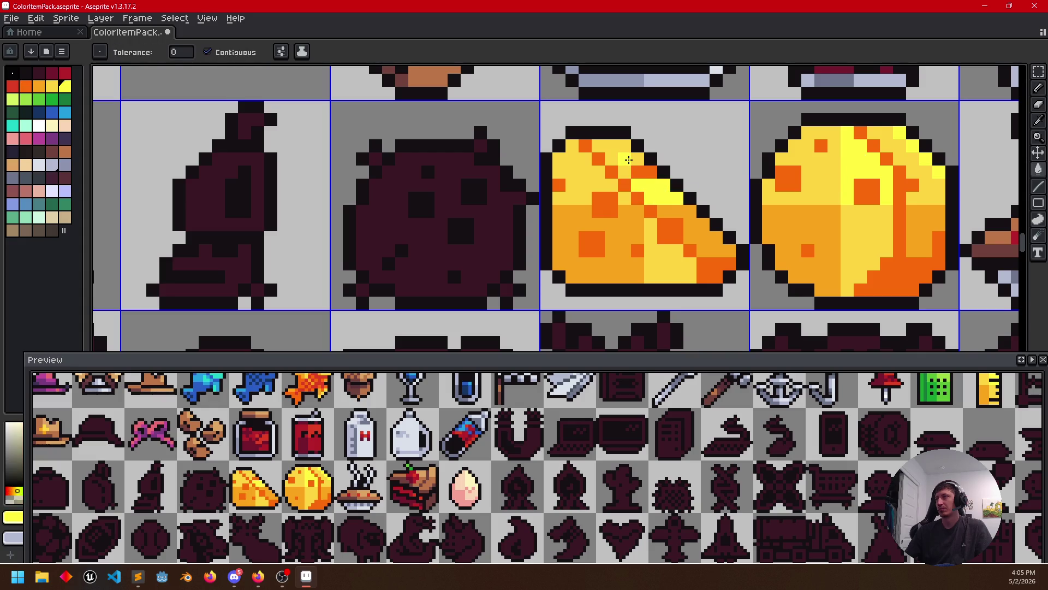
pyautogui.click(626, 159)
pyautogui.keyDown('alt'); pyautogui.click(583, 161); pyautogui.keyUp('alt')
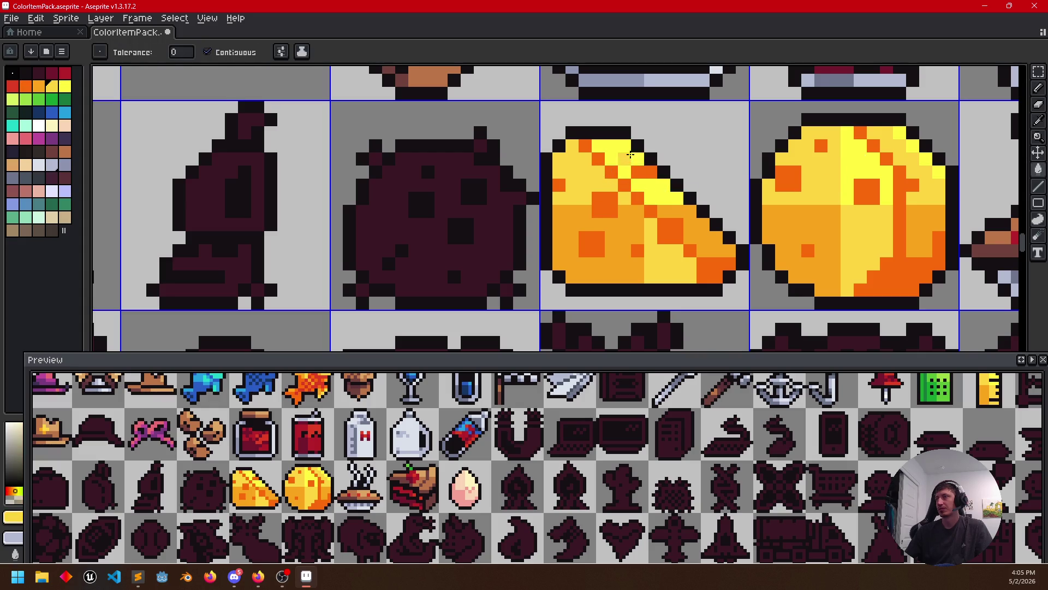
pyautogui.click(635, 176)
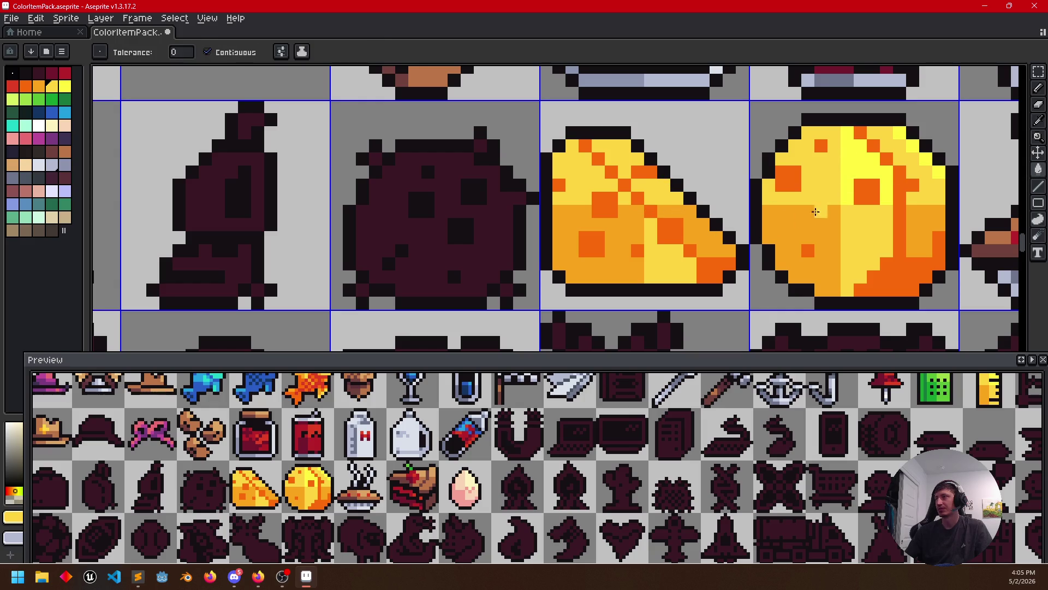
pyautogui.click(821, 212)
pyautogui.keyDown('alt'); pyautogui.click(913, 135); pyautogui.keyUp('alt')
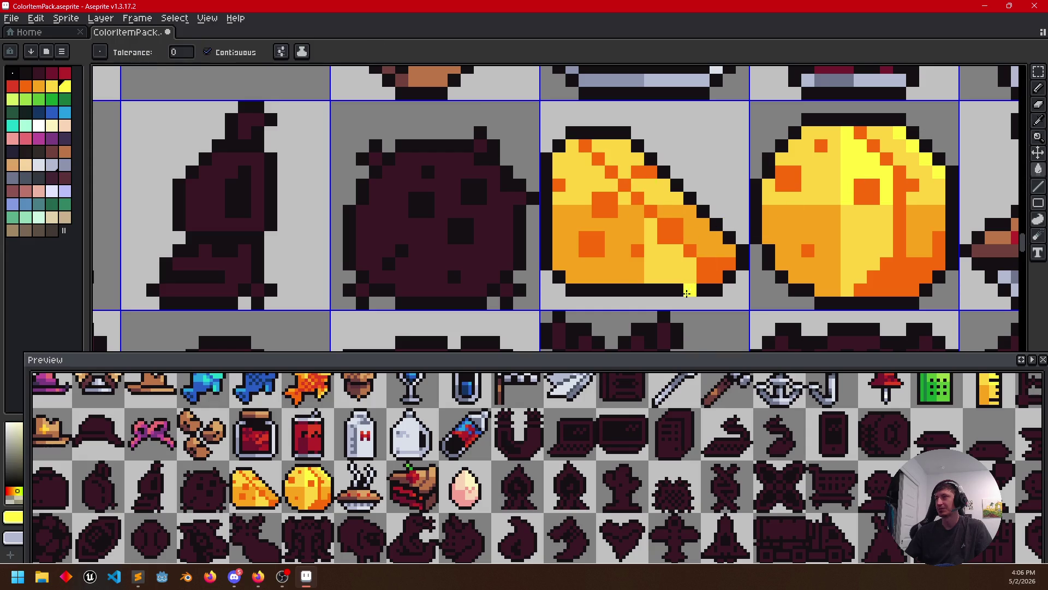
# Undo a wrong yellow fill on the wedge's orange area and pencil a vertical yellow highlight instead
pyautogui.keyDown('alt'); pyautogui.click(692, 271); pyautogui.keyUp('alt')
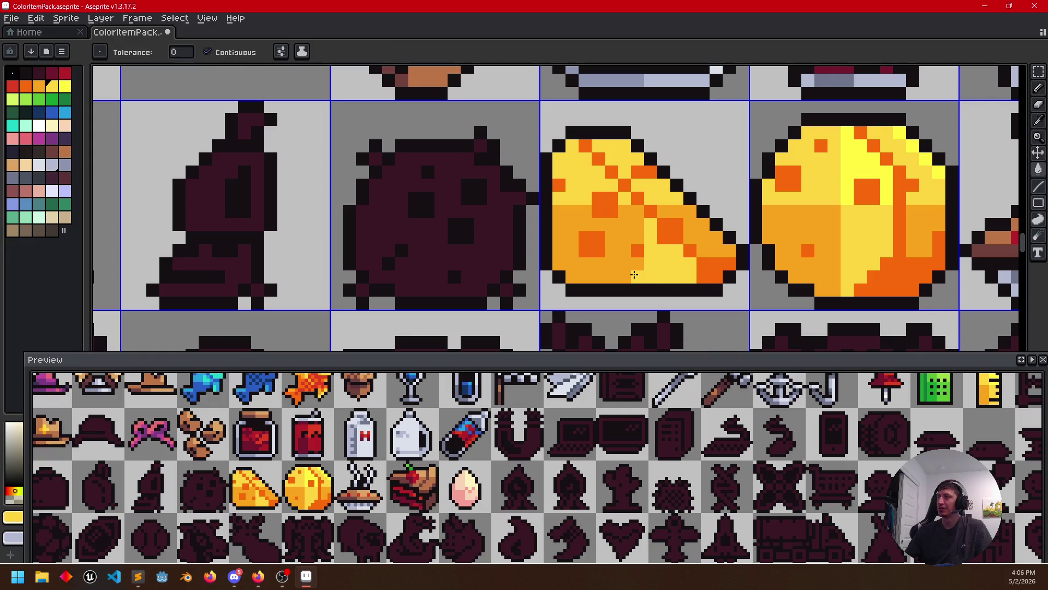
pyautogui.click(629, 275)
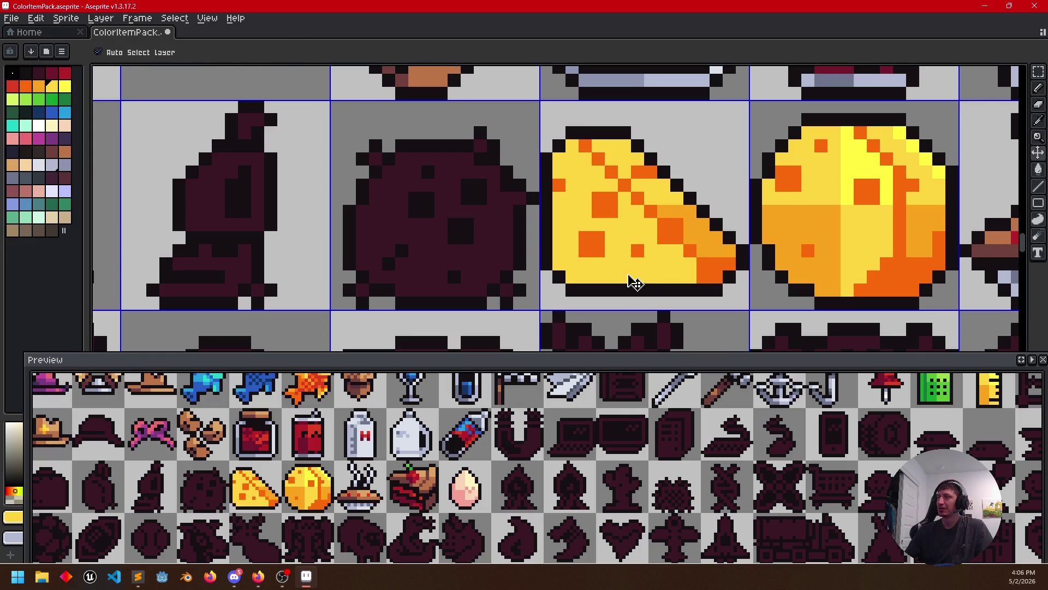
pyautogui.hotkey('ctrl', 'z')
pyautogui.press('b')
pyautogui.moveTo(624, 207); pyautogui.dragTo(622, 264)
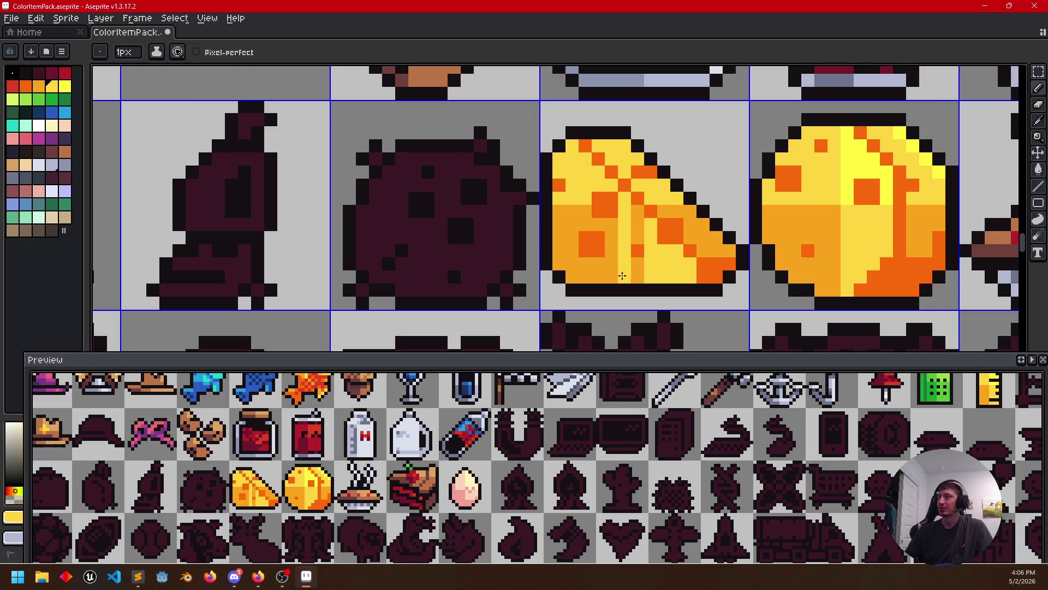
pyautogui.press('g')
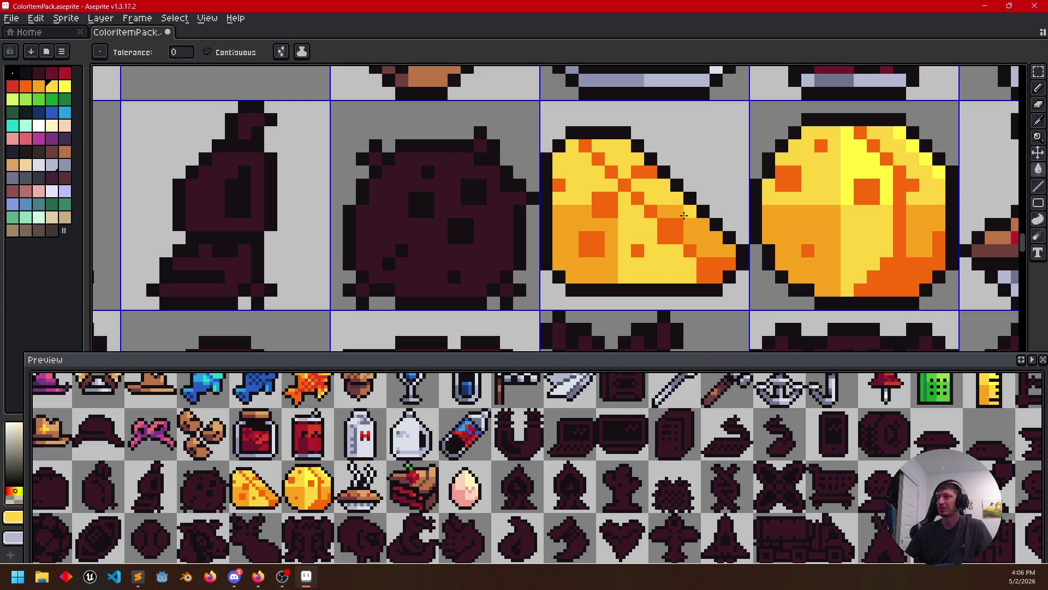
pyautogui.press('i')
pyautogui.click(851, 179)
pyautogui.press('b')
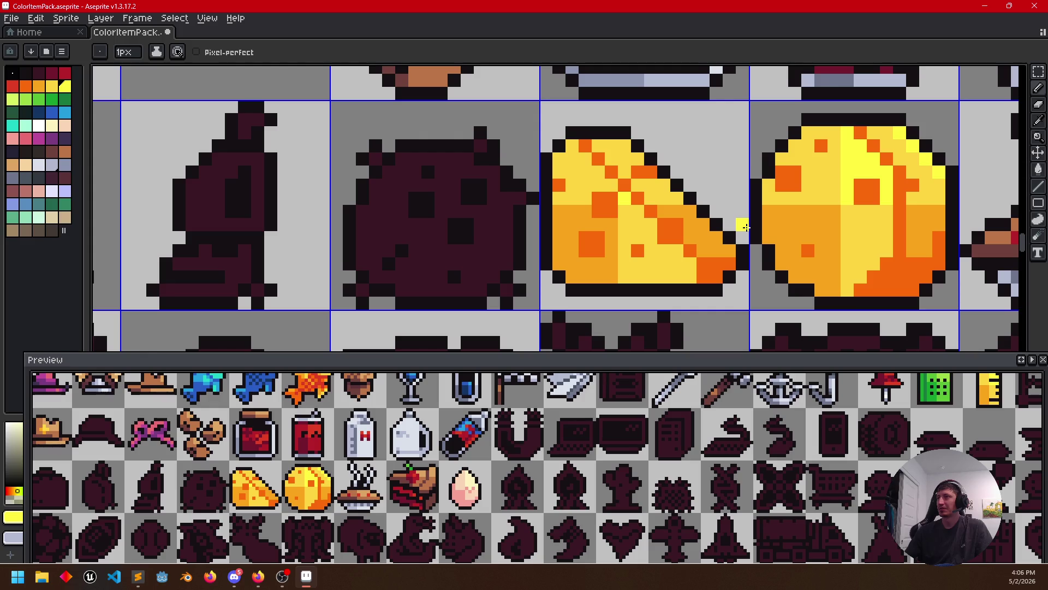
pyautogui.scroll(-3, 745, 226)
pyautogui.scroll(1, 690, 238)
pyautogui.scroll(1, 690, 238)
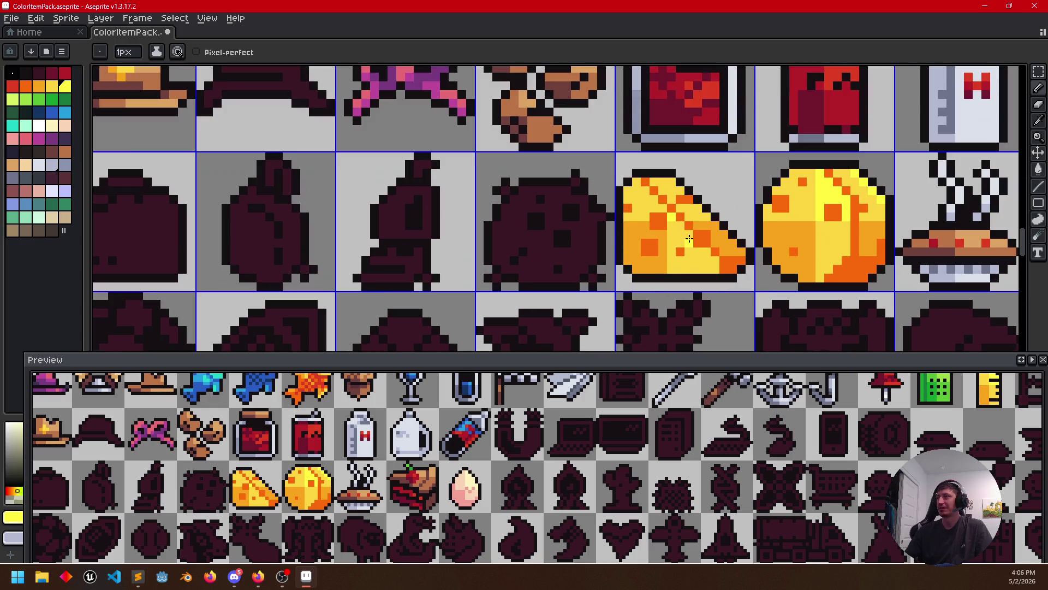
pyautogui.scroll(1, 690, 239)
# Touch up a few remaining wedge pixels with a neighbouring yellow shade, centring the cheese sprites in view
pyautogui.press('l')
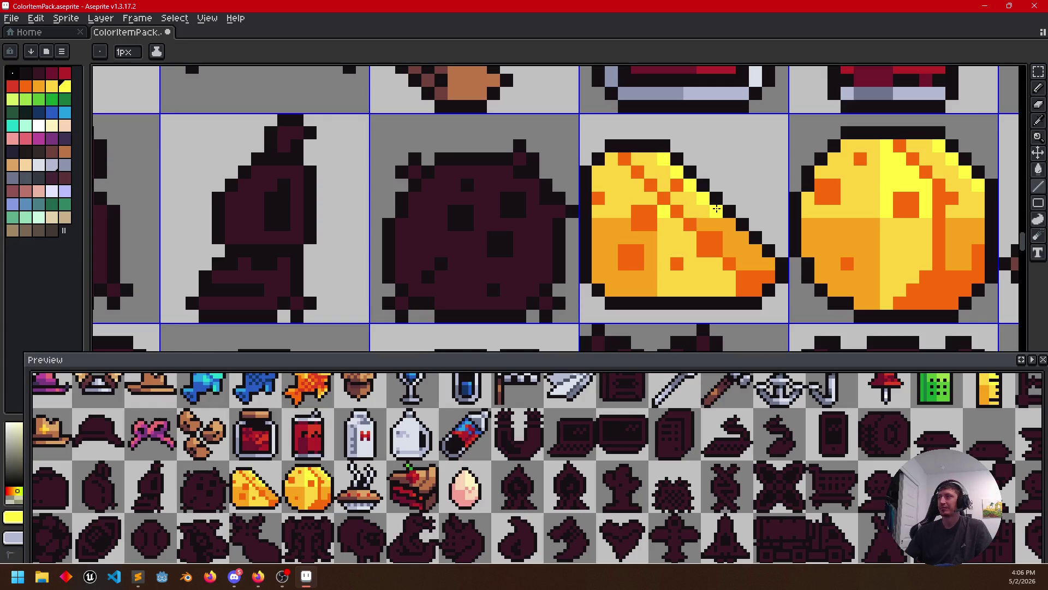
pyautogui.press('g')
pyautogui.press('l')
pyautogui.moveTo(668, 286); pyautogui.dragTo(647, 273)
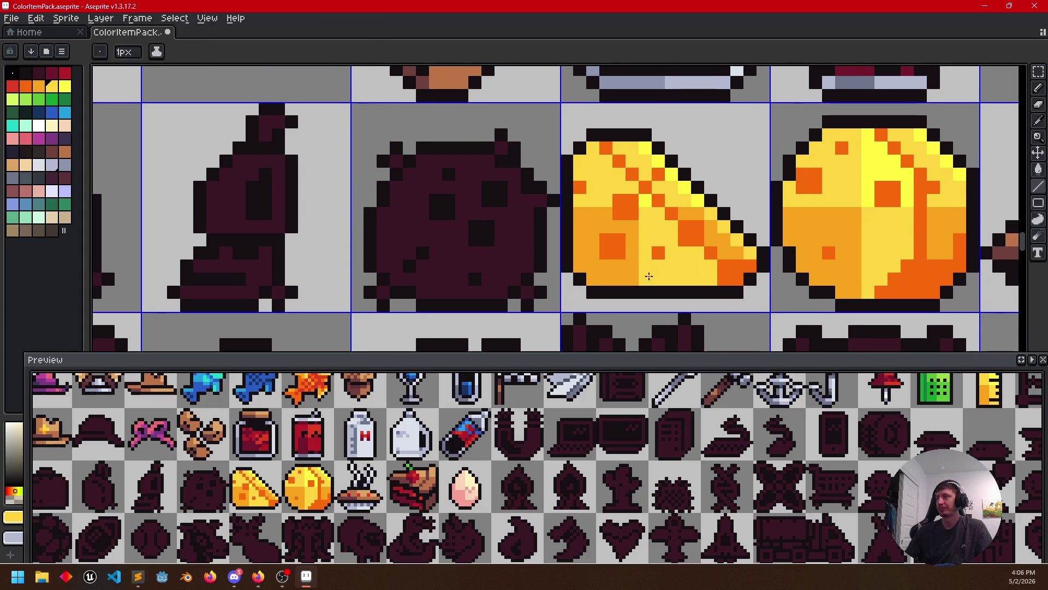
pyautogui.moveTo(749, 279); pyautogui.dragTo(733, 279)
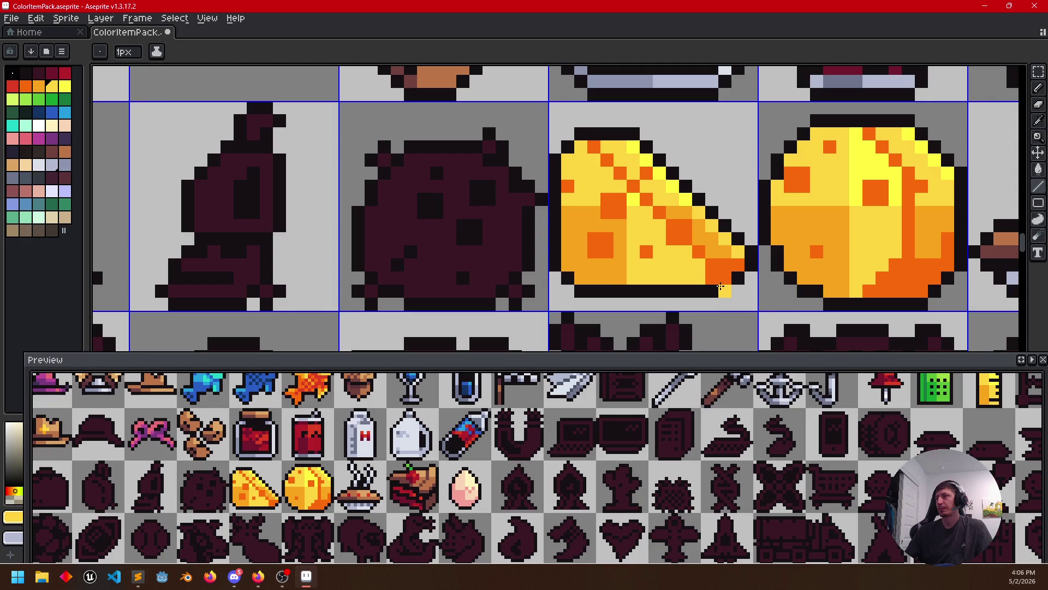
pyautogui.hscroll(-1, 709, 254)
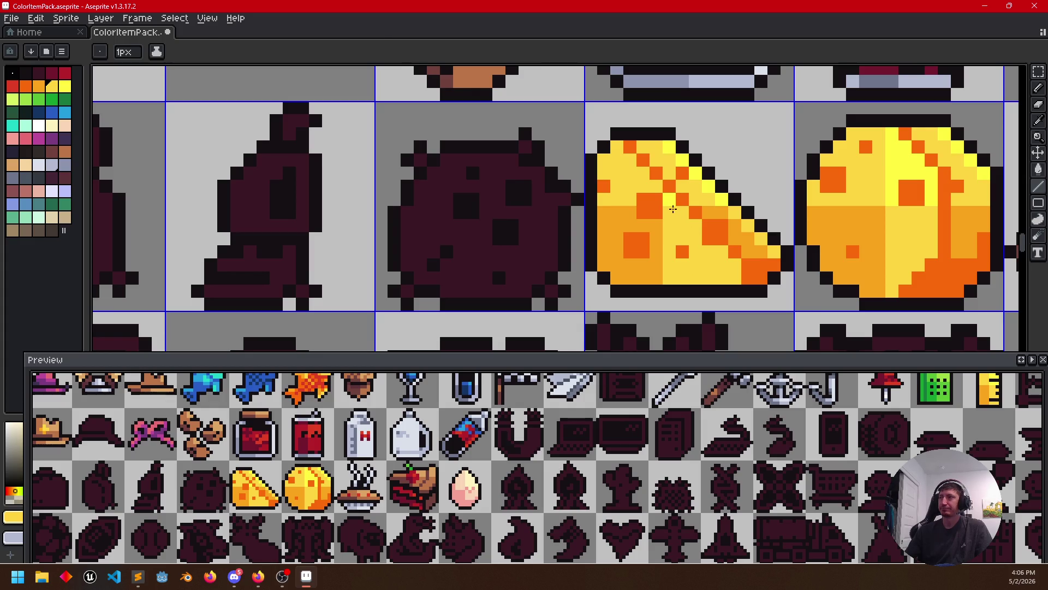
pyautogui.press('b')
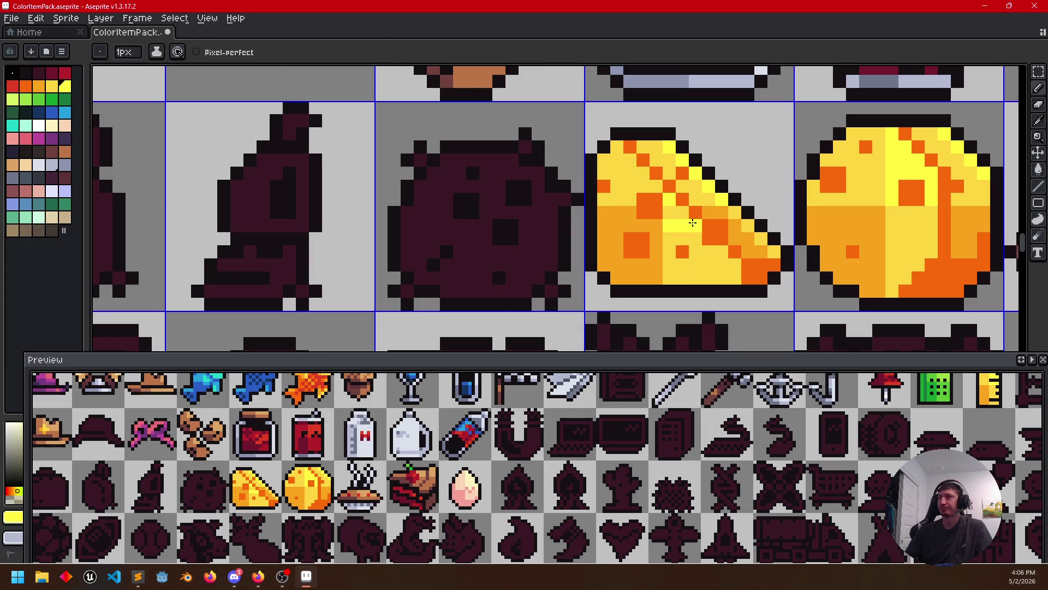
pyautogui.keyDown('alt'); pyautogui.click(666, 236); pyautogui.keyUp('alt')
pyautogui.moveTo(630, 225); pyautogui.dragTo(604, 226)
pyautogui.press('g')
pyautogui.click(617, 213)
pyautogui.scroll(-1, 761, 279)
pyautogui.moveTo(762, 278); pyautogui.dragTo(730, 277)
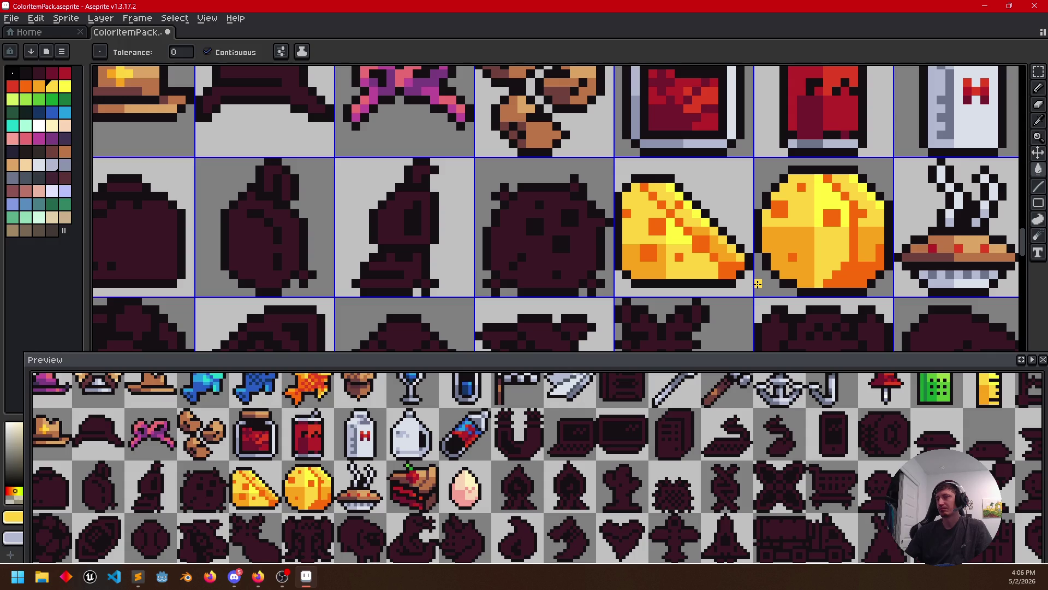
pyautogui.scroll(-1, 712, 274)
pyautogui.scroll(1, 533, 263)
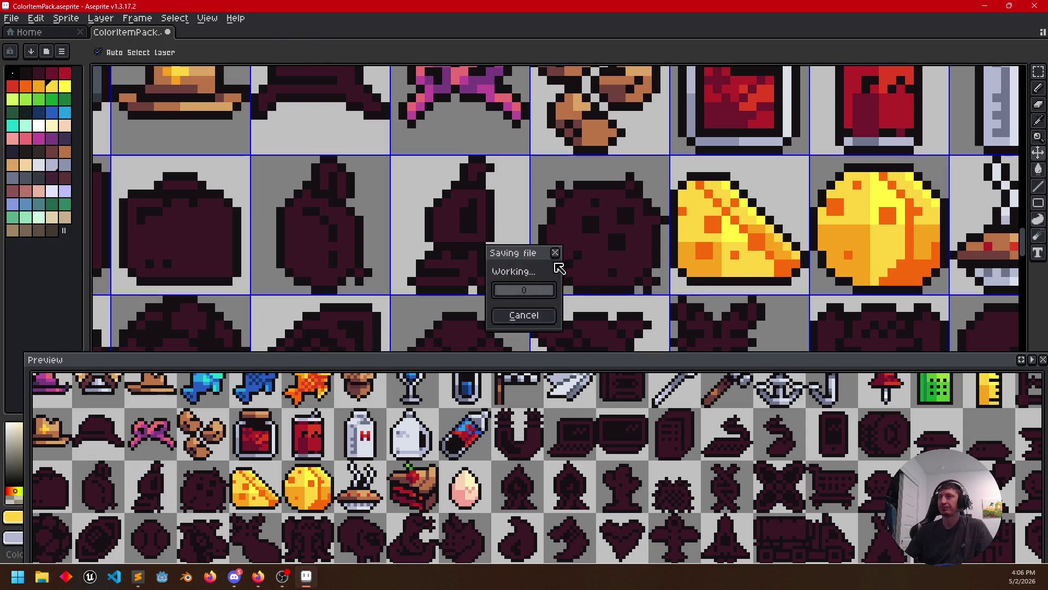
pyautogui.hscroll(1, 569, 271)
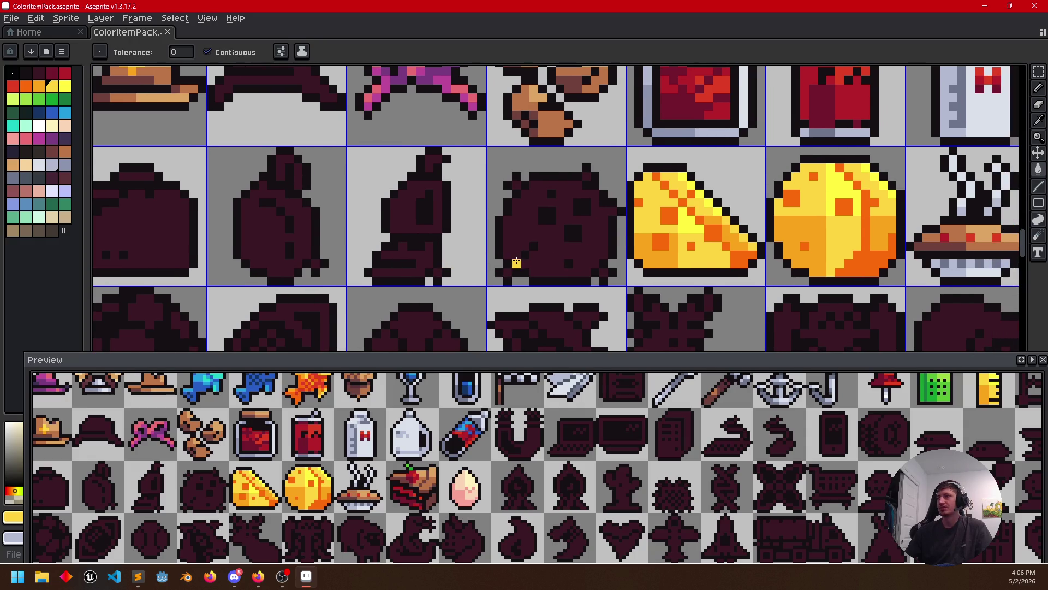
pyautogui.hscroll(-1, 516, 263)
# Bring the cookie silhouette into view and sample a brown for it
pyautogui.moveTo(406, 229)
pyautogui.mouseDown()
pyautogui.moveTo(415, 143)
pyautogui.moveTo(418, 217)
pyautogui.mouseUp()
pyautogui.moveTo(516, 163); pyautogui.dragTo(492, 199)
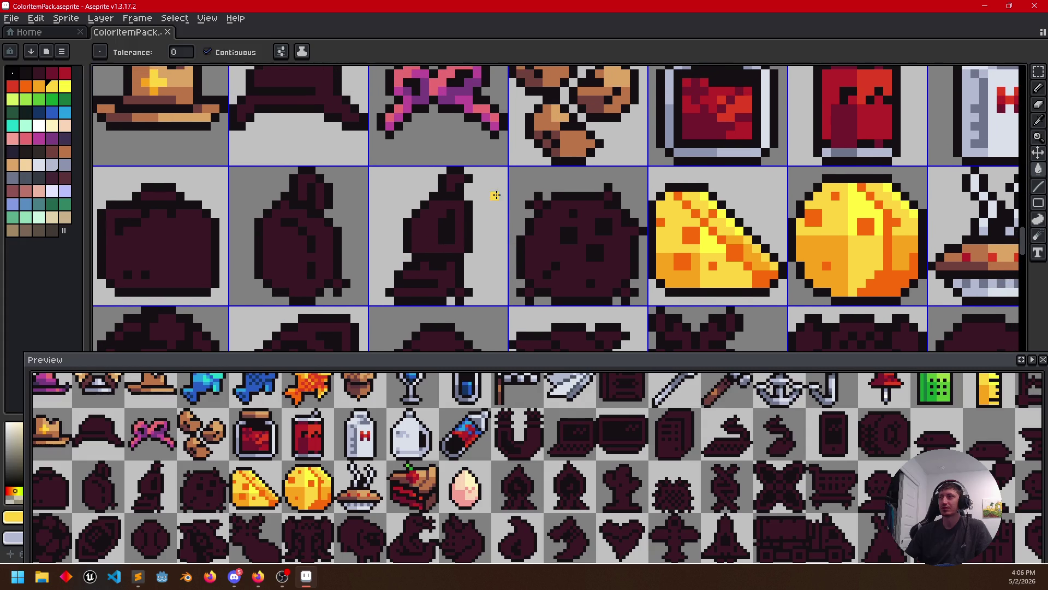
pyautogui.press('i')
pyautogui.click(564, 141)
pyautogui.press('g')
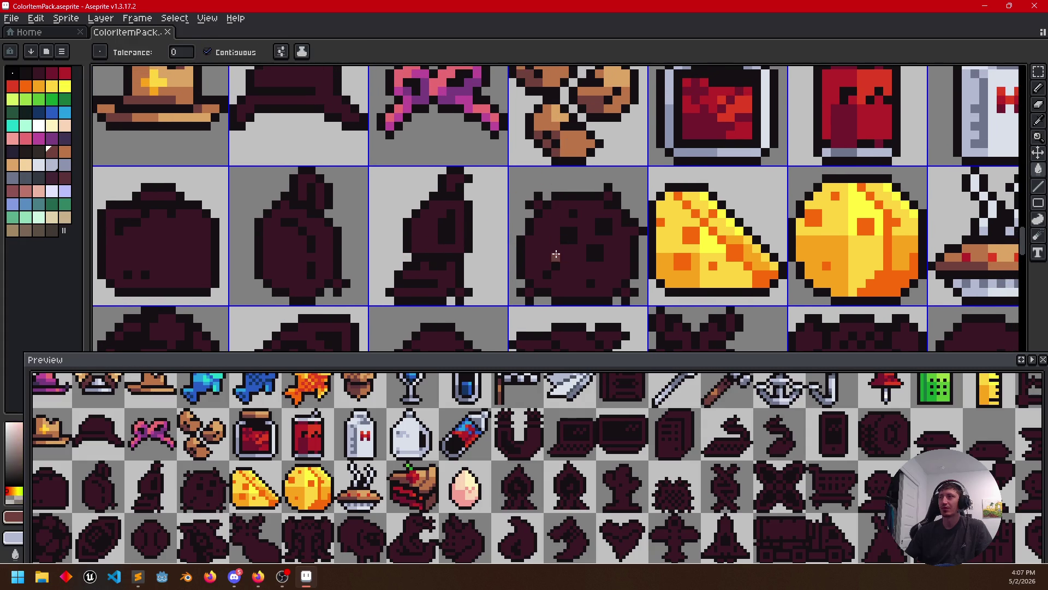
# Fill the cookie body brown and make its upper-right area lighter orange
pyautogui.click(552, 263)
pyautogui.keyDown('alt'); pyautogui.click(582, 145); pyautogui.keyUp('alt')
pyautogui.press('b')
pyautogui.scroll(1, 582, 223)
pyautogui.click(582, 220)
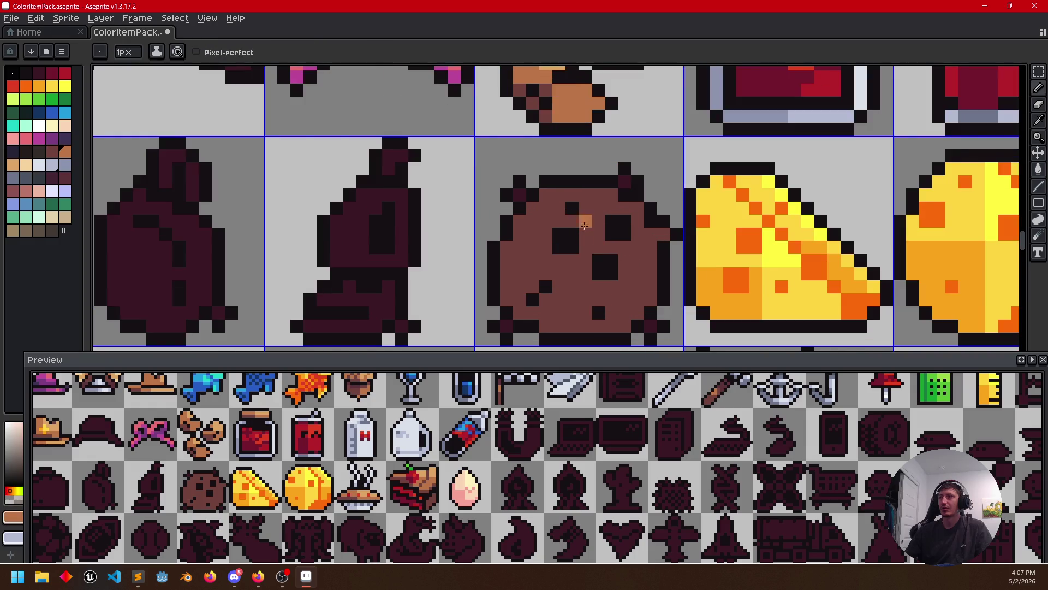
pyautogui.moveTo(585, 193)
pyautogui.mouseDown()
pyautogui.moveTo(582, 243)
pyautogui.moveTo(648, 245)
pyautogui.mouseUp()
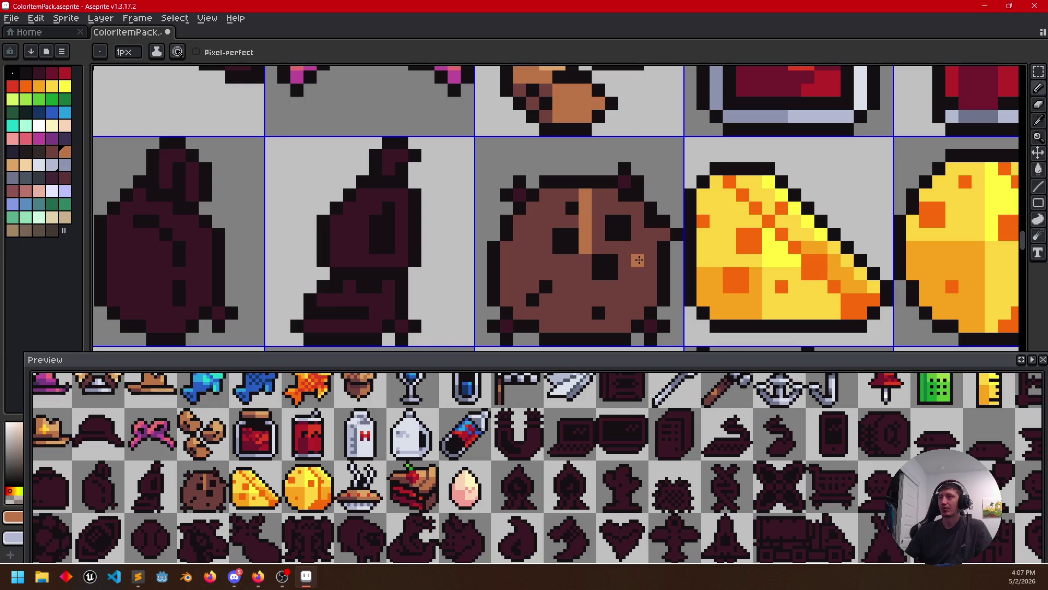
pyautogui.press('g')
pyautogui.click(643, 225)
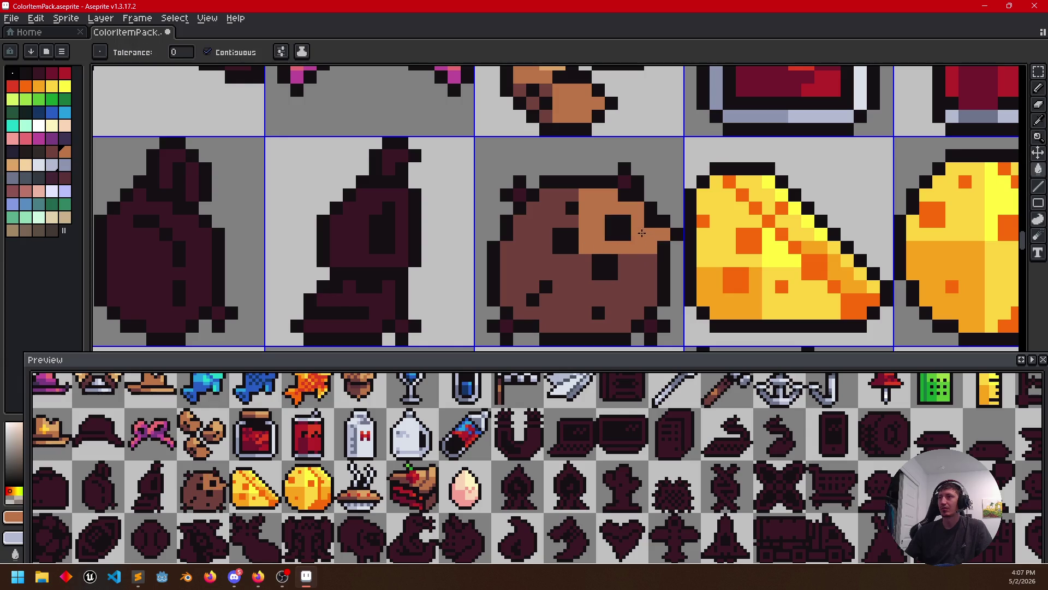
pyautogui.scroll(-1, 554, 254)
# Add orange specks along the cookie's edge and right outline
pyautogui.press('b')
pyautogui.moveTo(642, 245); pyautogui.dragTo(663, 241)
pyautogui.scroll(-2, 648, 239)
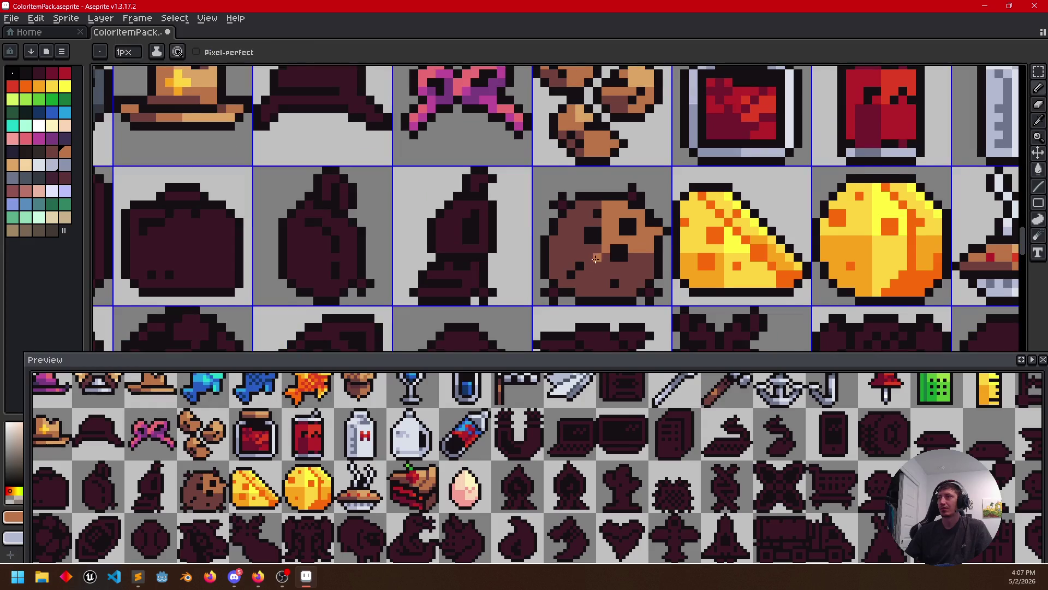
pyautogui.press('g')
pyautogui.press('b')
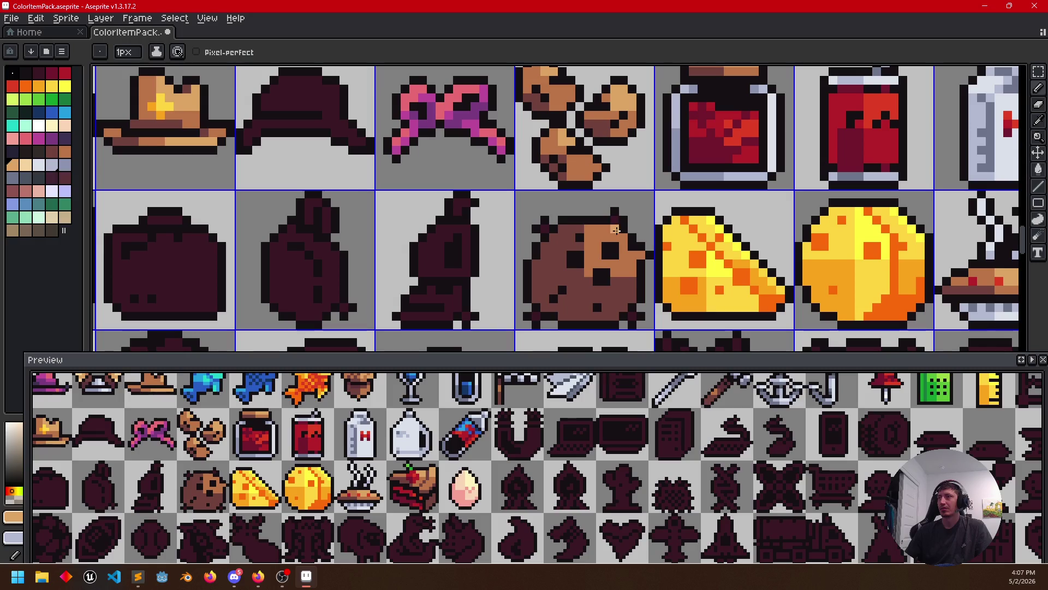
pyautogui.click(630, 255)
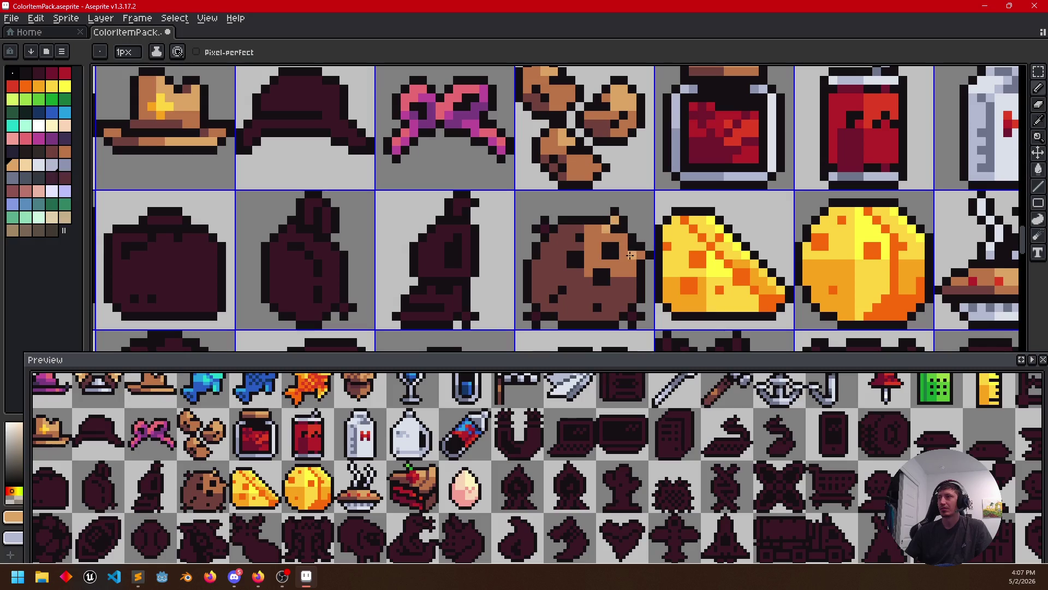
pyautogui.moveTo(563, 296); pyautogui.dragTo(576, 264)
pyautogui.press('g')
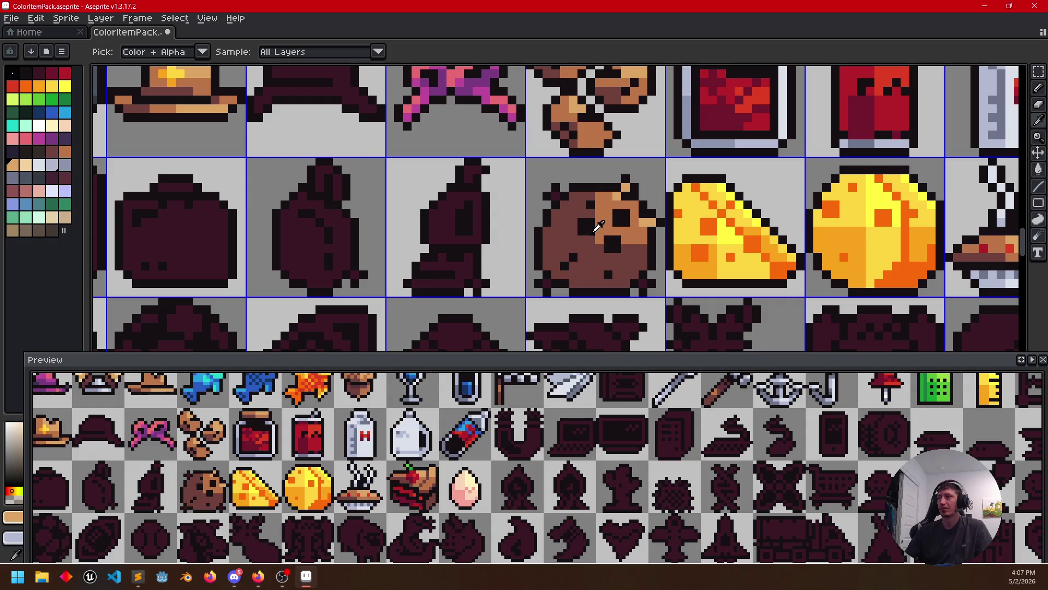
pyautogui.press('b')
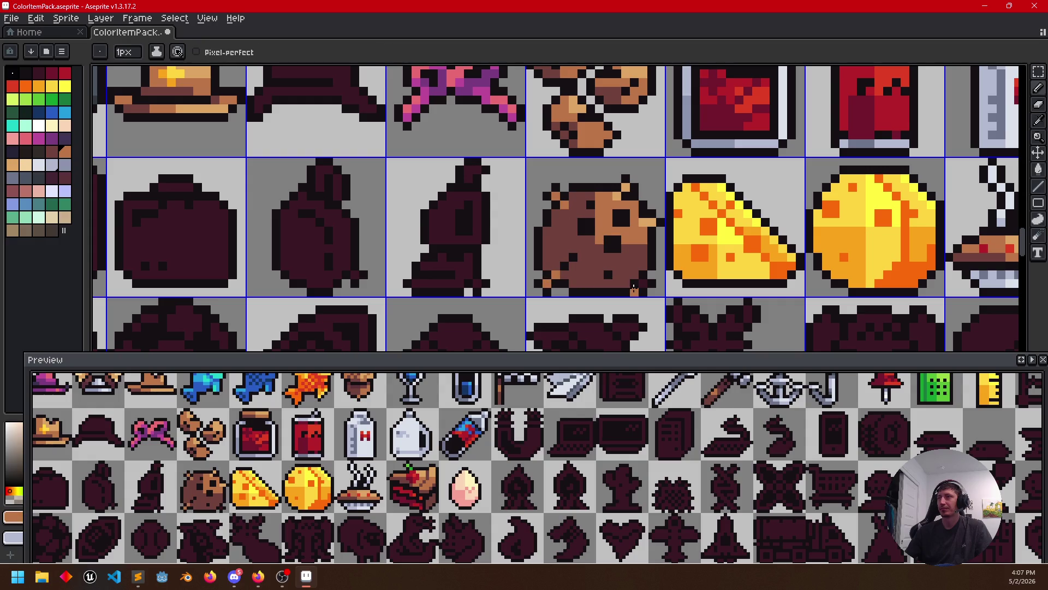
pyautogui.moveTo(634, 274); pyautogui.dragTo(534, 290)
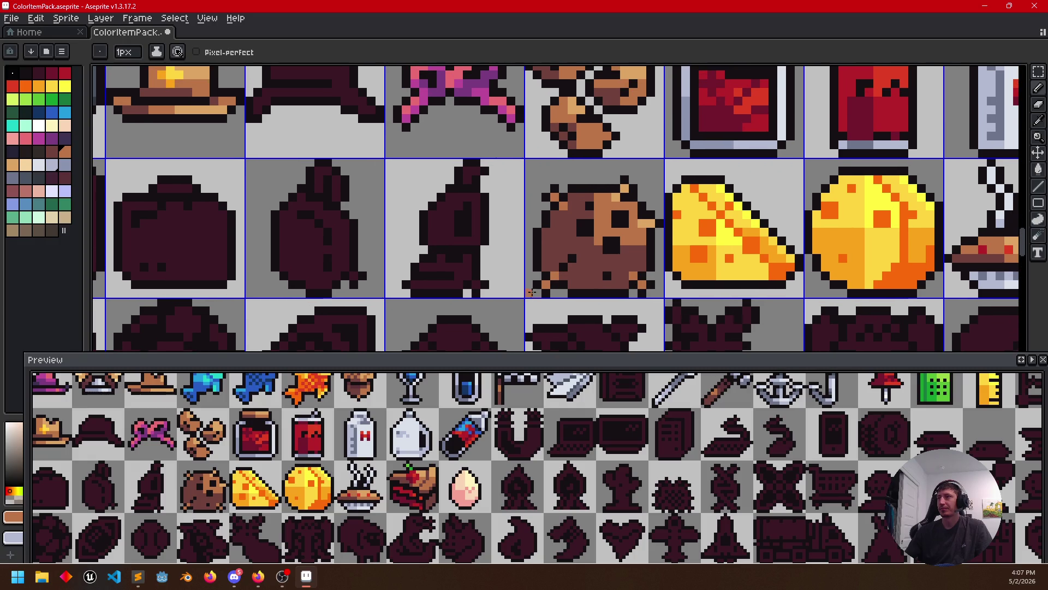
# Darken the cookie's lower-left patch with dark brown, undoing a lighter refill of it
pyautogui.click(51, 151)
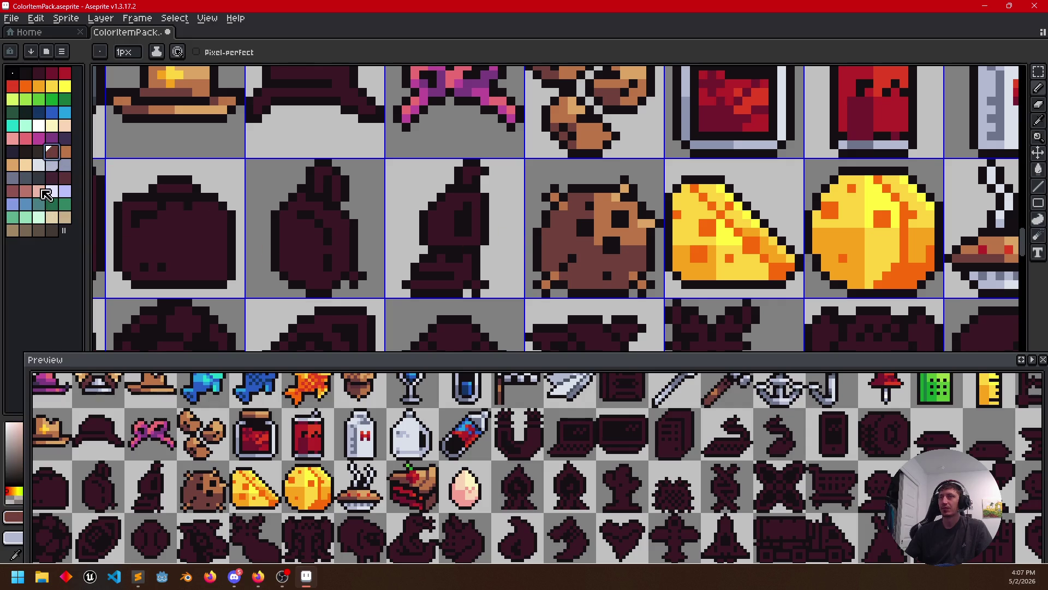
pyautogui.click(64, 176)
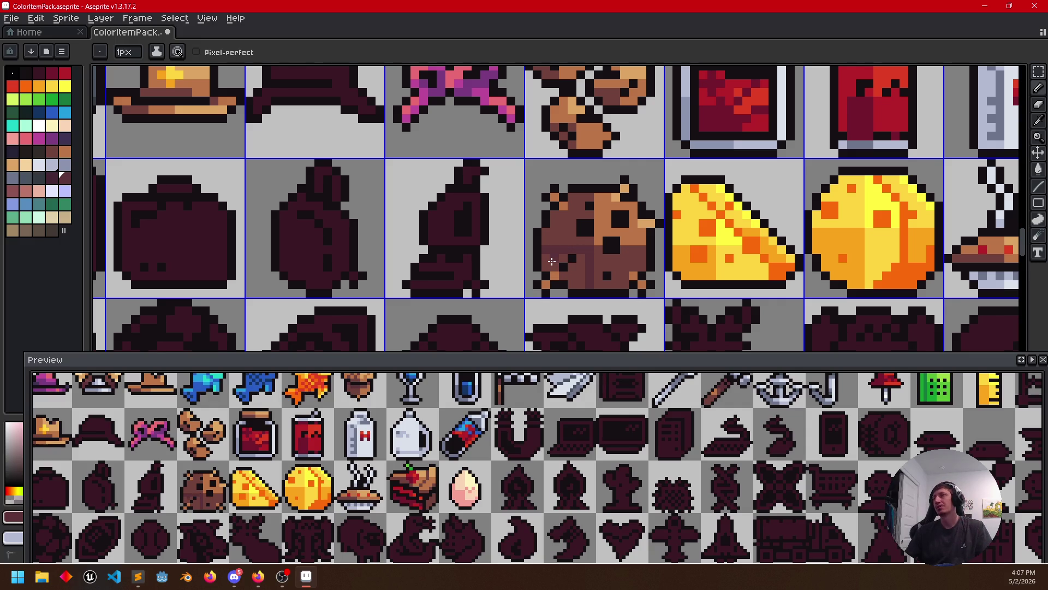
pyautogui.press('g')
pyautogui.click(578, 275)
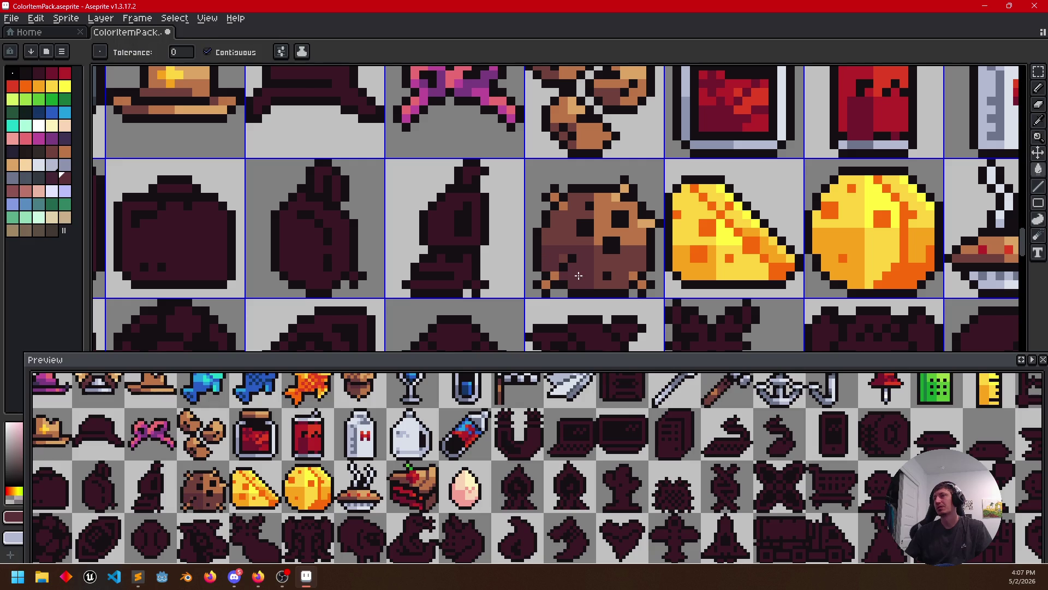
pyautogui.press('i')
pyautogui.press('g')
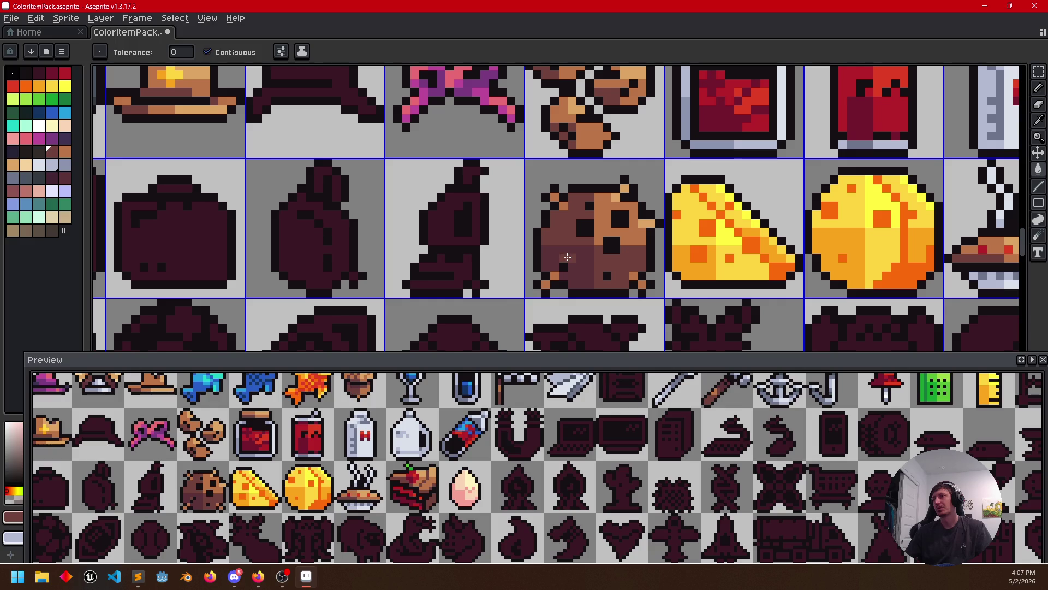
pyautogui.keyDown('alt'); pyautogui.click(559, 259); pyautogui.keyUp('alt')
pyautogui.click(574, 253)
pyautogui.hotkey('ctrl', 'z')
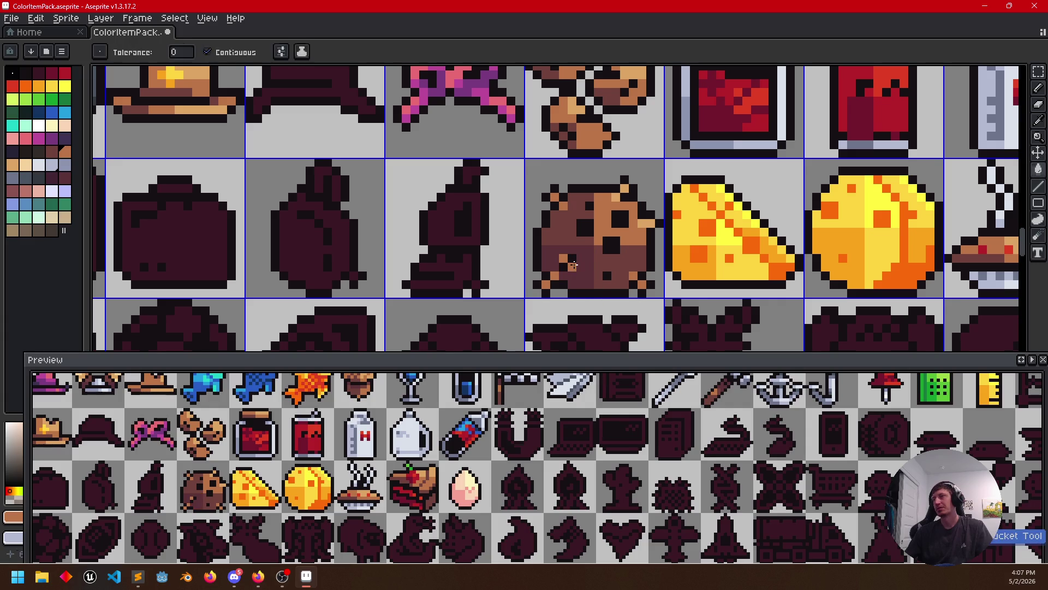
pyautogui.press('b')
pyautogui.keyDown('alt'); pyautogui.click(573, 256); pyautogui.keyUp('alt')
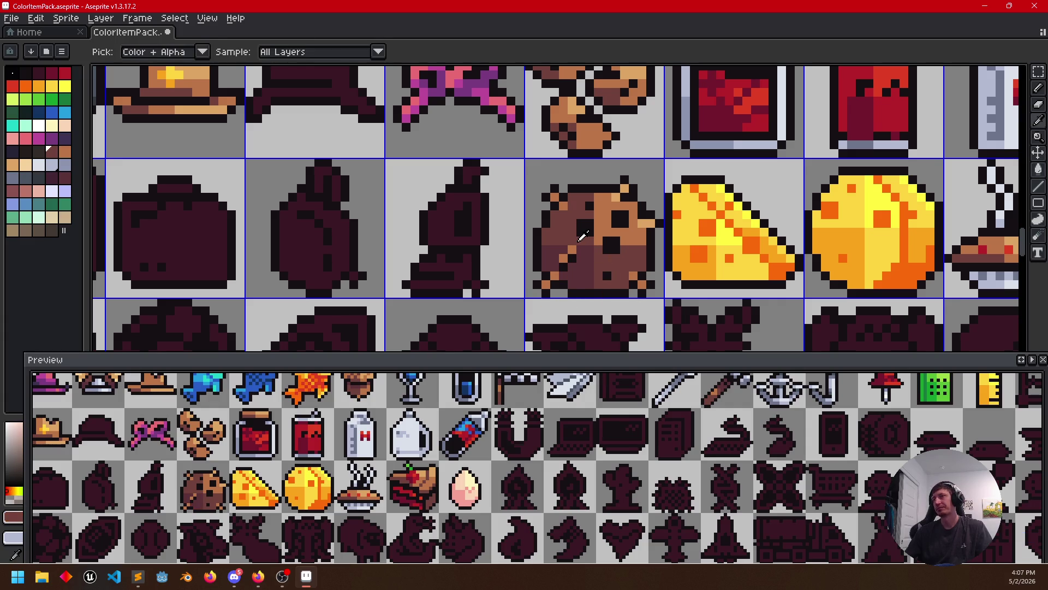
pyautogui.hscroll(2, 597, 262)
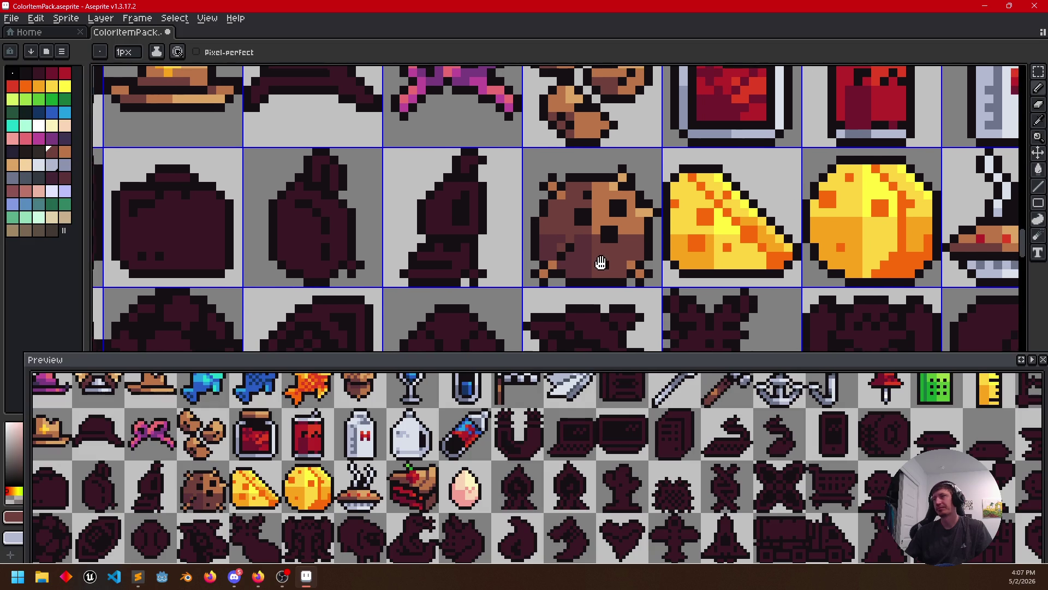
pyautogui.hscroll(1, 641, 284)
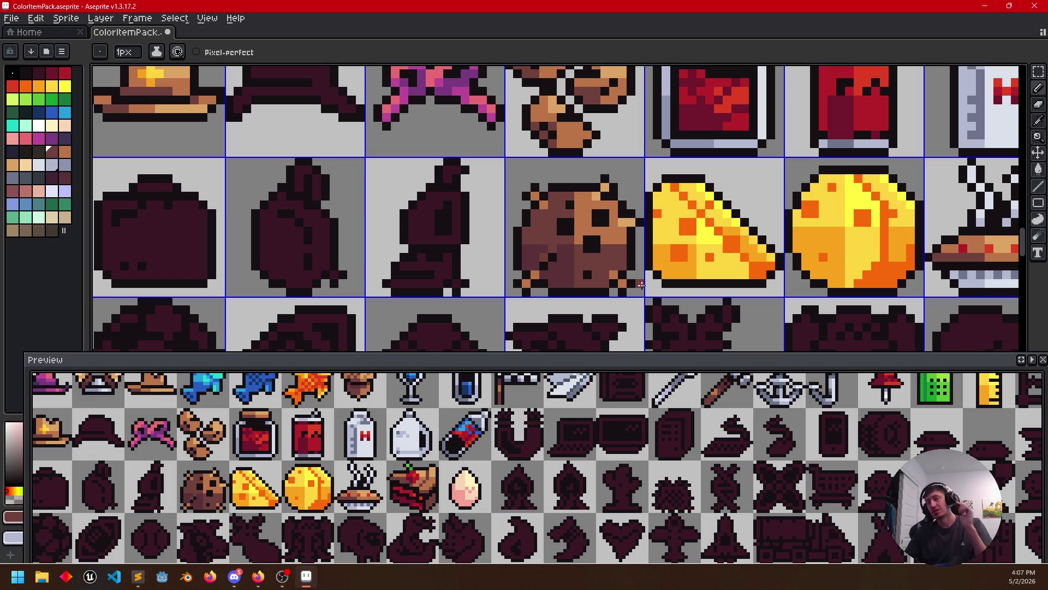
# Move down to the baseball row and pick light grey-blue as the drawing colour
pyautogui.moveTo(625, 258)
pyautogui.mouseDown()
pyautogui.moveTo(664, 229)
pyautogui.moveTo(645, 246)
pyautogui.moveTo(678, 246)
pyautogui.mouseUp()
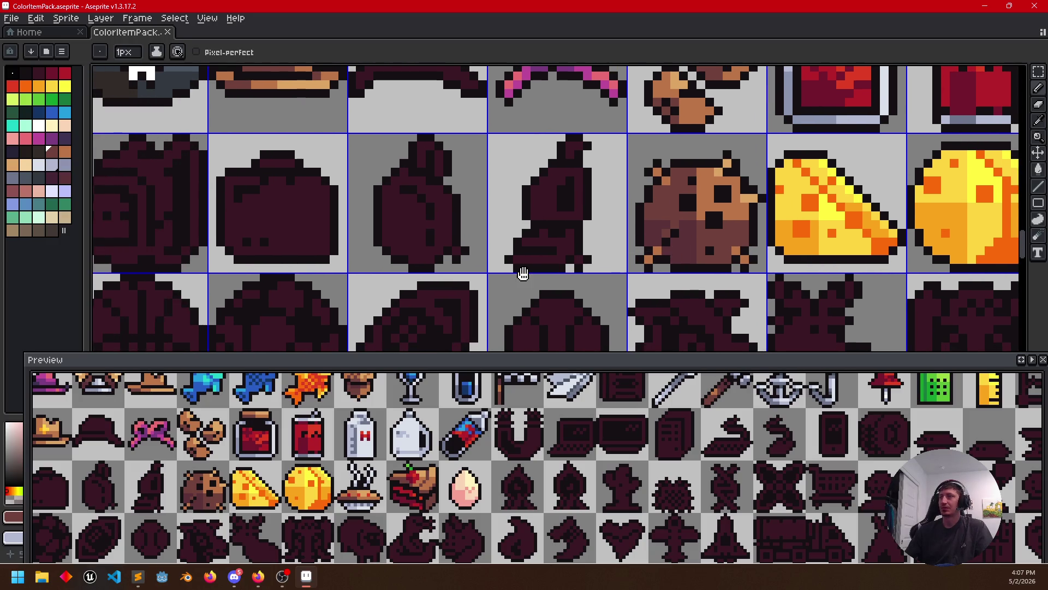
pyautogui.moveTo(515, 266)
pyautogui.mouseDown()
pyautogui.moveTo(573, 166)
pyautogui.moveTo(532, 234)
pyautogui.mouseUp()
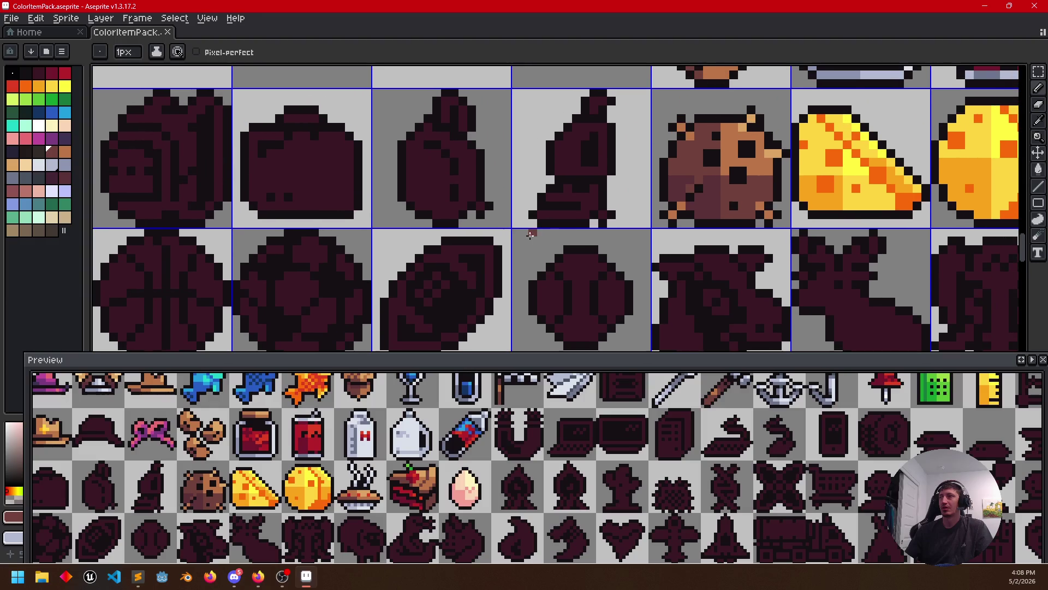
pyautogui.click(38, 165)
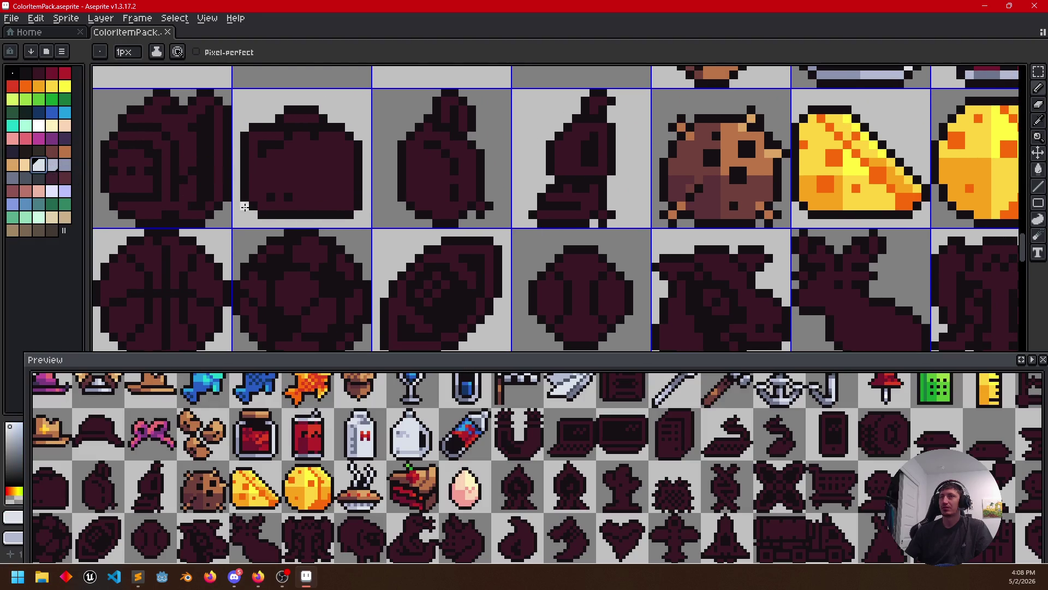
# Fill the baseball's three sections light grey
pyautogui.press('g')
pyautogui.click(576, 295)
pyautogui.click(612, 300)
pyautogui.click(547, 301)
pyautogui.moveTo(543, 305); pyautogui.dragTo(548, 256)
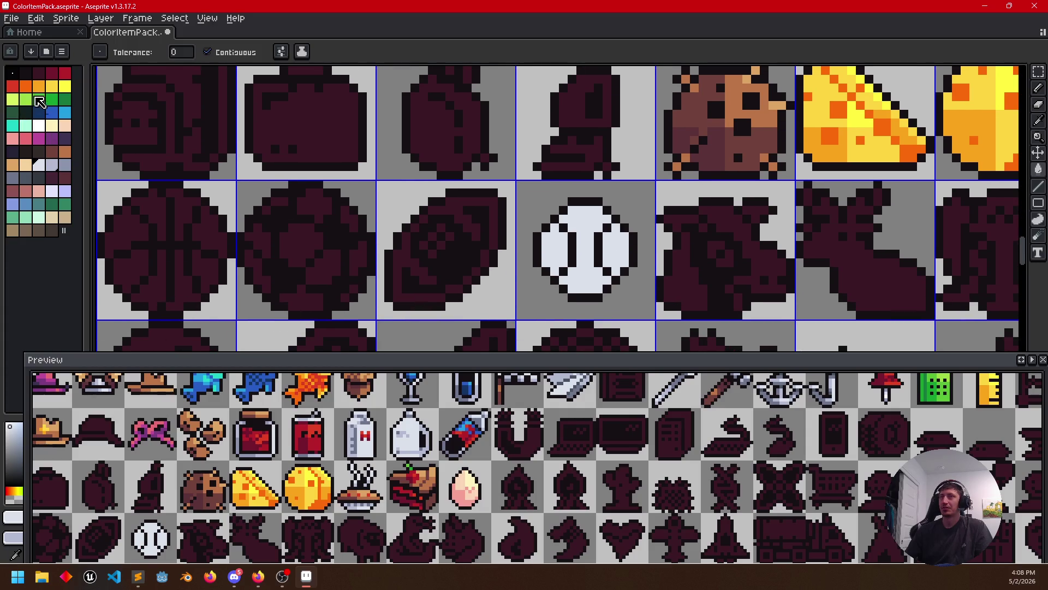
# Paint the baseball's seams red, then darken parts of each seam with deeper red shades
pyautogui.click(13, 87)
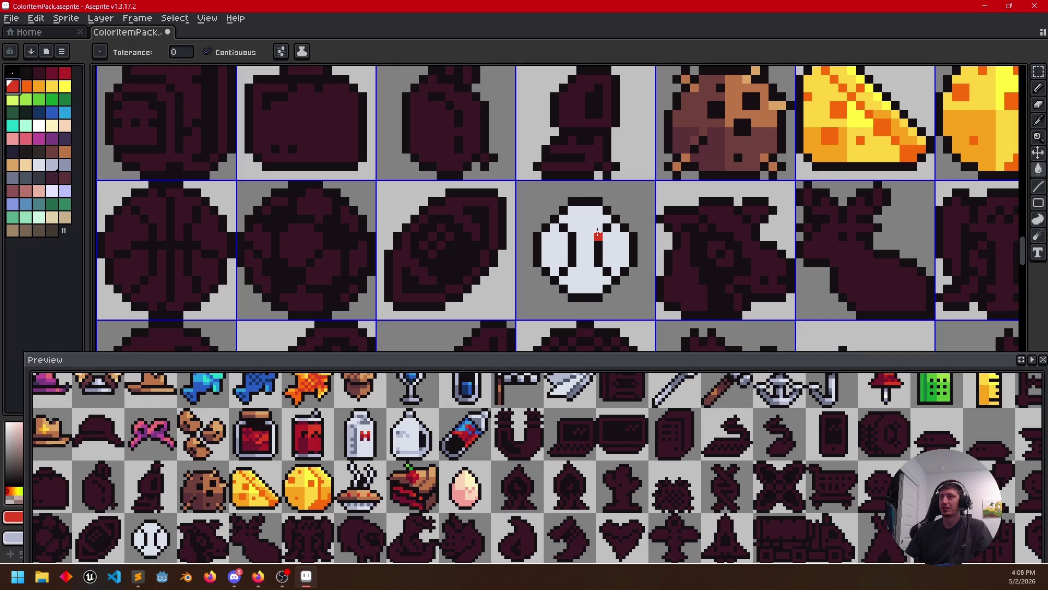
pyautogui.press('b')
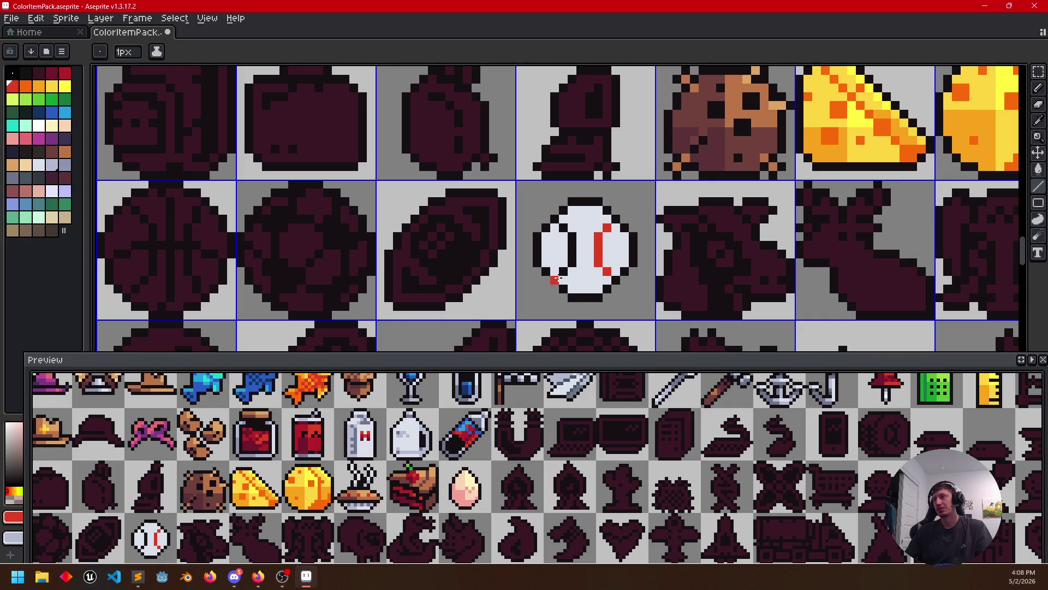
pyautogui.moveTo(571, 263); pyautogui.dragTo(572, 239)
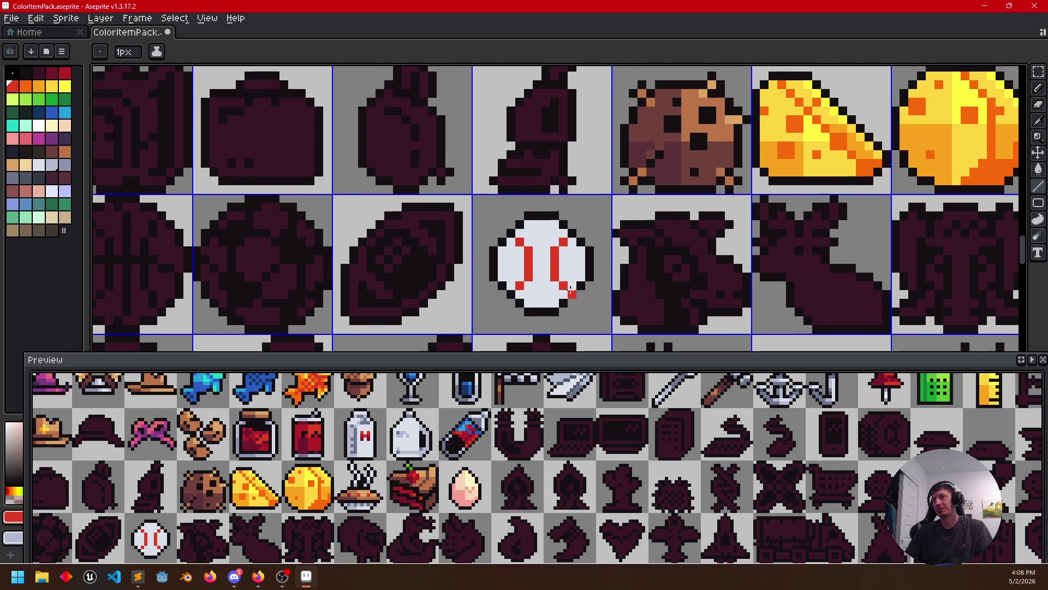
pyautogui.scroll(1, 459, 245)
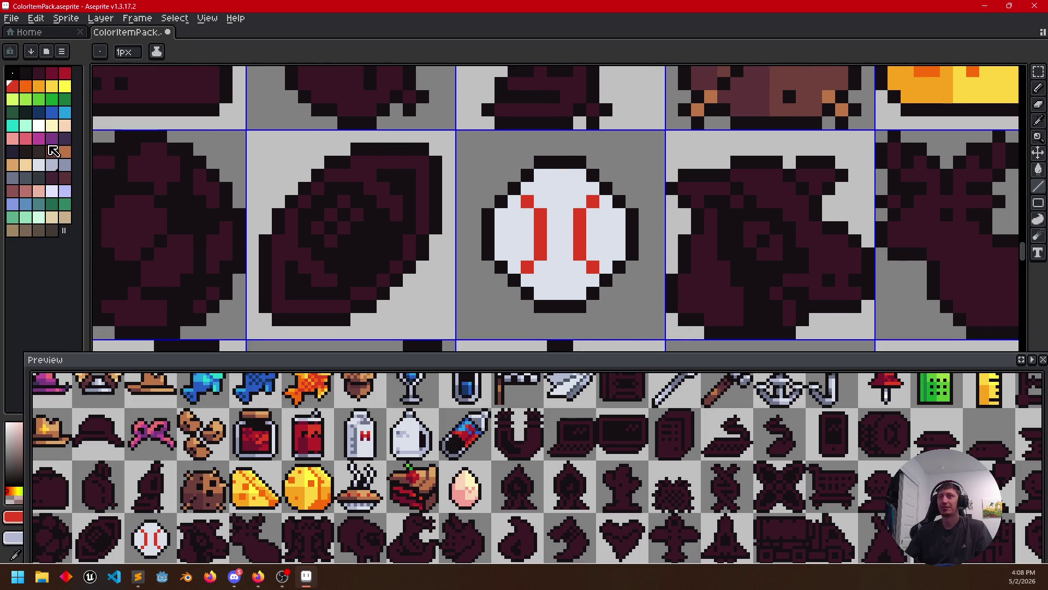
pyautogui.click(65, 74)
pyautogui.moveTo(579, 262); pyautogui.dragTo(579, 240)
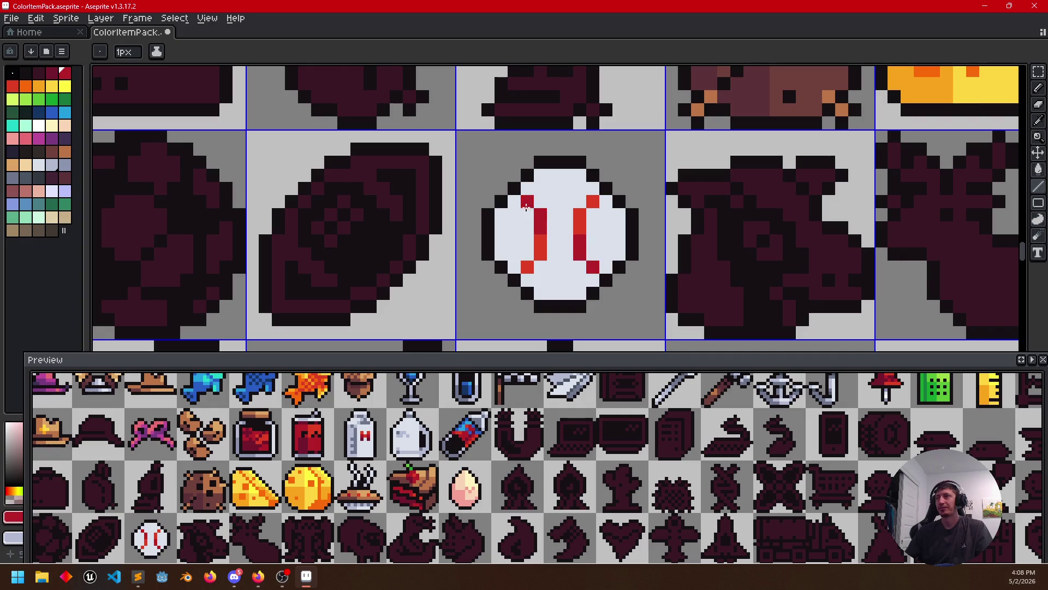
pyautogui.click(56, 76)
pyautogui.click(527, 267)
pyautogui.scroll(-1, 516, 280)
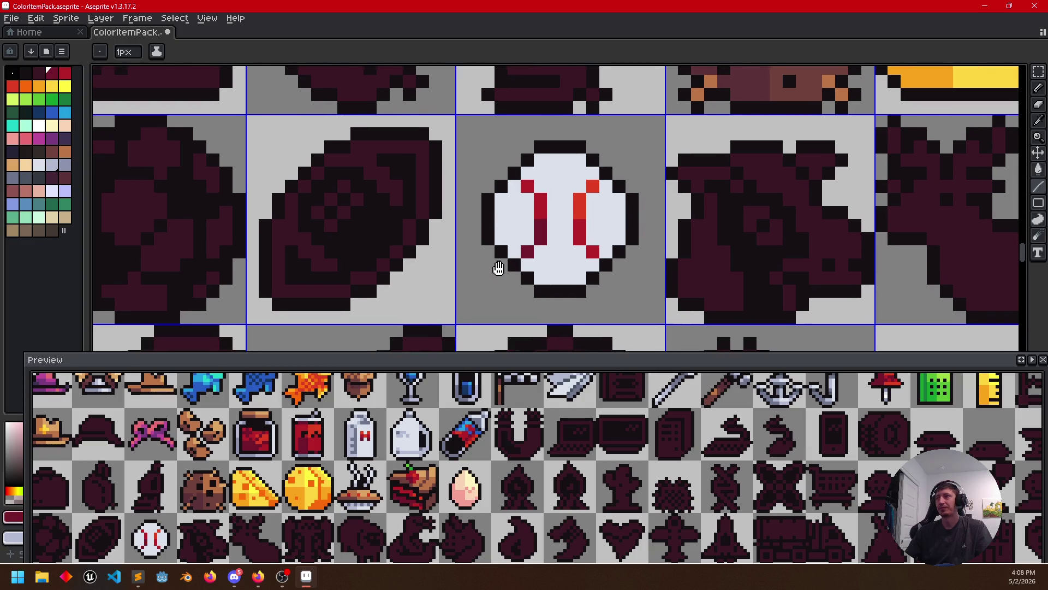
pyautogui.click(52, 166)
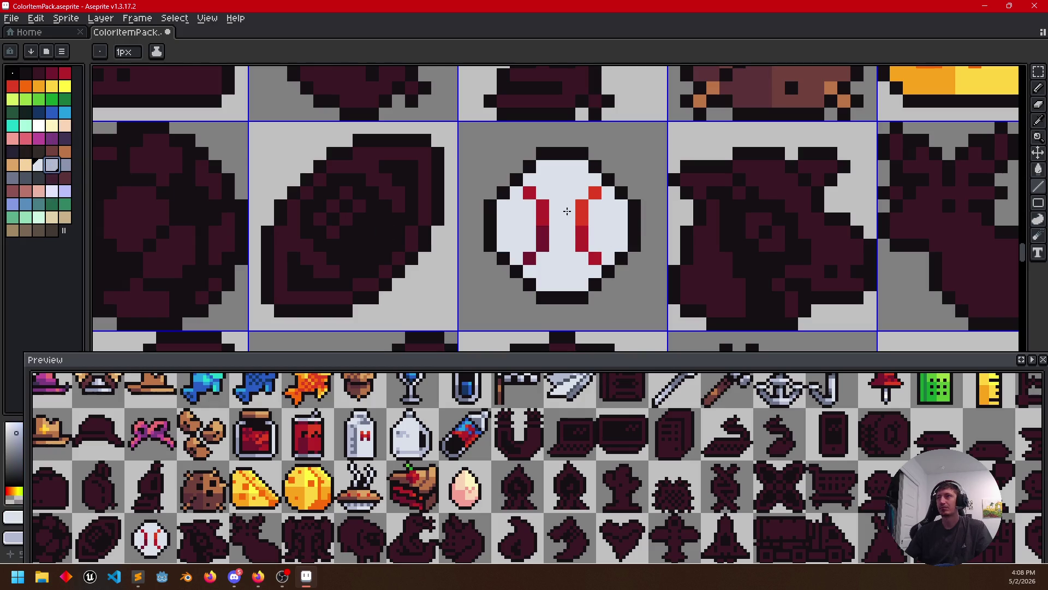
pyautogui.press('b')
# Divide the ball with centre lines and fill its upper-left and lower-right quarters grey-blue
pyautogui.moveTo(556, 168)
pyautogui.mouseDown()
pyautogui.moveTo(555, 206)
pyautogui.moveTo(503, 215)
pyautogui.mouseUp()
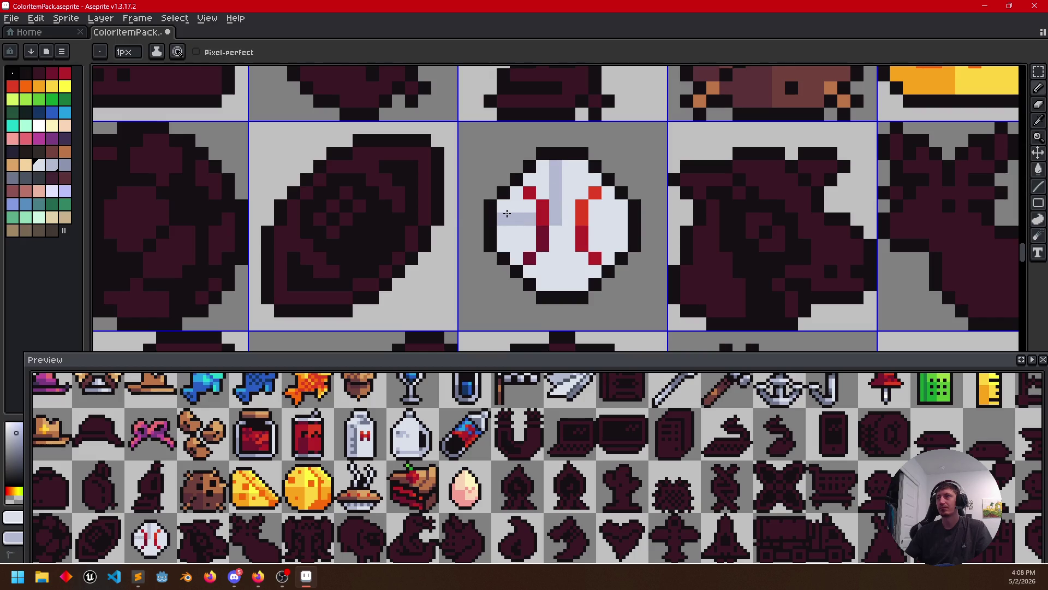
pyautogui.press('g')
pyautogui.click(538, 183)
pyautogui.press('b')
pyautogui.moveTo(568, 228); pyautogui.dragTo(573, 280)
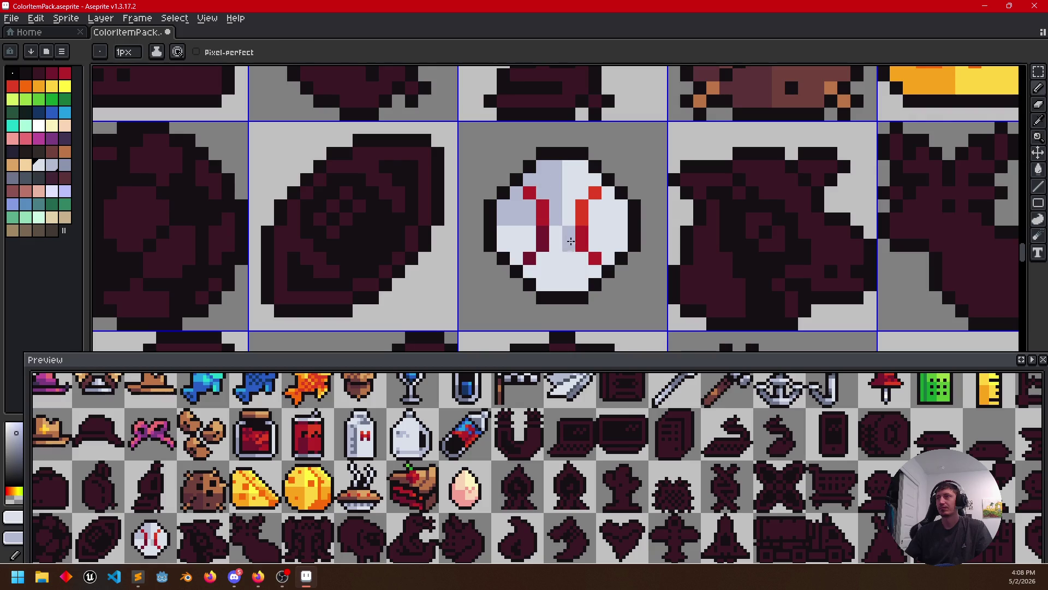
pyautogui.moveTo(593, 233); pyautogui.dragTo(626, 233)
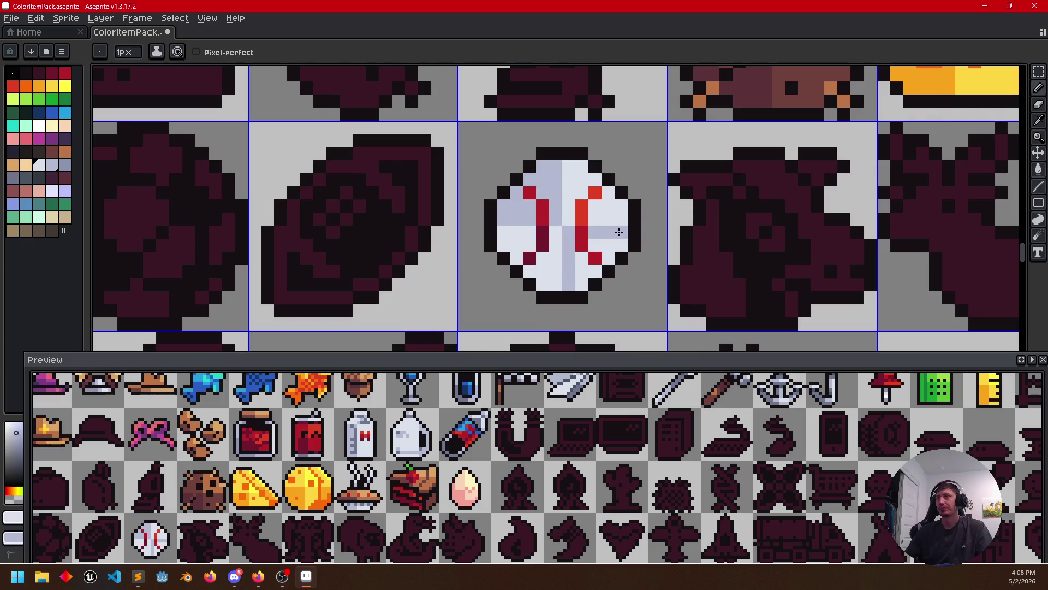
pyautogui.press('g')
pyautogui.click(608, 246)
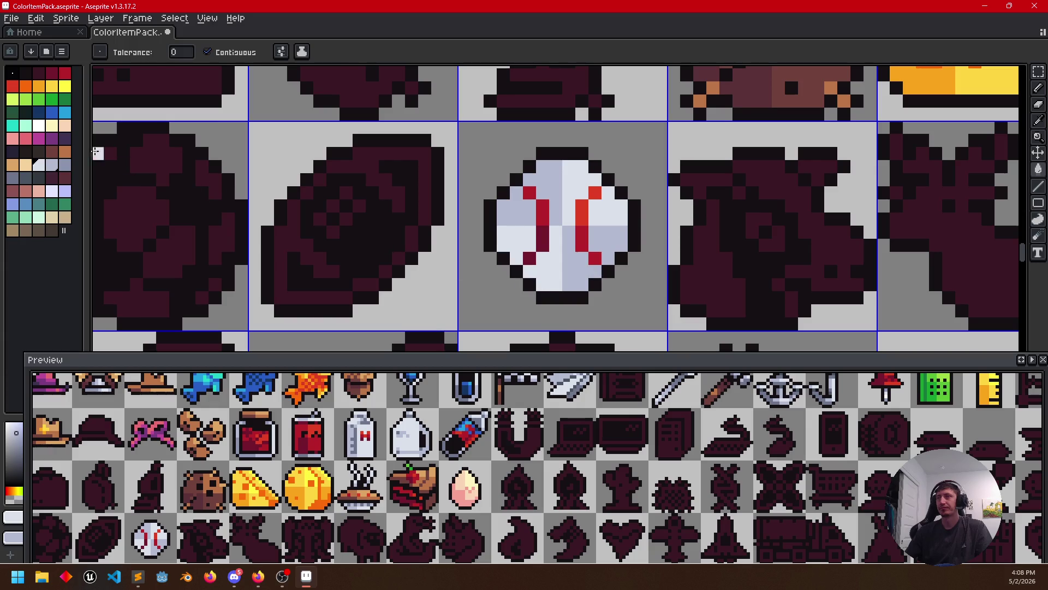
# Fill the ball's lower-left and lower-centre areas with a darker grey-blue shadow
pyautogui.click(65, 165)
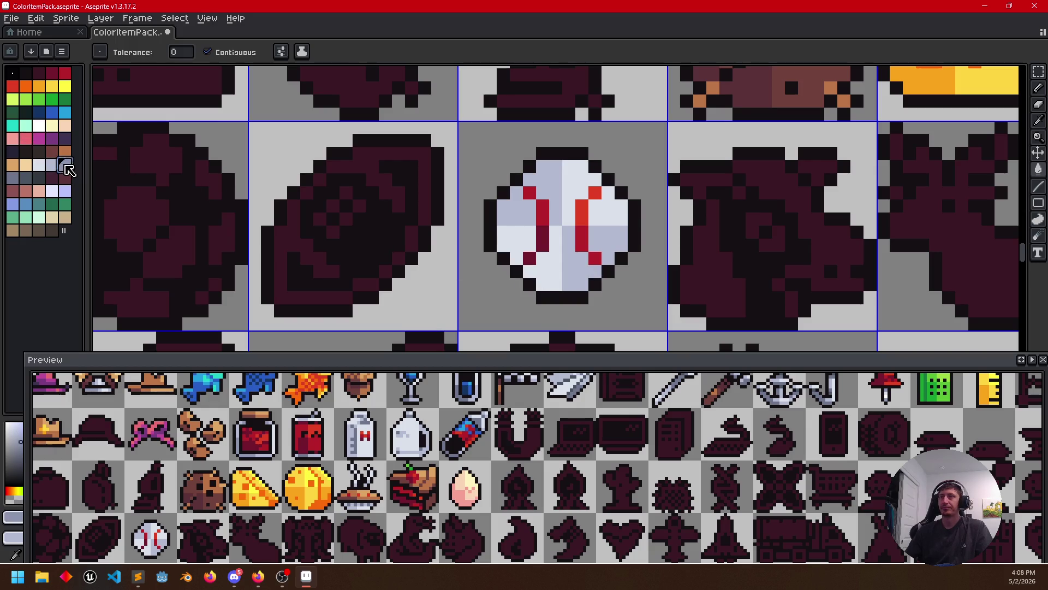
pyautogui.click(508, 245)
pyautogui.click(549, 276)
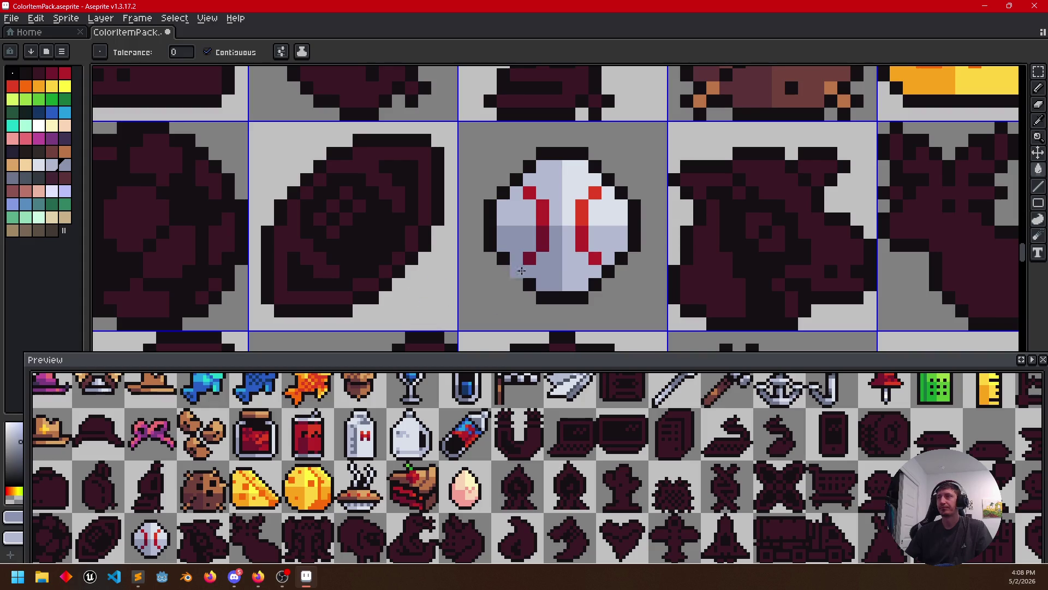
pyautogui.scroll(-2, 640, 300)
pyautogui.scroll(1, 573, 278)
pyautogui.scroll(1, 528, 258)
pyautogui.keyDown('alt'); pyautogui.click(506, 238); pyautogui.keyUp('alt')
pyautogui.press('b')
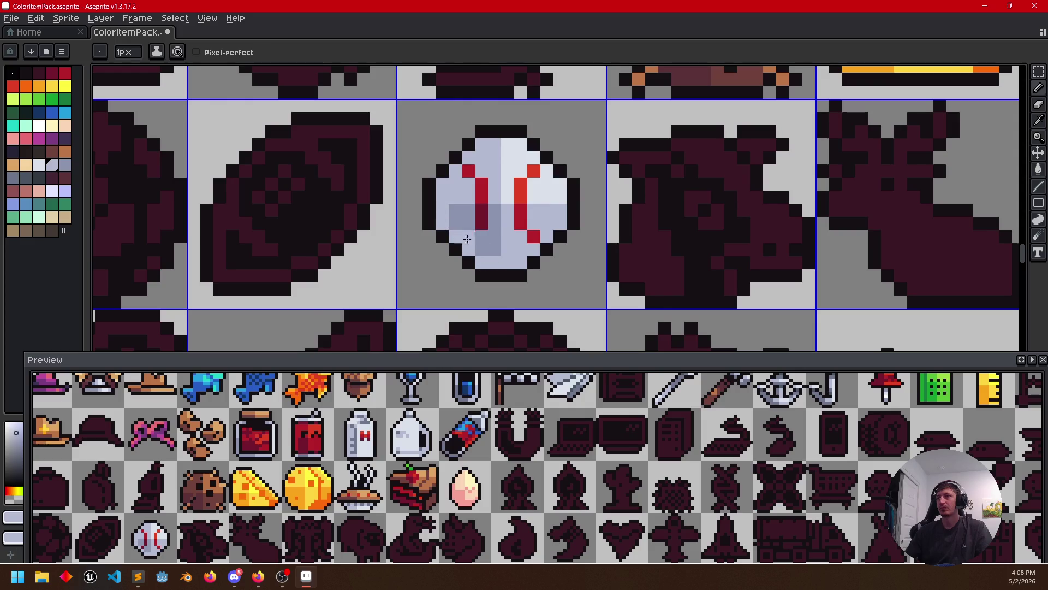
pyautogui.scroll(-2, 524, 246)
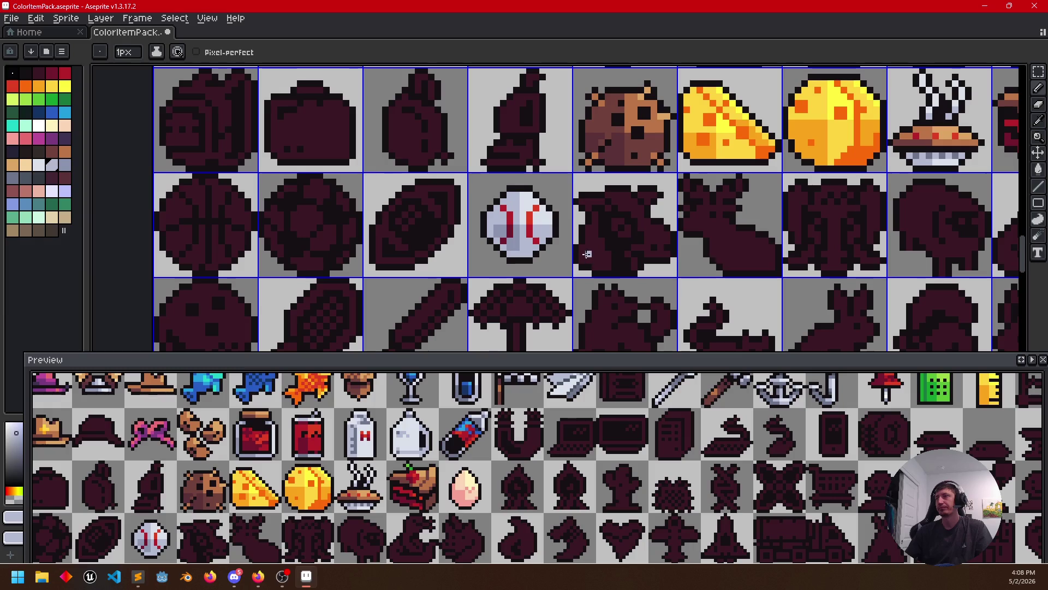
# Pan across the sprite sheet to review the lower rows of item icons
pyautogui.moveTo(587, 254)
pyautogui.mouseDown()
pyautogui.moveTo(707, 255)
pyautogui.moveTo(641, 258)
pyautogui.mouseUp()
pyautogui.moveTo(311, 475)
pyautogui.mouseDown()
pyautogui.moveTo(380, 419)
pyautogui.moveTo(371, 425)
pyautogui.mouseUp()
pyautogui.hscroll(2, 652, 225)
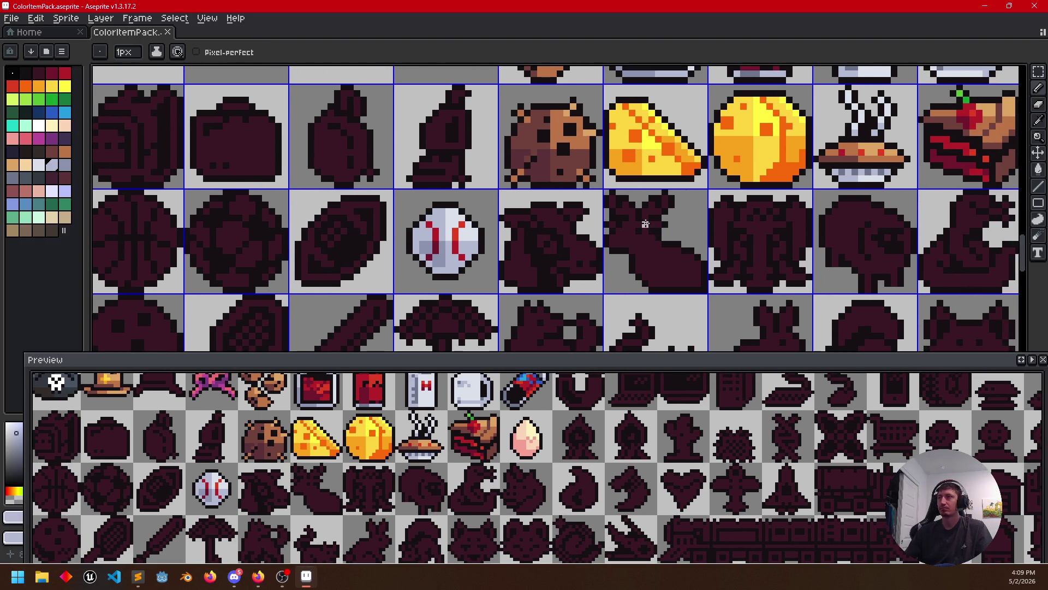
pyautogui.moveTo(554, 233); pyautogui.dragTo(563, 246)
pyautogui.rightClick(563, 247)
pyautogui.press('Escape')
pyautogui.hscroll(2, 562, 247)
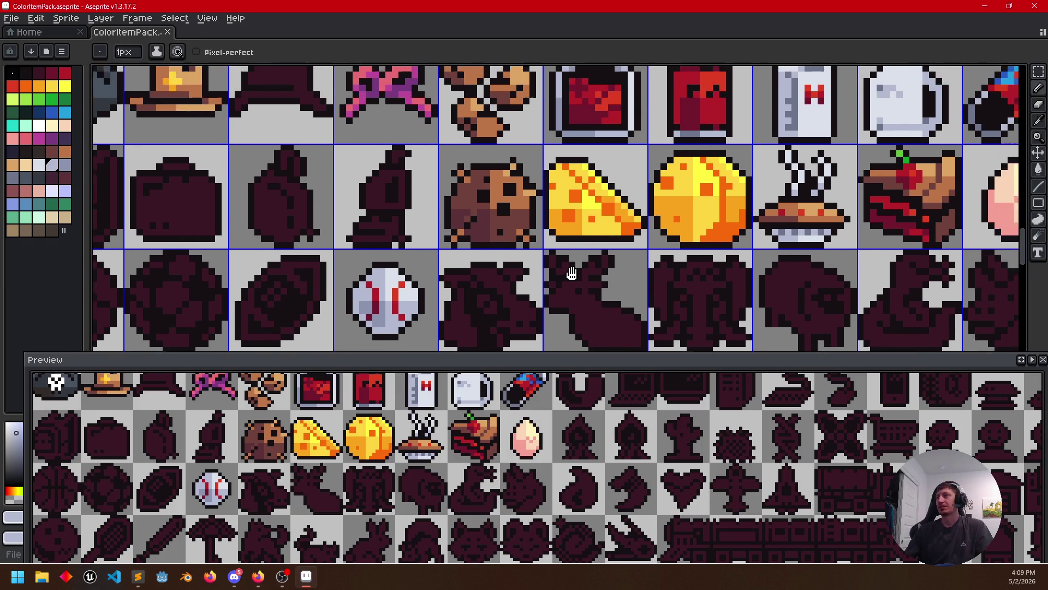
pyautogui.scroll(-3, 606, 270)
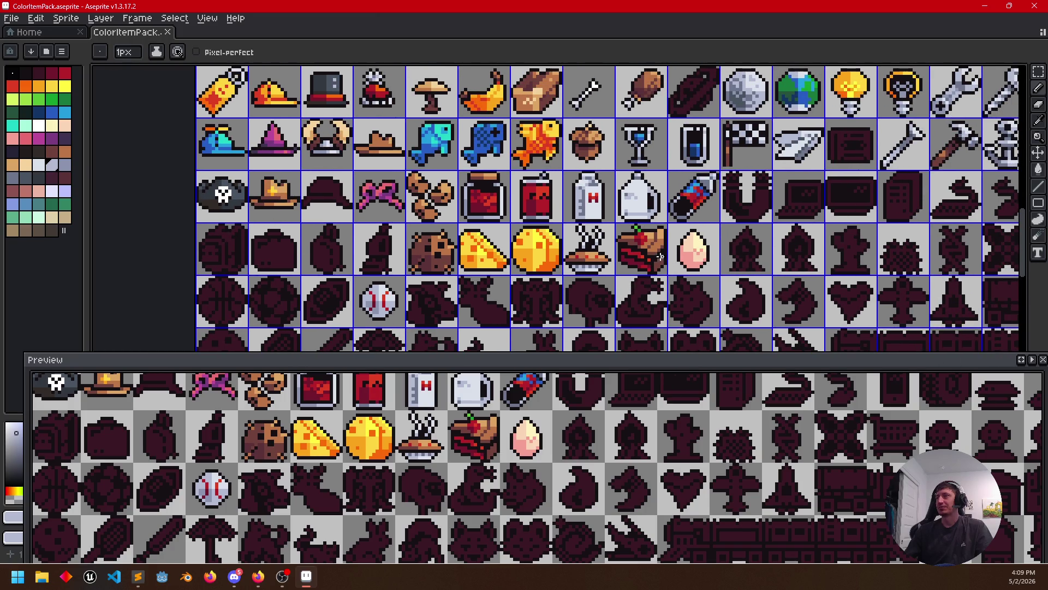
pyautogui.moveTo(664, 256); pyautogui.dragTo(517, 276)
pyautogui.scroll(-2, 517, 276)
pyautogui.scroll(2, 515, 263)
pyautogui.scroll(2, 512, 250)
pyautogui.scroll(1, 509, 243)
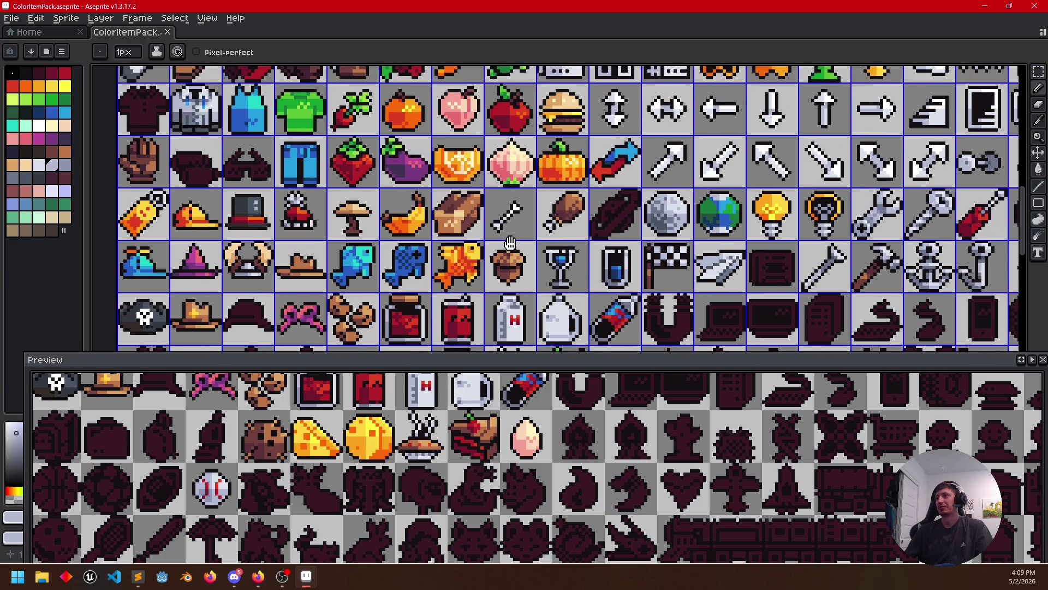
pyautogui.scroll(2, 509, 244)
pyautogui.scroll(2, 558, 254)
pyautogui.hscroll(1, 607, 266)
pyautogui.scroll(1, 612, 271)
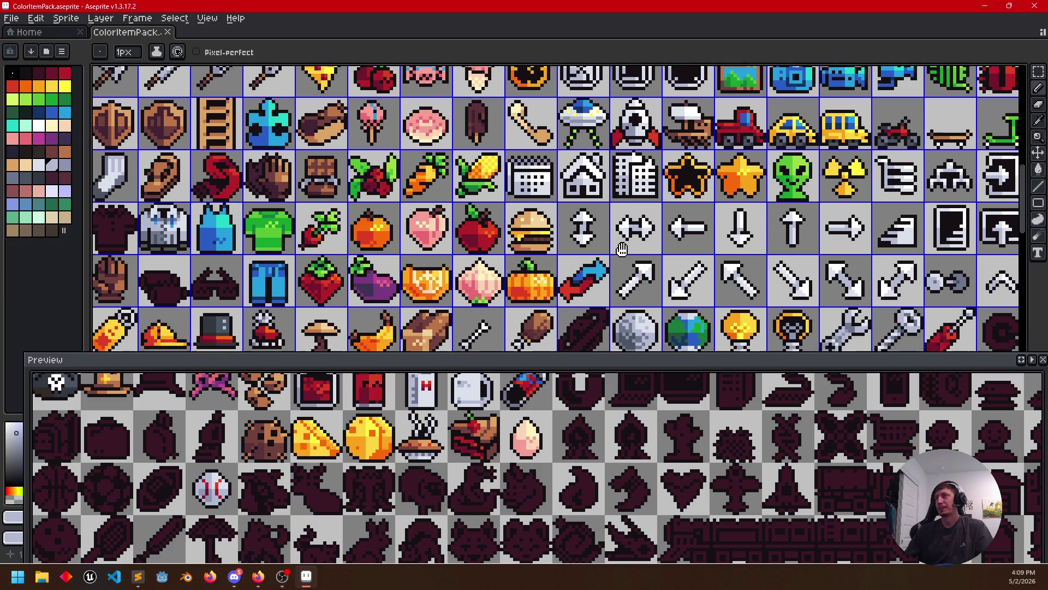
pyautogui.moveTo(613, 271)
pyautogui.mouseDown()
pyautogui.moveTo(714, 167)
pyautogui.moveTo(687, 178)
pyautogui.moveTo(677, 199)
pyautogui.mouseUp()
pyautogui.moveTo(536, 228); pyautogui.dragTo(569, 95)
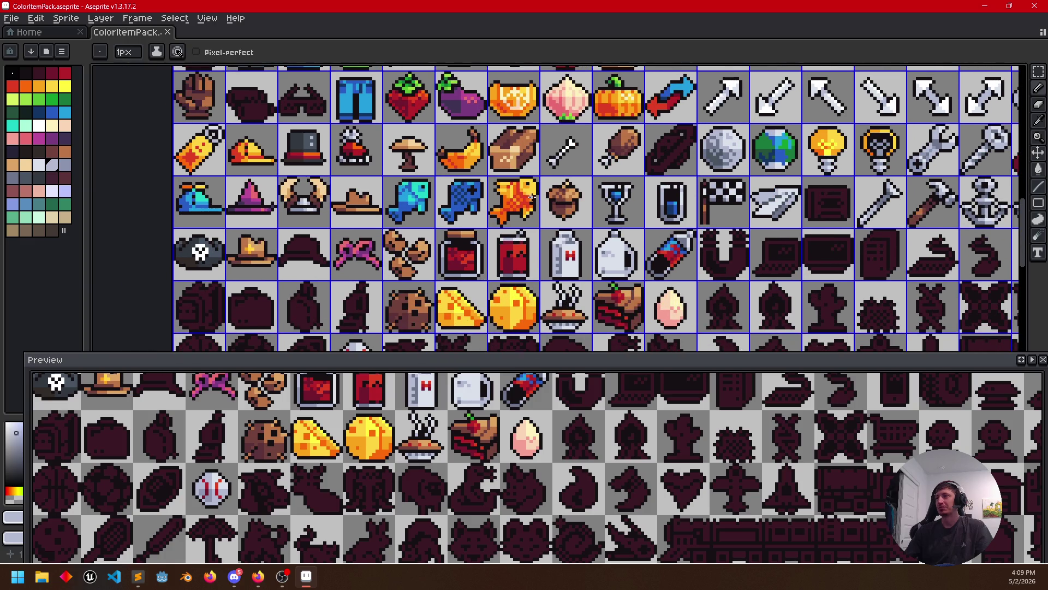
pyautogui.moveTo(550, 193); pyautogui.dragTo(536, 139)
pyautogui.moveTo(332, 337); pyautogui.dragTo(380, 262)
# Pan up through the media, emoji and folder icon rows, then bring up the sprite-wide commands
pyautogui.moveTo(603, 239)
pyautogui.mouseDown()
pyautogui.moveTo(457, 380)
pyautogui.moveTo(373, 368)
pyautogui.moveTo(281, 420)
pyautogui.moveTo(341, 354)
pyautogui.mouseUp()
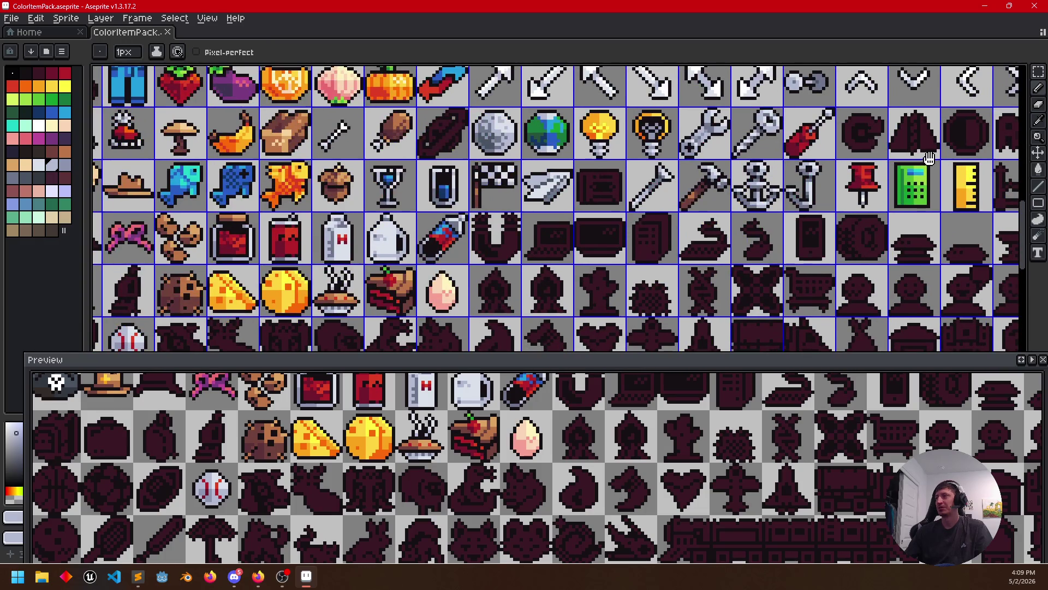
pyautogui.moveTo(931, 155); pyautogui.dragTo(547, 261)
pyautogui.moveTo(721, 197)
pyautogui.mouseDown()
pyautogui.moveTo(632, 253)
pyautogui.moveTo(660, 254)
pyautogui.moveTo(623, 295)
pyautogui.mouseUp()
pyautogui.moveTo(647, 230); pyautogui.dragTo(622, 270)
pyautogui.moveTo(655, 188); pyautogui.dragTo(645, 270)
pyautogui.moveTo(687, 93); pyautogui.dragTo(604, 178)
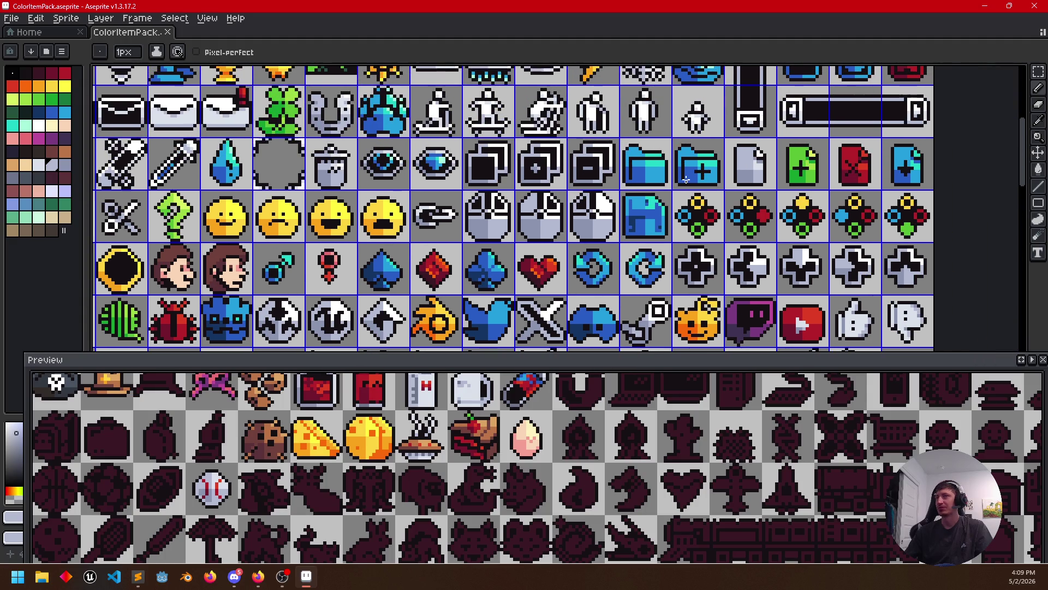
pyautogui.moveTo(687, 173); pyautogui.dragTo(706, 240)
pyautogui.click(67, 18)
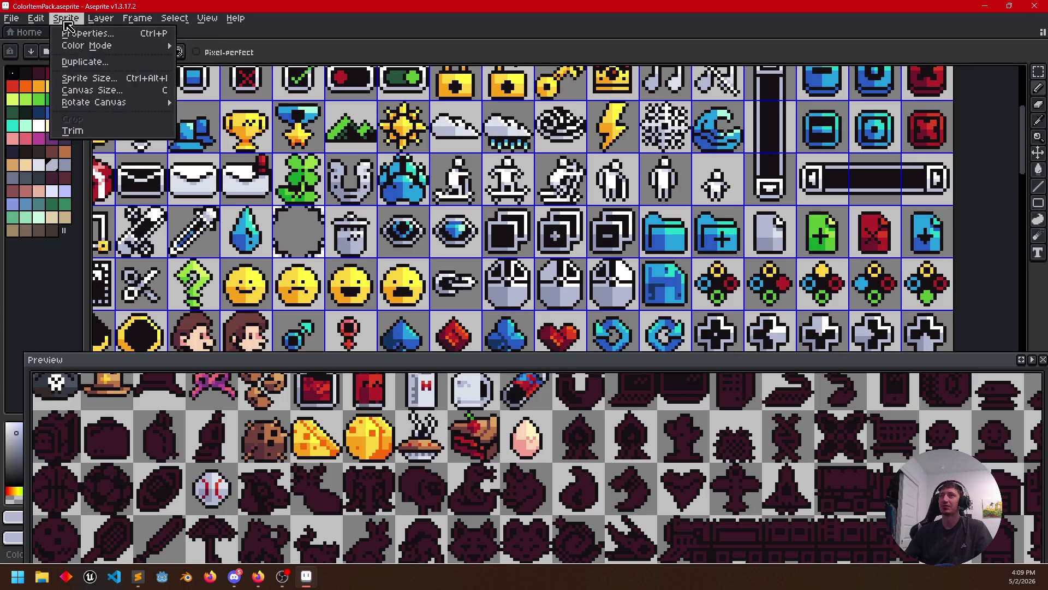